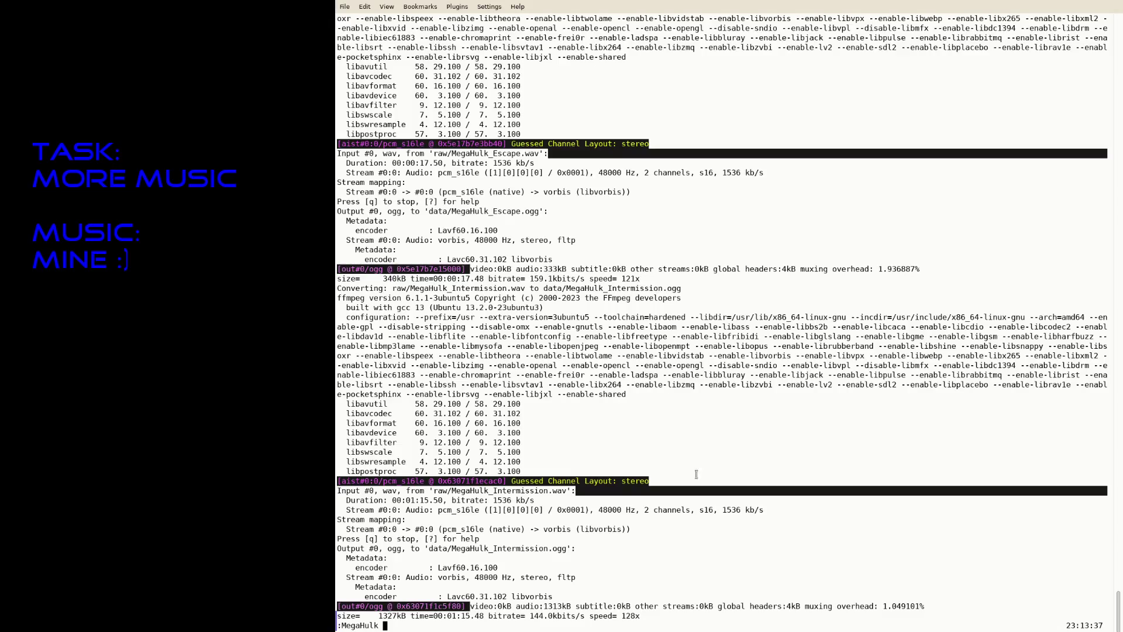
# Step: Run RUST_BACKTRACE=1 cargo run --release, play MegaHulk, quit, and resume the editor with fg
pyautogui.middleClick(389, 626)
pyautogui.press('Return')
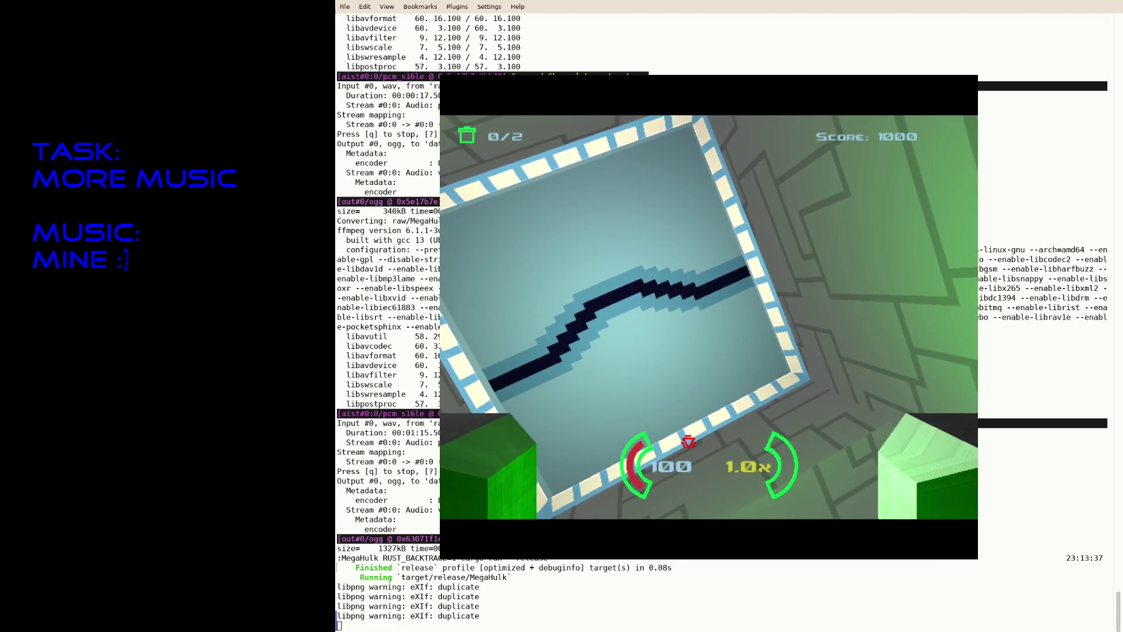
pyautogui.press('Escape')
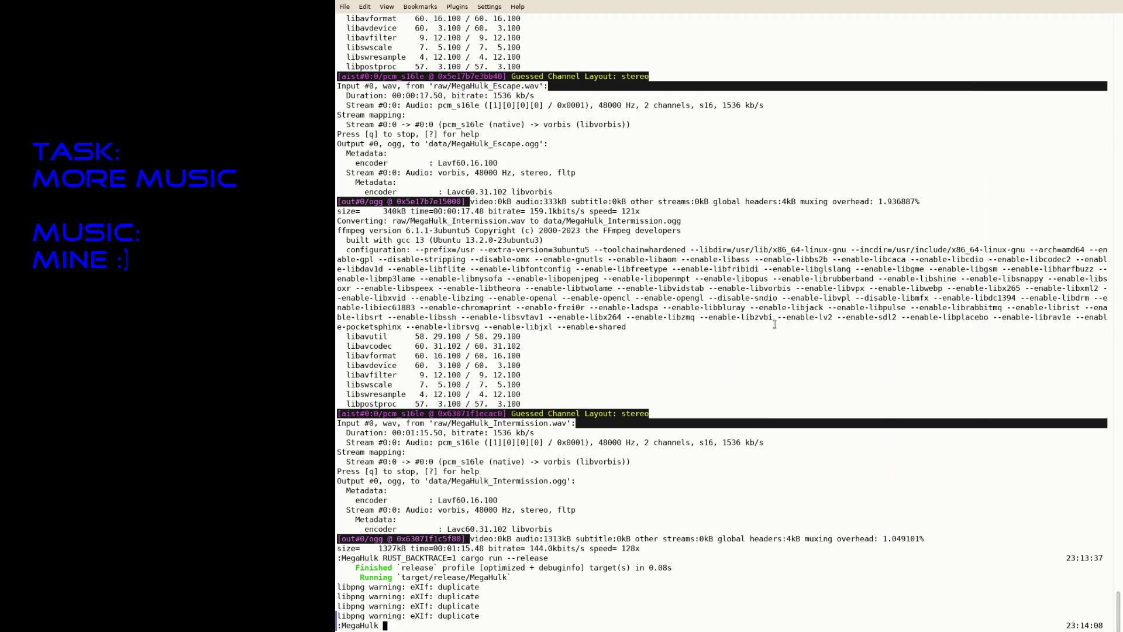
pyautogui.write('fg')
pyautogui.press('Return')
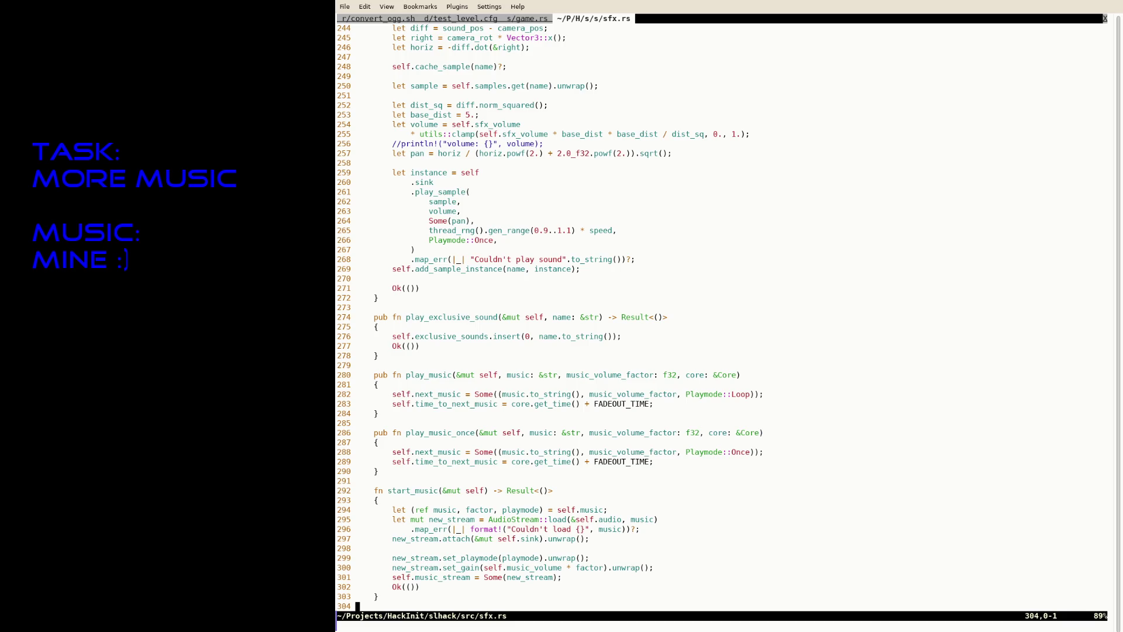
# Step: Open the TODO file in a new tab and move to the kinetic energy item
pyautogui.write(':tabe TODO')
pyautogui.press('Return')
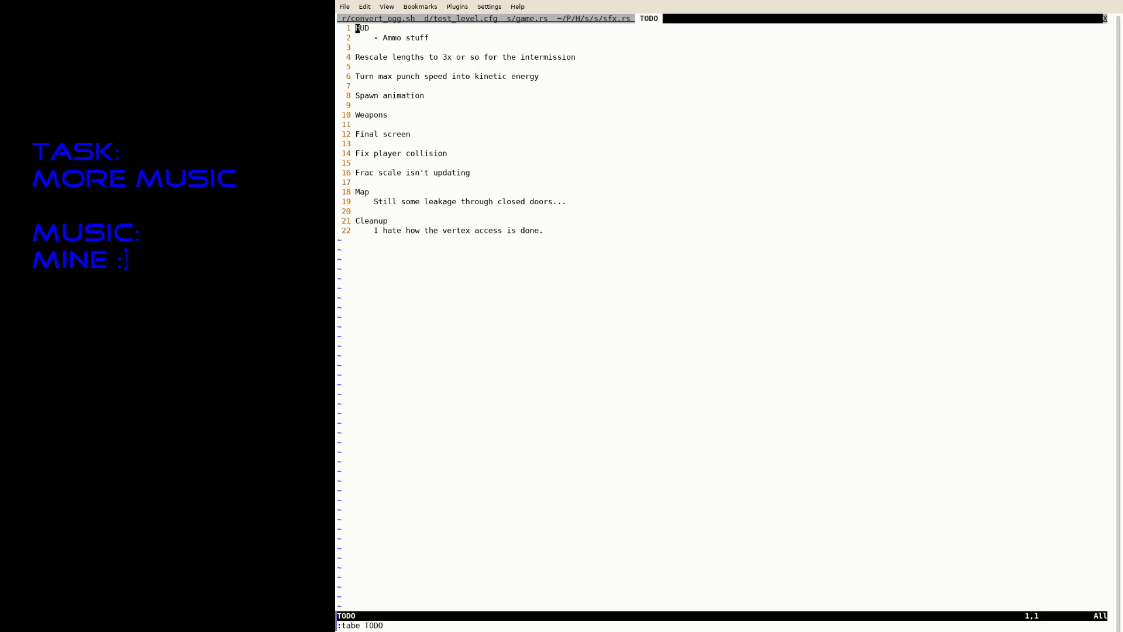
pyautogui.press('j')
pyautogui.press('i')
pyautogui.press('Down')
pyautogui.press('Down')
pyautogui.press('Down')
pyautogui.press('Return')
pyautogui.press('Return')
pyautogui.press('Up')
pyautogui.write('Door')
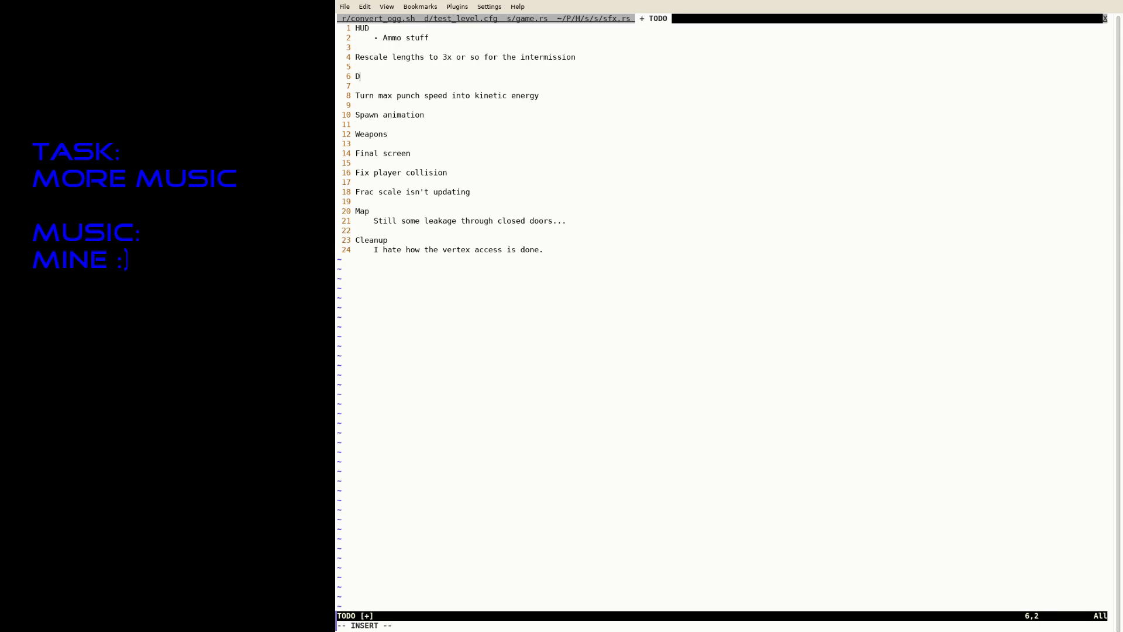
pyautogui.press('BackSpace')
pyautogui.press('BackSpace')
pyautogui.press('BackSpace')
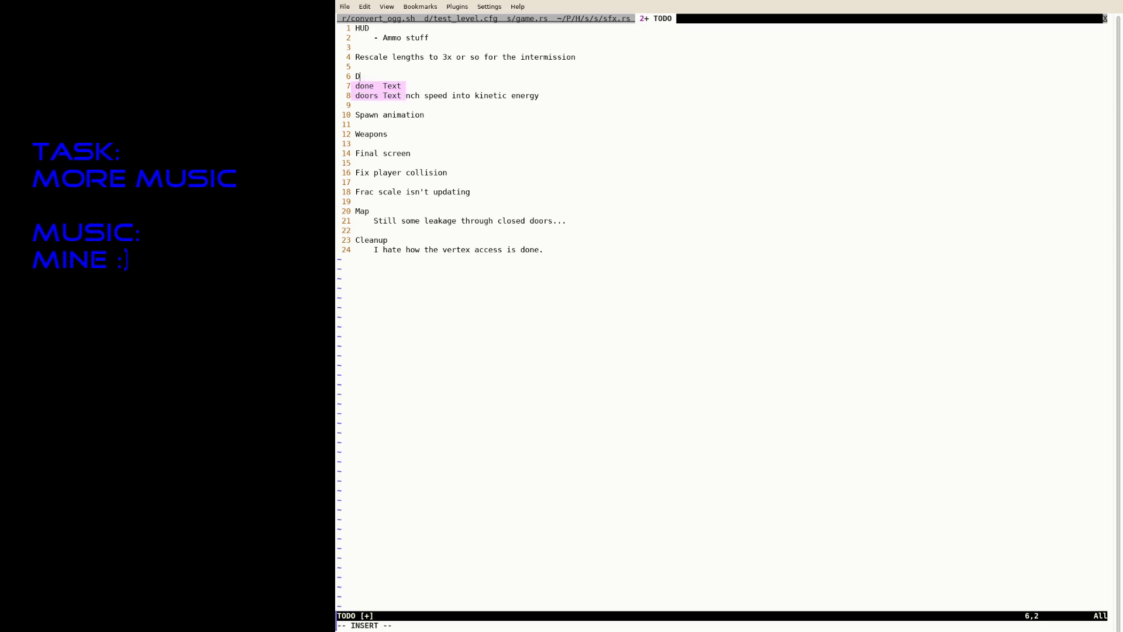
# Step: Add the entry 'Doors don't want_open anymore.' below the kinetic energy item
pyautogui.press('Return')
pyautogui.press('Return')
pyautogui.write("Doors don'")
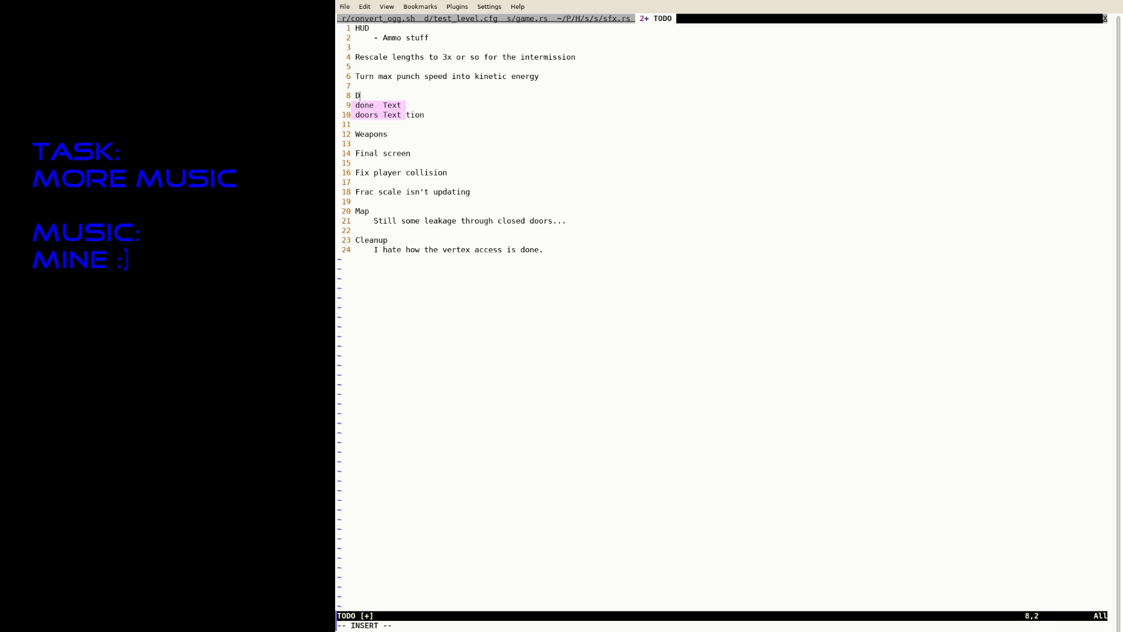
pyautogui.press('Return')
pyautogui.write('t')
pyautogui.press('BackSpace')
pyautogui.press('BackSpace')
pyautogui.write('t wa')
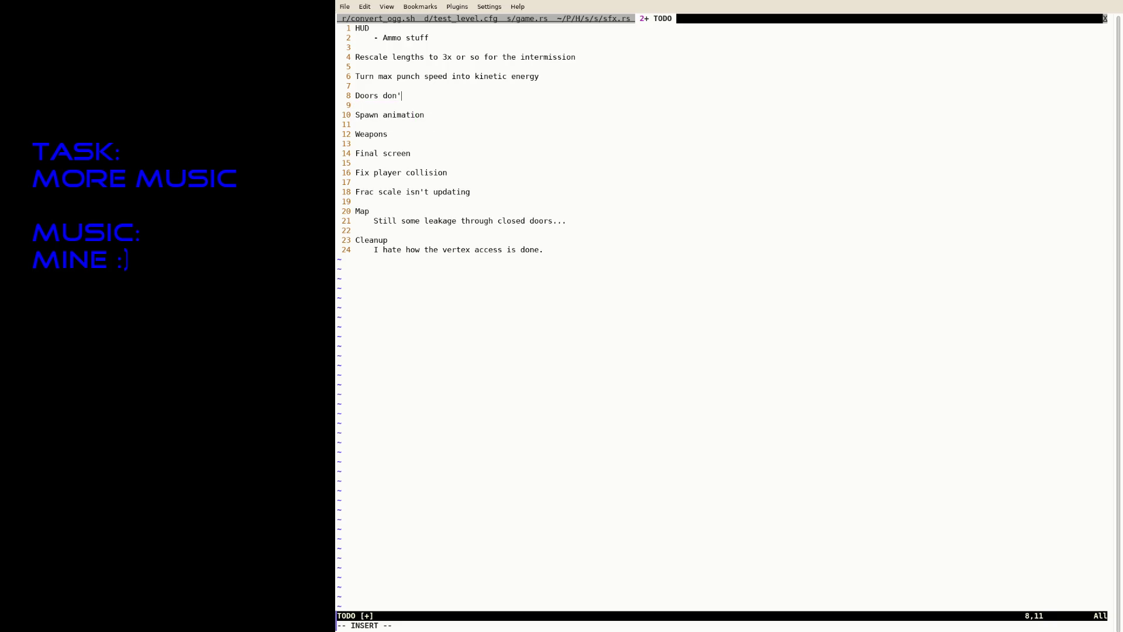
pyautogui.write('nt_open anymore.')
# Step: Save the TODO list and return to the sfx.rs tab
pyautogui.press('Escape')
pyautogui.write(':w')
pyautogui.press('Return')
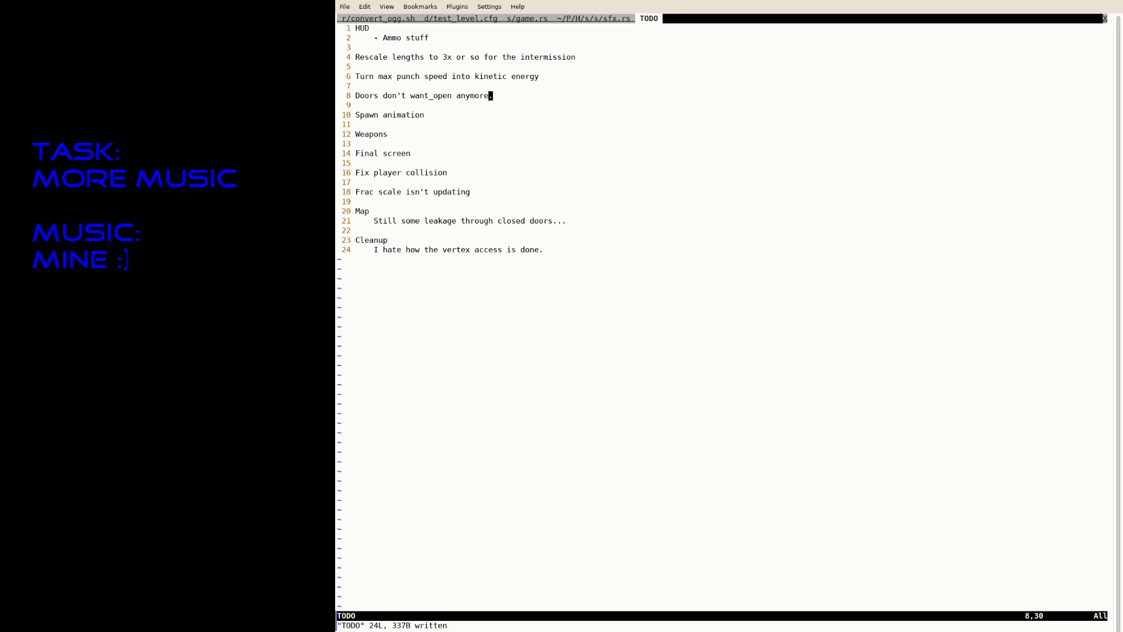
pyautogui.write(':tabp')
pyautogui.press('Return')
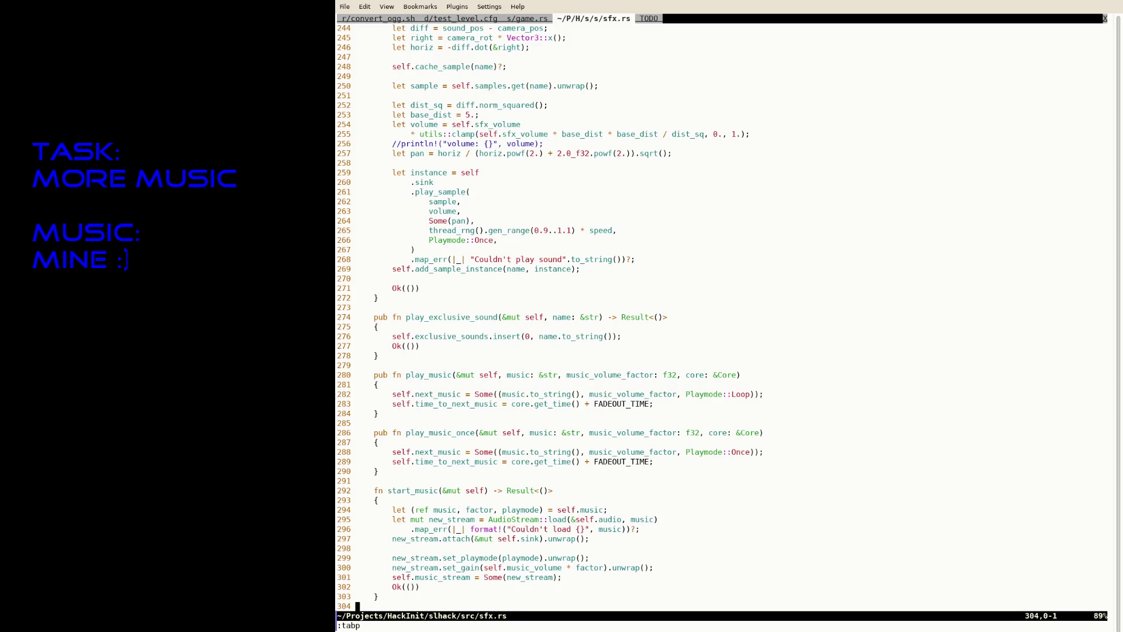
# Step: In game.rs, find StartExitAnimation and insert a play_music_once call for MegaHulk_Escape.ogg
pyautogui.write(':tabp')
pyautogui.press('Return')
pyautogui.write('/ExitAn')
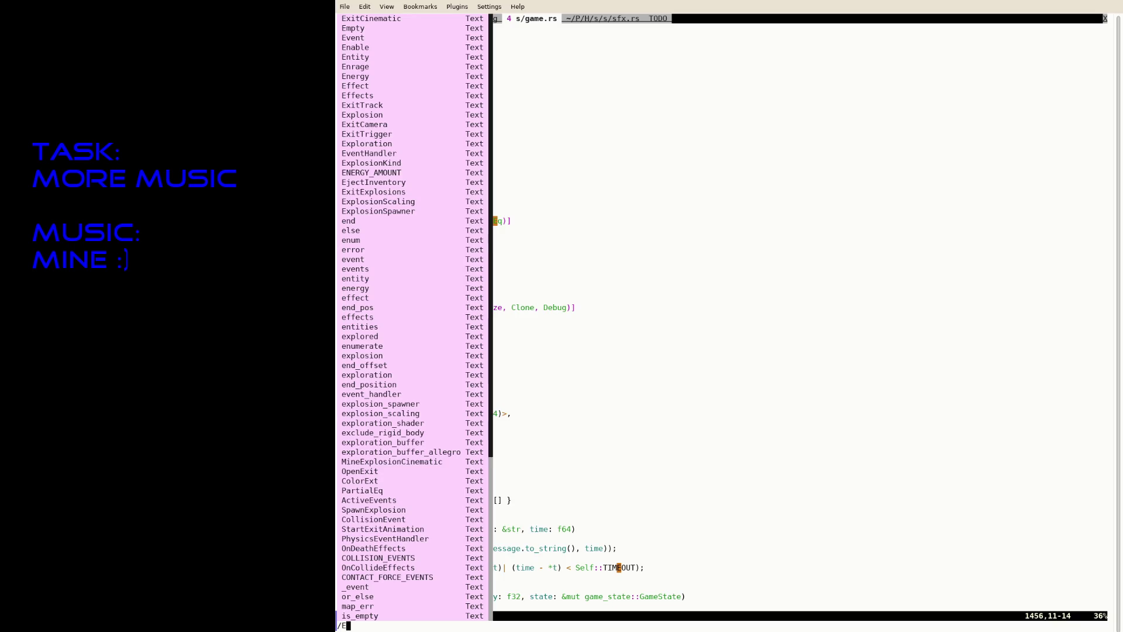
pyautogui.press('Return')
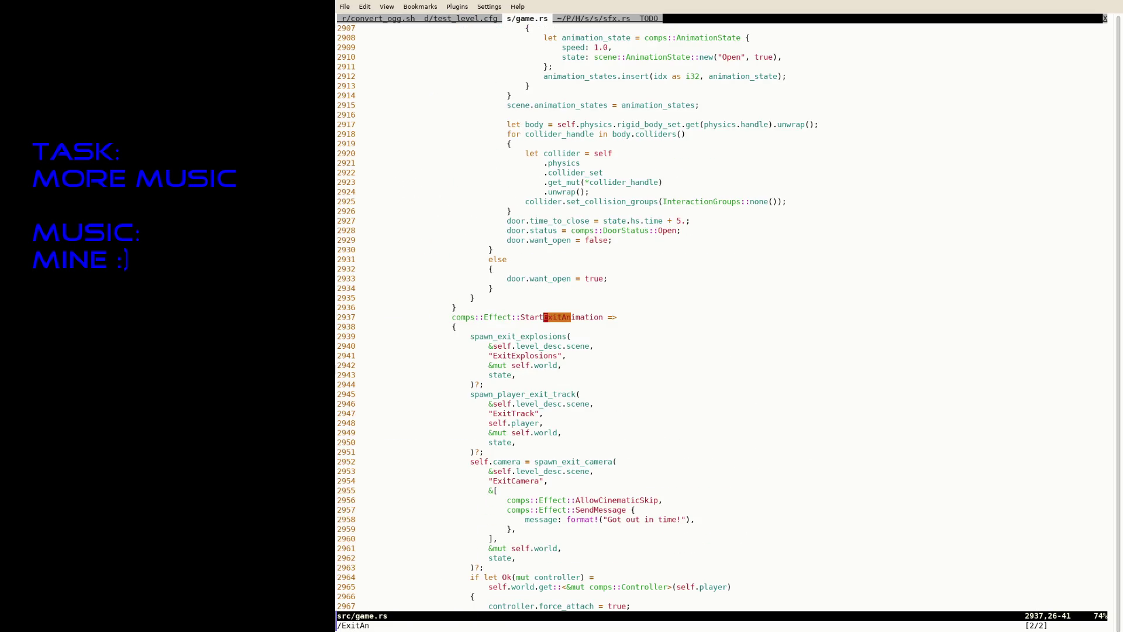
pyautogui.press('j')
pyautogui.press('A')
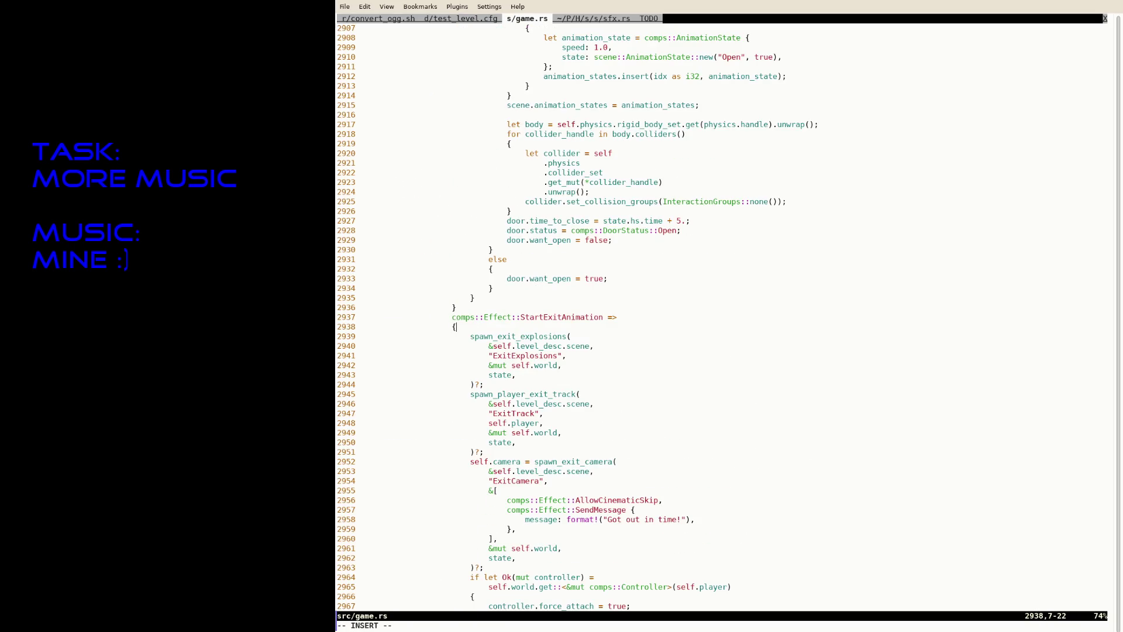
pyautogui.press('Return')
pyautogui.write('se')
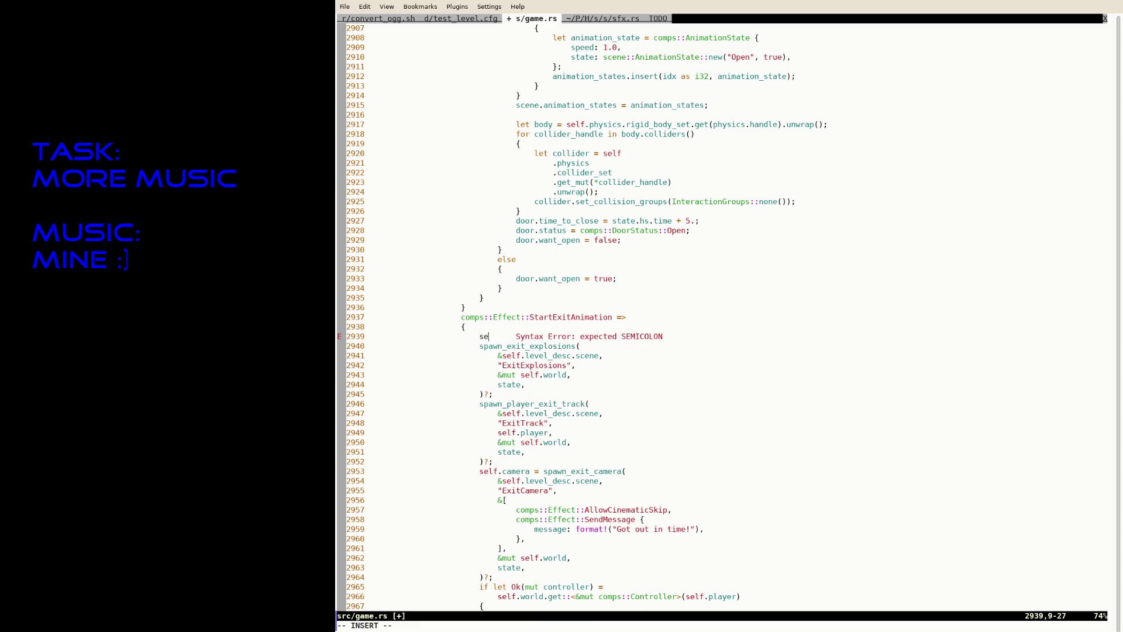
pyautogui.write('lf.sfx.play')
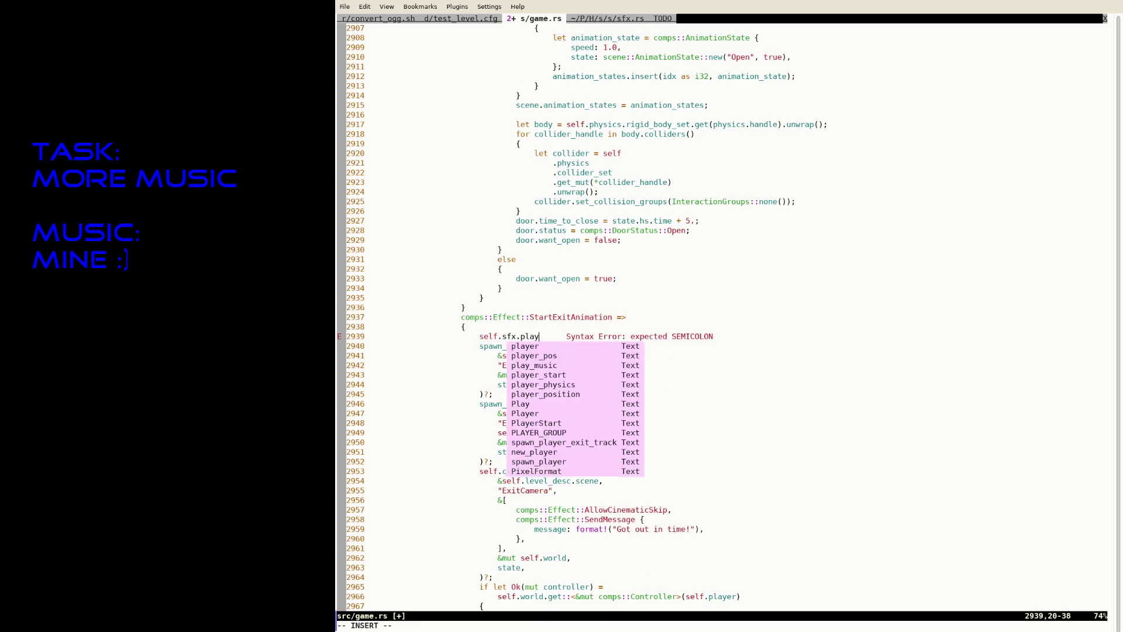
pyautogui.write('_music_once("')
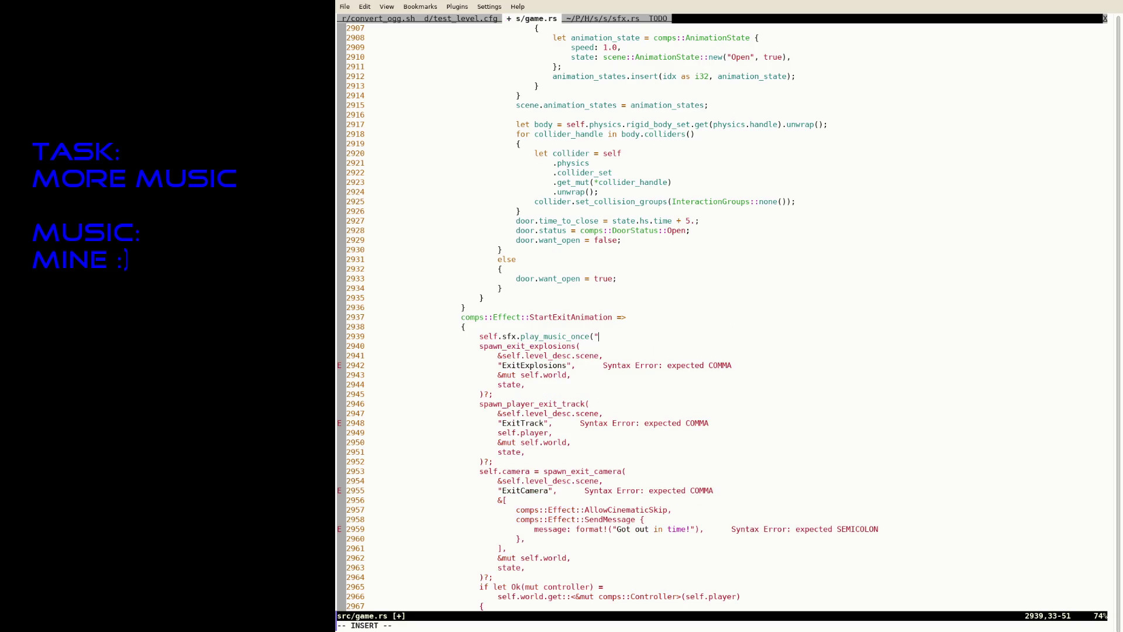
pyautogui.write('data/')
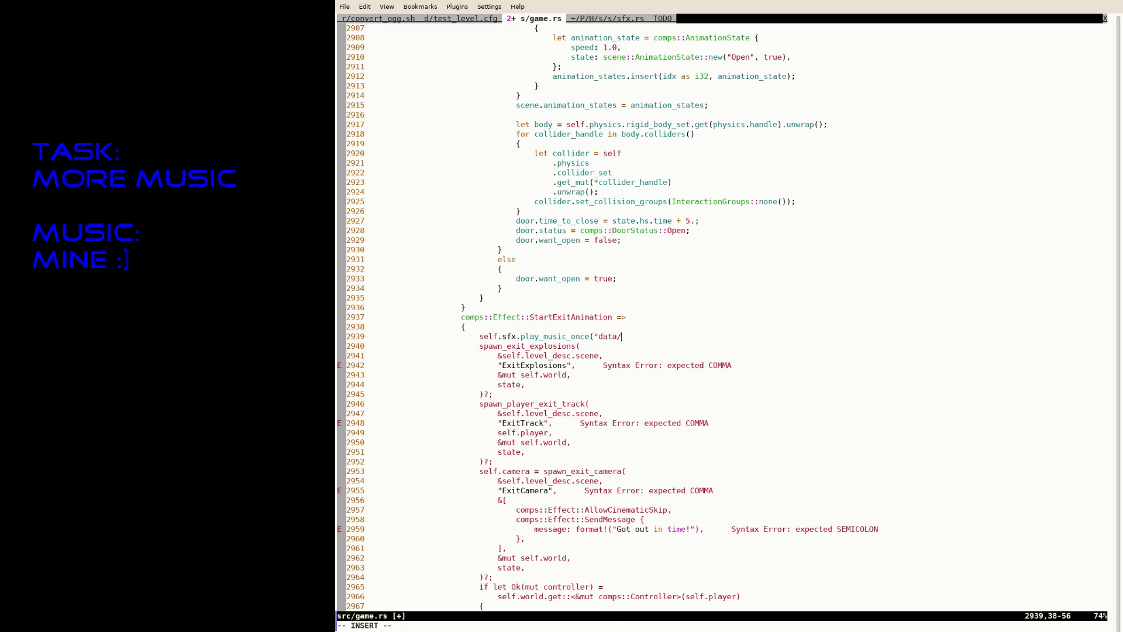
pyautogui.write('MegaHulk_')
pyautogui.write('Escape.ogg')
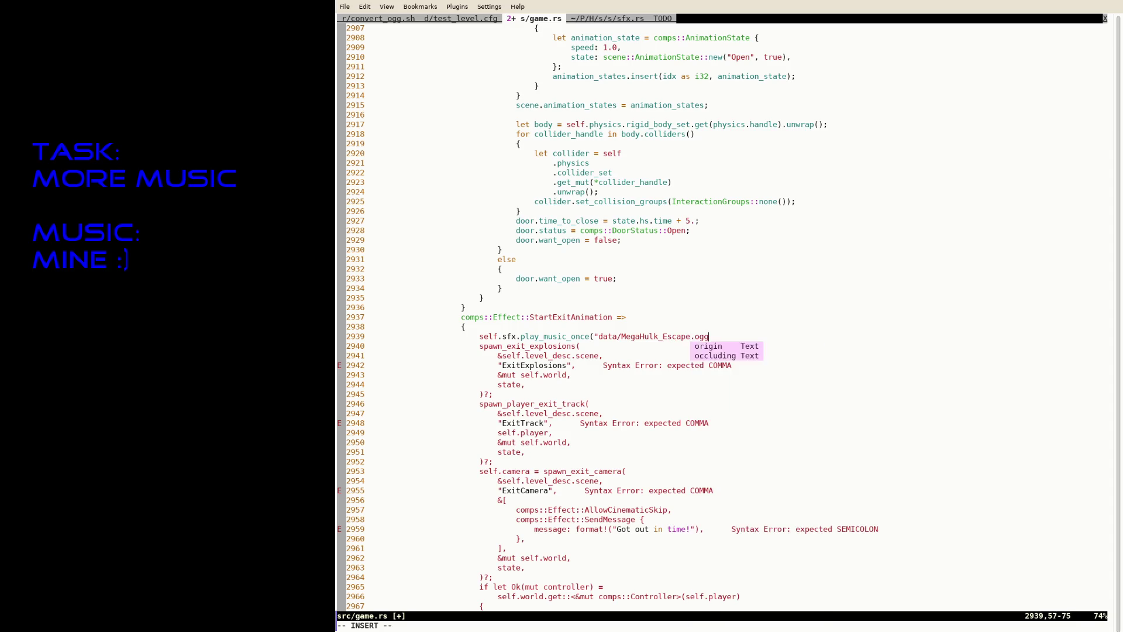
pyautogui.write('"), 1.')
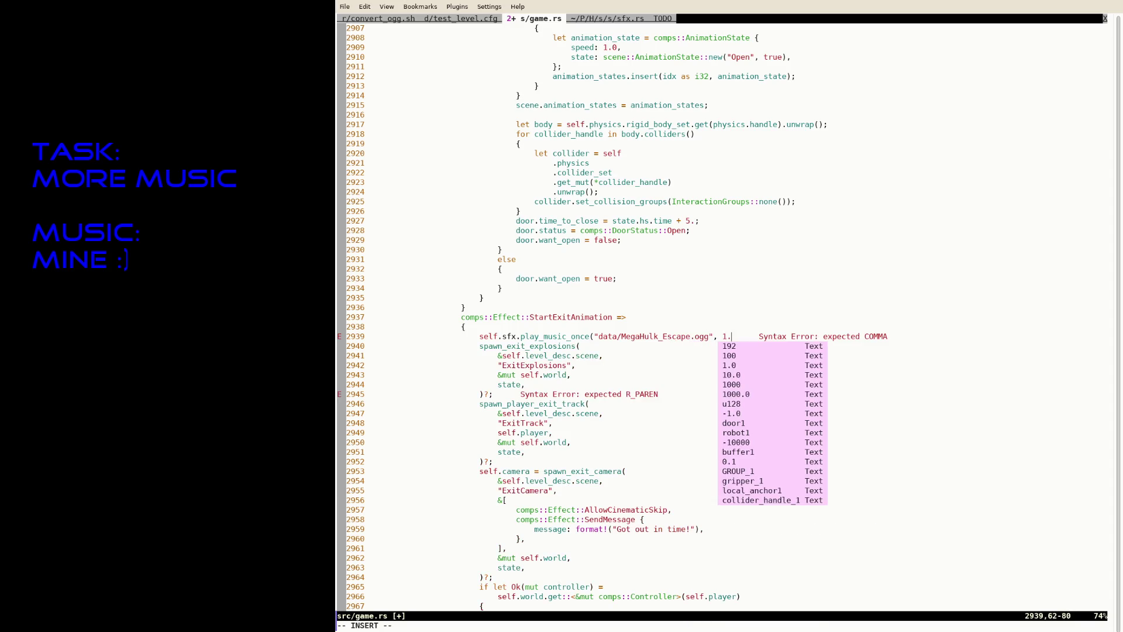
pyautogui.write('?;')
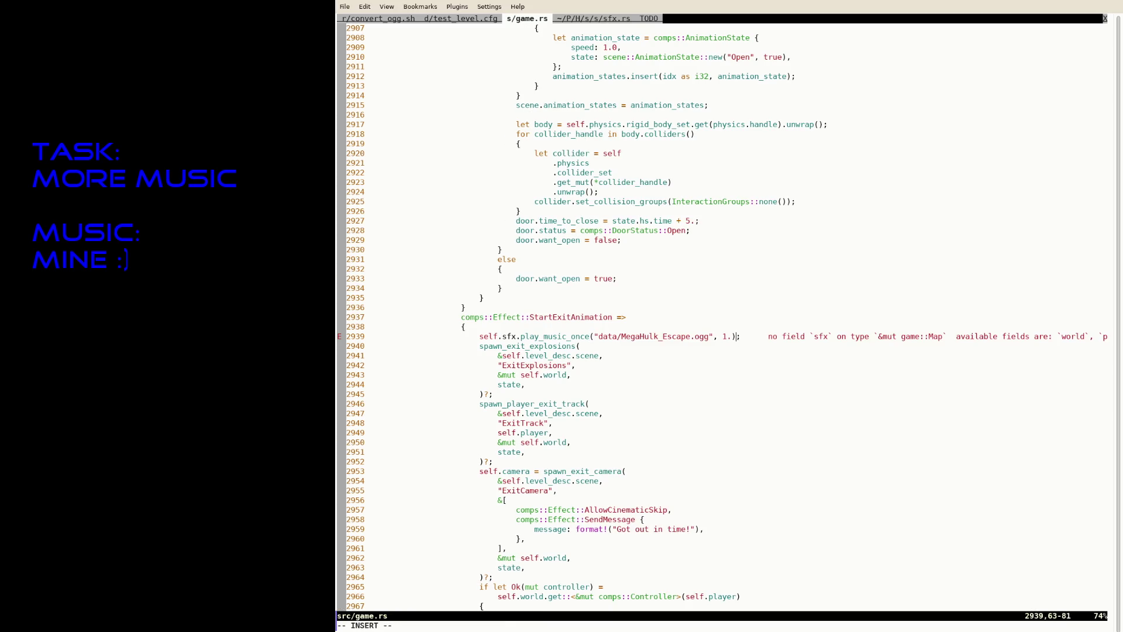
# Step: Change self to state in the call, remove the stray question mark, and save
pyautogui.press('BackSpace')
pyautogui.press('BackSpace')
pyautogui.press('BackSpace')
pyautogui.write('state')
pyautogui.press('Escape')
pyautogui.write(':w')
pyautogui.press('Return')
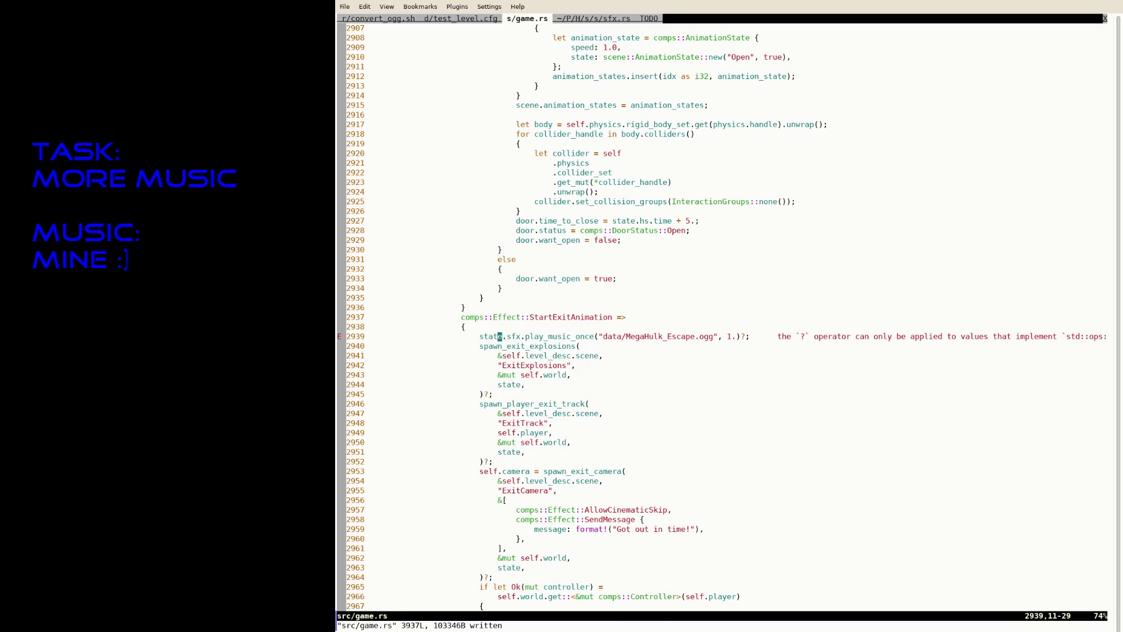
pyautogui.press('A')
pyautogui.press('BackSpace')
pyautogui.press('Escape')
pyautogui.write(':w')
pyautogui.press('Return')
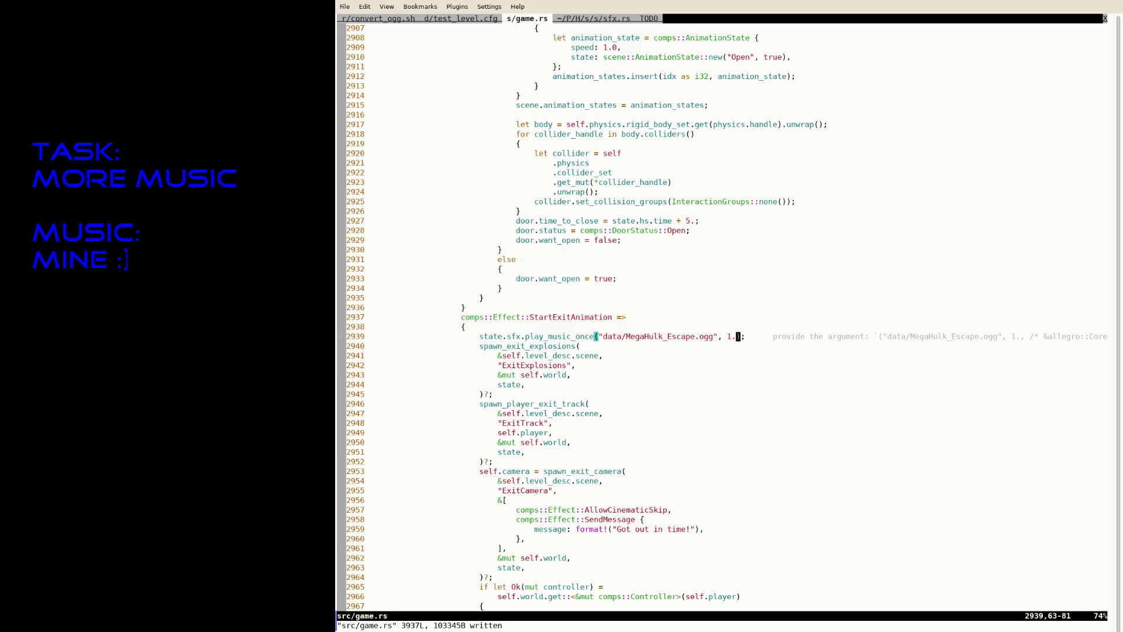
# Step: Add the &state.hs.core argument to the call and save game.rs
pyautogui.write('i')
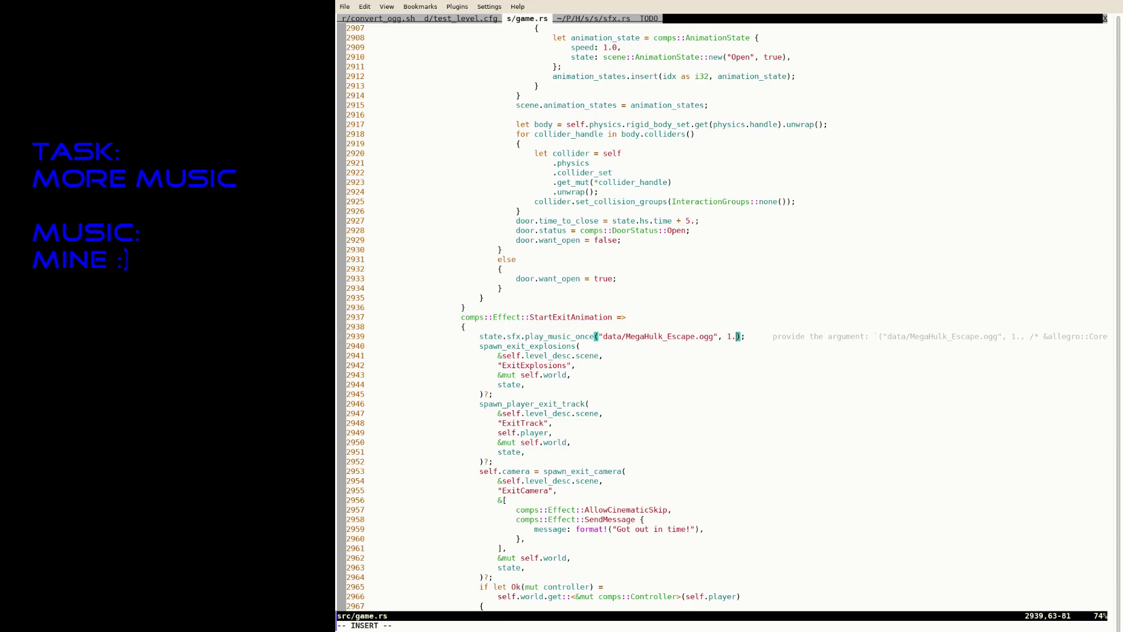
pyautogui.write(', ')
pyautogui.write('state.core')
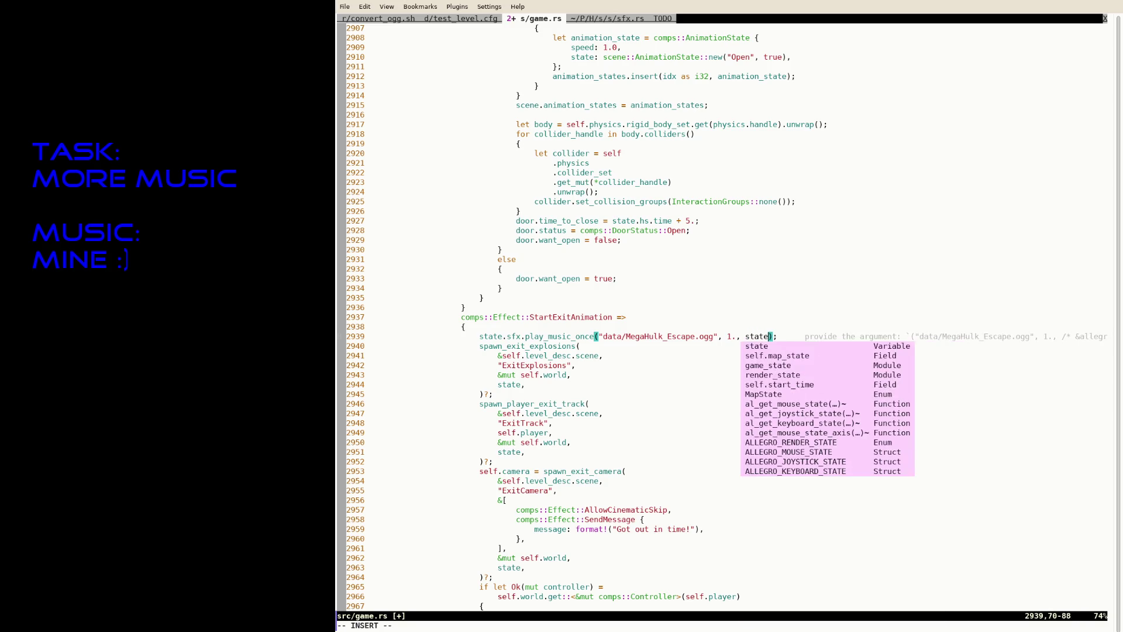
pyautogui.press('Escape')
pyautogui.write('bi&')
pyautogui.press('Escape')
pyautogui.write(':w')
pyautogui.press('Return')
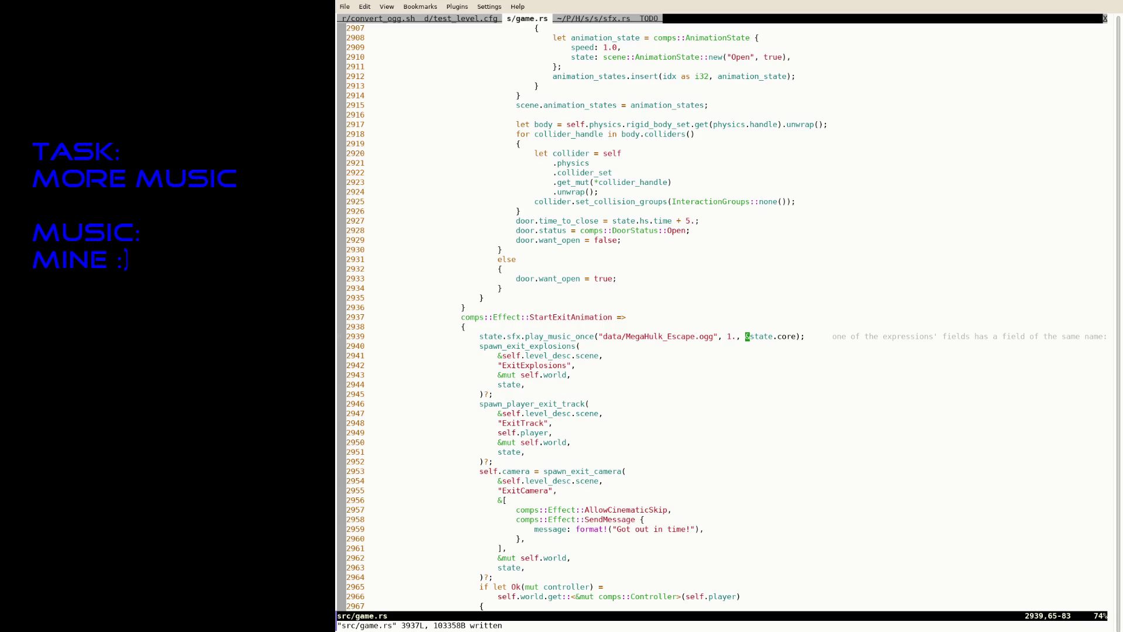
pyautogui.press('f')
pyautogui.press('.')
pyautogui.write('ate.hs.')
pyautogui.press('Escape')
pyautogui.write(':w')
pyautogui.press('Return')
# Step: Reformat and save, yank the three call lines, and suspend Neovim to list data/*.ogg
pyautogui.write(':w')
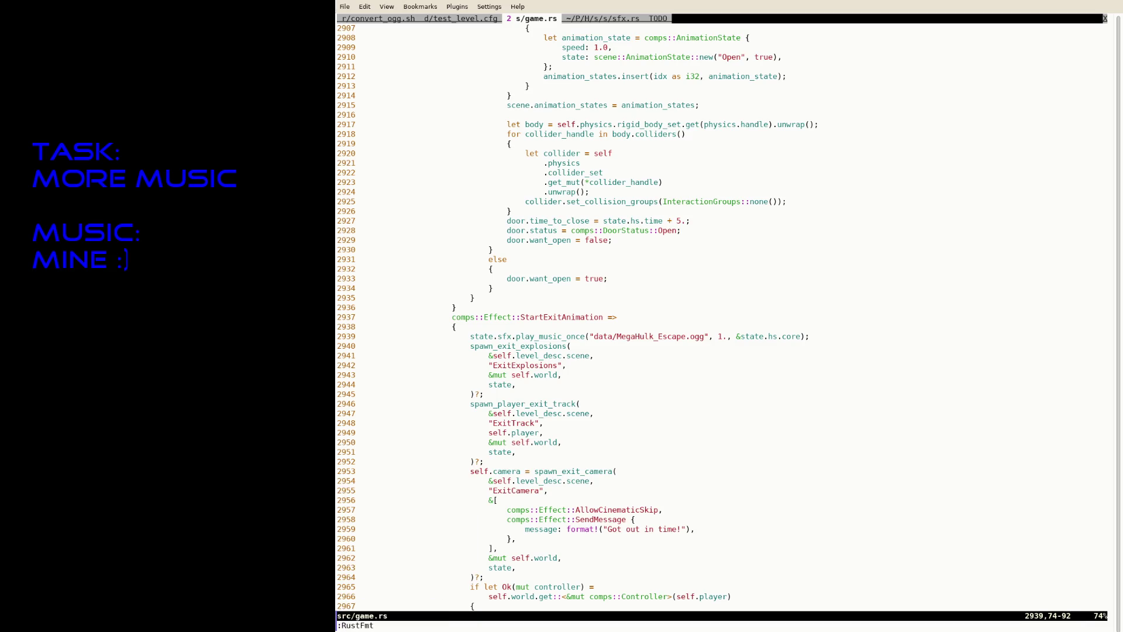
pyautogui.press('Return')
pyautogui.hotkey('shift', 'v')
pyautogui.press('j')
pyautogui.press('j')
pyautogui.press('y')
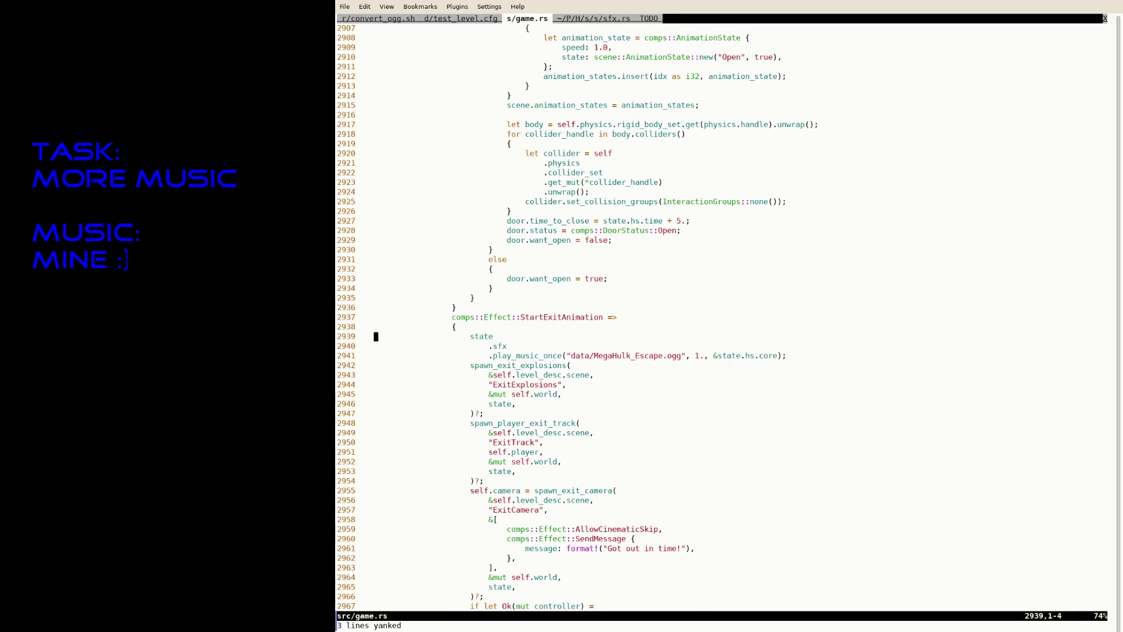
pyautogui.hotkey('ctrl', 'z')
pyautogui.write('ls data/*.ogg')
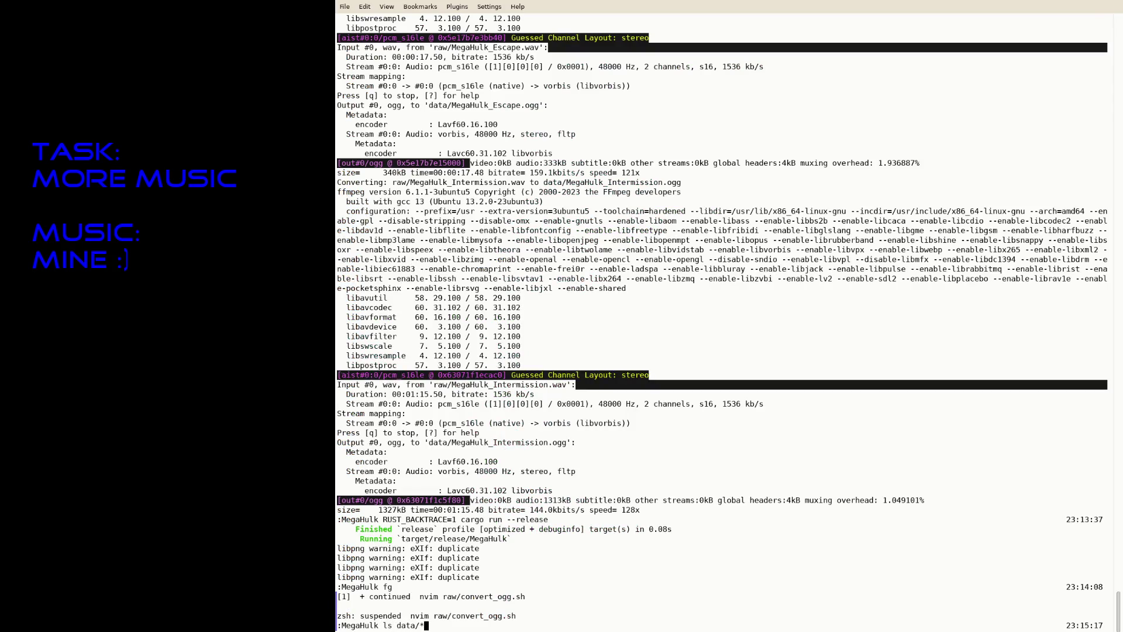
# Step: List the data ogg files, resume Neovim, and page to the self-destruct branch
pyautogui.press('Return')
pyautogui.write('fg')
pyautogui.press('Return')
pyautogui.scroll(-15, 722, 316)
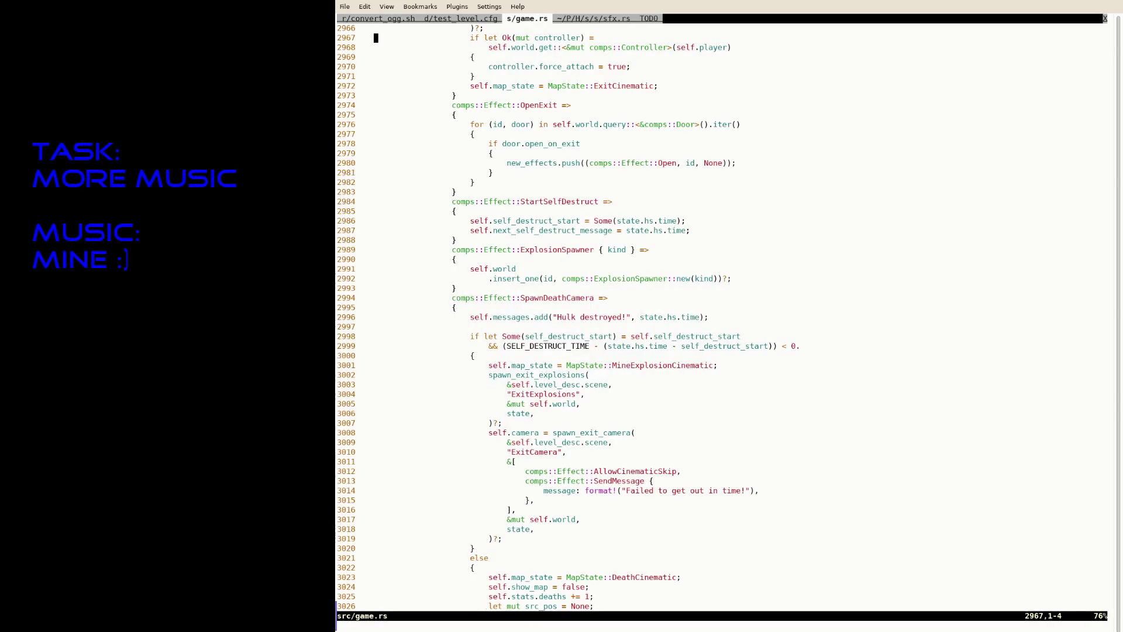
pyautogui.hotkey('ctrl', 'f')
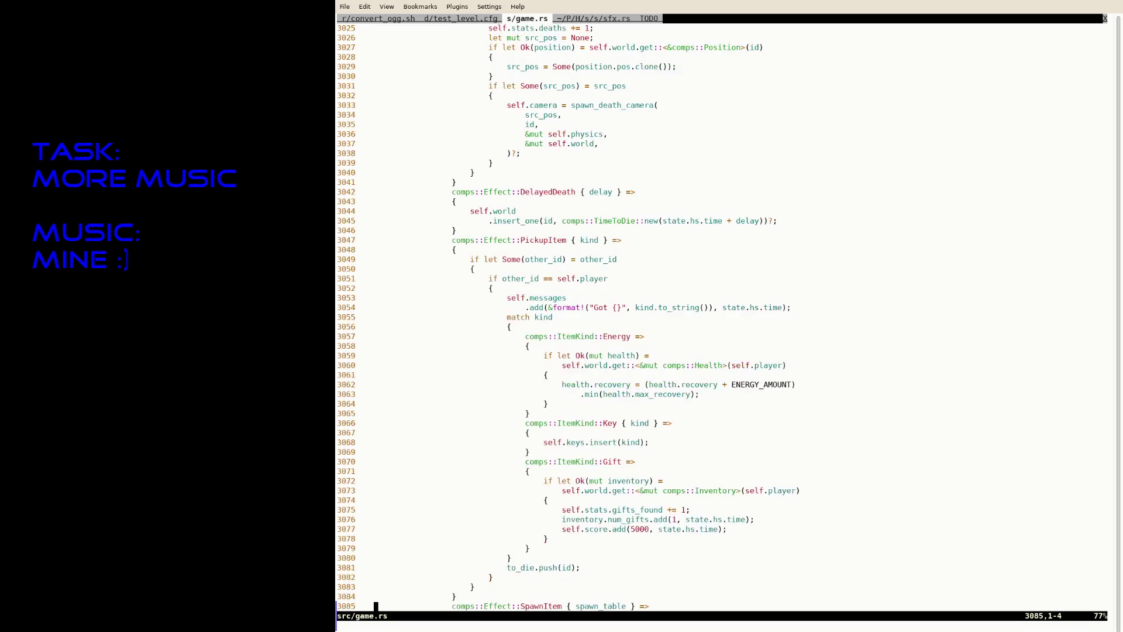
pyautogui.hotkey('ctrl', 'b')
# Step: Paste the play_music_once lines above line 3001, run :RustFmt, and save
pyautogui.press('k')
pyautogui.press('k')
pyautogui.press('k')
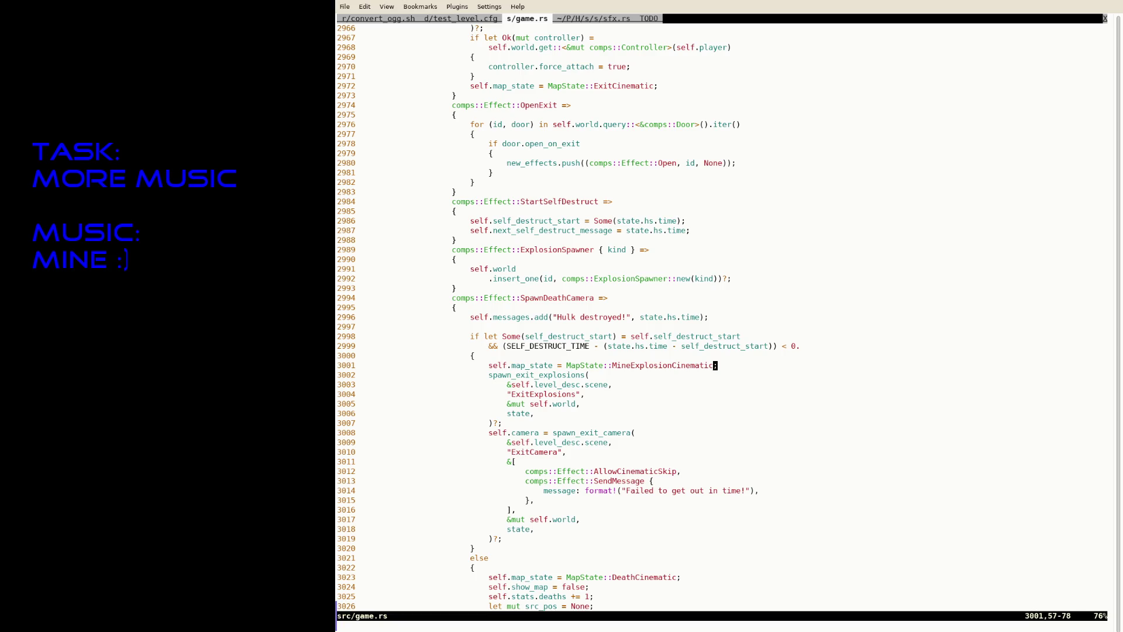
pyautogui.press('P')
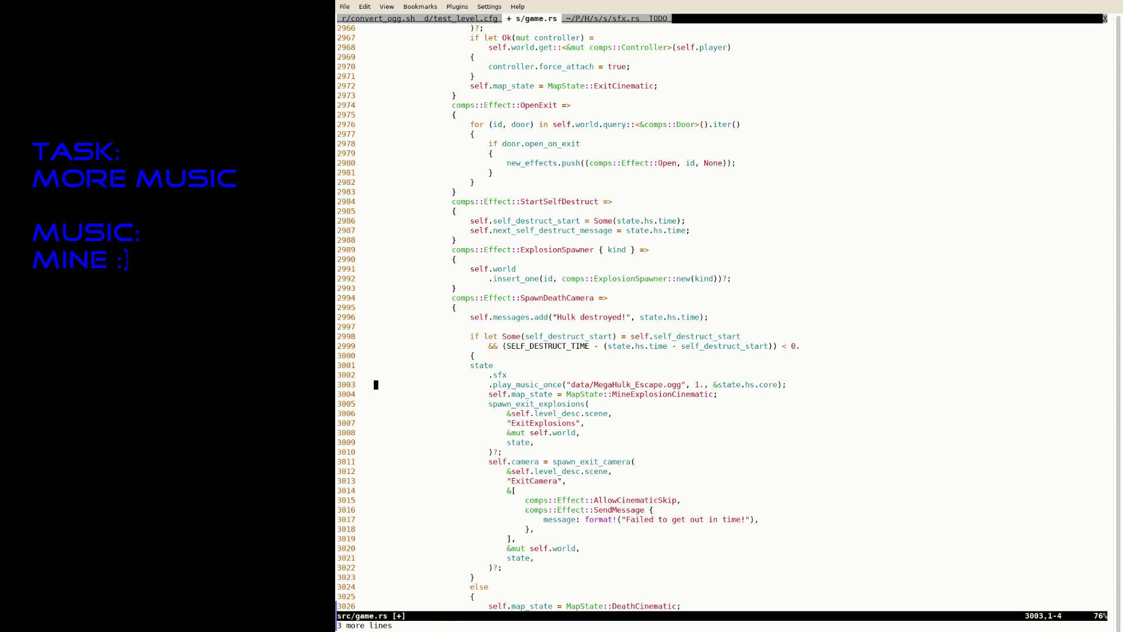
pyautogui.press('u')
pyautogui.hotkey('ctrl', 'r')
pyautogui.click(376, 394)
pyautogui.press('A')
pyautogui.press('Escape')
pyautogui.press('O')
pyautogui.press('Escape')
pyautogui.write(':RustFmt')
pyautogui.press('Return')
pyautogui.write(':w')
pyautogui.press('Return')
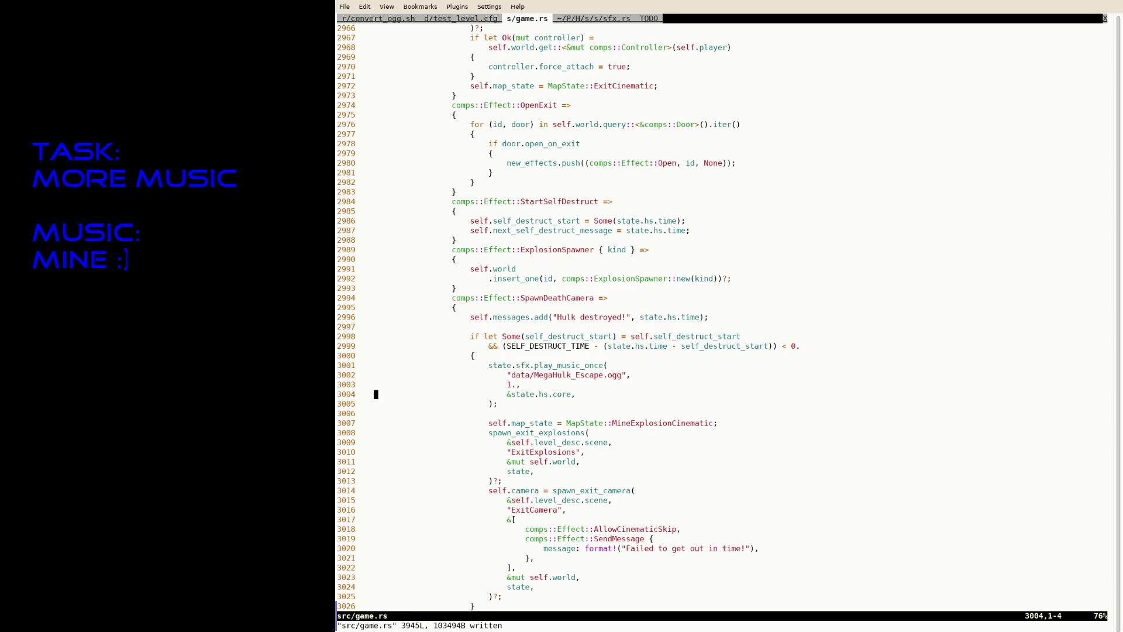
# Step: Rename the track to MegaHulk_Escape_Bad.ogg, save, and open src/intermission.rs in a new tab
pyautogui.press('k')
pyautogui.press('k')
pyautogui.press('A')
pyautogui.press('Left')
pyautogui.press('Left')
pyautogui.write('_Bad')
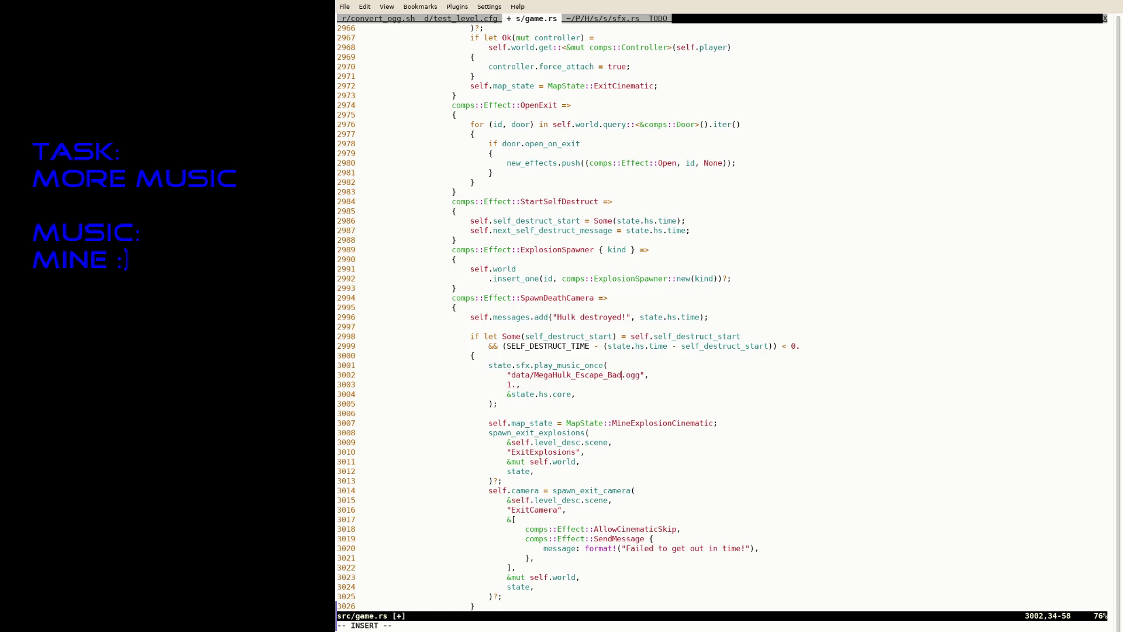
pyautogui.press('Escape')
pyautogui.write(':w')
pyautogui.press('Return')
pyautogui.write(':update')
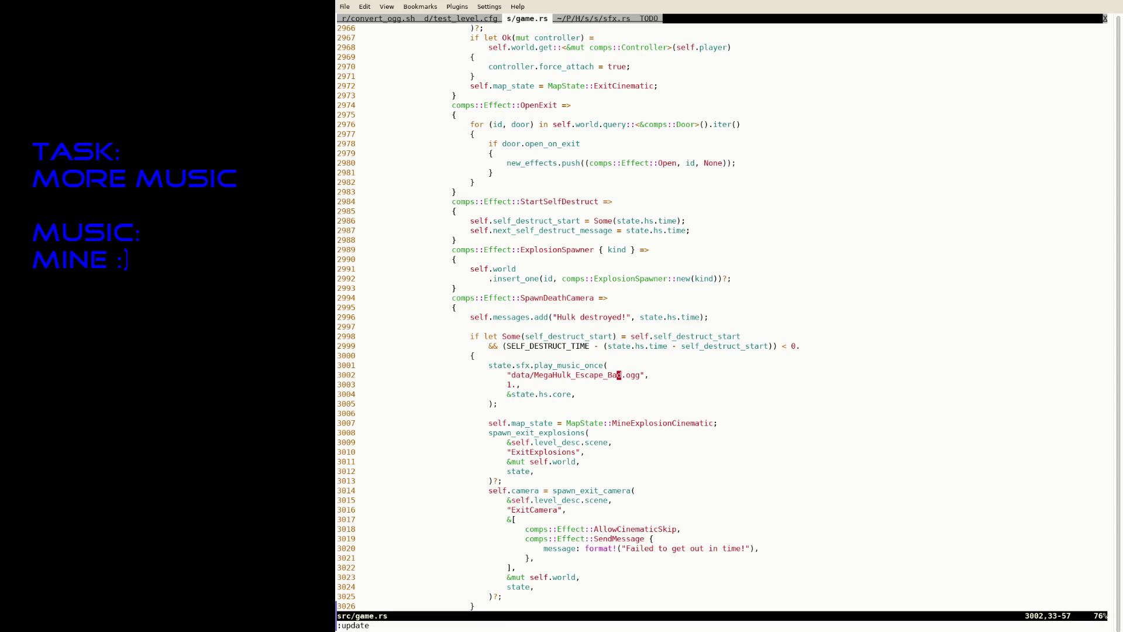
pyautogui.write(':tabe sr')
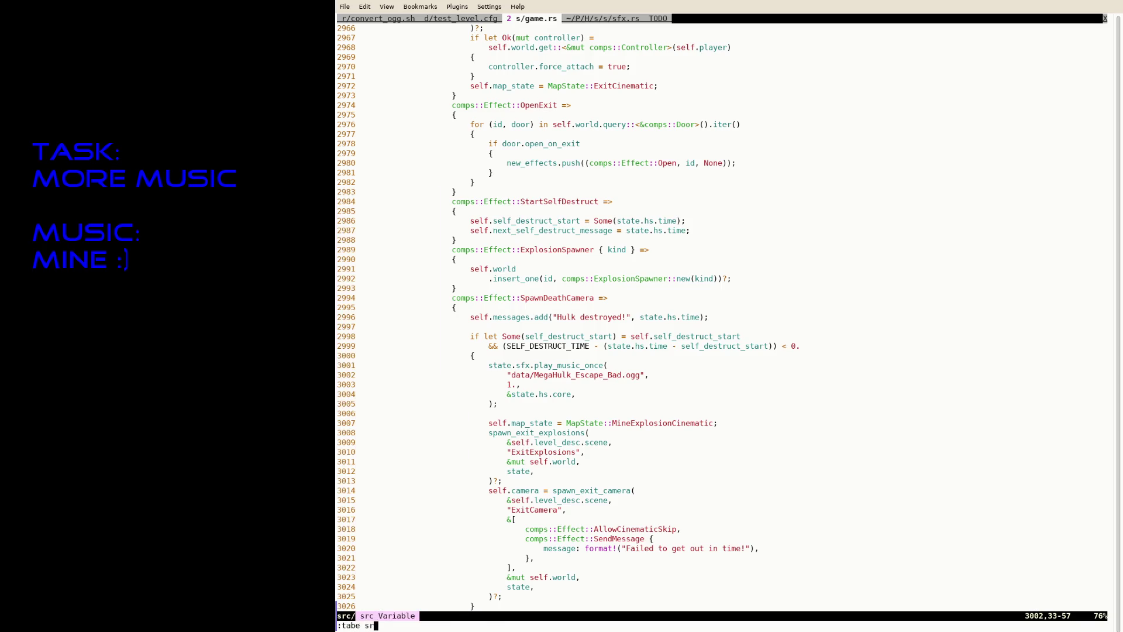
pyautogui.write('c/intermission.rs')
pyautogui.press('Return')
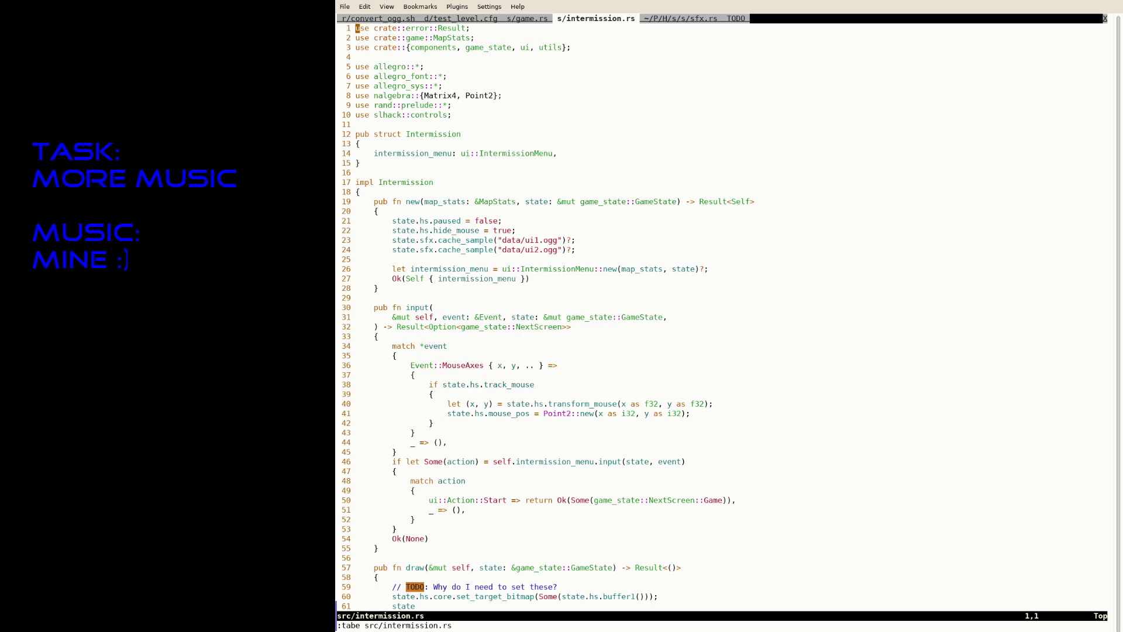
# Step: Paste the music lines after line 25 and type MegaHulk_Intermission into the file path
pyautogui.press('j')
pyautogui.press('j')
pyautogui.press('j')
pyautogui.write('state \t\t\t\t\t\t\t.sfx \t\t\t\t\t\t\t.play_music_once("data/MegaHulk_Escape.ogg", 1., &state.hs.core);')
pyautogui.press('k')
pyautogui.press('A')
pyautogui.press('Left')
pyautogui.press('Left')
pyautogui.press('Left')
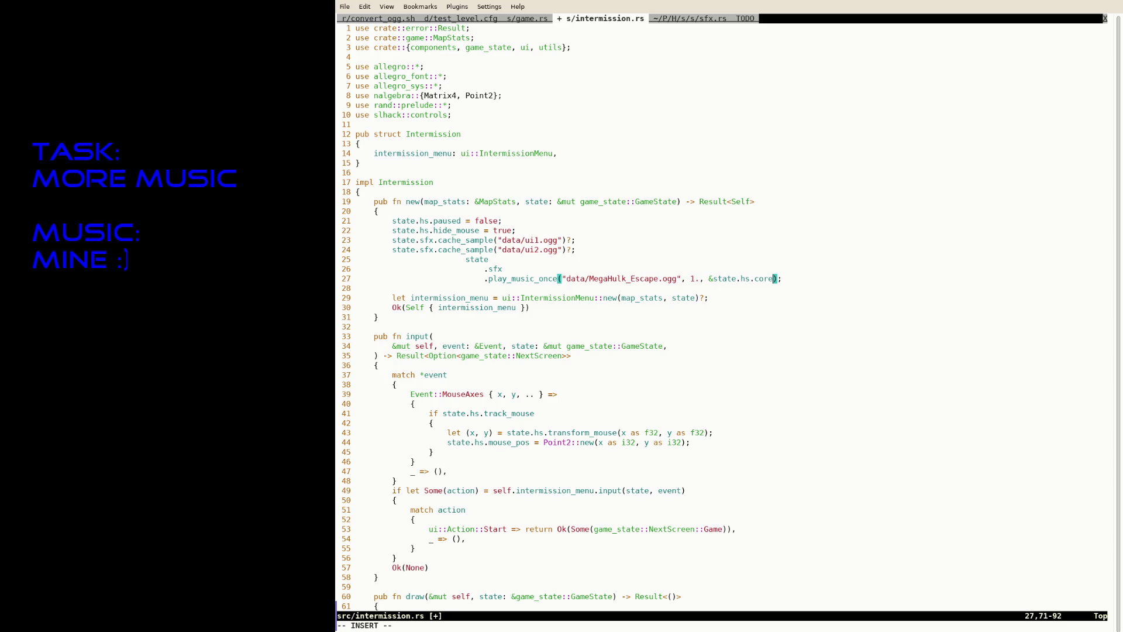
pyautogui.press('Left')
pyautogui.press('Left')
pyautogui.press('Left')
pyautogui.write('MegaHul')
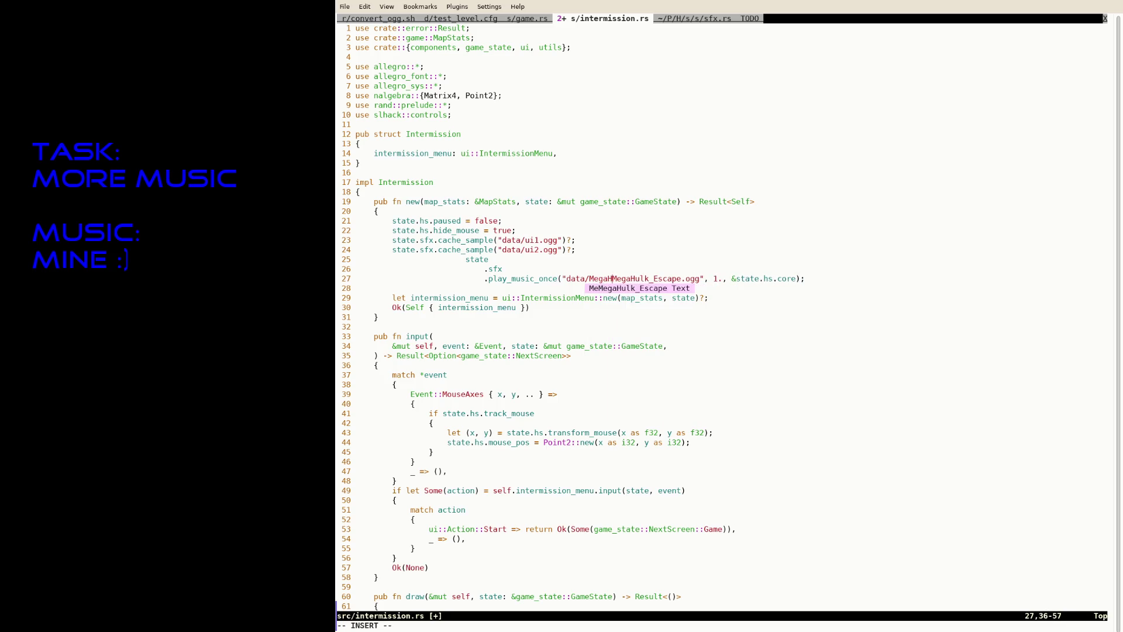
pyautogui.write('k')
pyautogui.write('_')
pyautogui.write('Intermission')
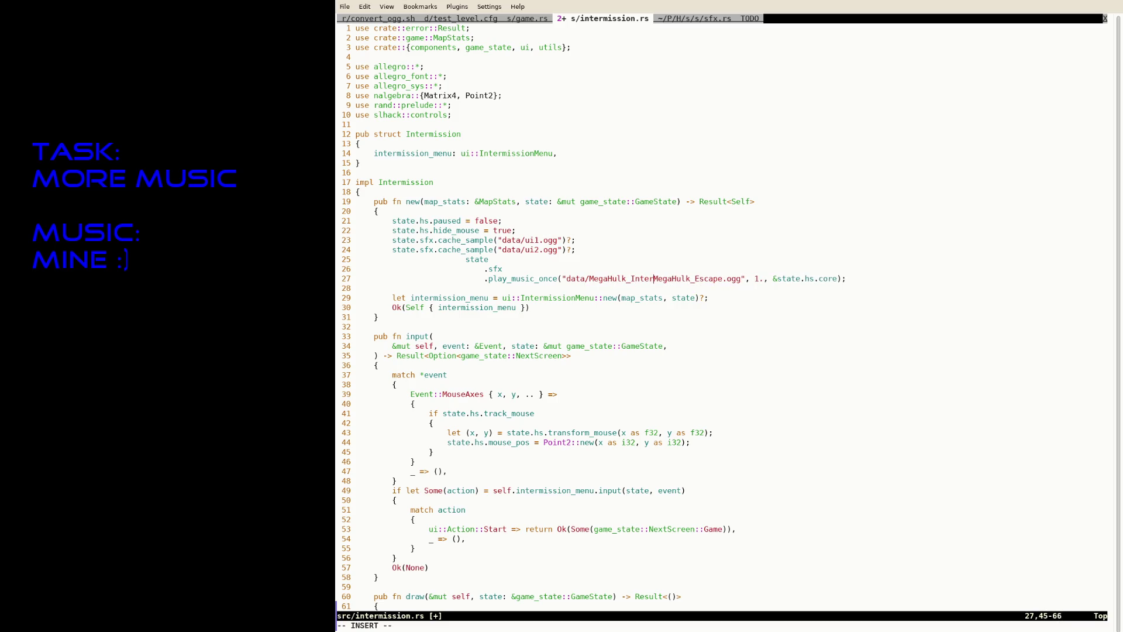
# Step: Delete the leftover MegaHulk_Escape text, save intermission.rs, and recall cargo run in the shell
pyautogui.press('Escape')
pyautogui.press('l')
pyautogui.press('v')
pyautogui.press('t')
pyautogui.press('.')
pyautogui.write('d:w')
pyautogui.press('Return')
pyautogui.hotkey('ctrl', 'z')
pyautogui.press('Up')
pyautogui.press('Up')
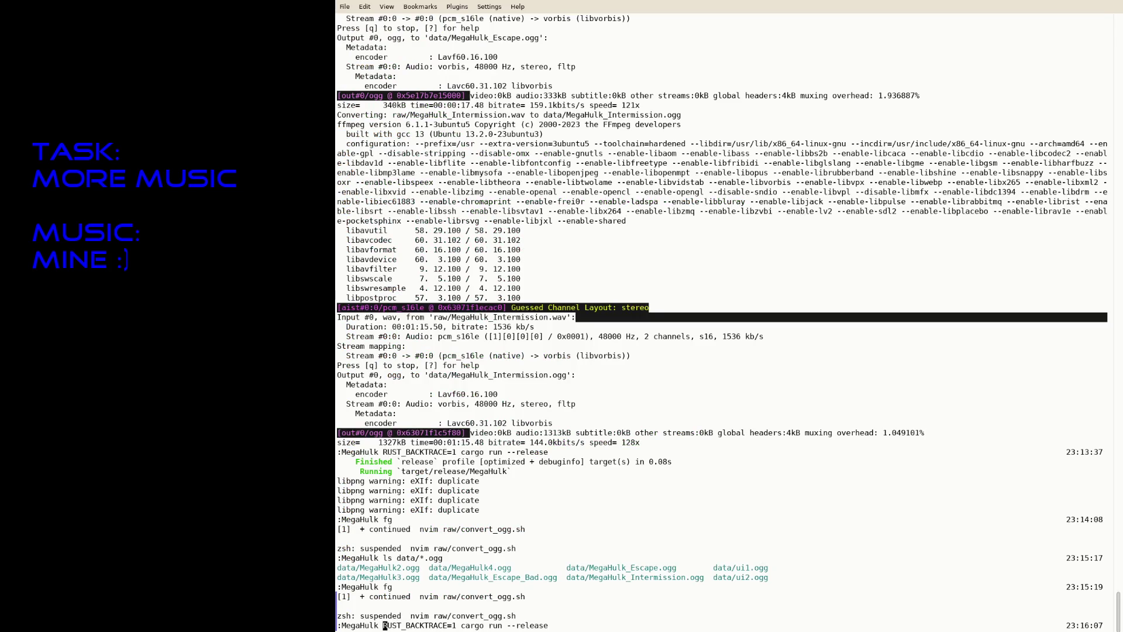
# Step: Rebuild and play to the Test Level Destroyed screen, then Save and Quit and exit the game
pyautogui.press('Return')
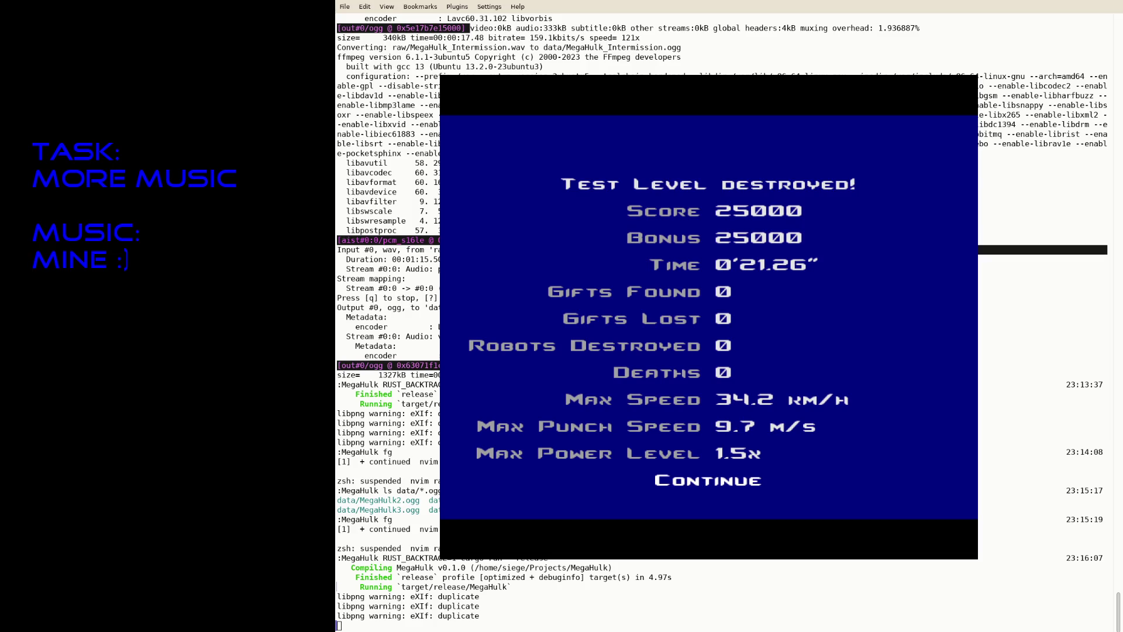
pyautogui.press('Return')
pyautogui.press('Escape')
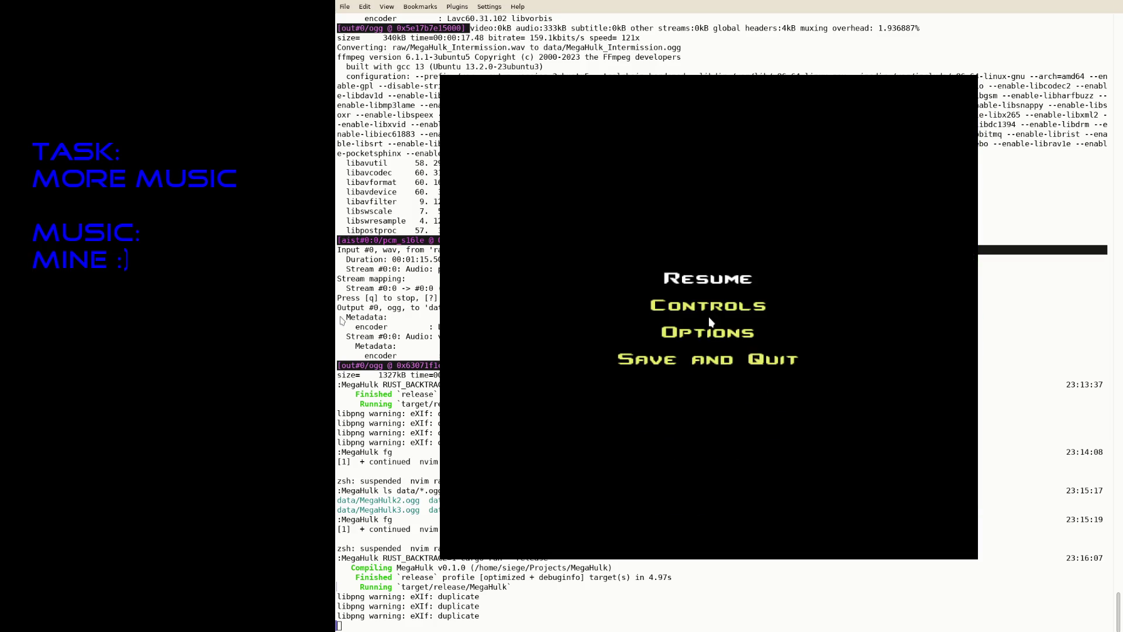
pyautogui.click(710, 322)
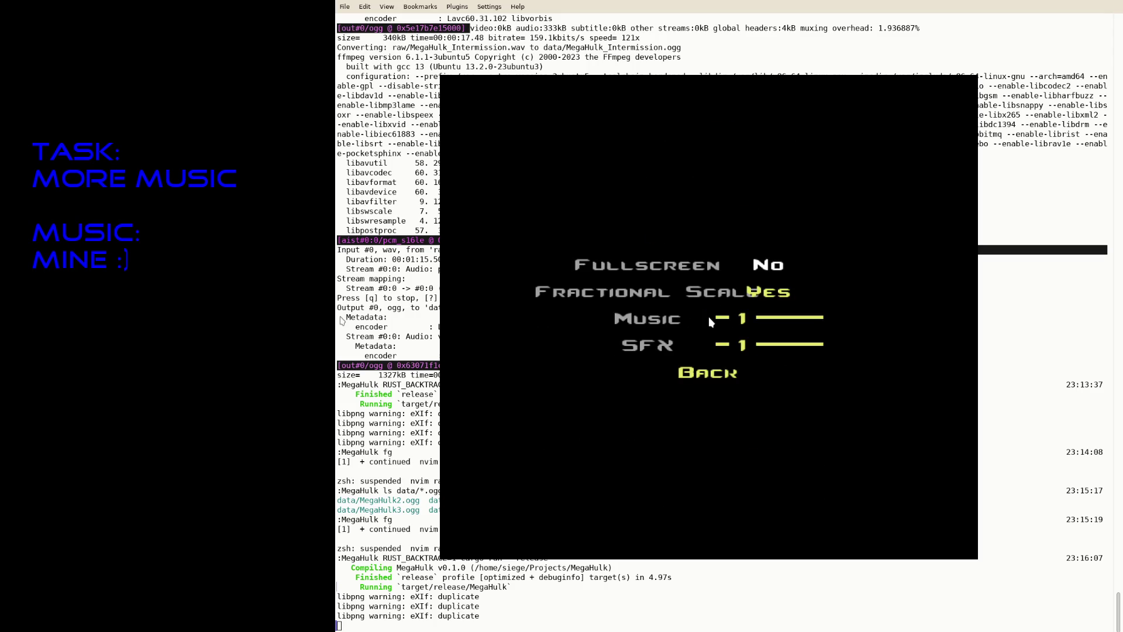
pyautogui.press('Down')
pyautogui.press('Down')
pyautogui.press('Down')
pyautogui.press('Return')
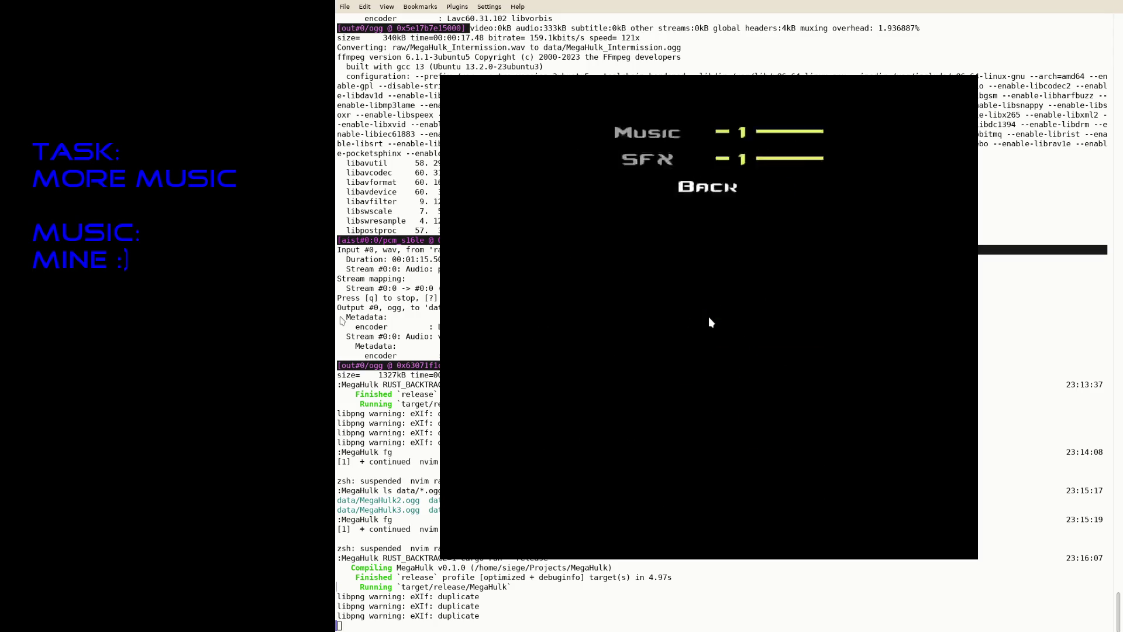
pyautogui.press('Down')
pyautogui.press('Return')
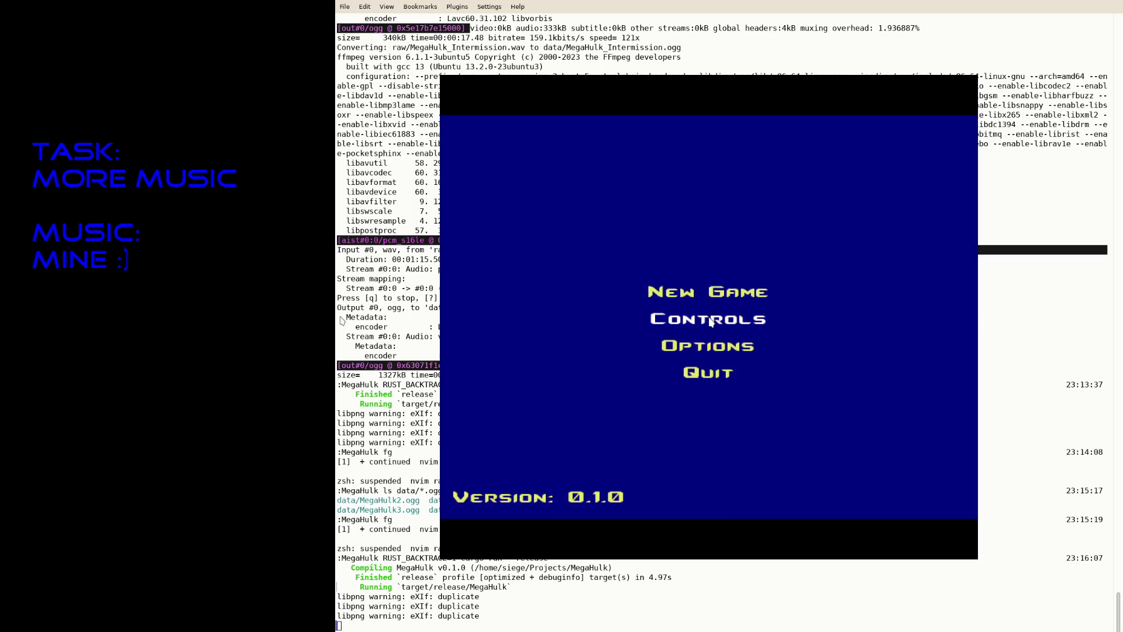
pyautogui.press('Escape')
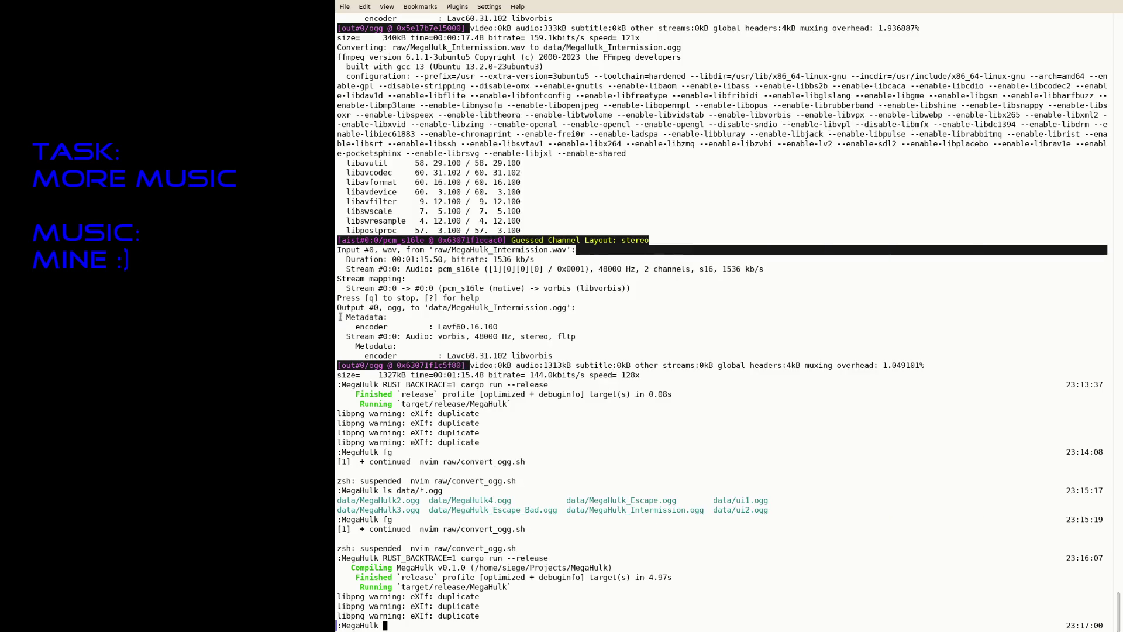
# Step: Relaunch cargo run --release from history, play until the burning pit scene, close it, and resume Neovim
pyautogui.write('fg')
pyautogui.press('BackSpace')
pyautogui.press('BackSpace')
pyautogui.press('Up')
pyautogui.press('Return')
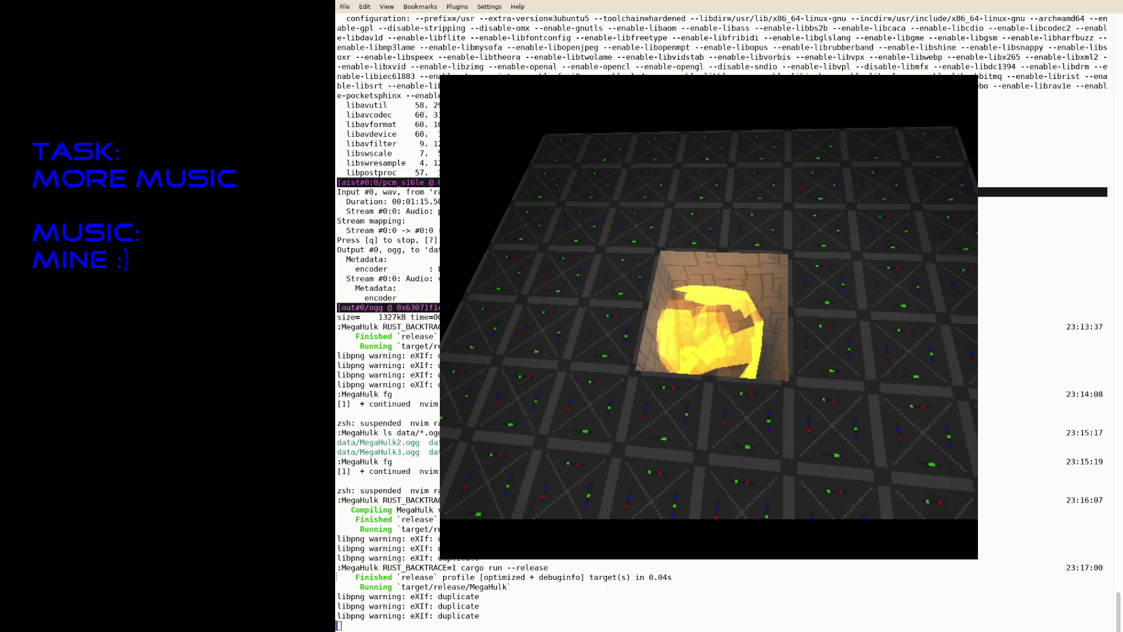
pyautogui.press('Escape')
pyautogui.write('fg')
pyautogui.press('Return')
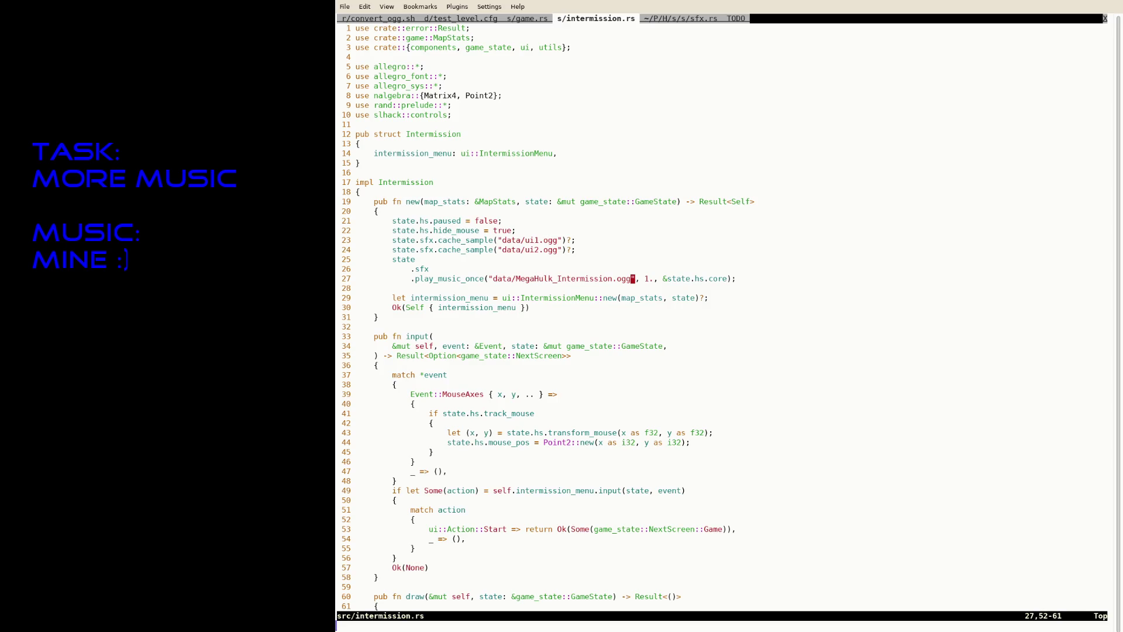
# Step: Switch from the game.rs tab to sfx.rs and browse its music functions
pyautogui.write(':tabp')
pyautogui.press('Return')
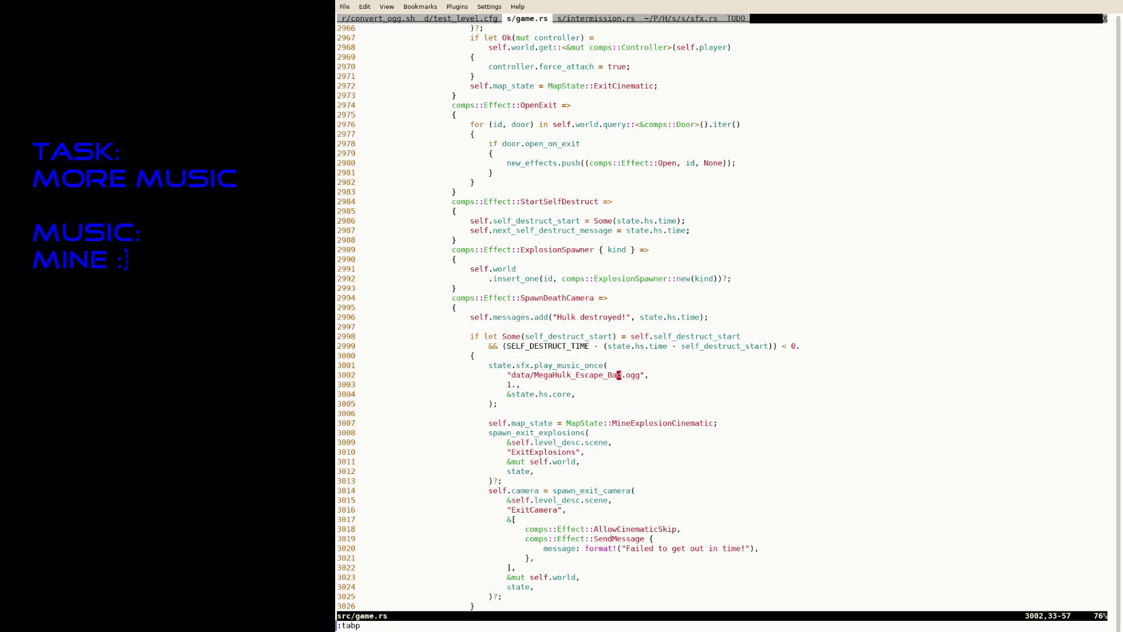
pyautogui.write(':tabn')
pyautogui.press('Return')
pyautogui.write(':tabn')
pyautogui.press('Return')
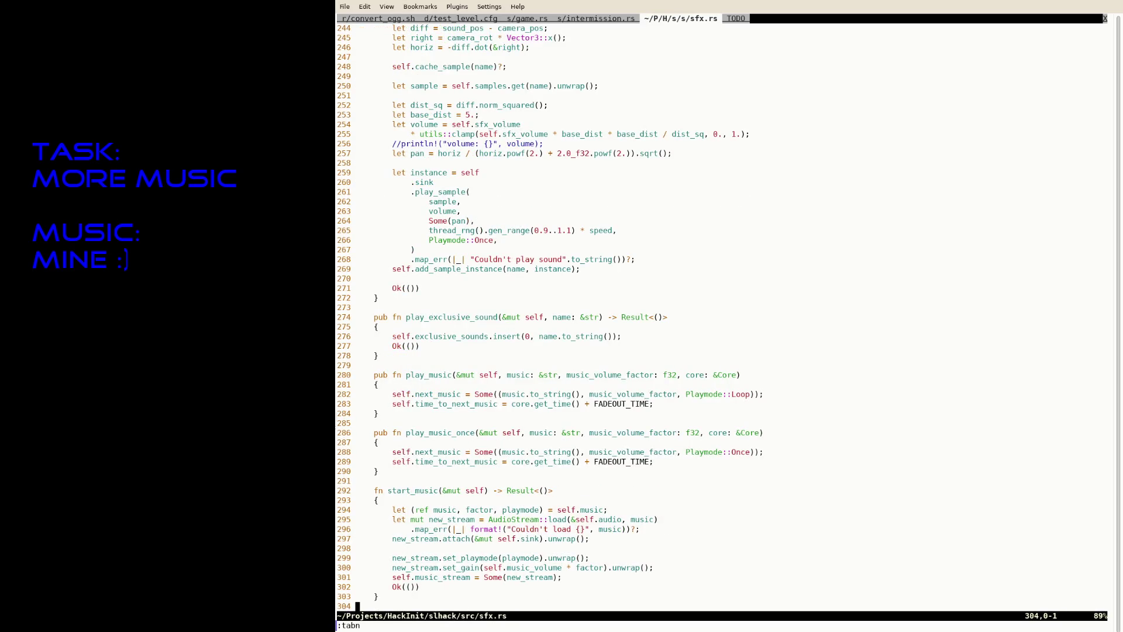
pyautogui.press('k')
pyautogui.press('k')
pyautogui.press('k')
pyautogui.press('j')
pyautogui.press('j')
pyautogui.press('w')
pyautogui.press('w')
pyautogui.press('w')
pyautogui.press('j')
pyautogui.press('j')
pyautogui.press('j')
pyautogui.press('j')
pyautogui.press('j')
pyautogui.press('j')
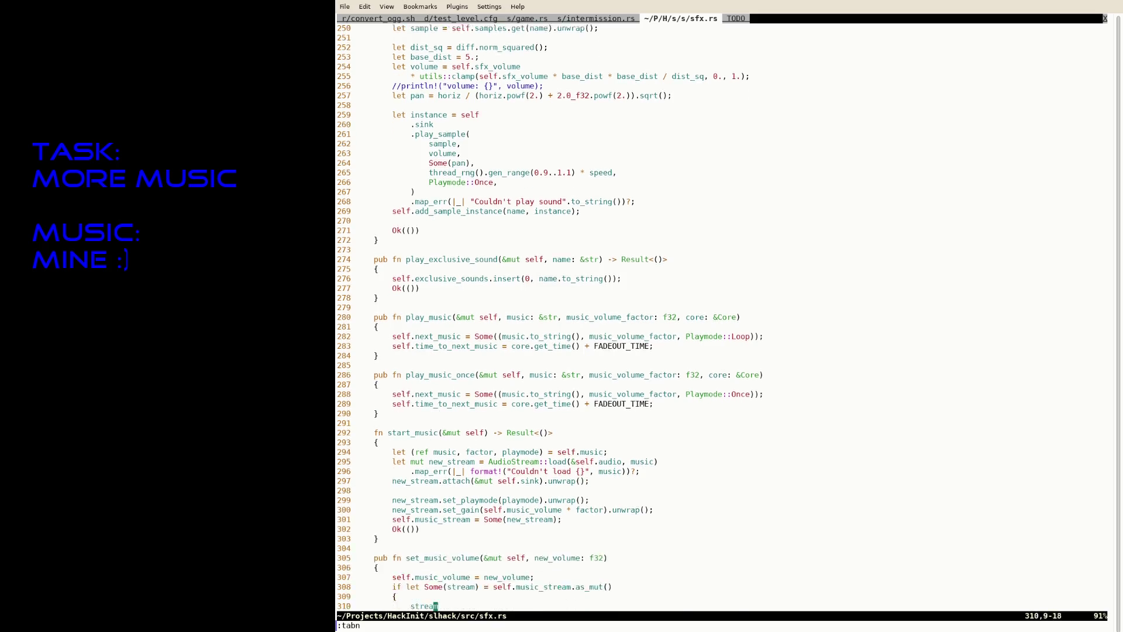
pyautogui.press('j')
pyautogui.press('j')
pyautogui.press('j')
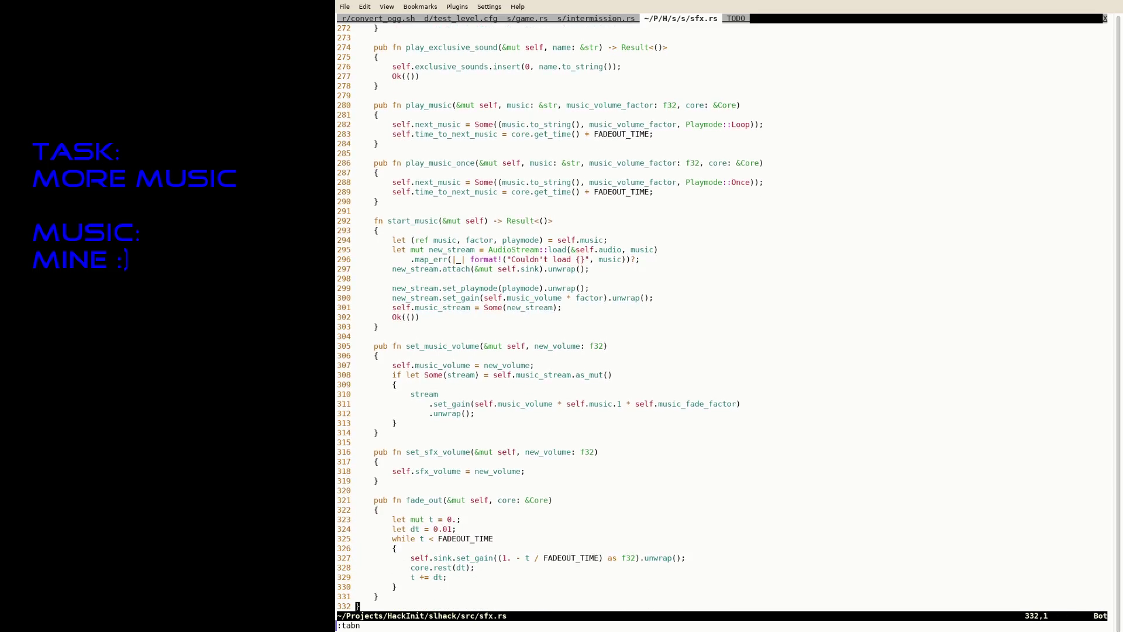
pyautogui.press('k')
pyautogui.press('k')
pyautogui.press('k')
# Step: Search sfx.rs for 'logic', then 'update', to reach the stream-playing check on line 103
pyautogui.press('/')
pyautogui.write('logic')
pyautogui.press('Return')
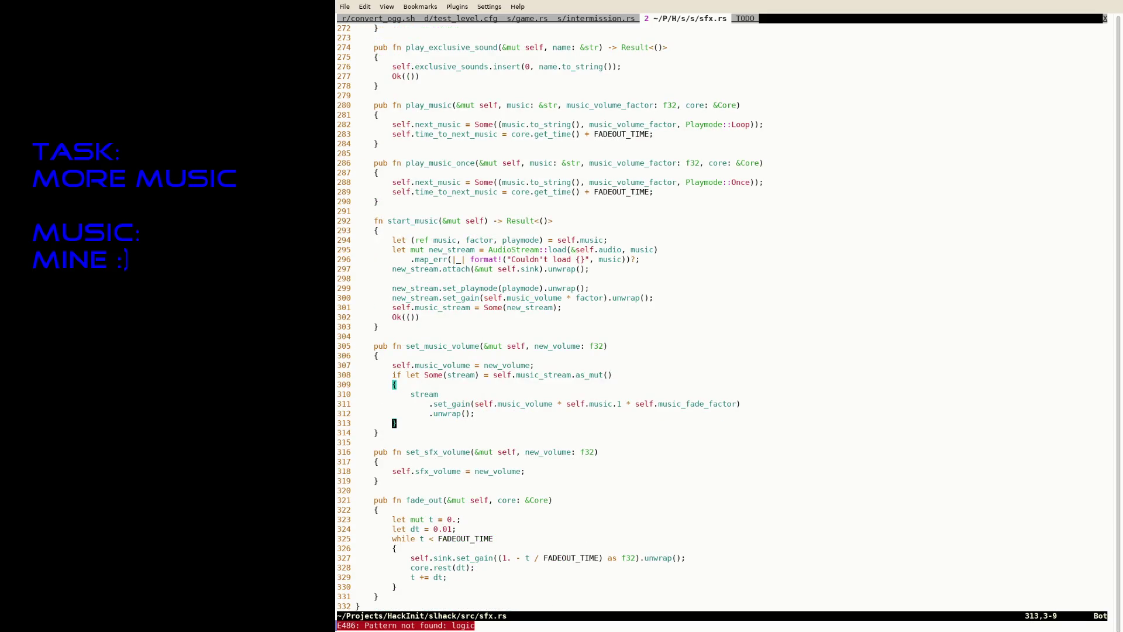
pyautogui.press('/')
pyautogui.write('update')
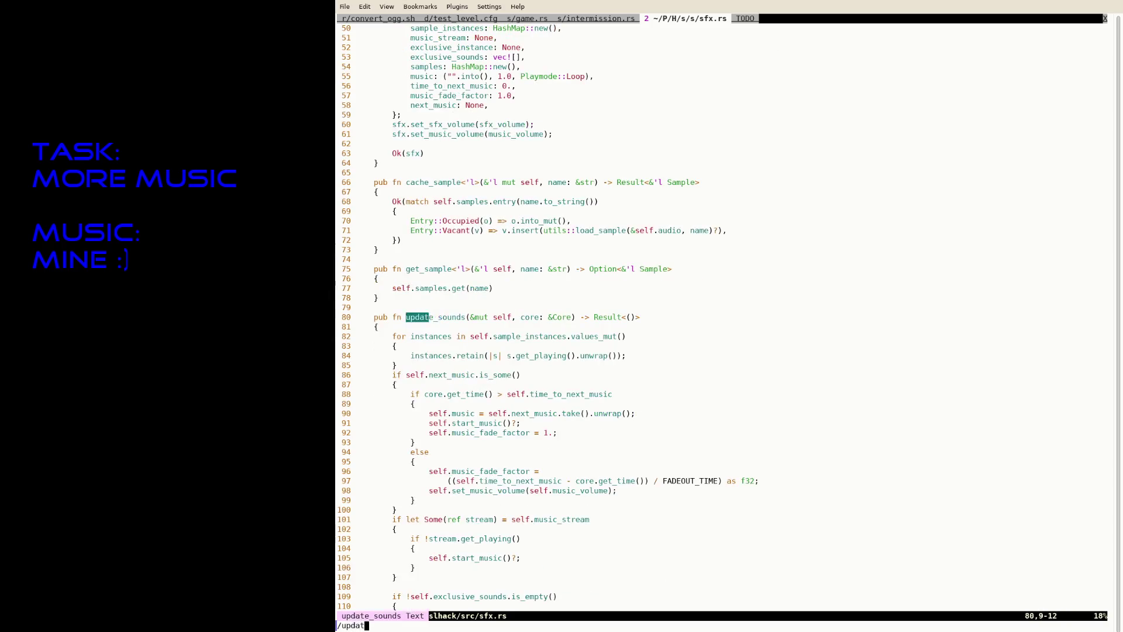
pyautogui.press('Return')
pyautogui.press('j')
pyautogui.press('j')
pyautogui.press('j')
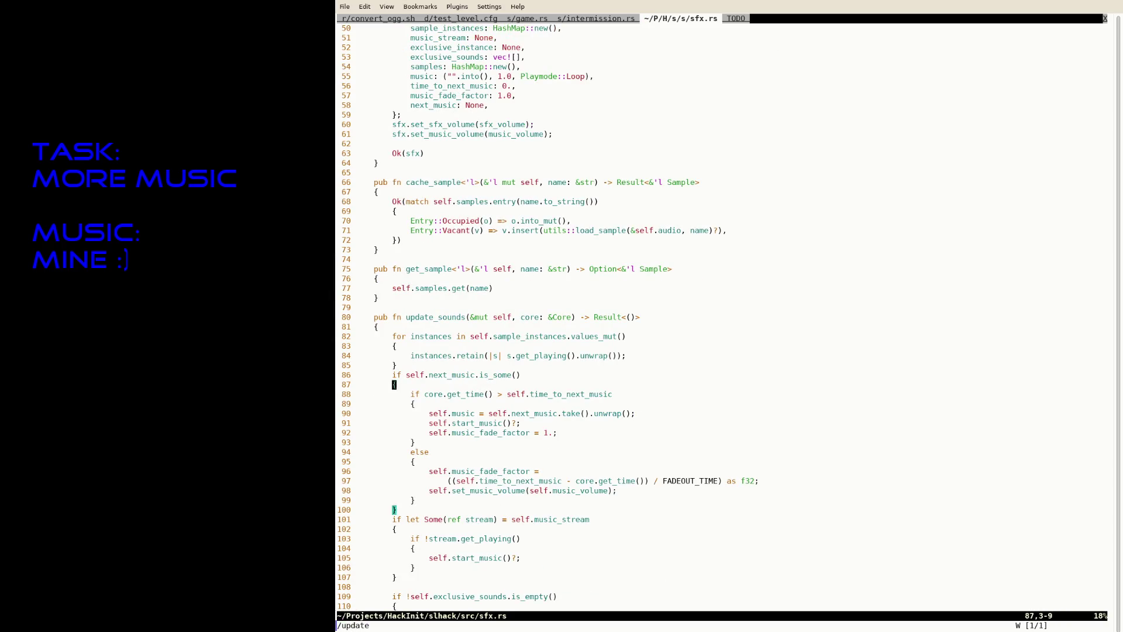
pyautogui.press('j')
pyautogui.press('j')
pyautogui.press('k')
pyautogui.press('k')
pyautogui.press('k')
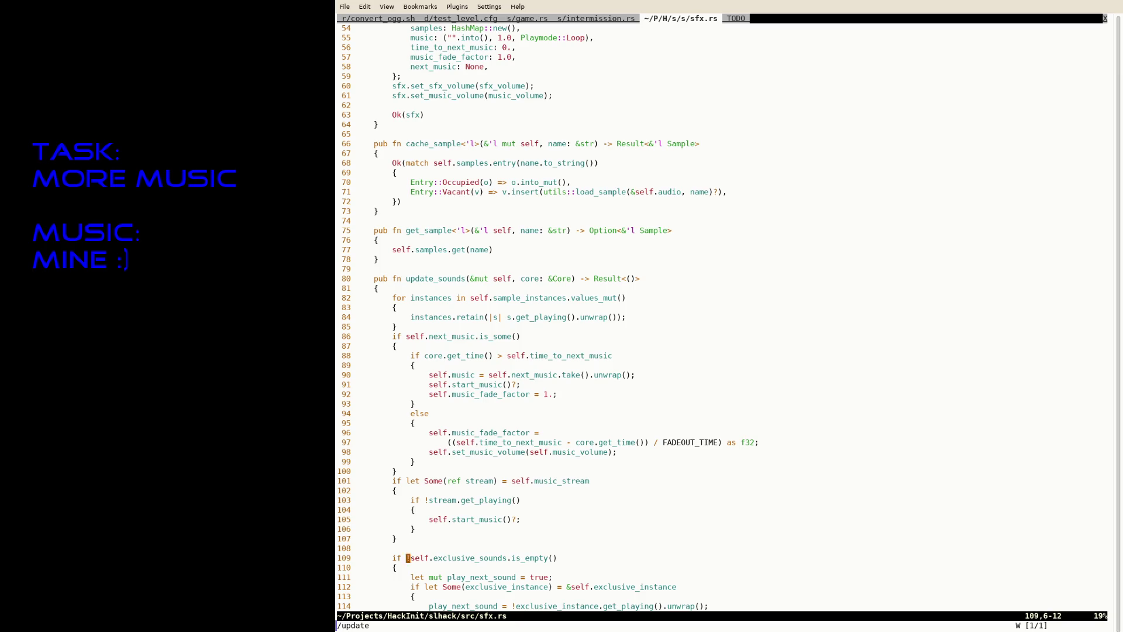
# Step: Extend line 103's condition with '&& self.music.2 != Playmode::Once' and save sfx.rs
pyautogui.write('A &&')
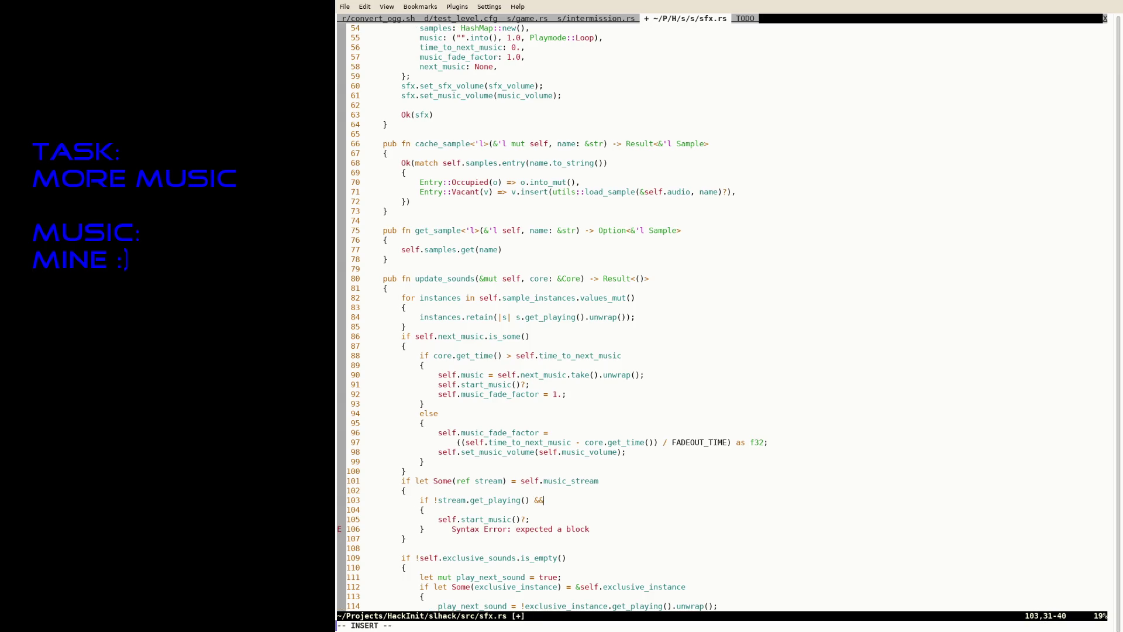
pyautogui.write('self.music.')
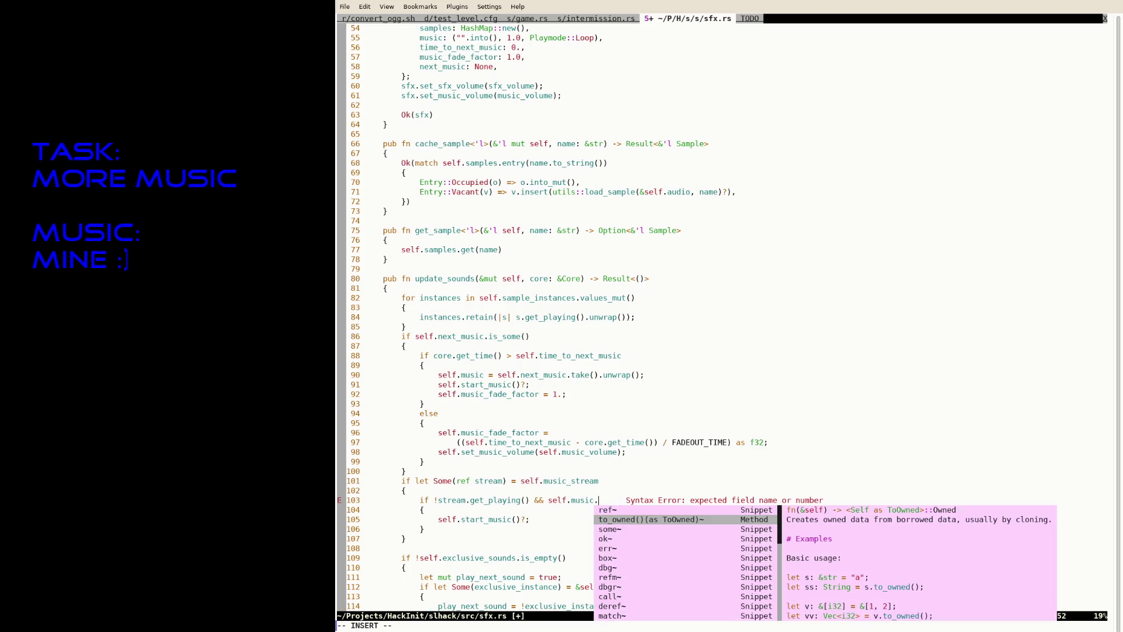
pyautogui.write('2 ==')
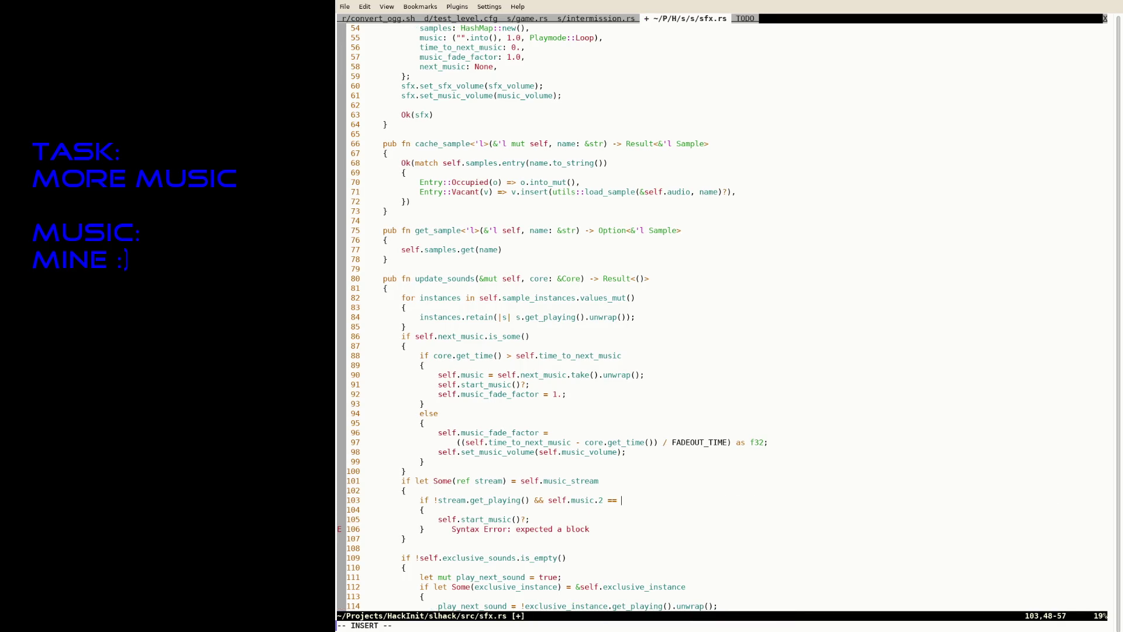
pyautogui.press('BackSpace')
pyautogui.press('BackSpace')
pyautogui.write('!= ')
pyautogui.write('Playmode::Once')
pyautogui.press('Escape')
pyautogui.write(':w')
pyautogui.press('Return')
pyautogui.write(':RustFmt')
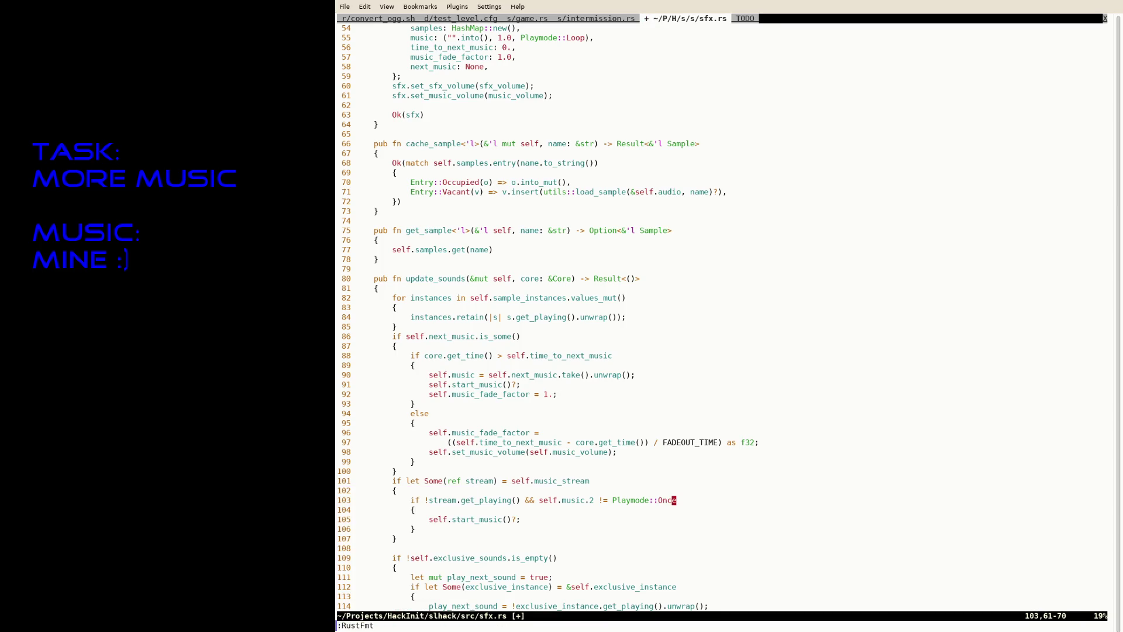
# Step: Suspend Neovim and rerun 'RUST_BACKTRACE=1 cargo run --release' from the shell history
pyautogui.hotkey('ctrl', 'z')
pyautogui.write('R')
pyautogui.press('Up')
pyautogui.hotkey('ctrl', 'c')
pyautogui.write('RA')
pyautogui.press('Right')
pyautogui.press('Return')
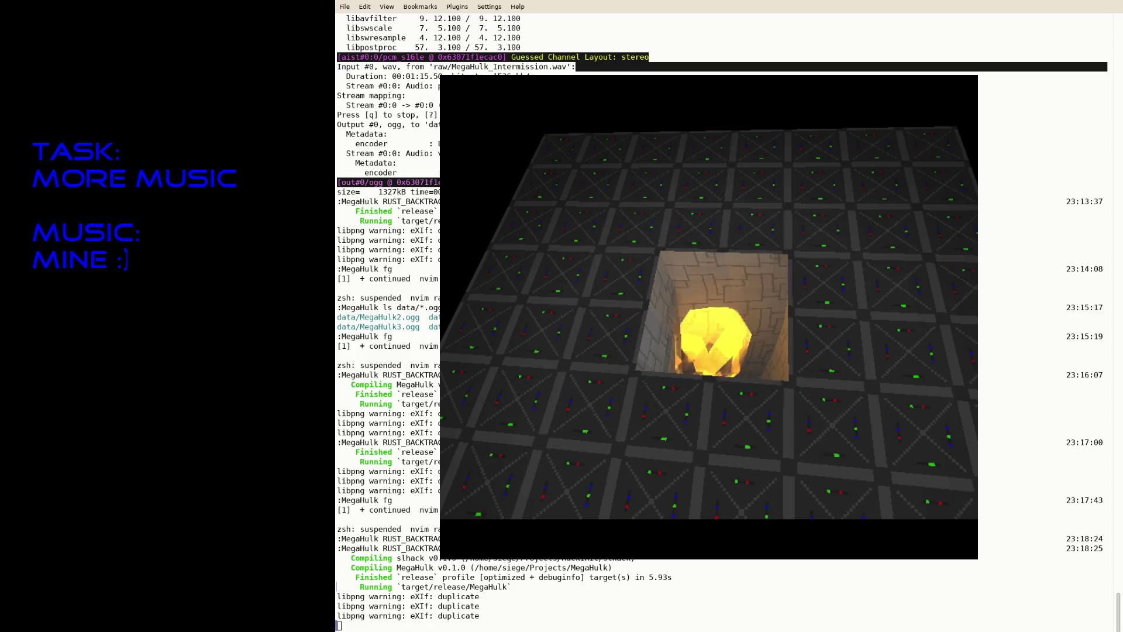
# Step: Relaunch the game, punch the green robot, and fly out through the dark corridor
pyautogui.press('Escape')
pyautogui.press('Up')
pyautogui.press('Return')
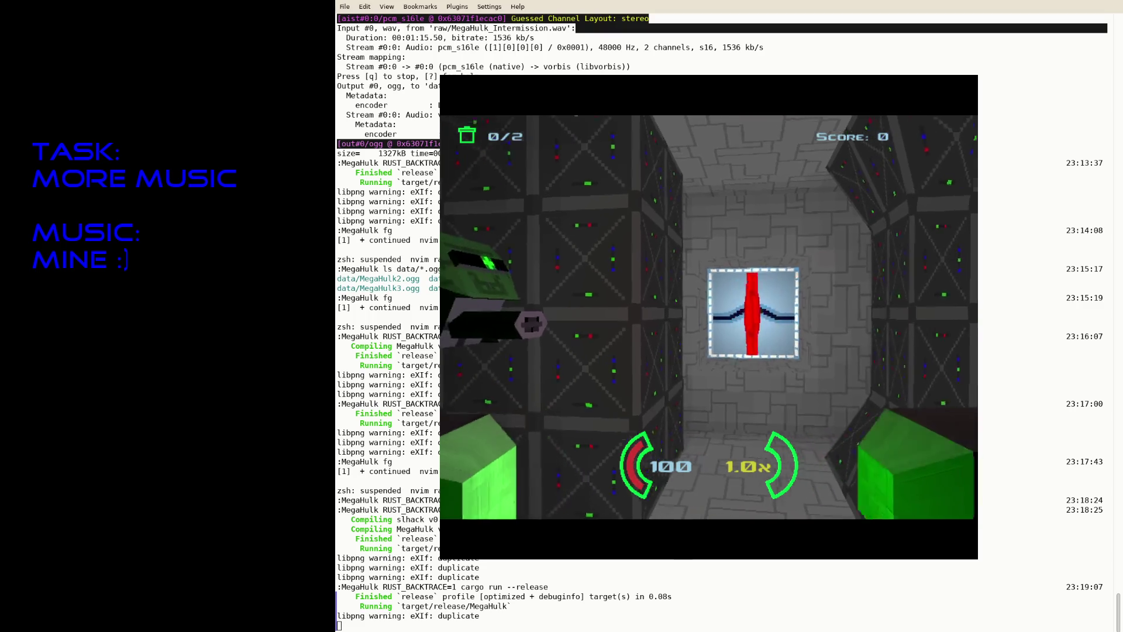
pyautogui.press('Left')
pyautogui.press('space')
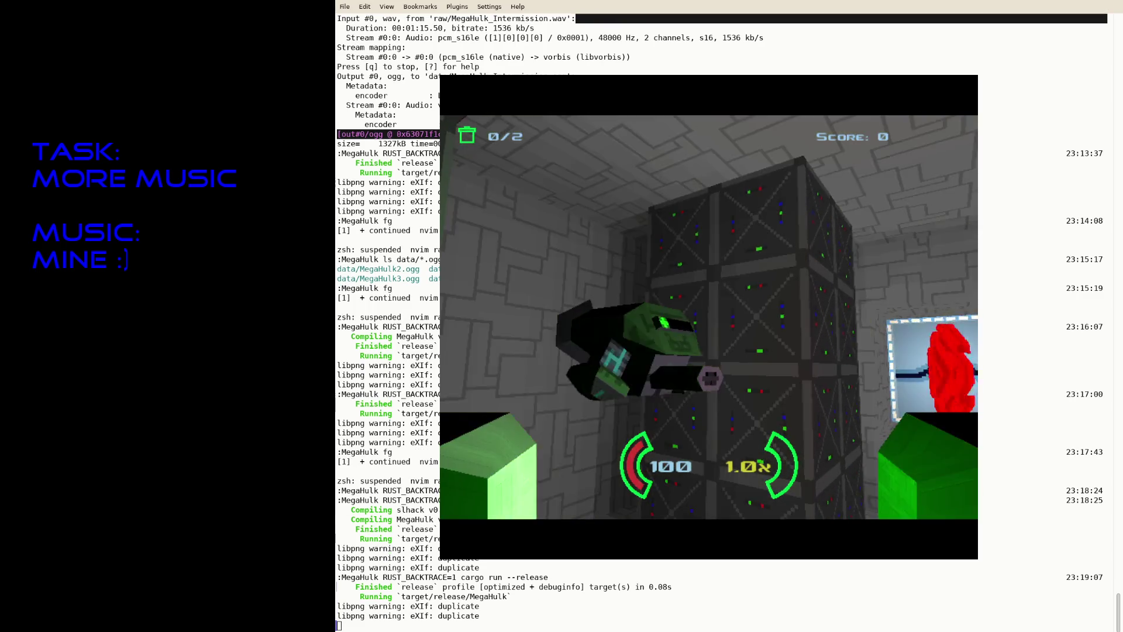
pyautogui.press('Right')
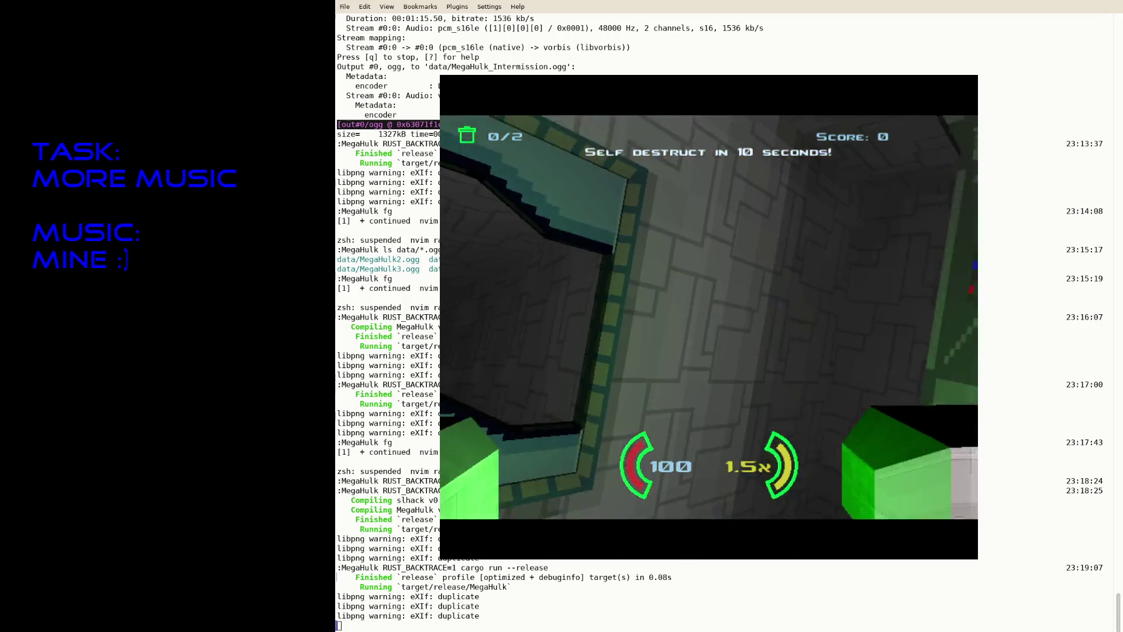
pyautogui.press('Up')
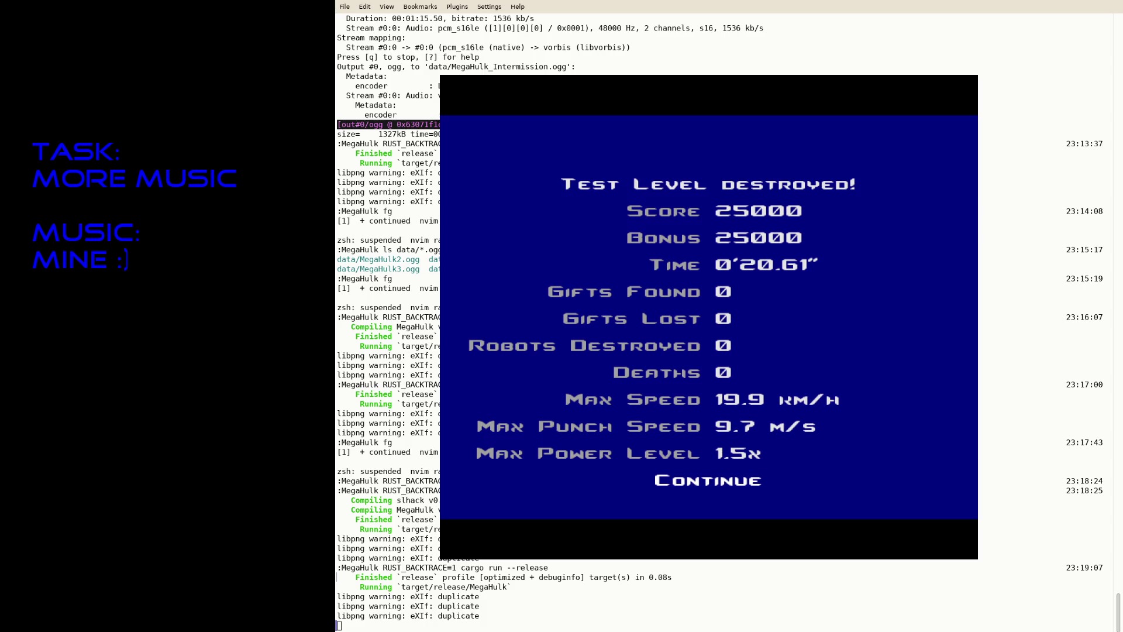
# Step: Close the game window and resume Neovim with fg
pyautogui.press('Escape')
pyautogui.write('fg')
pyautogui.press('Return')
# Step: In intermission.rs, change play_music_once to play_music and save
pyautogui.write(':tabp')
pyautogui.press('Return')
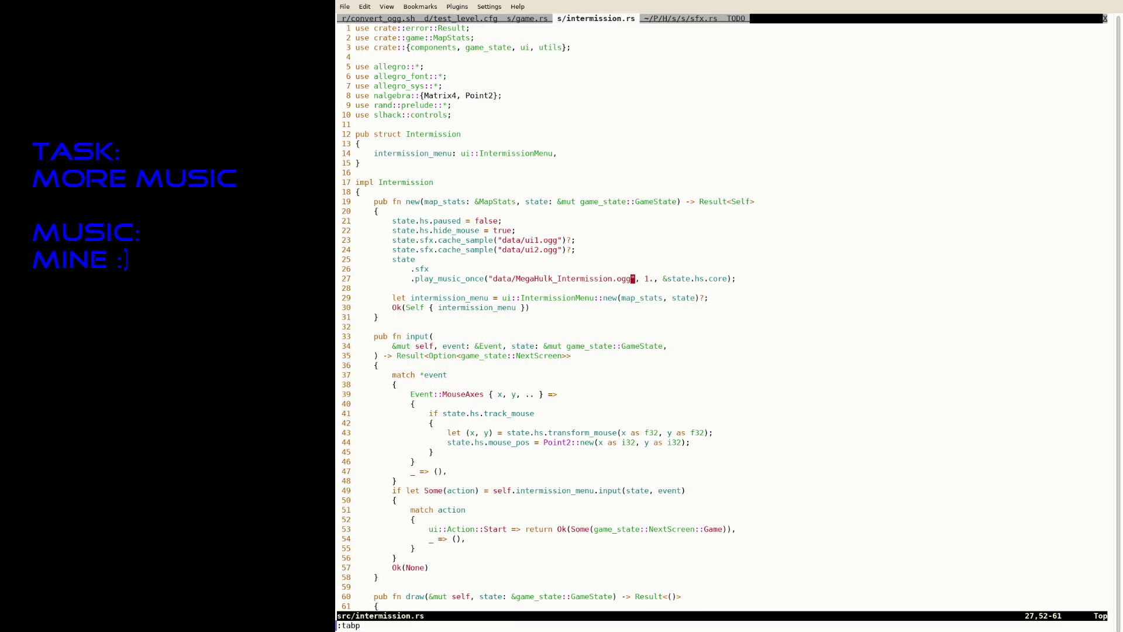
pyautogui.press('0')
pyautogui.press('l')
pyautogui.press('l')
pyautogui.press('l')
pyautogui.write('ldw')
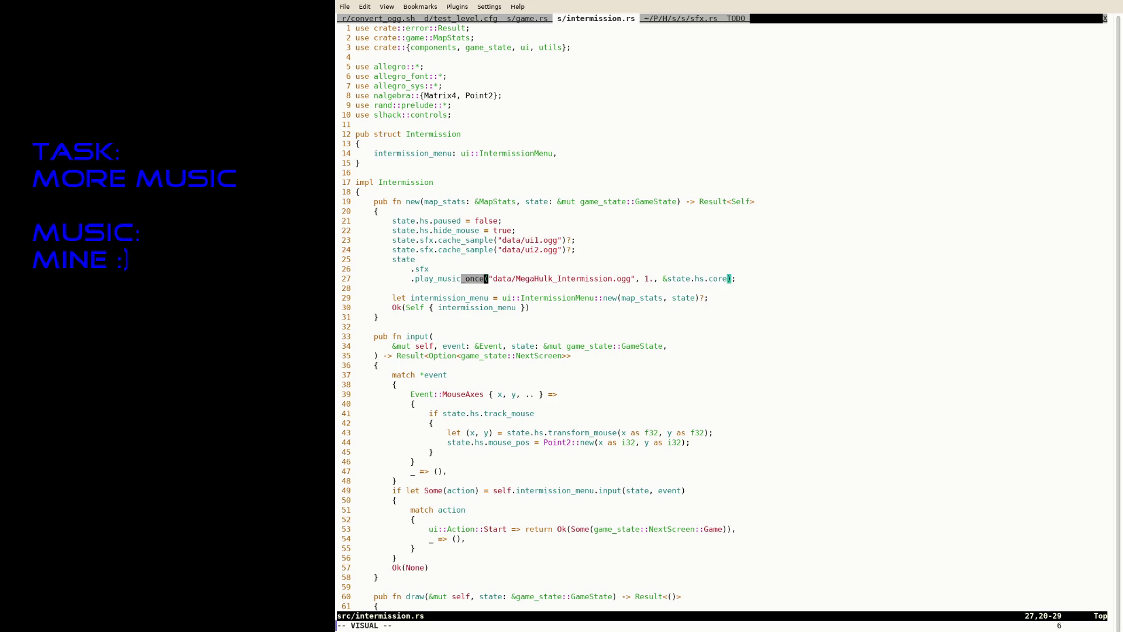
pyautogui.write(':w')
pyautogui.press('Return')
# Step: Set the music volume argument on line 27 of intermission.rs to 0.5 and save
pyautogui.press('i')
pyautogui.hotkey('shift', 'Right')
pyautogui.hotkey('shift', 'Right')
pyautogui.hotkey('shift', 'Right')
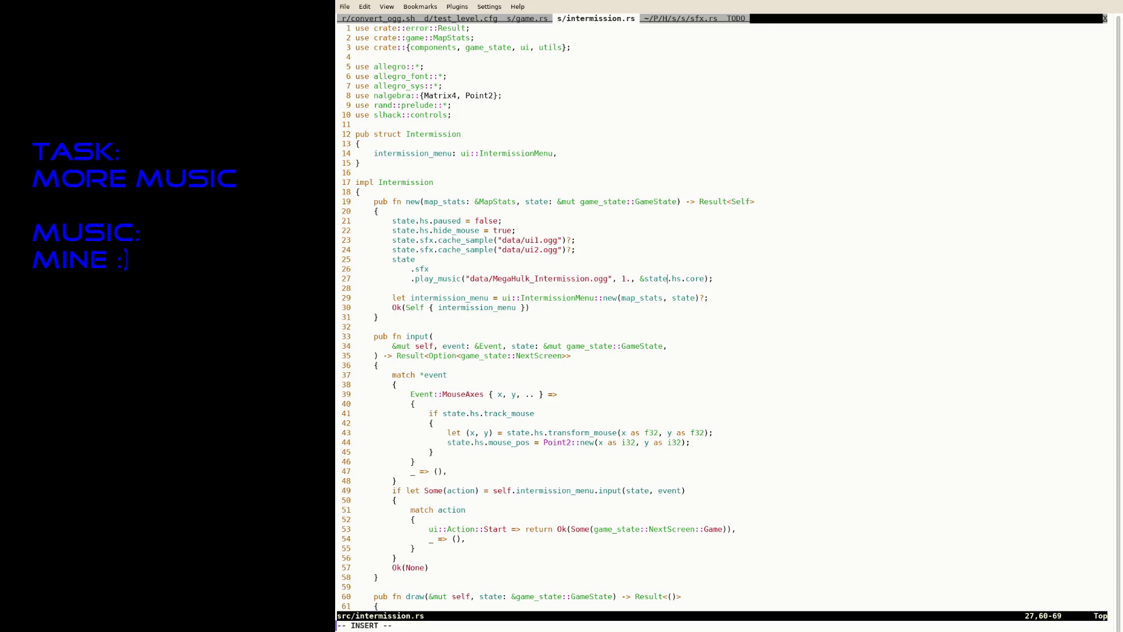
pyautogui.press('BackSpace')
pyautogui.press('BackSpace')
pyautogui.write('0.5')
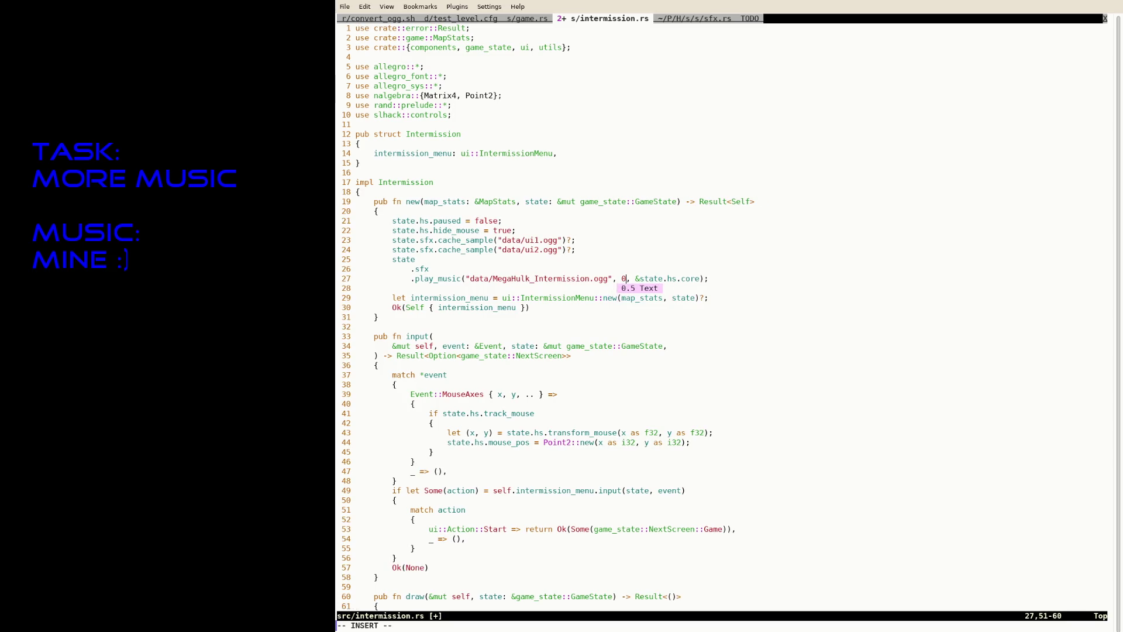
pyautogui.press('Escape')
pyautogui.write(':w')
pyautogui.press('Return')
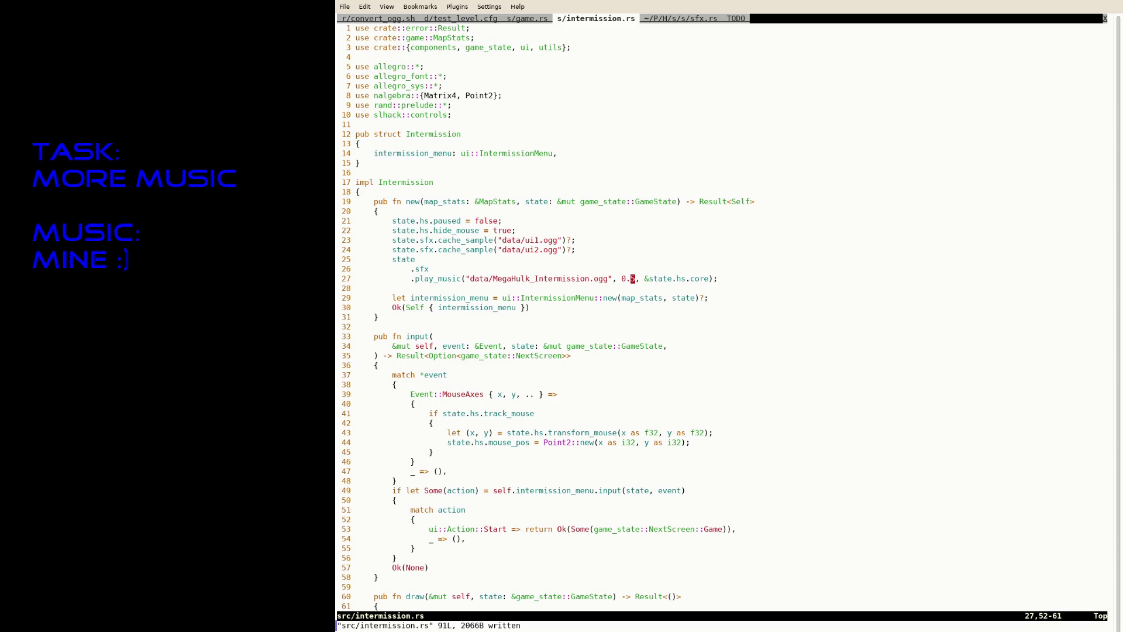
pyautogui.write('u:w')
pyautogui.press('Return')
pyautogui.hotkey('ctrl', 'r')
# Step: In game.rs, set the Escape_Bad music volume on line 3003 to 0.5
pyautogui.press('v')
pyautogui.press('h')
pyautogui.press('h')
pyautogui.press('h')
pyautogui.write('y:tabp')
pyautogui.press('Return')
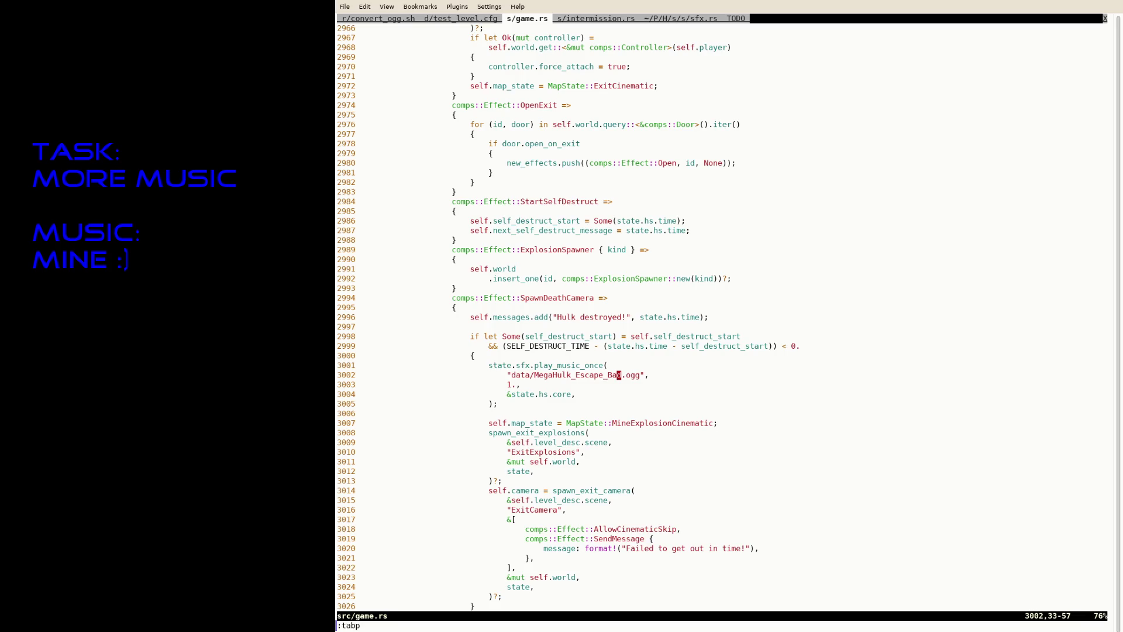
pyautogui.press('j')
pyautogui.press('h')
pyautogui.press('h')
pyautogui.press('c')
pyautogui.press('t')
pyautogui.press(',')
pyautogui.write('0.5')
pyautogui.press('Escape')
# Step: Set the play_music volumes on lines 1574 and 2941 to 0.5 and save game.rs
pyautogui.write('/play_music(')
pyautogui.press('Return')
pyautogui.press('i')
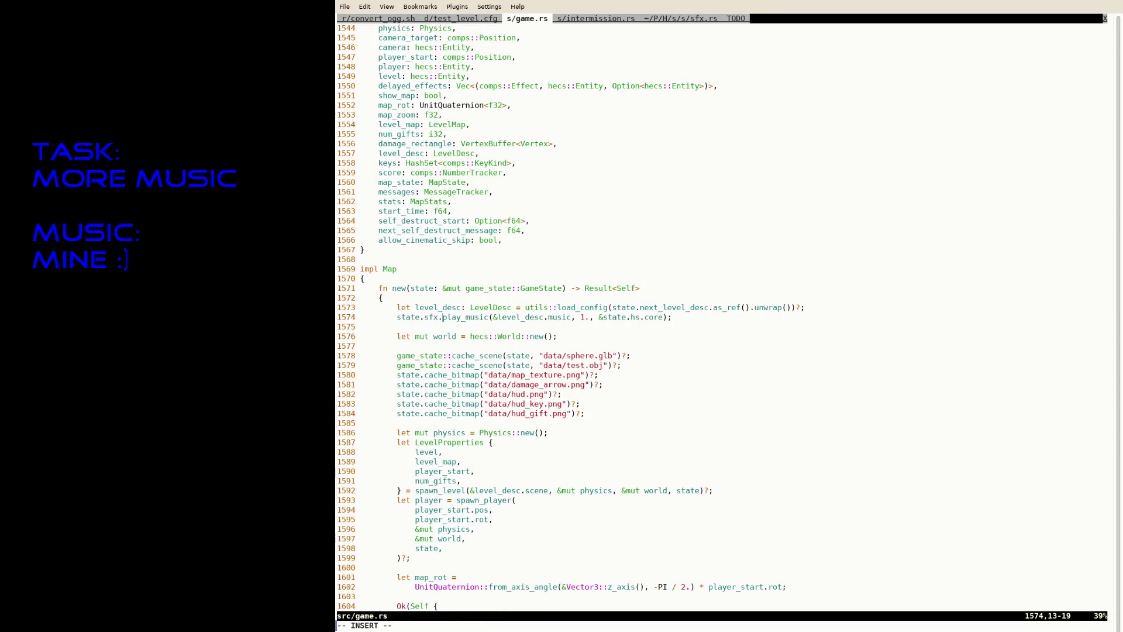
pyautogui.press('Left')
pyautogui.press('Left')
pyautogui.press('Left')
pyautogui.press('BackSpace')
pyautogui.press('BackSpace')
pyautogui.write('0.5')
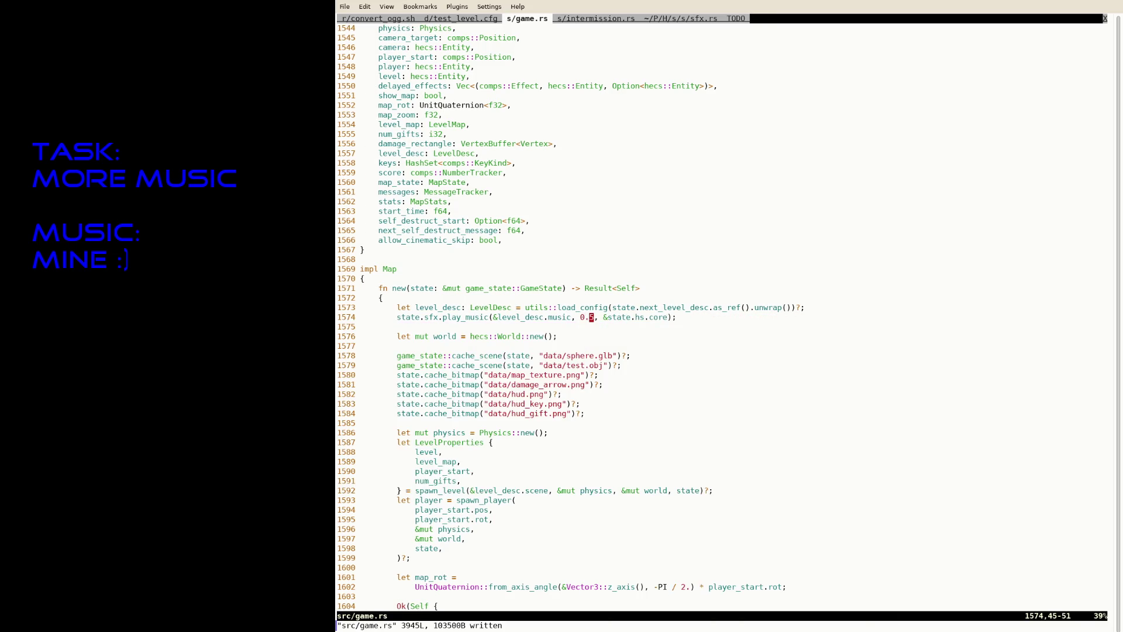
pyautogui.write('/play_musi')
pyautogui.press('Return')
pyautogui.press('w')
pyautogui.press('w')
pyautogui.press('w')
pyautogui.press('i')
pyautogui.press('BackSpace')
pyautogui.press('BackSpace')
pyautogui.write('0.5, &state.hs.core);')
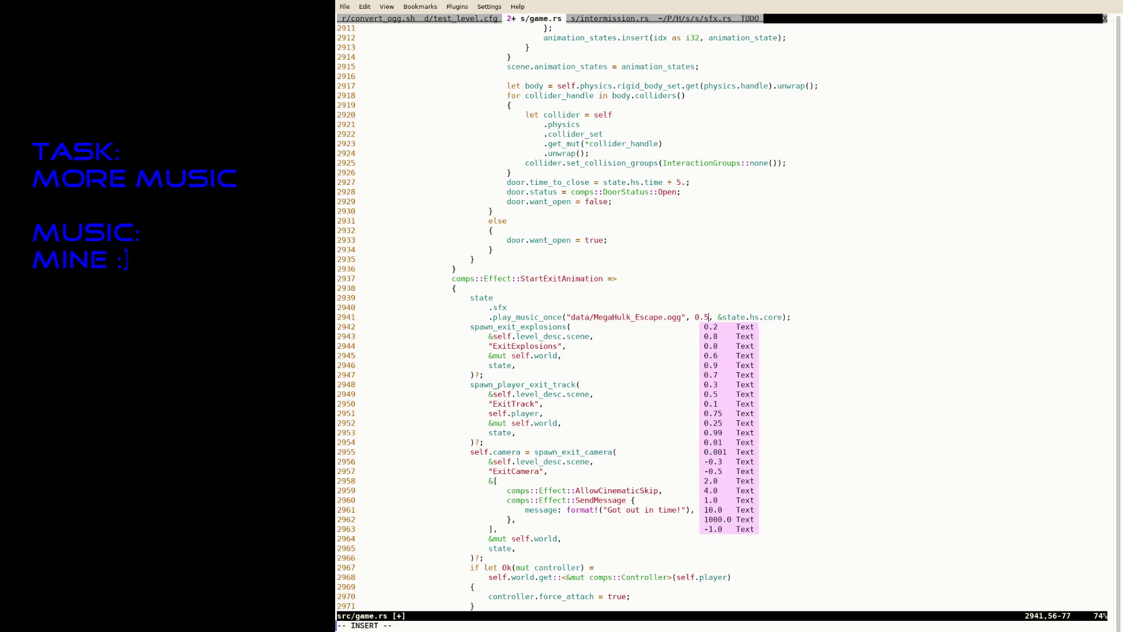
pyautogui.press('Escape')
pyautogui.write(':w')
pyautogui.press('Return')
# Step: Change the test_level.cfg music track to MegaHulk3.ogg and save it
pyautogui.write('gTs3')
pyautogui.press('Escape')
pyautogui.write(':w')
pyautogui.press('Return')
pyautogui.press('i')
pyautogui.press('Escape')
# Step: Suspend Neovim and rerun the cargo build to launch the game
pyautogui.hotkey('ctrl', 'z')
pyautogui.press('Up')
pyautogui.press('Up')
pyautogui.press('Return')
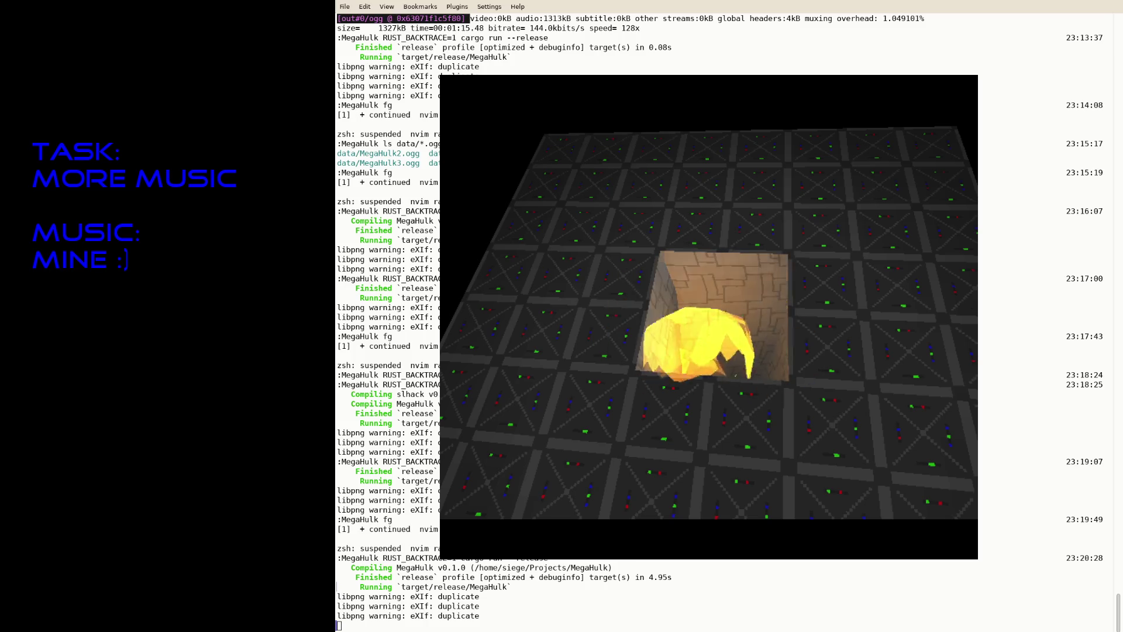
# Step: Relaunch the game and fly through the room to grab the red key
pyautogui.press('Escape')
pyautogui.press('Up')
pyautogui.press('Return')
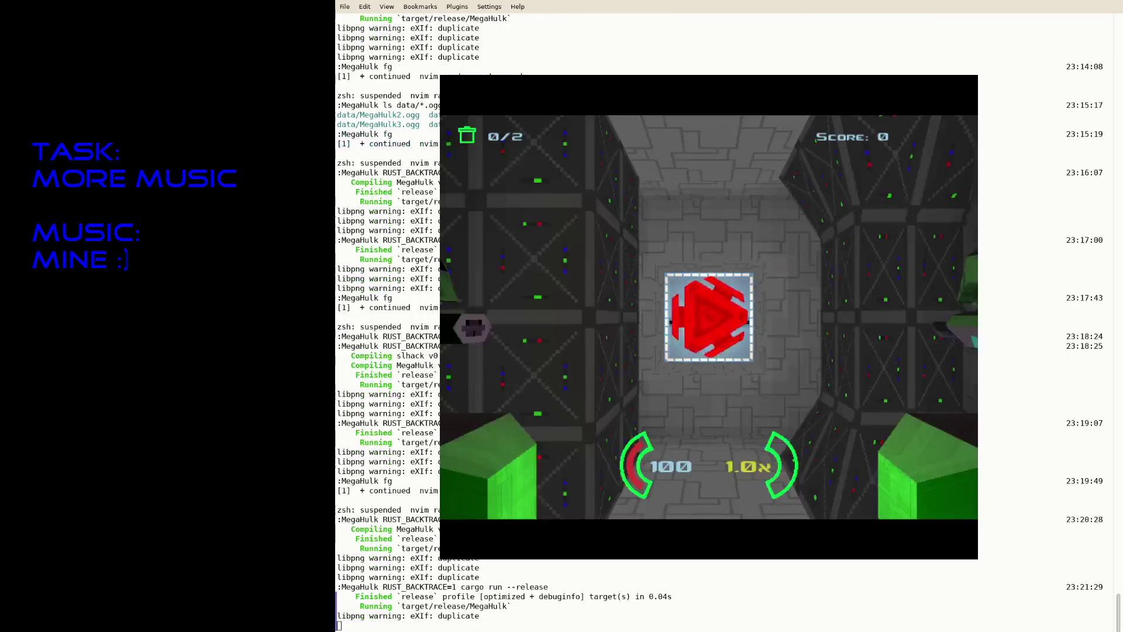
pyautogui.press('Right')
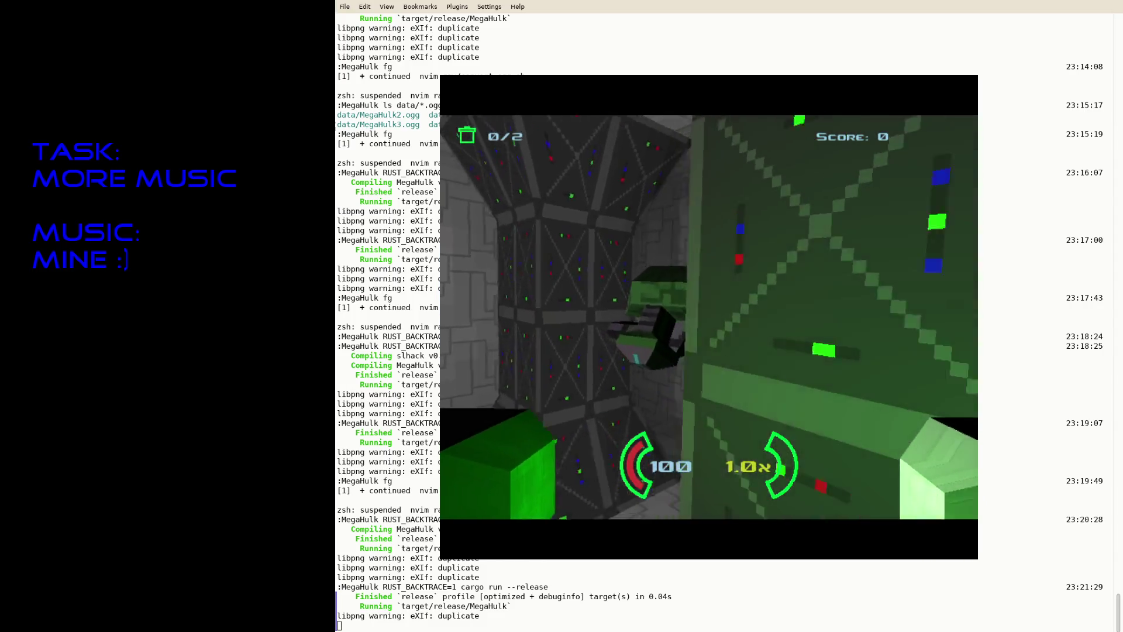
pyautogui.press('Up')
pyautogui.press('Right')
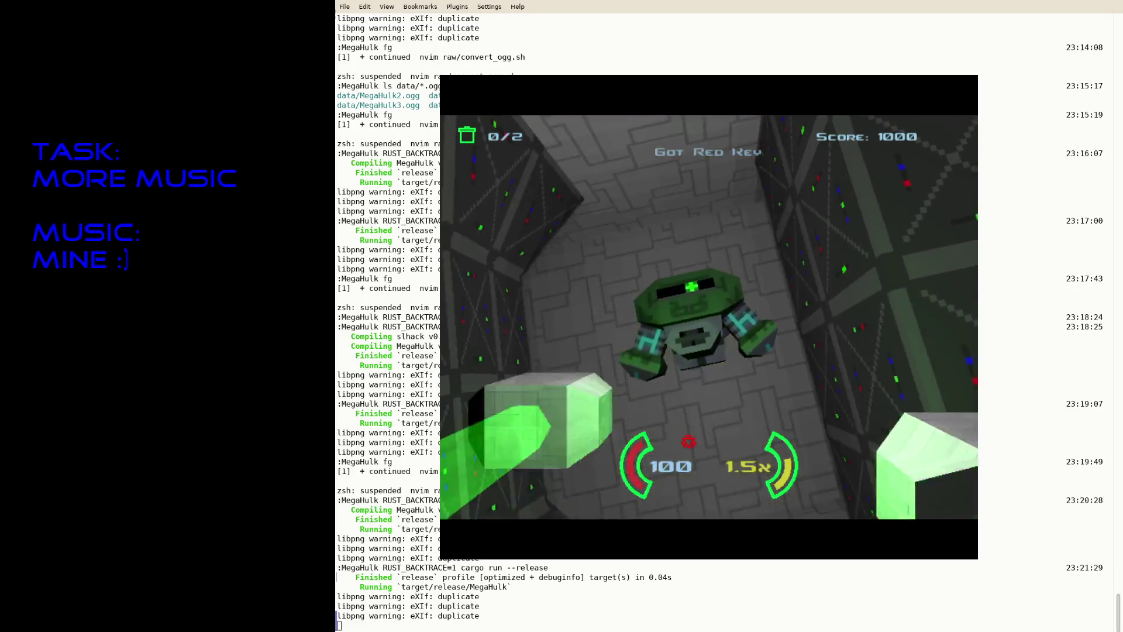
# Step: Punch the green robot, escape down the corridor, and continue past the 26000-point results
pyautogui.press('Left')
pyautogui.press('Right')
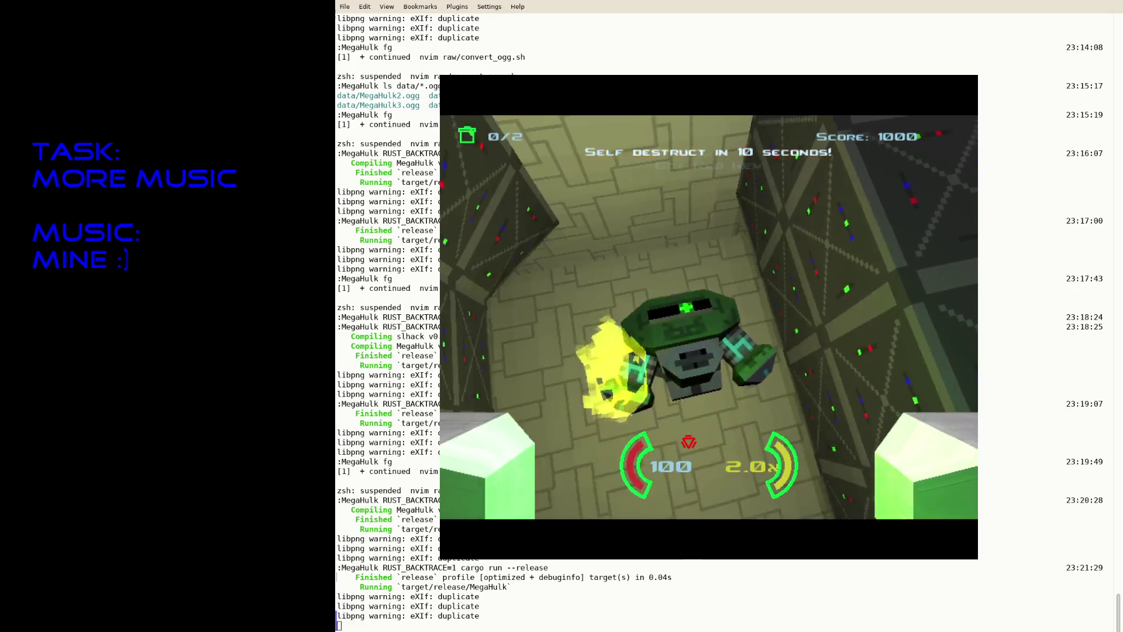
pyautogui.press('Up')
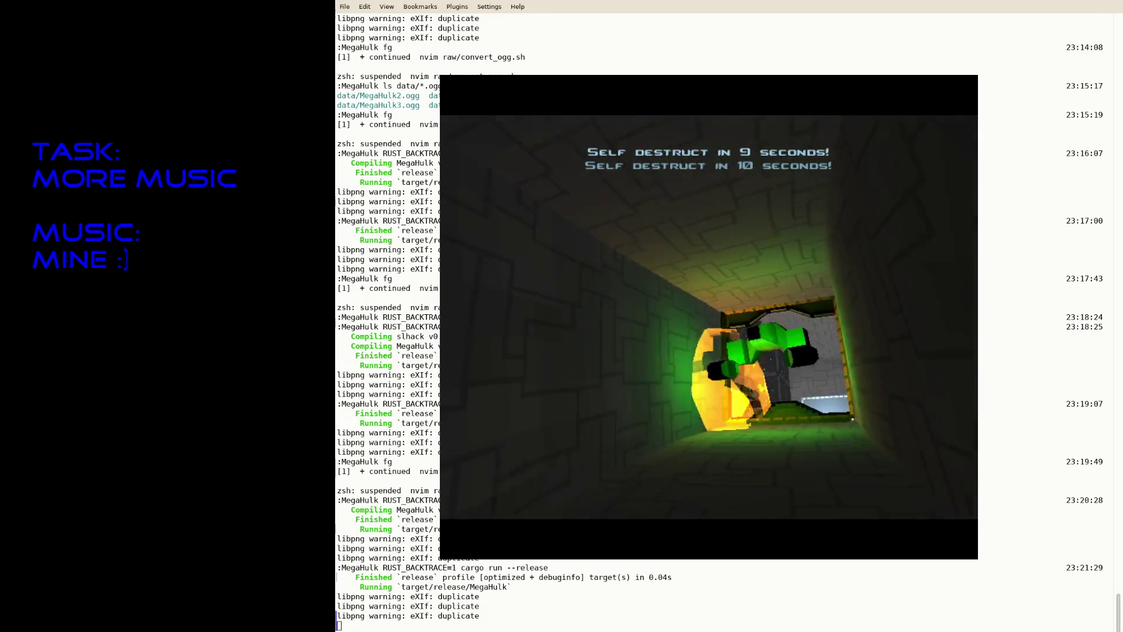
pyautogui.press('Up')
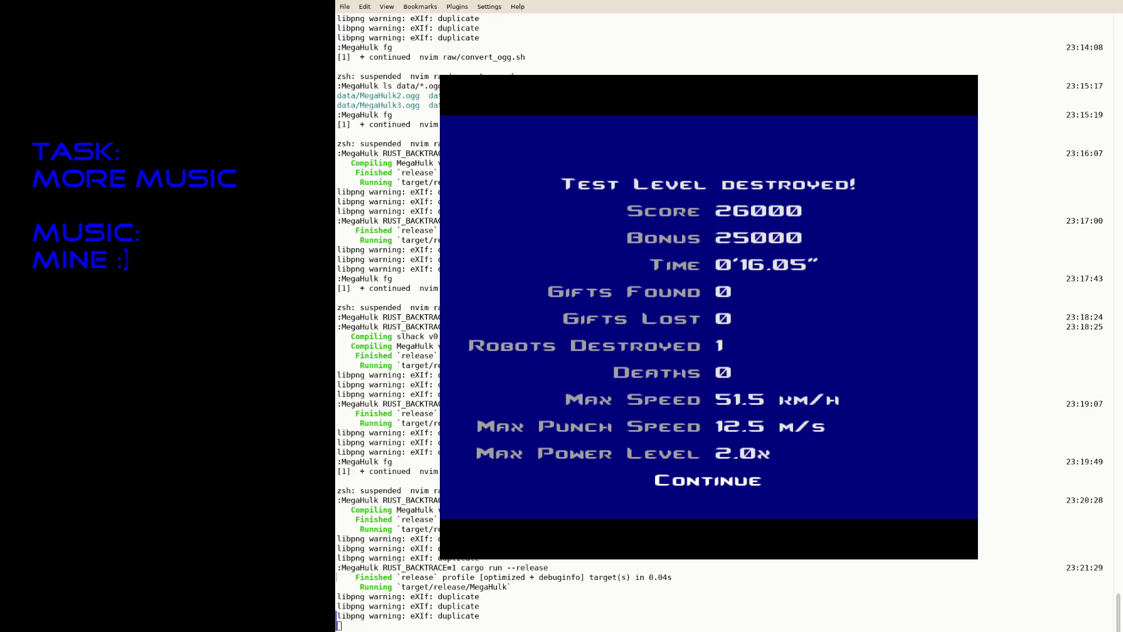
pyautogui.press('Return')
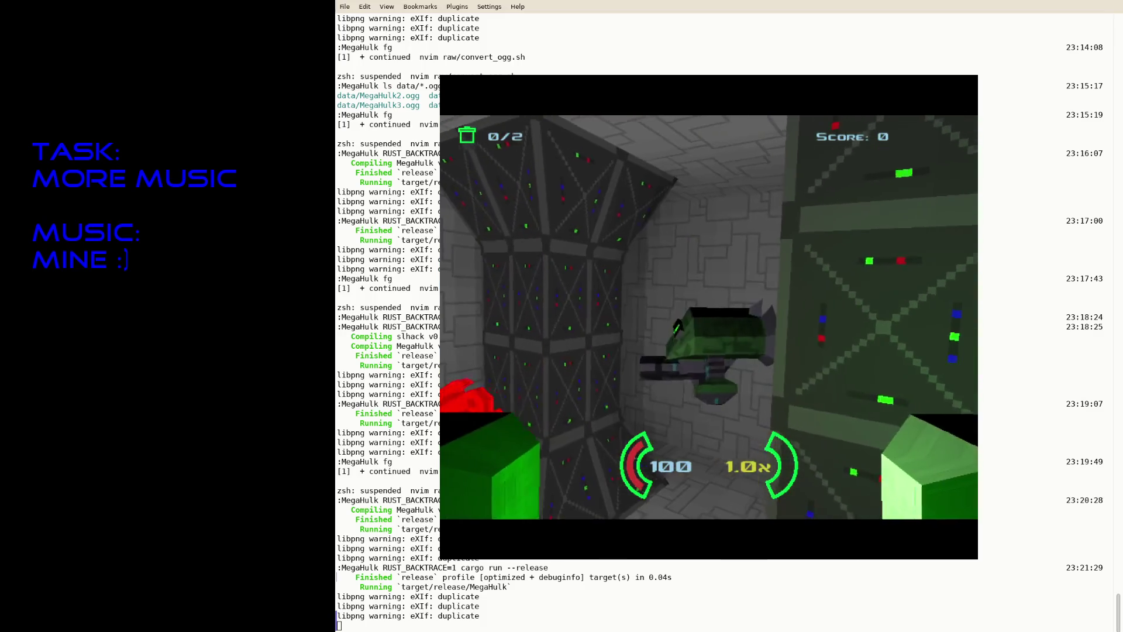
# Step: Quit the game, resume Neovim, and save test_level.cfg
pyautogui.press('Escape')
pyautogui.write('fg')
pyautogui.press('Return')
pyautogui.hotkey('ctrl', 'a')
pyautogui.write(':w')
pyautogui.press('Return')
pyautogui.hotkey('ctrl', 'z')
# Step: Rebuild and launch the game, then fly forward collecting both gifts
pyautogui.press('Up')
pyautogui.press('Up')
pyautogui.press('Return')
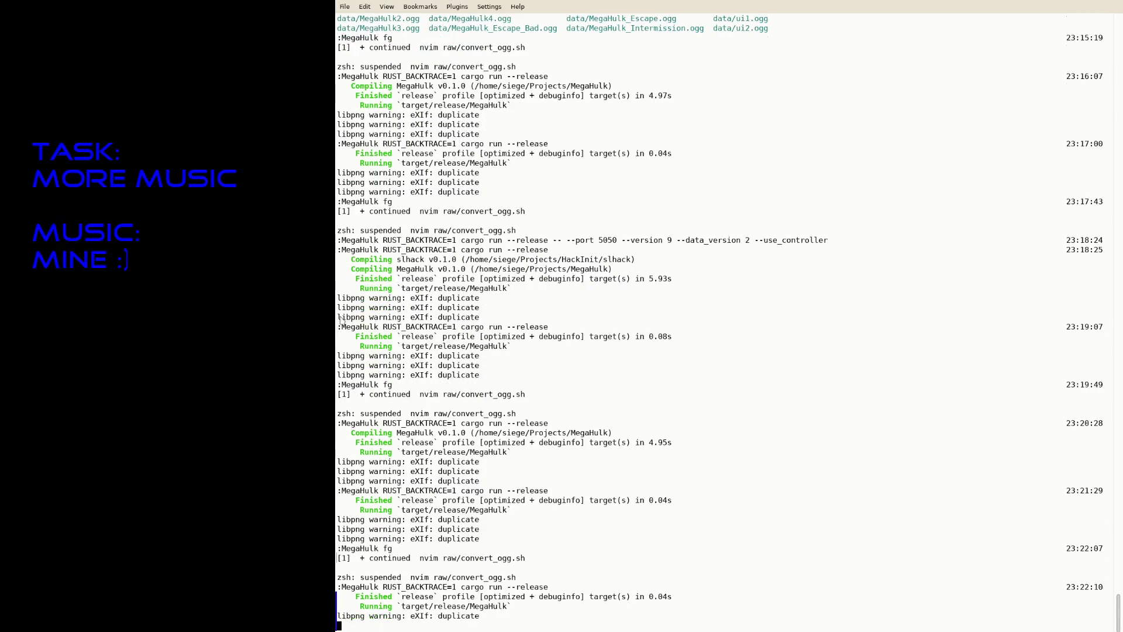
pyautogui.press('w')
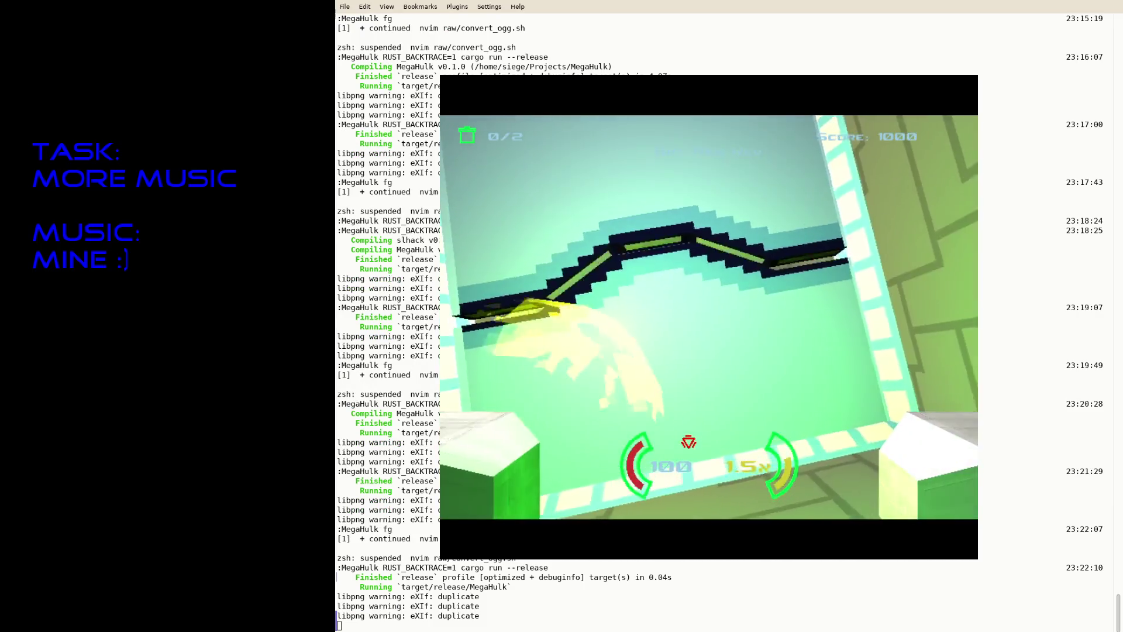
pyautogui.press('w')
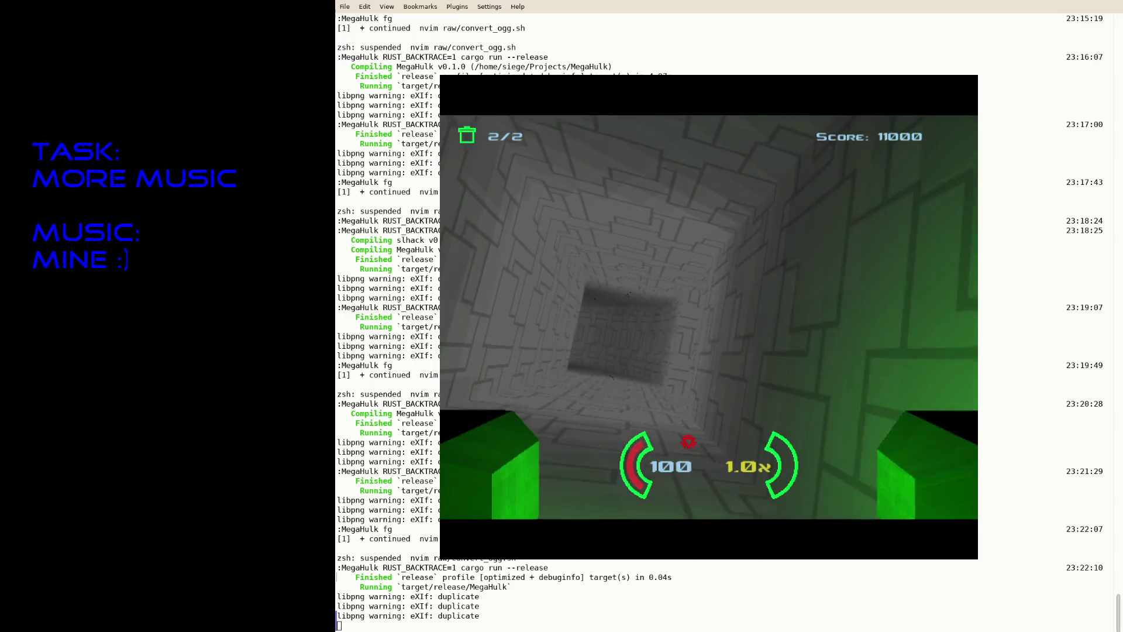
# Step: Fire the laser toward the centre of the tunnel
pyautogui.click(688, 442)
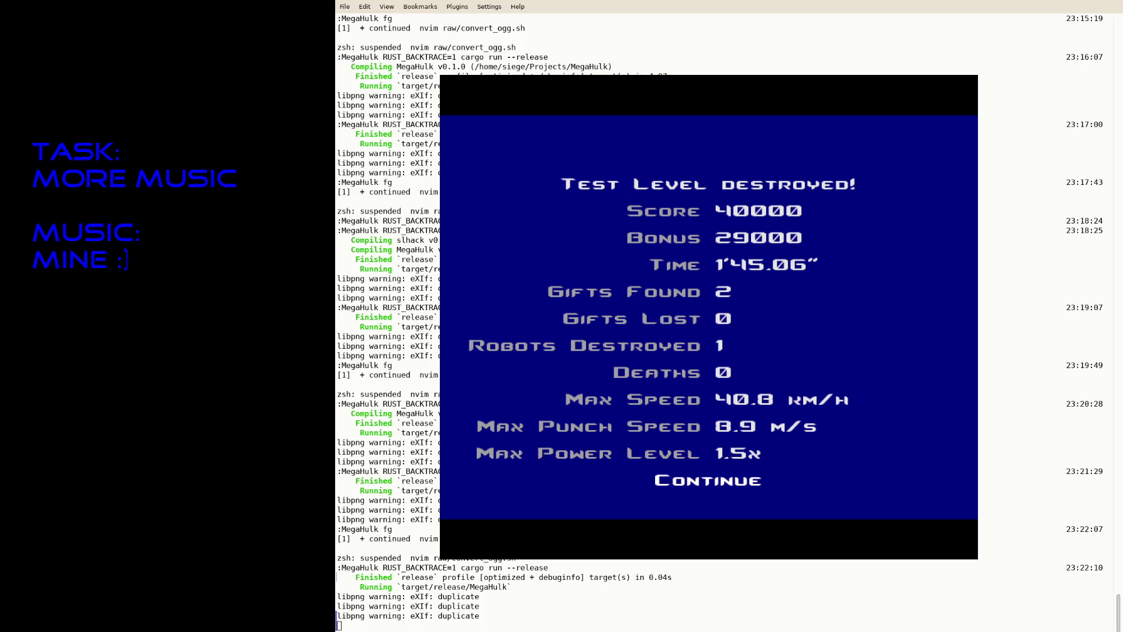
# Step: Dismiss the results screen and quit the level from the pause menu
pyautogui.press('Return')
pyautogui.press('Escape')
pyautogui.press('Up')
pyautogui.press('Return')
# Step: Switch the music in test_level.cfg to MegaHulk2.ogg, save, and relaunch the game
pyautogui.press('Return')
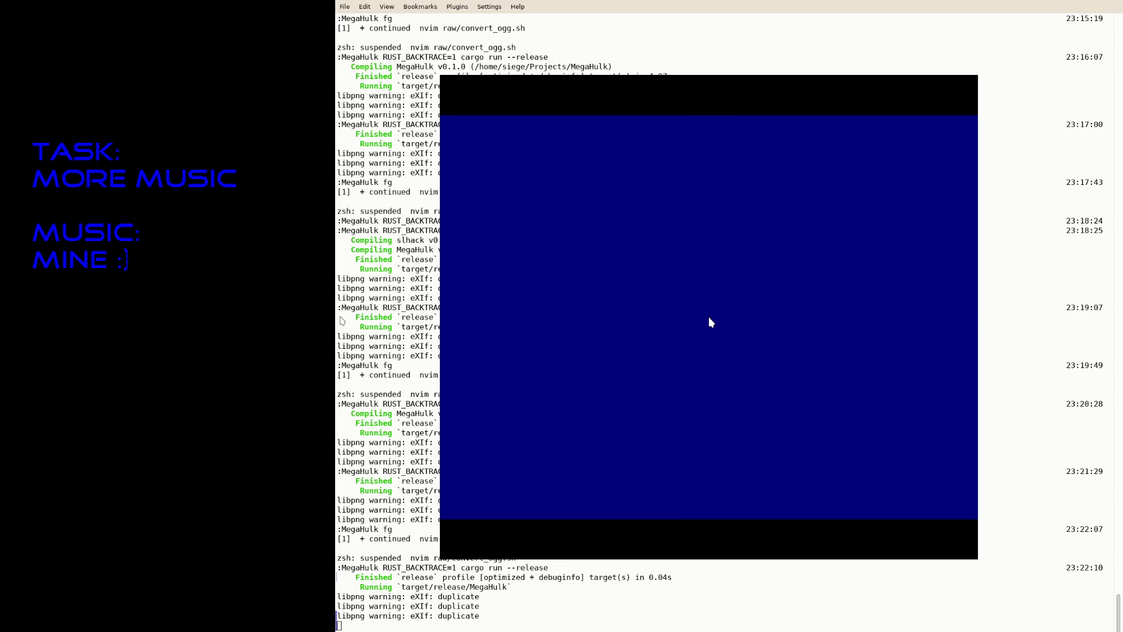
pyautogui.write('fg')
pyautogui.press('Return')
pyautogui.press('i')
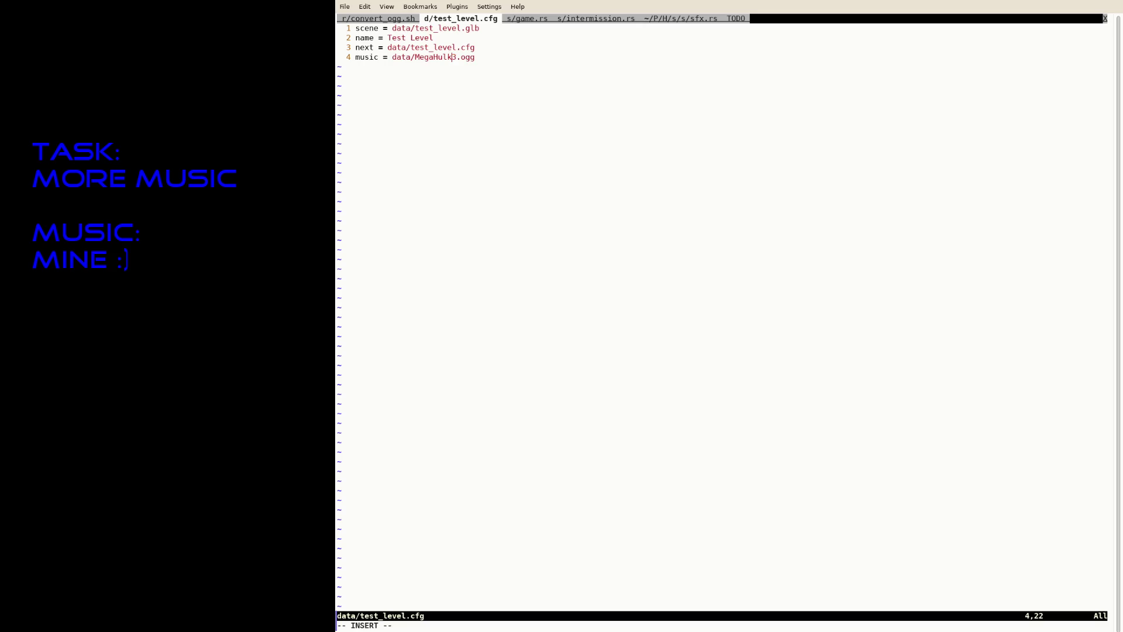
pyautogui.press('Delete')
pyautogui.write('2')
pyautogui.press('Escape')
pyautogui.write(':w')
pyautogui.press('Return')
pyautogui.hotkey('ctrl', 'z')
pyautogui.press('Up')
pyautogui.press('Up')
pyautogui.press('Return')
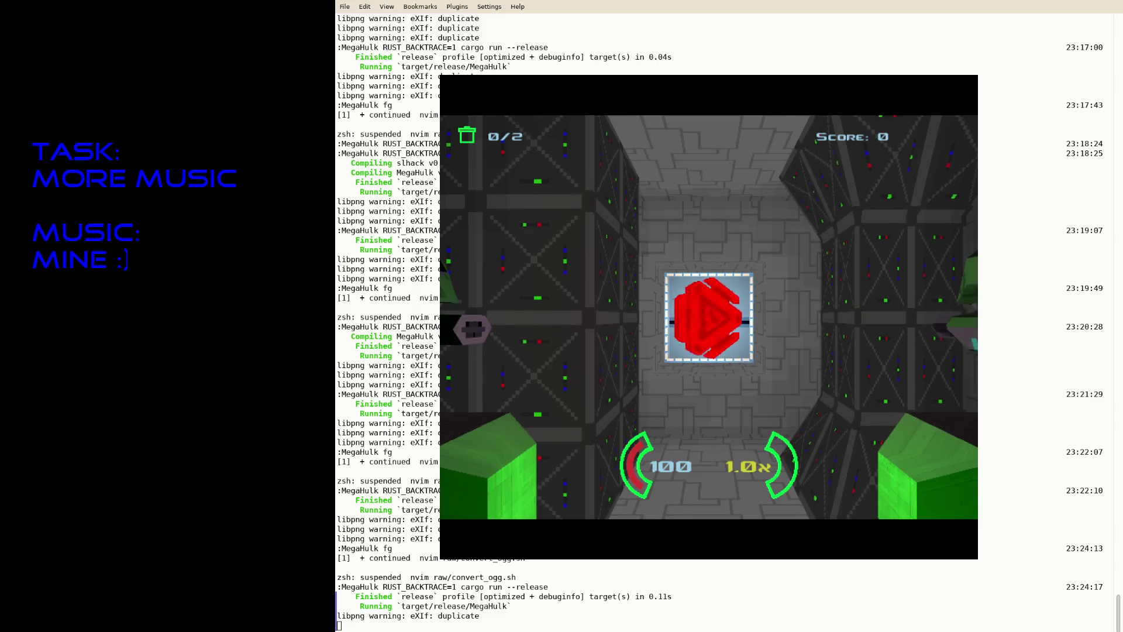
# Step: Quit the game, change the music track number to 4, and rebuild the game
pyautogui.press('Escape')
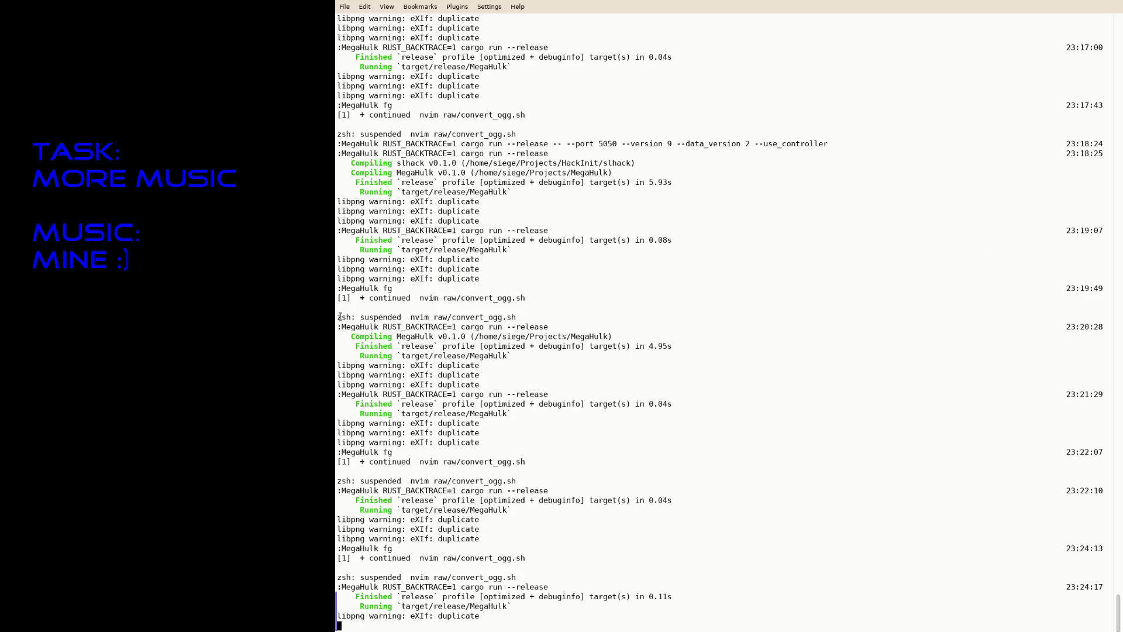
pyautogui.write('fg')
pyautogui.press('Return')
pyautogui.write('s4')
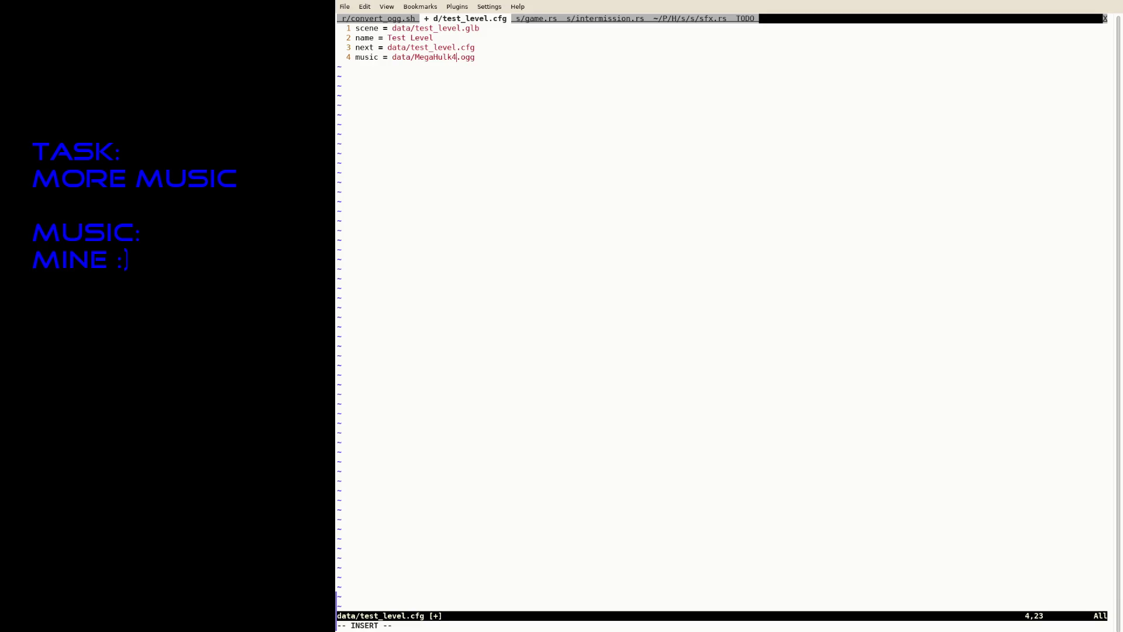
pyautogui.press('Escape')
pyautogui.hotkey('ctrl', 'z')
pyautogui.press('Up')
pyautogui.press('Return')
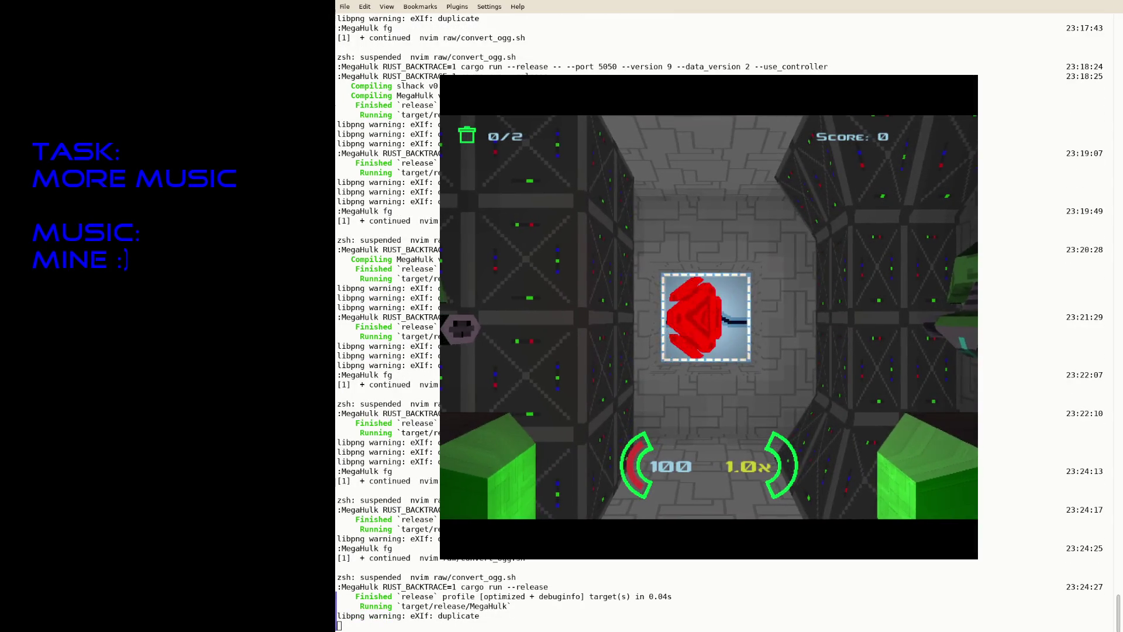
# Step: Quit again, set the music to MegaHulk3.ogg, save test_level.cfg, and rerun the release build
pyautogui.press('Escape')
pyautogui.write('fg')
pyautogui.press('Return')
pyautogui.write('s3')
pyautogui.press('Escape')
pyautogui.write(':w')
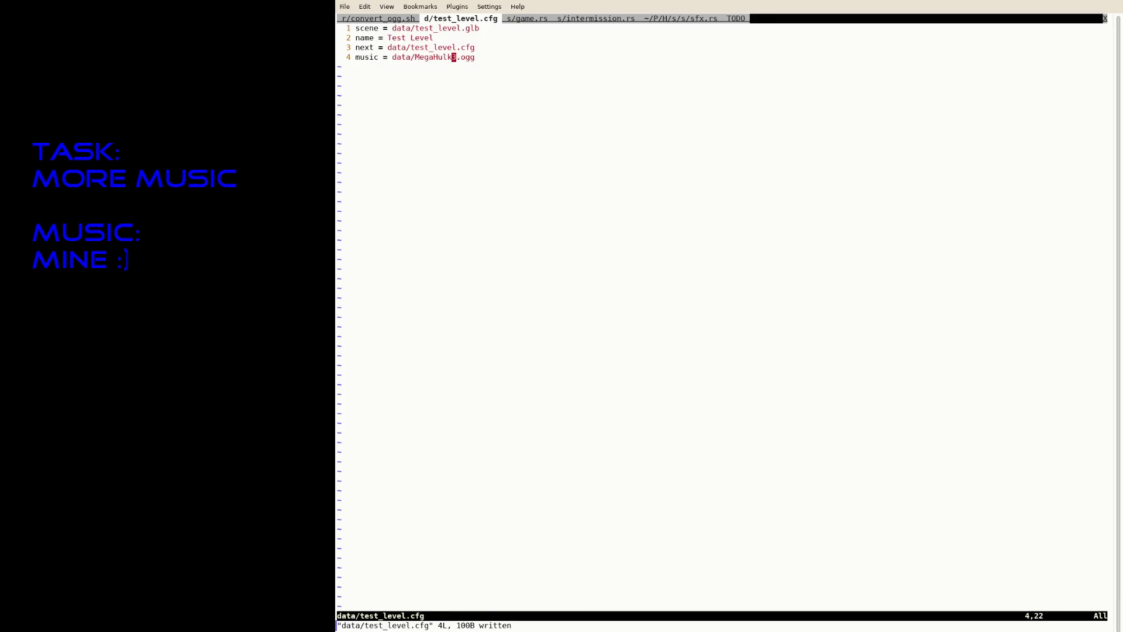
pyautogui.hotkey('ctrl', 'z')
pyautogui.press('Up')
pyautogui.press('Return')
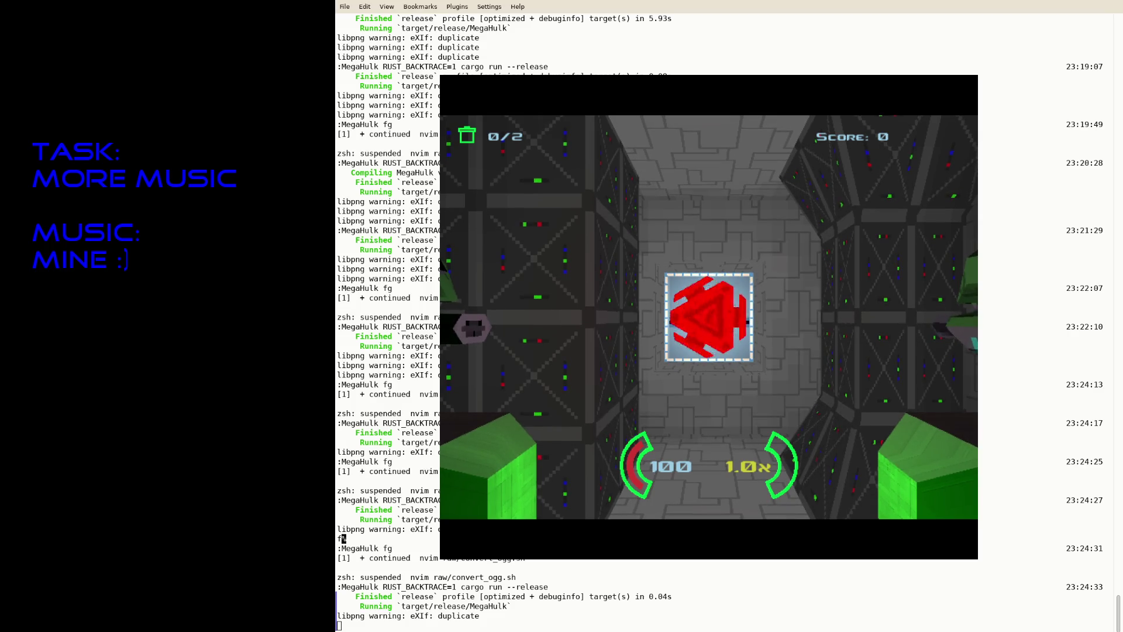
# Step: Fire the laser at the red object, then quit the game back to the terminal
pyautogui.click(708, 316)
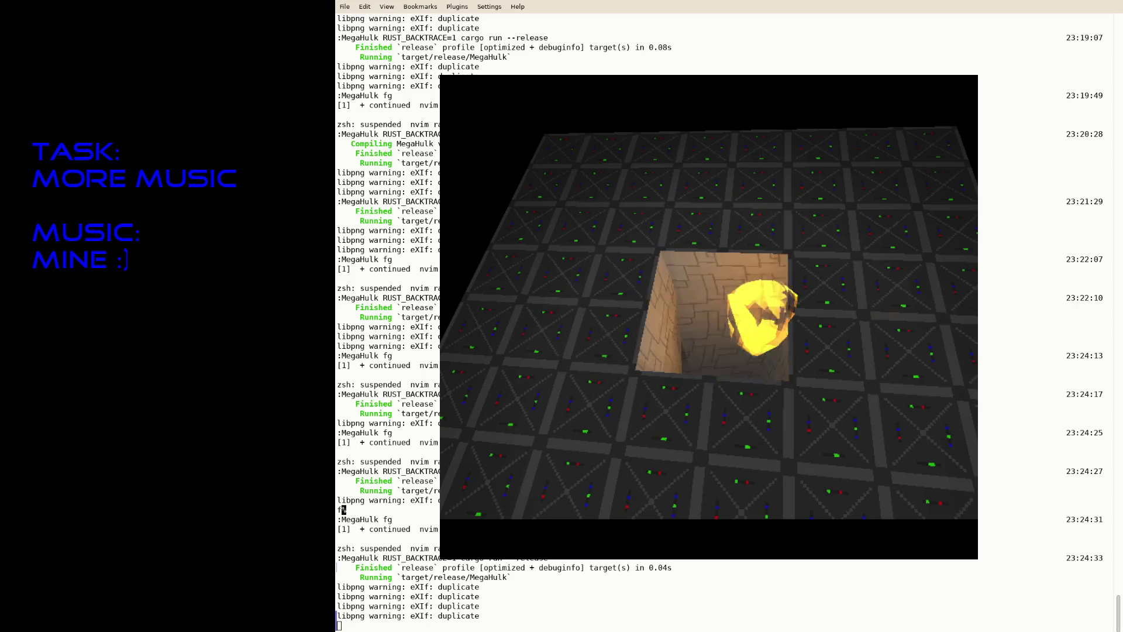
pyautogui.press('Escape')
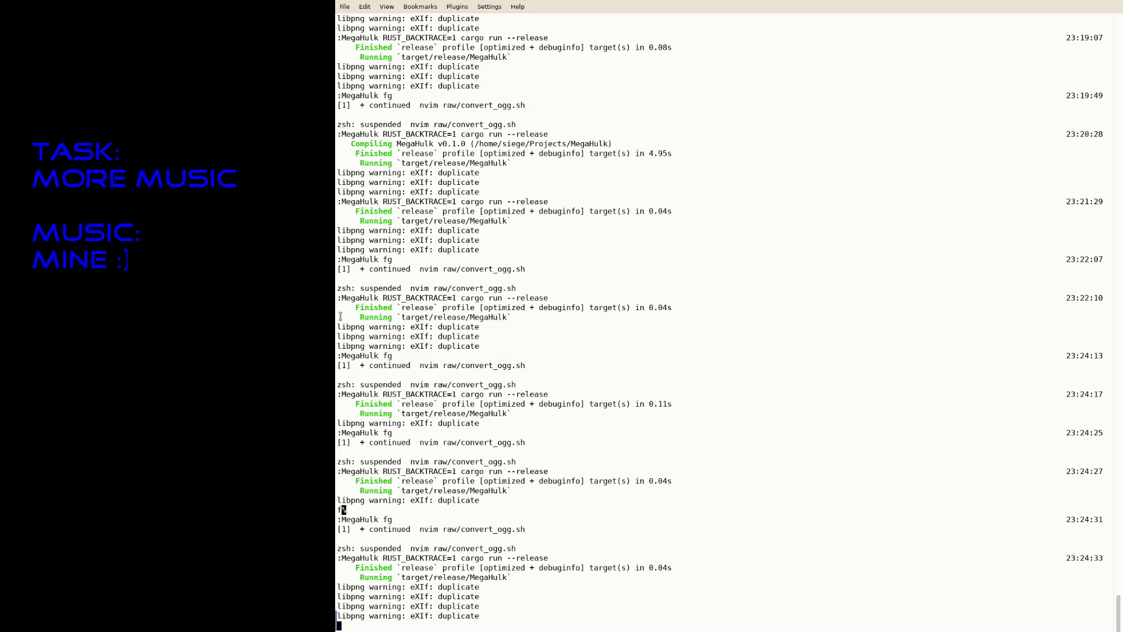
# Step: Rerun cargo run --release, play the Test Level to a 25000 score, and exit
pyautogui.press('Up')
pyautogui.press('Return')
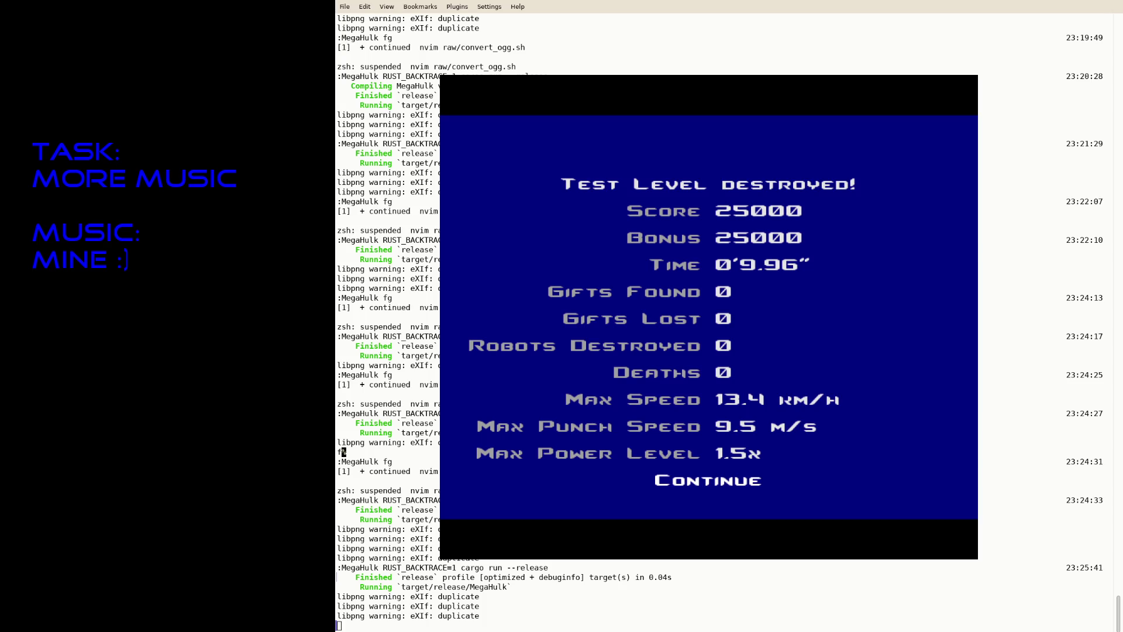
pyautogui.press('Escape')
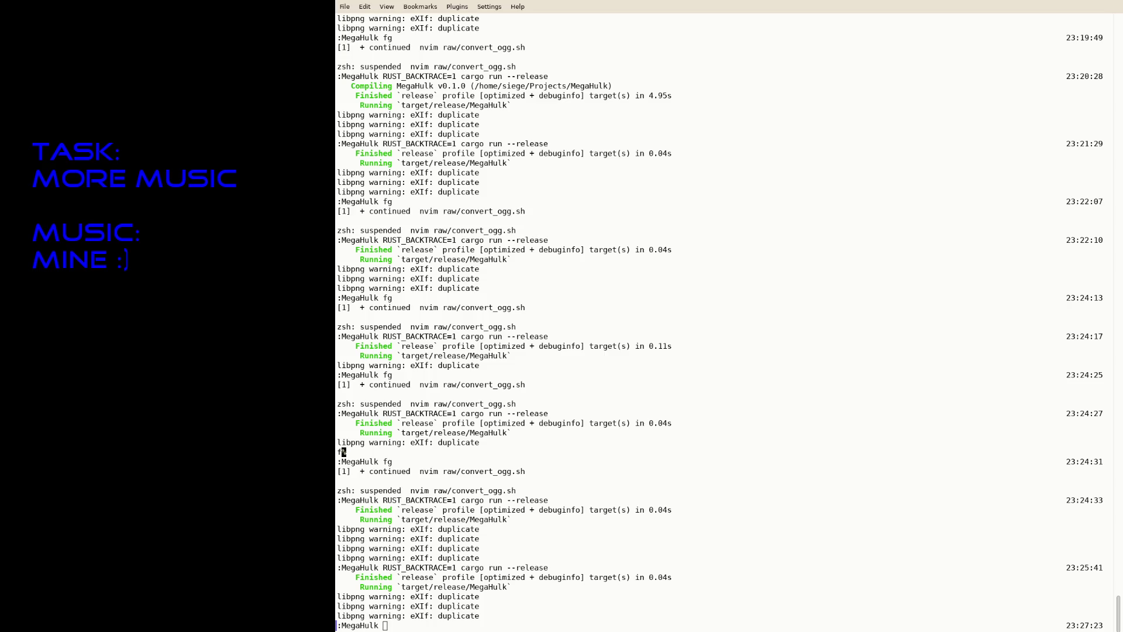
# Step: Relaunch the game, fly into the red key, finish with 26000, and close the results
pyautogui.click(735, 398)
pyautogui.press('Up')
pyautogui.press('Return')
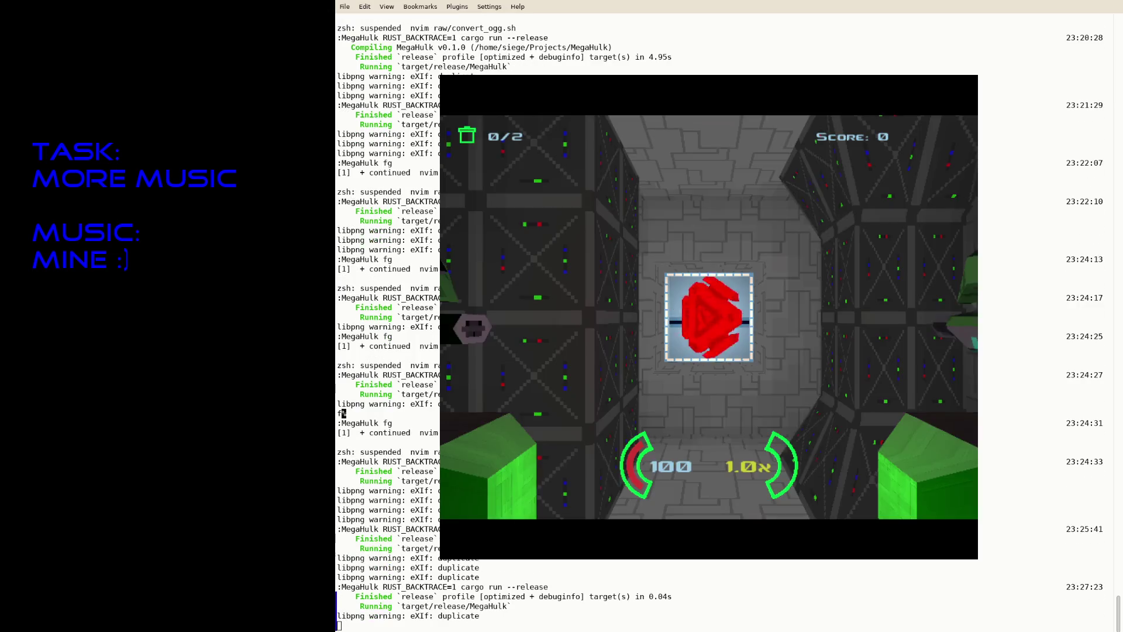
pyautogui.press('w')
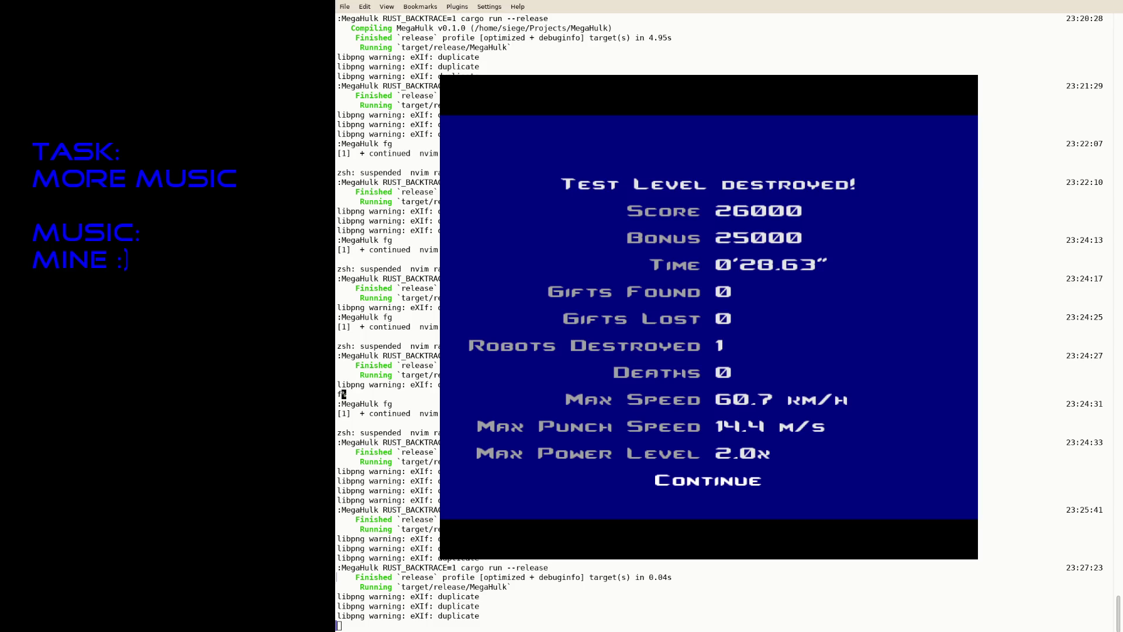
pyautogui.press('Return')
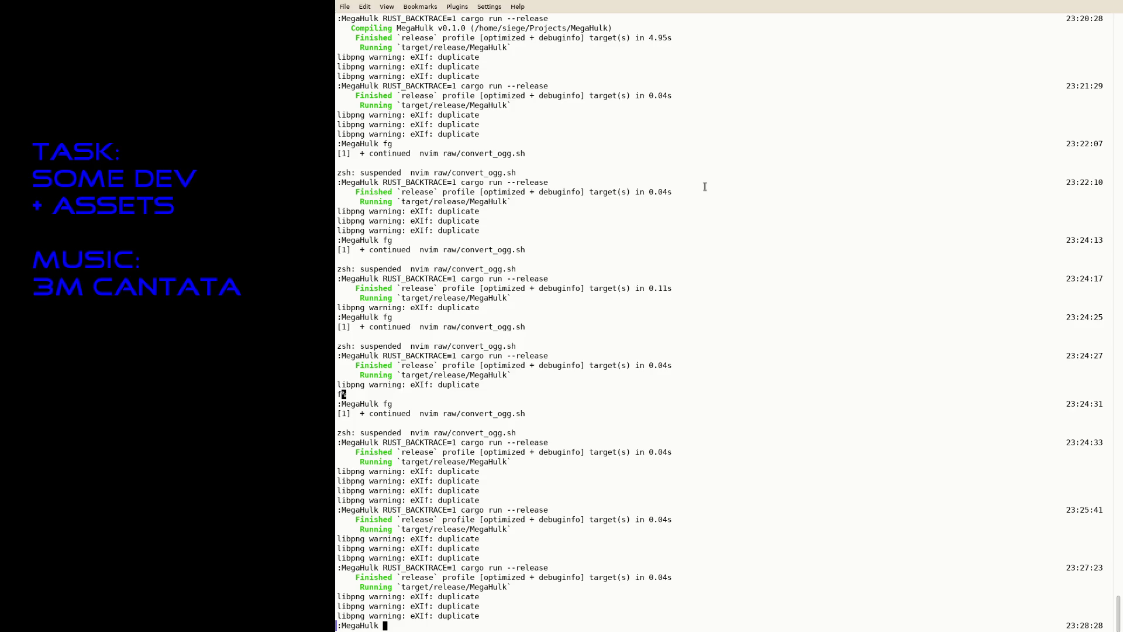
pyautogui.write('ls')
# Step: List the project files, open vim, switch to game.rs, and search for want_open
pyautogui.press('Return')
pyautogui.write('vim')
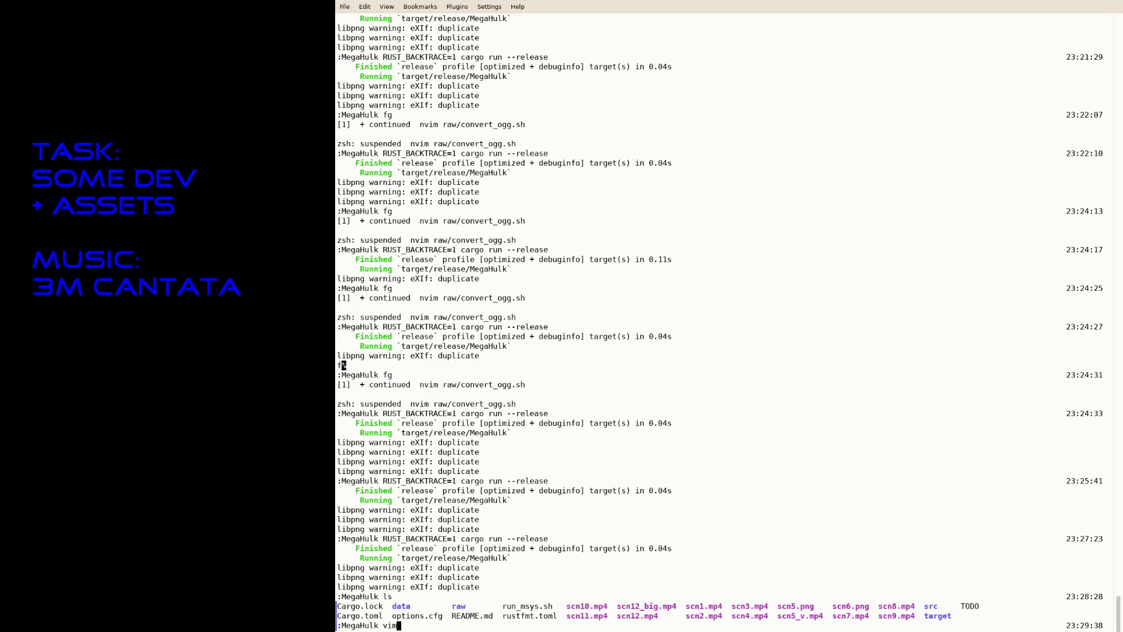
pyautogui.press('Return')
pyautogui.hotkey('ctrl', 'pageup')
pyautogui.hotkey('ctrl', 'pageup')
pyautogui.hotkey('ctrl', 'pageup')
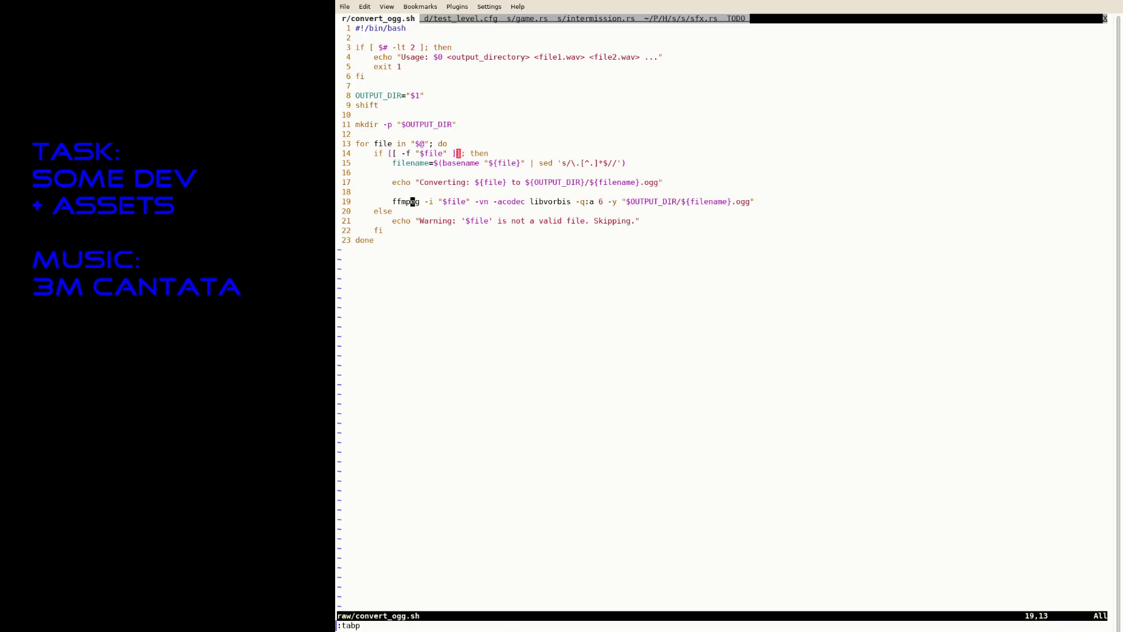
pyautogui.write('/want_open')
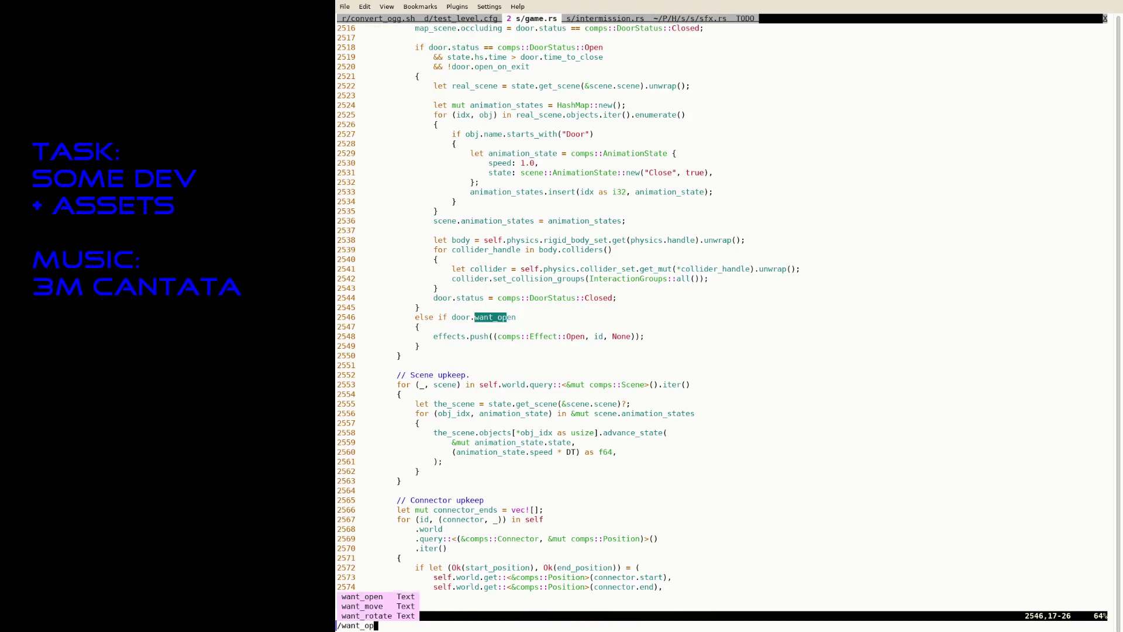
pyautogui.press('Return')
# Step: Move through the want_open matches up to the can_open key-requirement check
pyautogui.click(417, 307)
pyautogui.press('k')
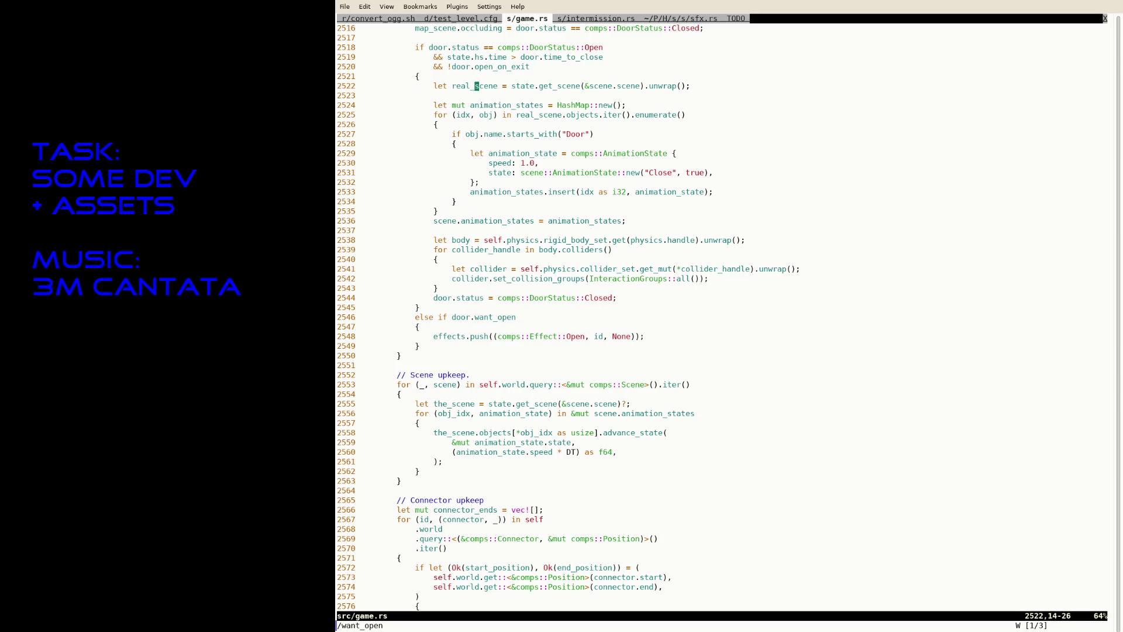
pyautogui.press('k')
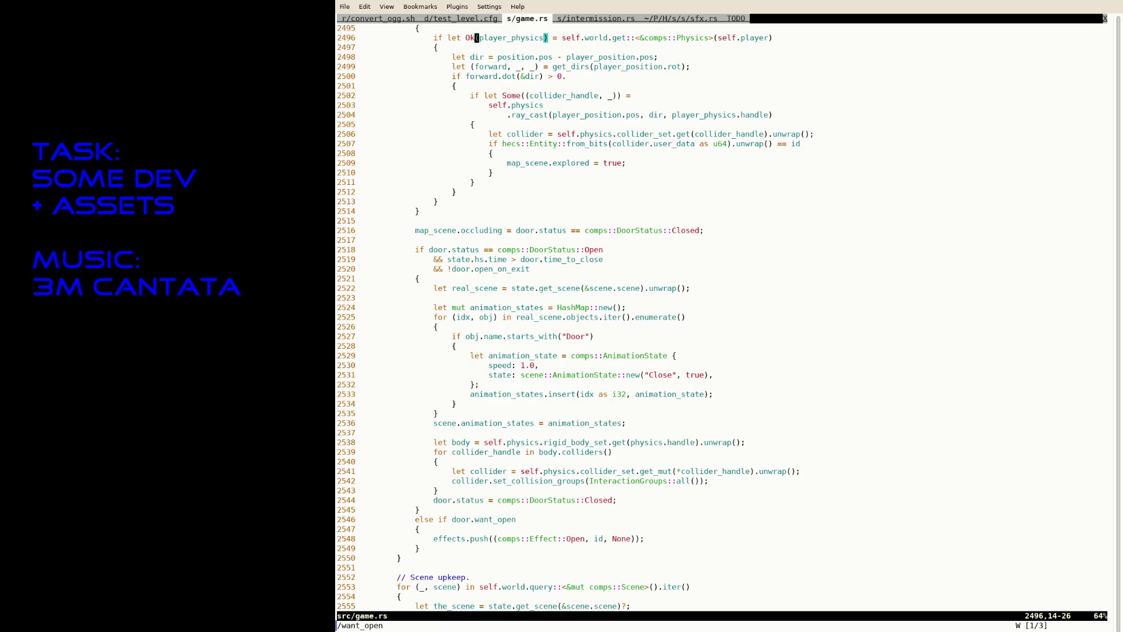
pyautogui.press('n')
pyautogui.press('n')
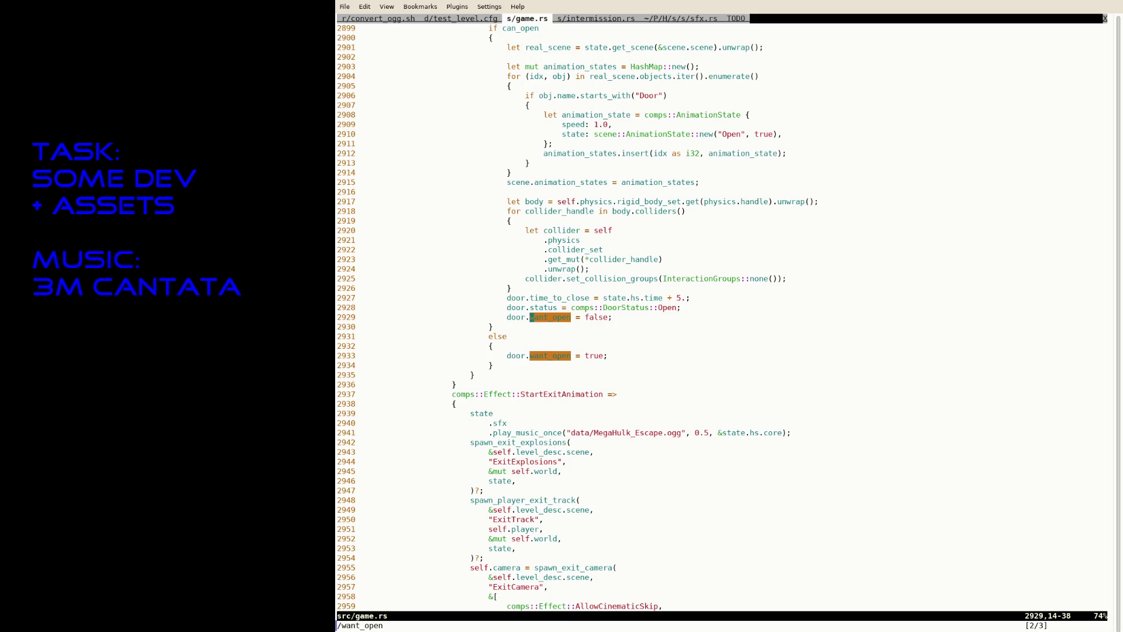
pyautogui.press('k')
pyautogui.press('k')
pyautogui.press('k')
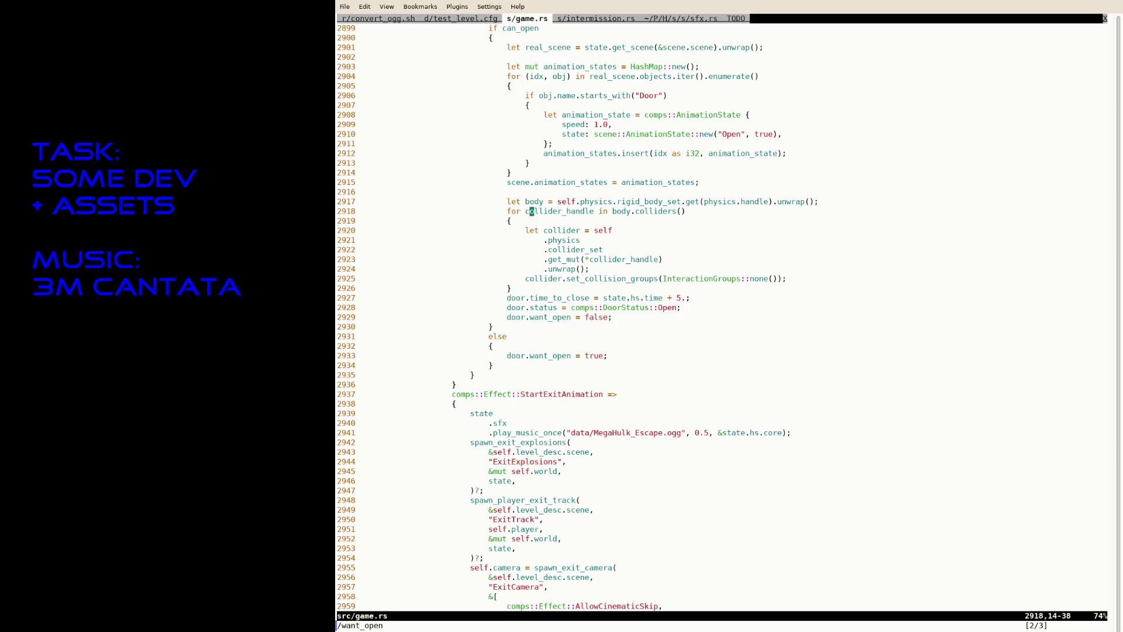
pyautogui.press('k')
pyautogui.press('k')
pyautogui.press('k')
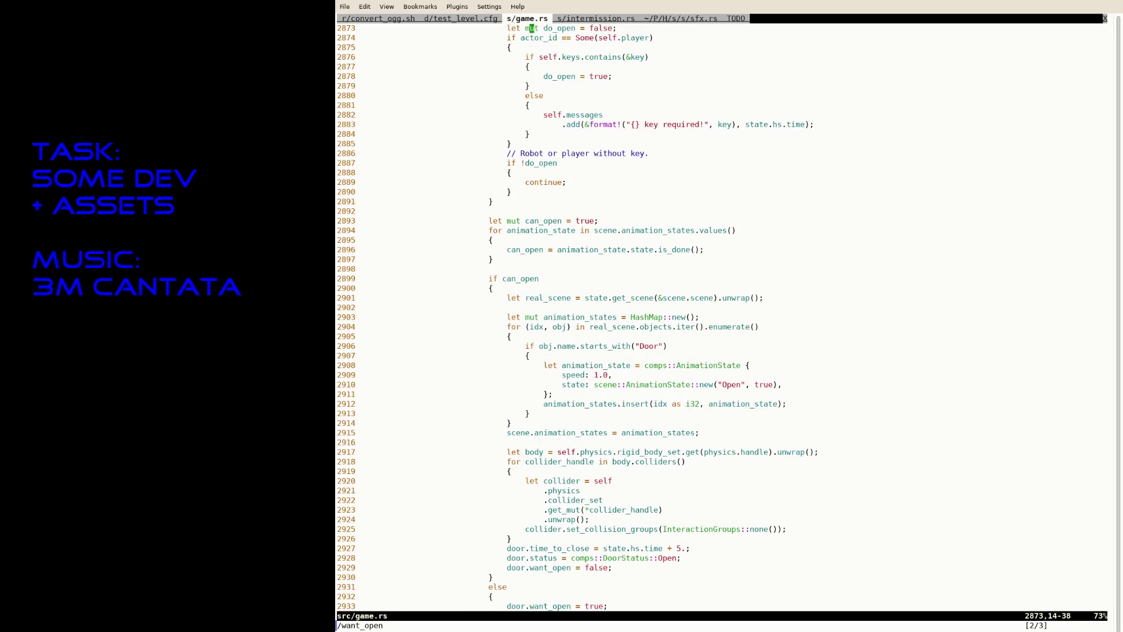
pyautogui.press('j')
pyautogui.press('j')
pyautogui.press('j')
pyautogui.press('k')
pyautogui.press('k')
pyautogui.press('k')
pyautogui.press('k')
# Step: Add a dbg!(can_open) line below the can_open line, then undo it
pyautogui.click(531, 250)
pyautogui.write('odbg!(c')
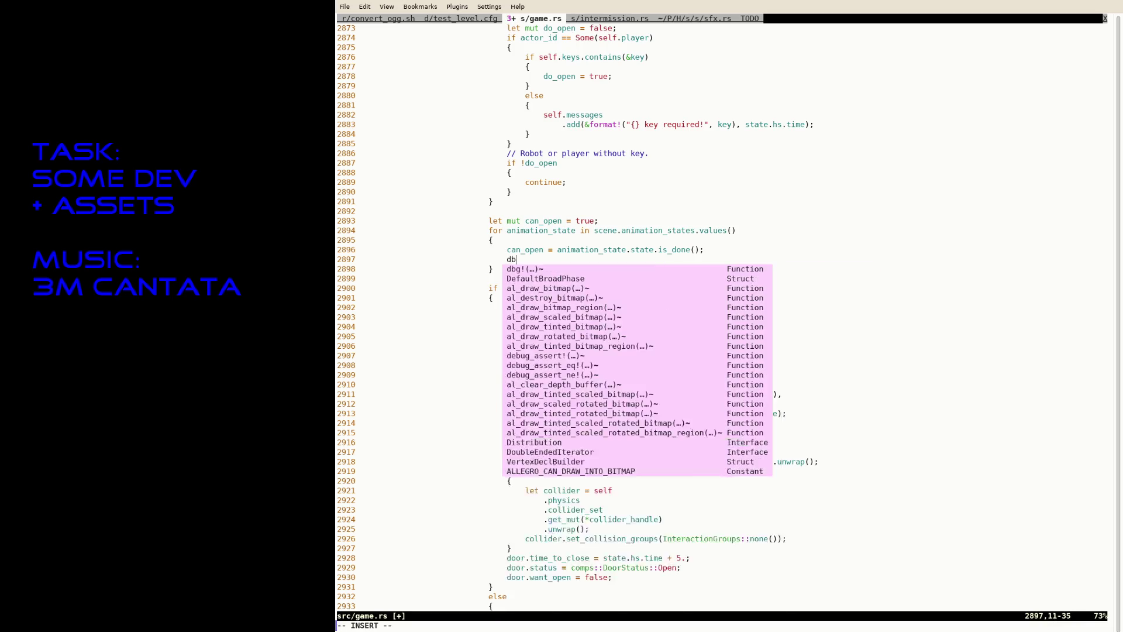
pyautogui.write('an_open);')
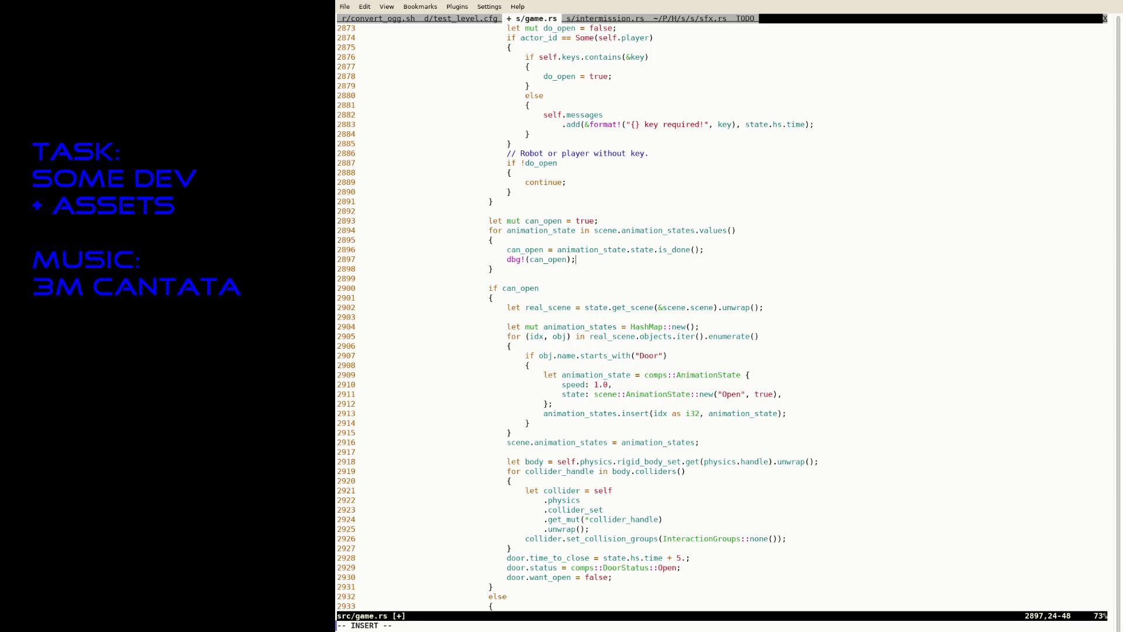
pyautogui.press('Escape')
pyautogui.press('u')
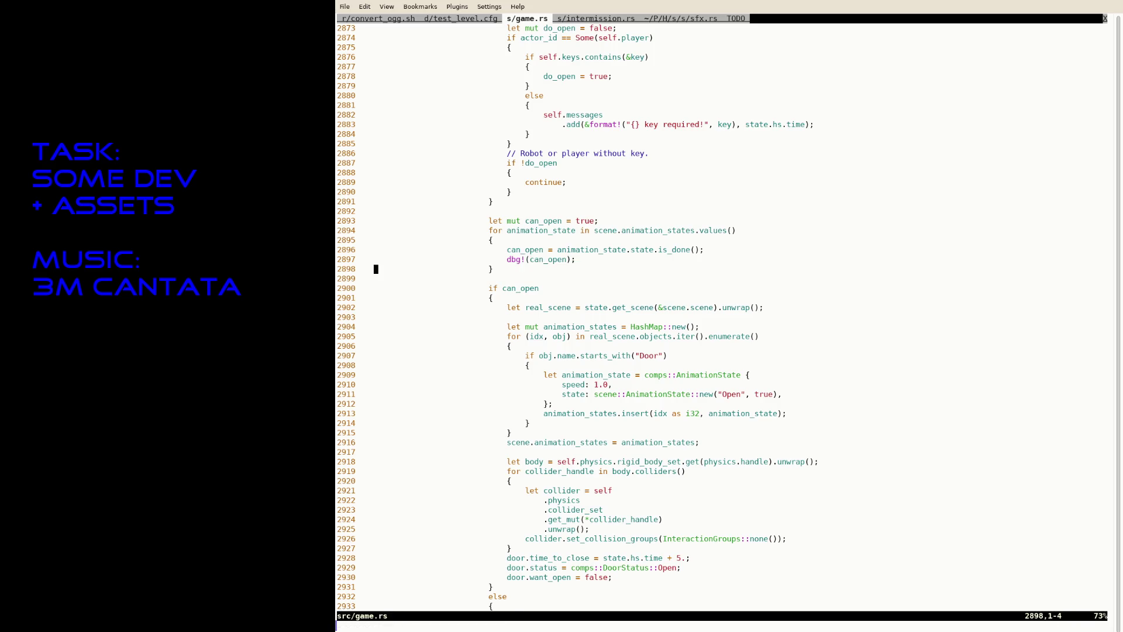
# Step: Paste the debug line into the else branch, change it to dbg!(want_open), and save game.rs
pyautogui.hotkey('ctrl', 'f')
pyautogui.press('p')
pyautogui.press('A')
pyautogui.press('Left')
pyautogui.press('Left')
pyautogui.write('want_')
pyautogui.press('Delete')
pyautogui.press('Delete')
pyautogui.press('Delete')
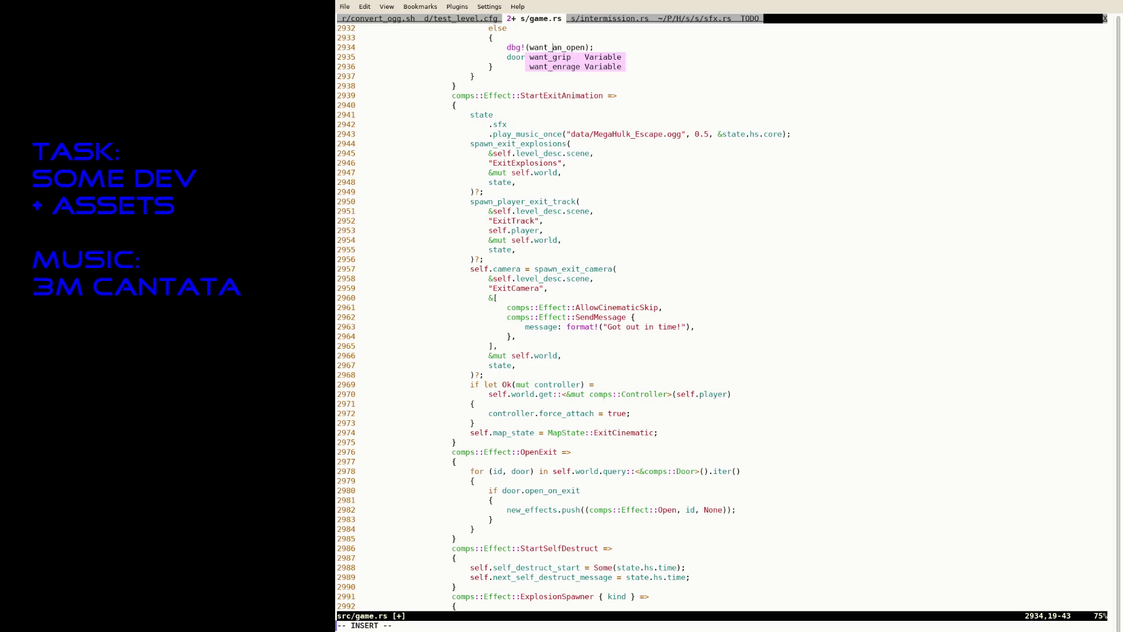
pyautogui.press('Escape')
pyautogui.write(':w')
pyautogui.press('Return')
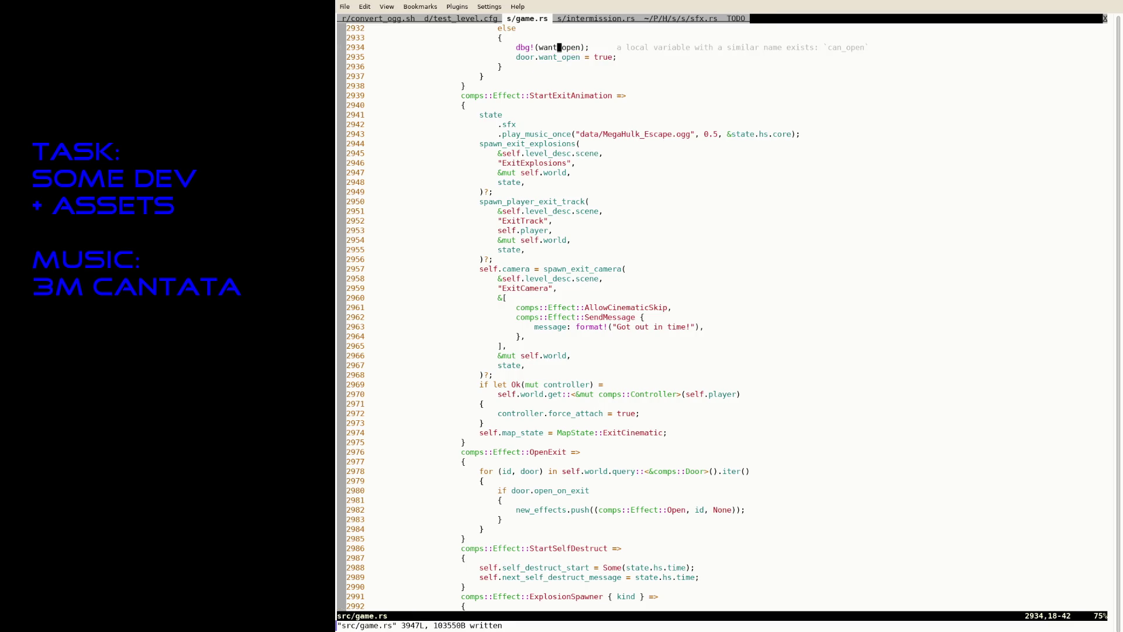
# Step: Start replacing want_open in the debug line with the label "Want open"
pyautogui.press('i')
pyautogui.press('Left')
pyautogui.press('Left')
pyautogui.press('Left')
pyautogui.write('"Want open"')
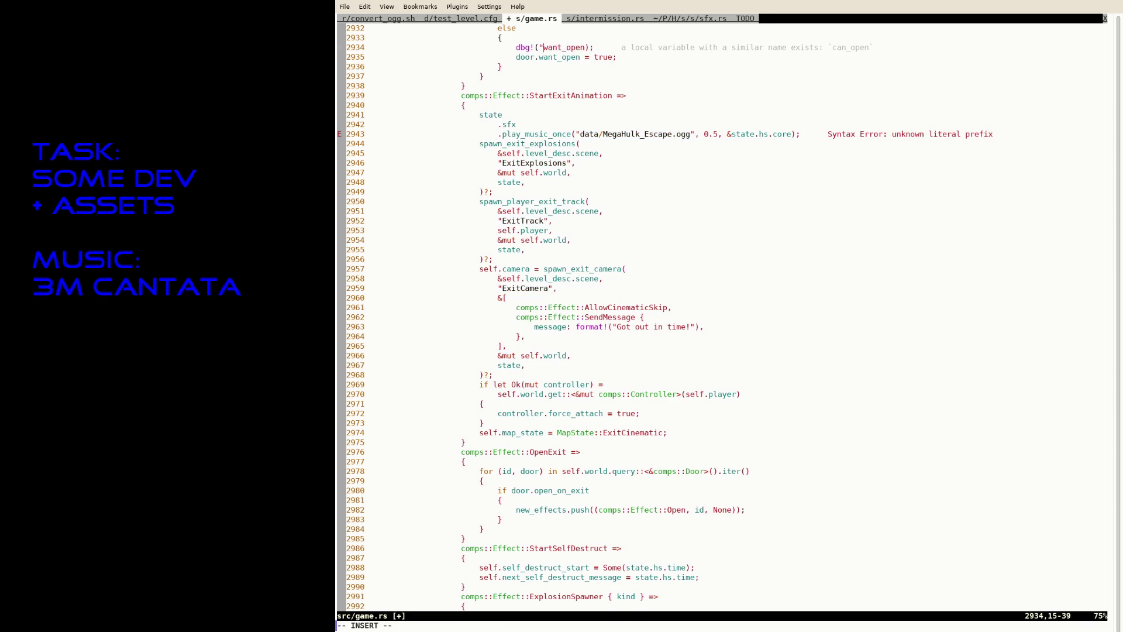
pyautogui.press('Escape')
# Step: Save game.rs with the "Want open" label and open options.cfg in a new tab
pyautogui.write('ved:w')
pyautogui.press('Return')
pyautogui.write(':tabe o')
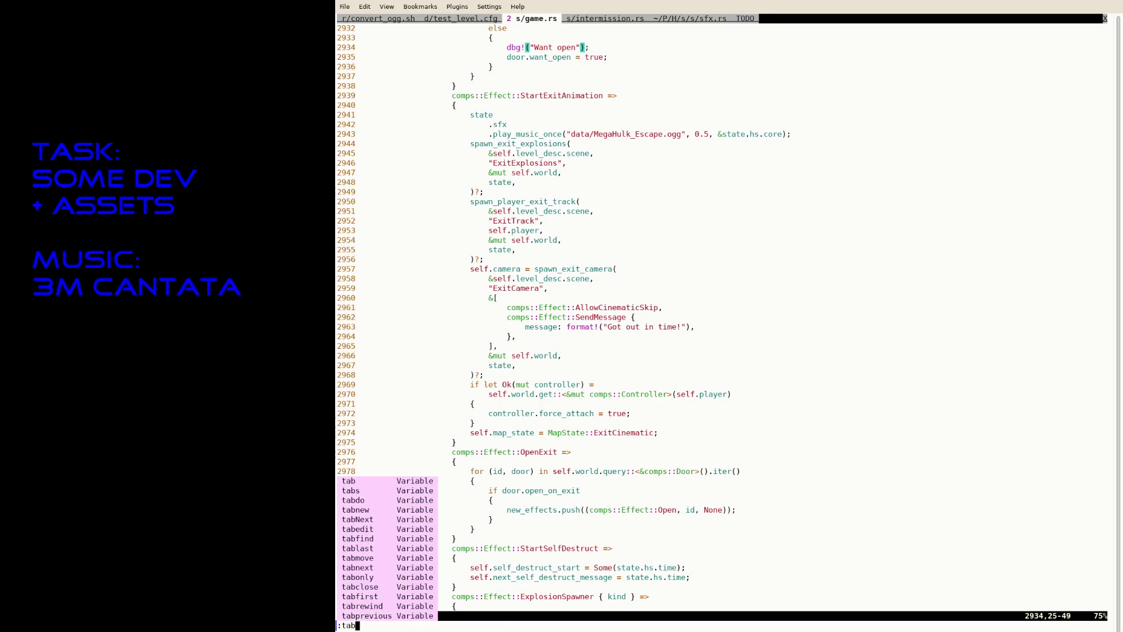
pyautogui.press('Tab')
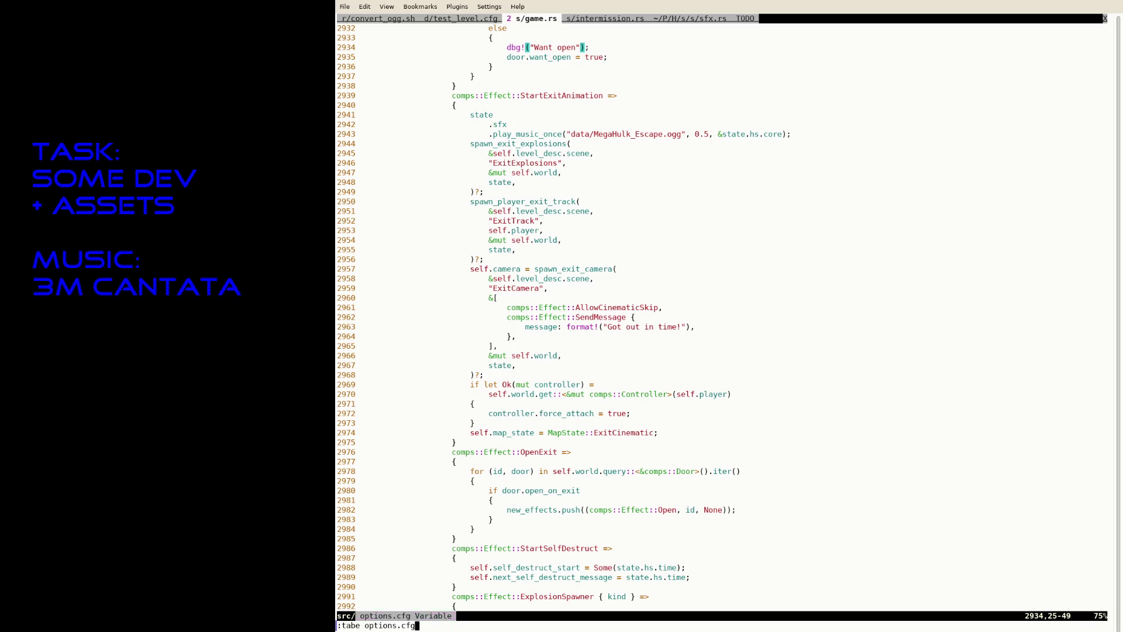
pyautogui.press('Return')
# Step: Set music_volume to 0 in options.cfg and save, toggling the change with undo and redo
pyautogui.press('j')
pyautogui.press('j')
pyautogui.press('j')
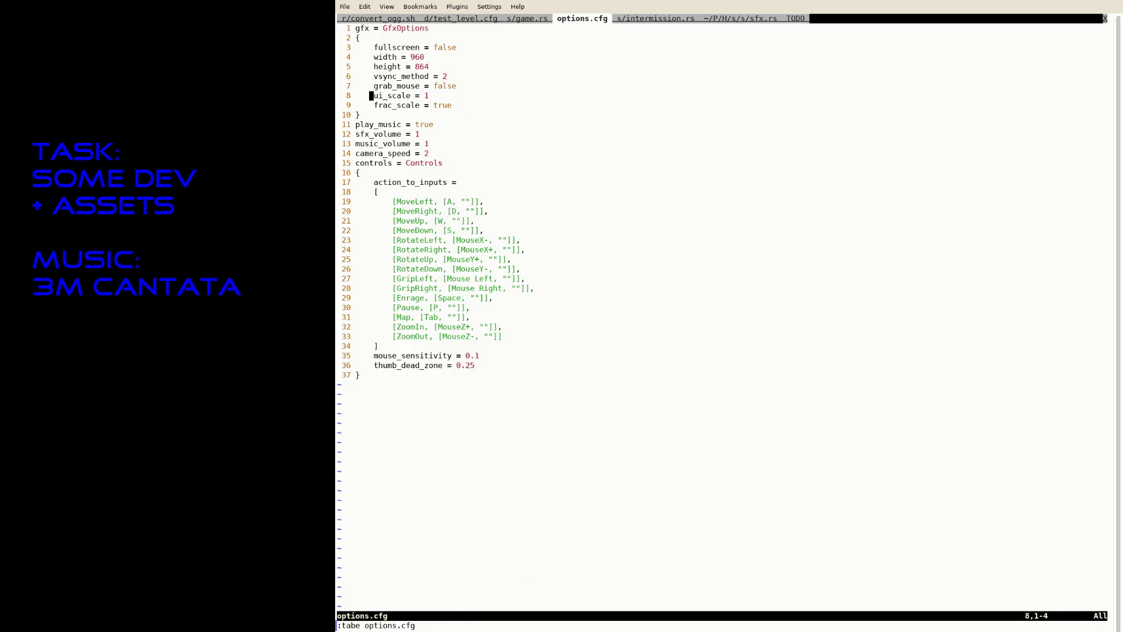
pyautogui.write('$s0')
pyautogui.press('Escape')
pyautogui.write(':w')
pyautogui.press('Return')
pyautogui.write('u')
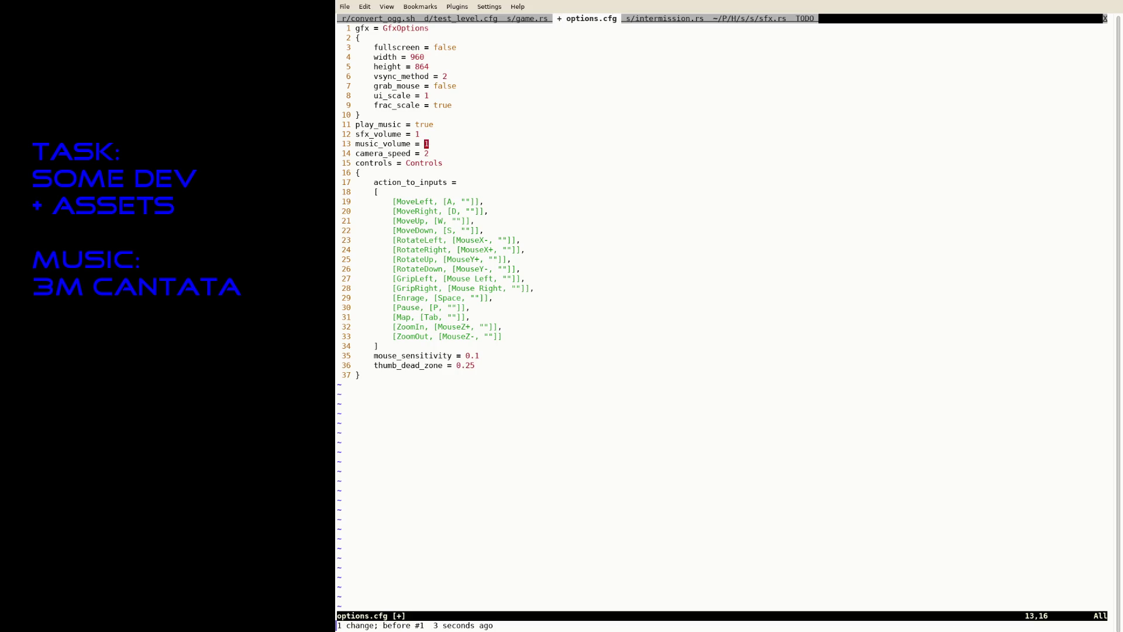
pyautogui.write(':w')
pyautogui.press('Return')
pyautogui.hotkey('ctrl', 'r')
pyautogui.press('u')
pyautogui.hotkey('ctrl', 'r')
# Step: Suspend Neovim to the shell and recall the previous cargo run --release command
pyautogui.hotkey('ctrl', 'z')
pyautogui.write('fg')
pyautogui.press('Return')
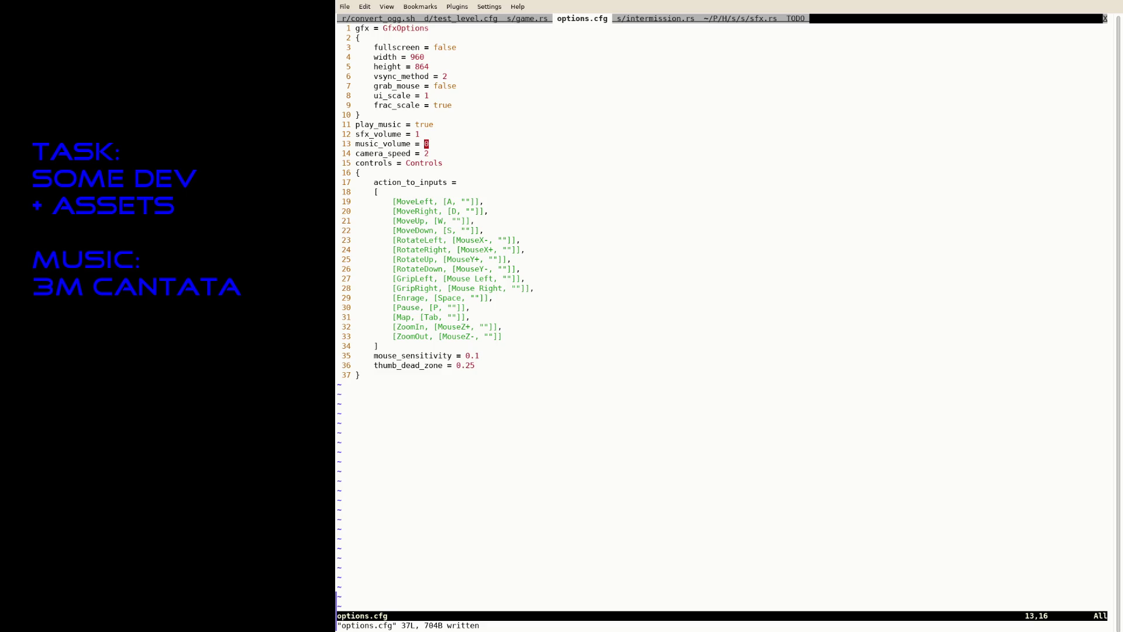
pyautogui.hotkey('ctrl', 'z')
pyautogui.press('Up')
pyautogui.press('Up')
pyautogui.press('Up')
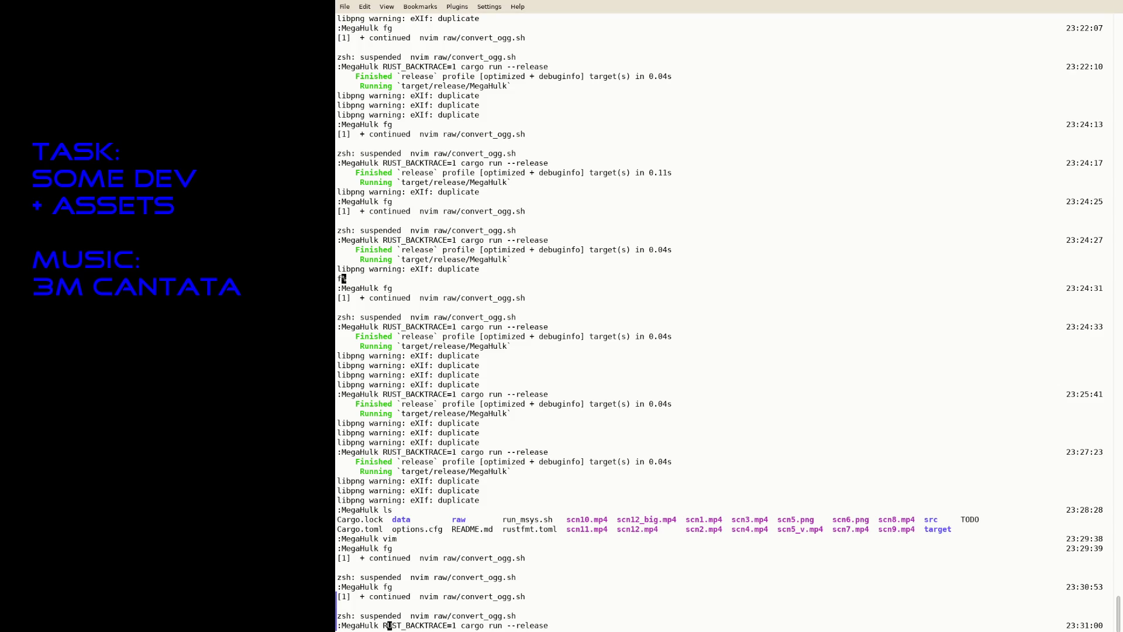
# Step: Build and launch the game, shoot the locked door, and fly down the tunnel to the Red Key
pyautogui.press('Return')
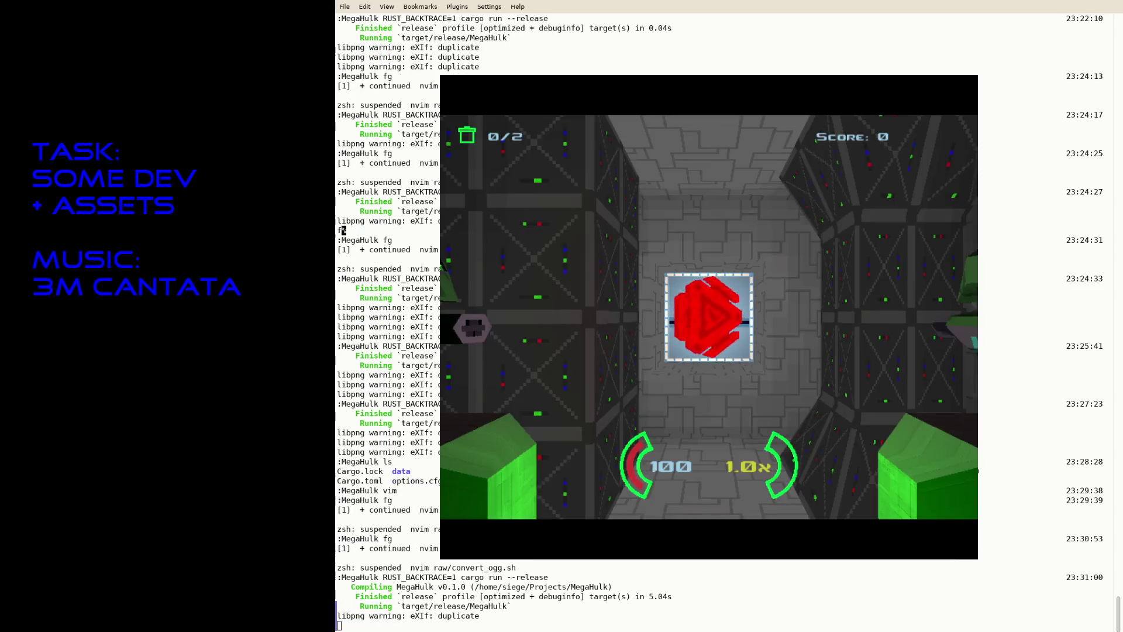
pyautogui.press('ctrl')
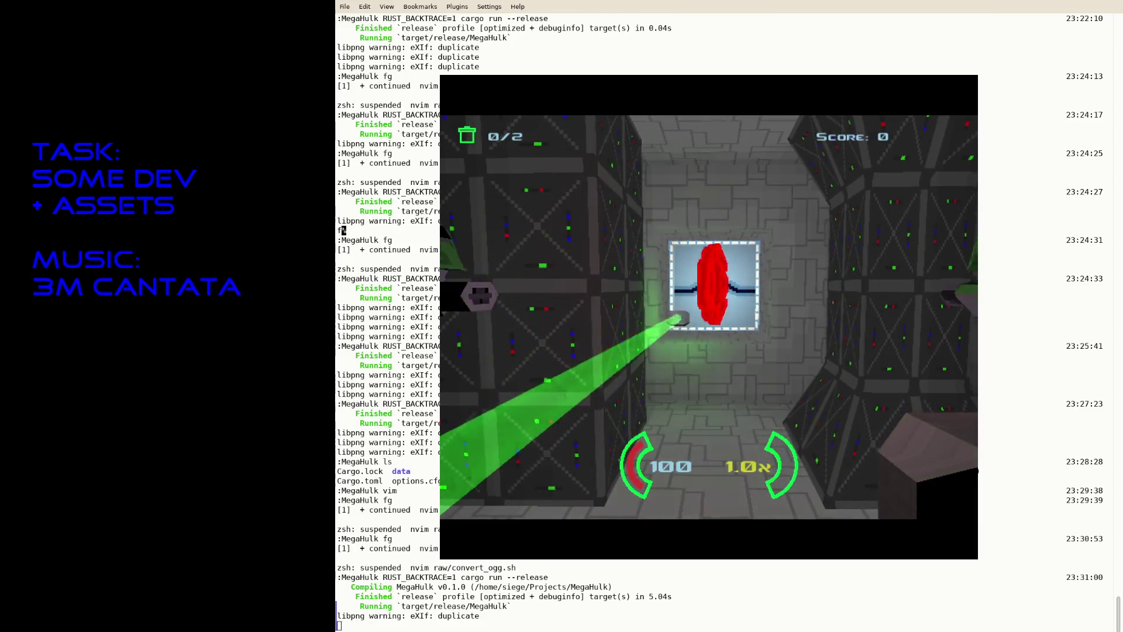
pyautogui.press('a')
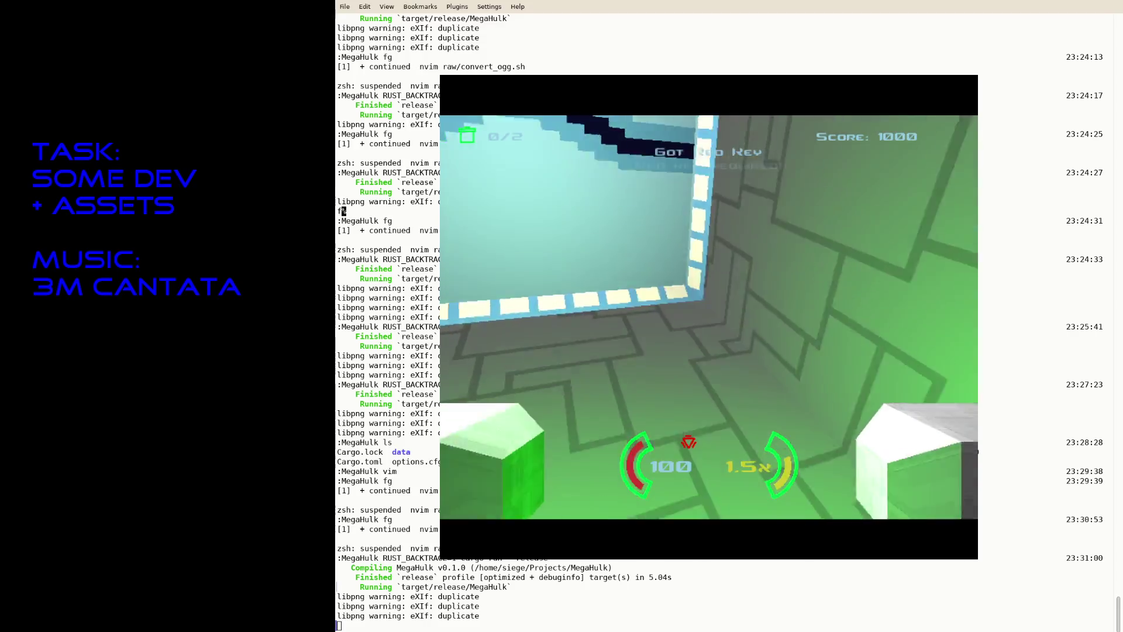
pyautogui.press('Up')
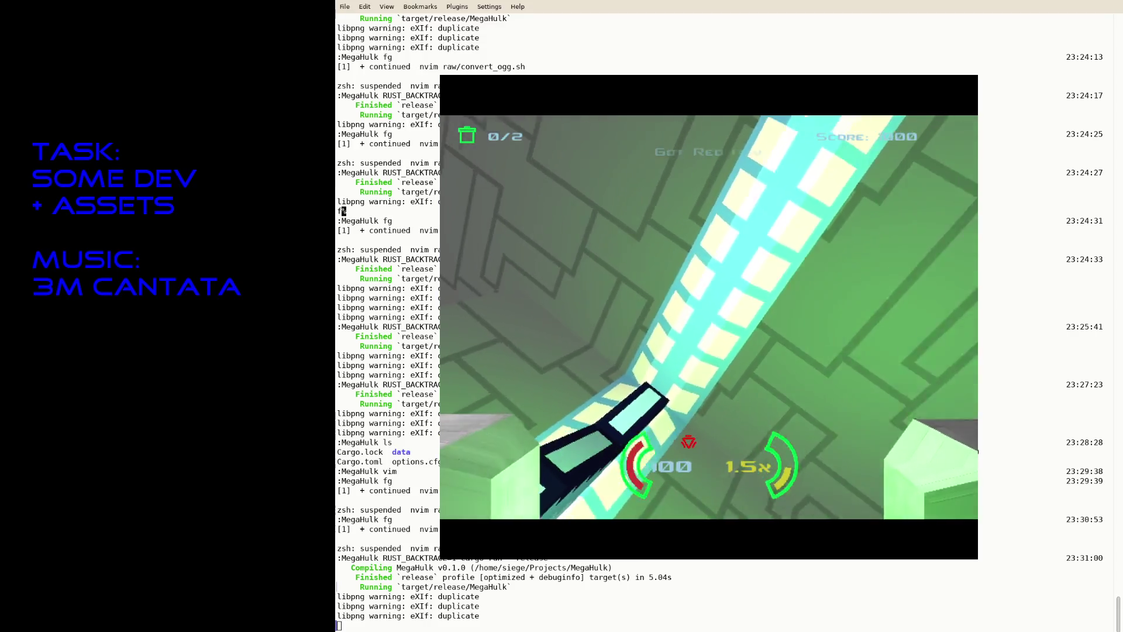
pyautogui.press('Left')
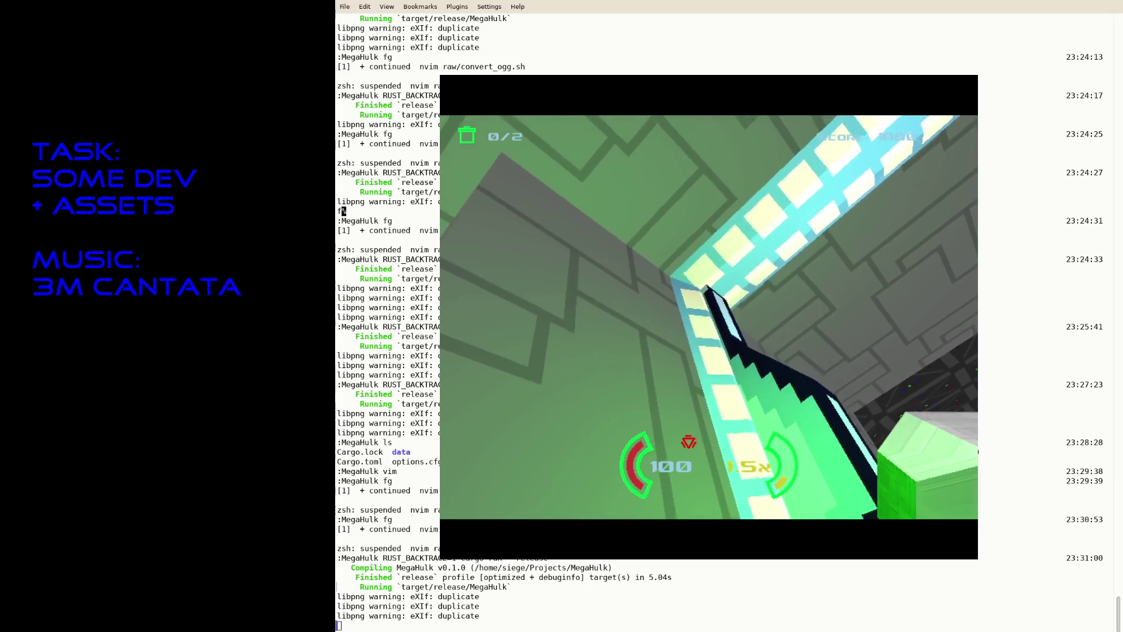
pyautogui.press('Left')
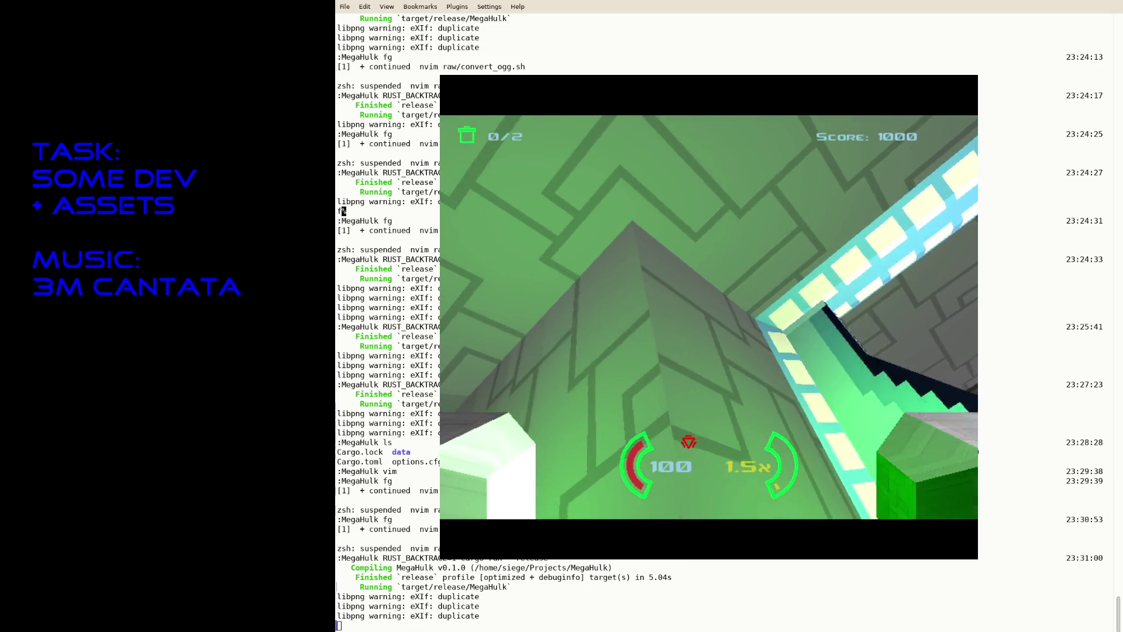
pyautogui.press('Right')
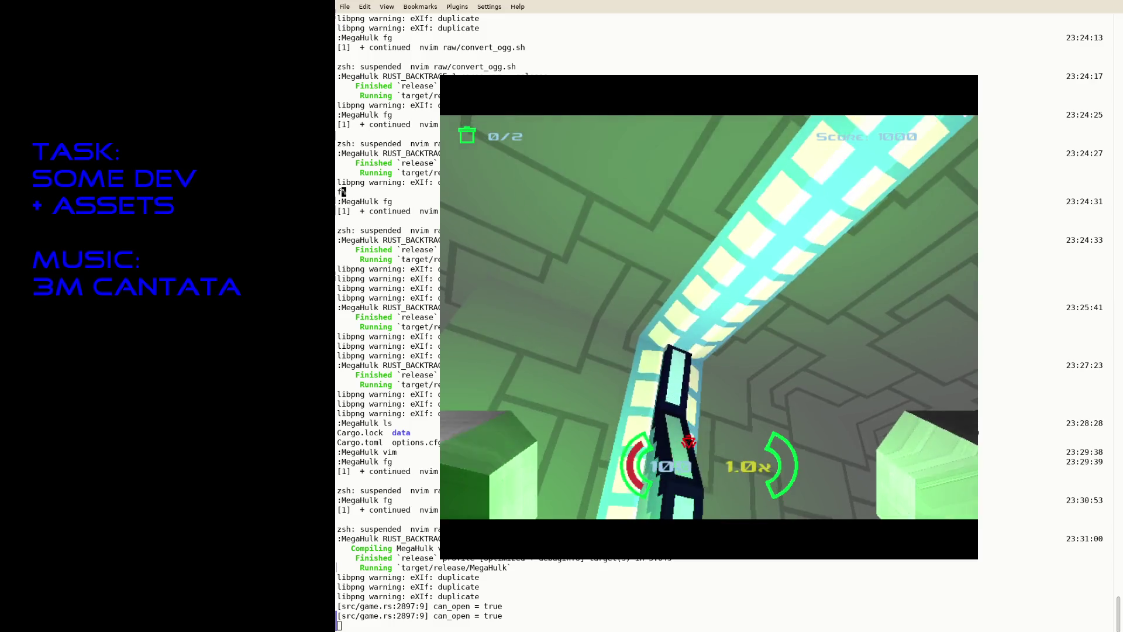
pyautogui.press('Right')
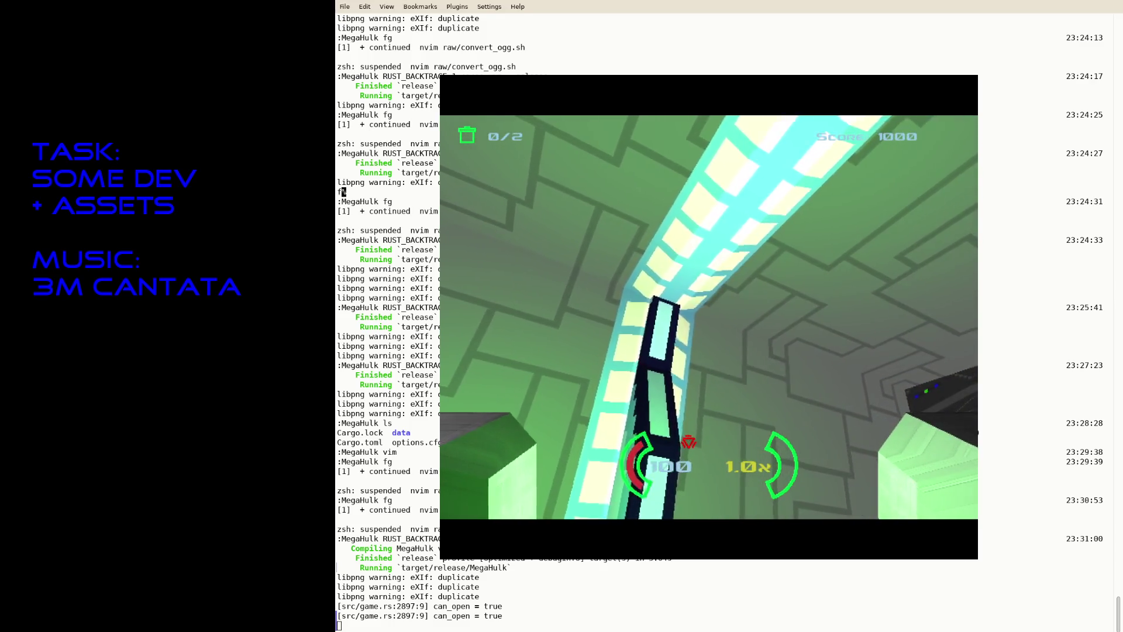
pyautogui.press('Left')
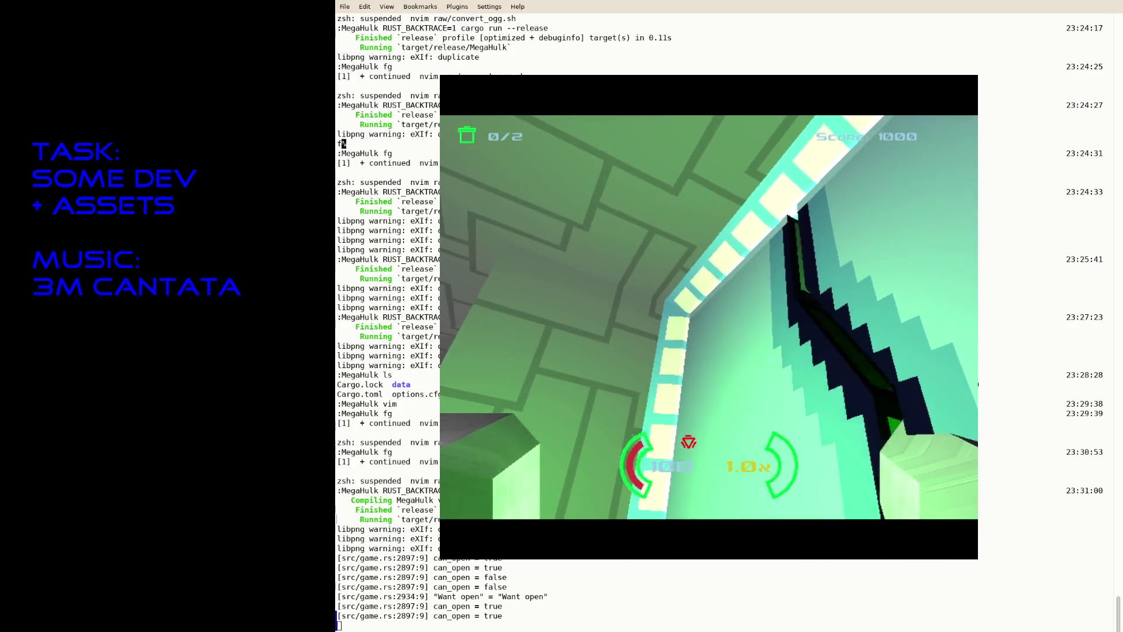
# Step: Quit the game, resume Neovim, and return to the game.rs tab with :tabp
pyautogui.press('Escape')
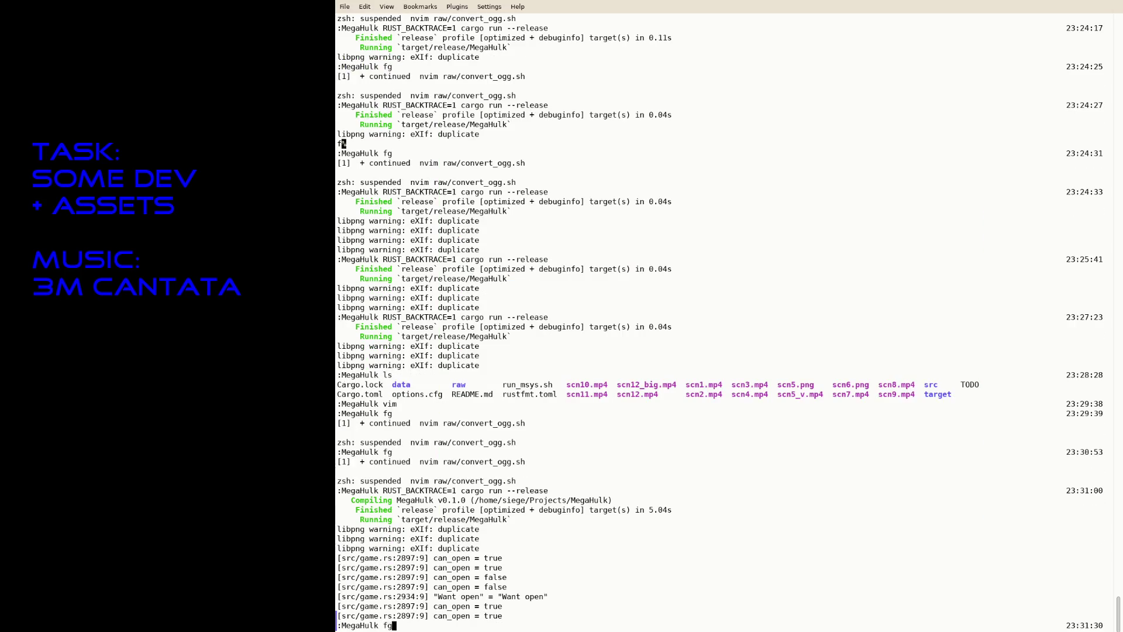
pyautogui.write('fg')
pyautogui.press('Return')
pyautogui.write(':tabp')
pyautogui.press('Return')
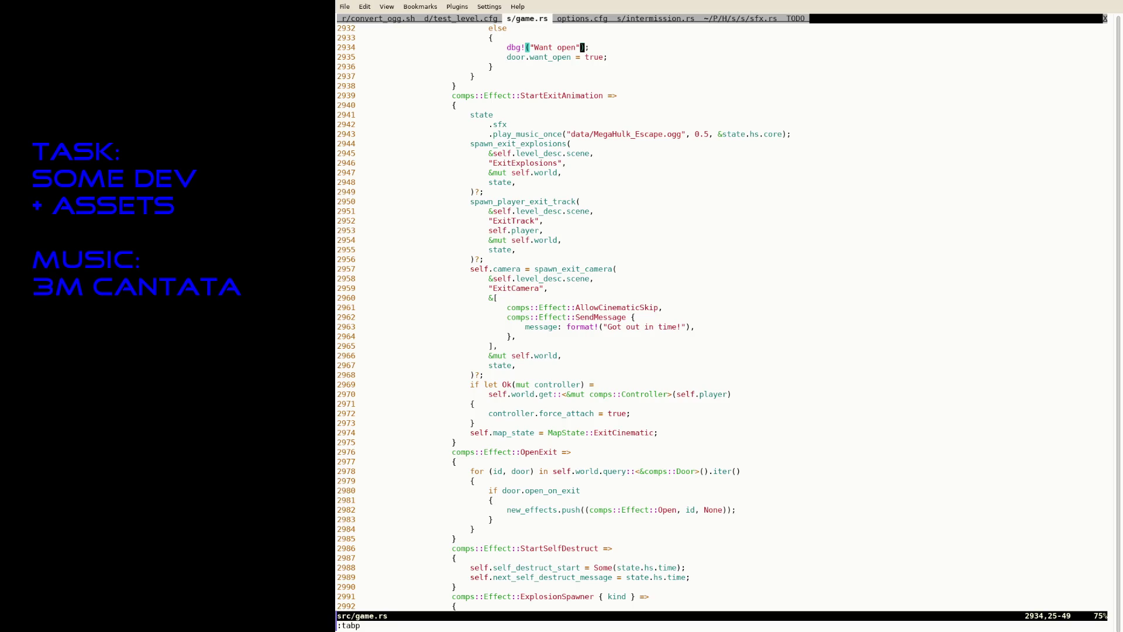
# Step: Search for want_open and step through its matches to the else-if want_open branch
pyautogui.write('/want_open')
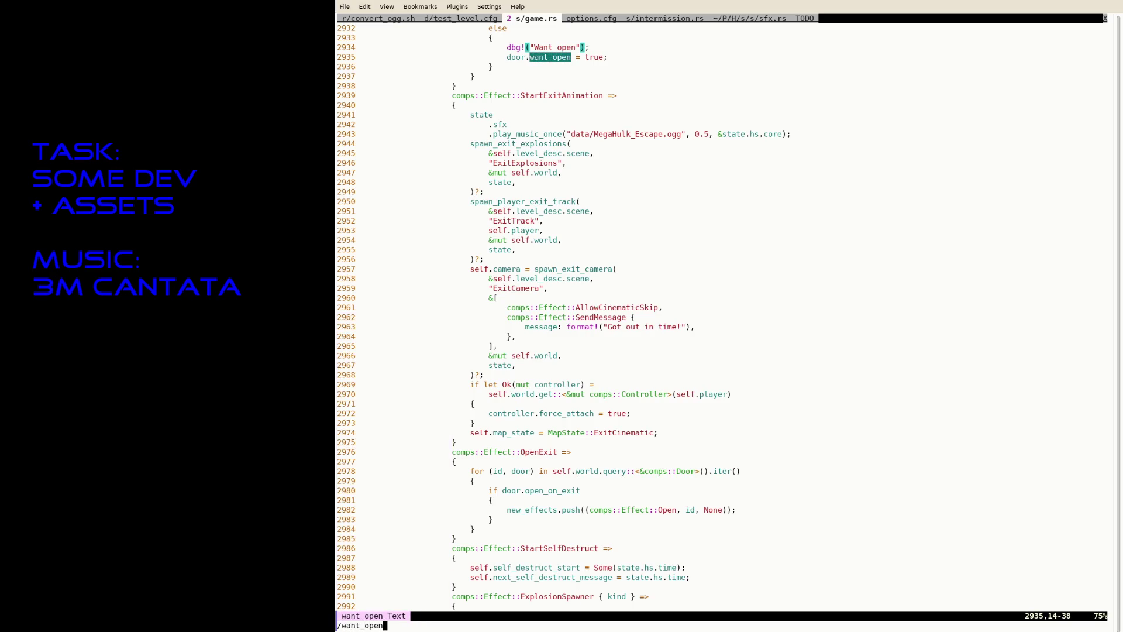
pyautogui.press('Return')
pyautogui.press('N')
pyautogui.press('k')
pyautogui.press('k')
pyautogui.press('k')
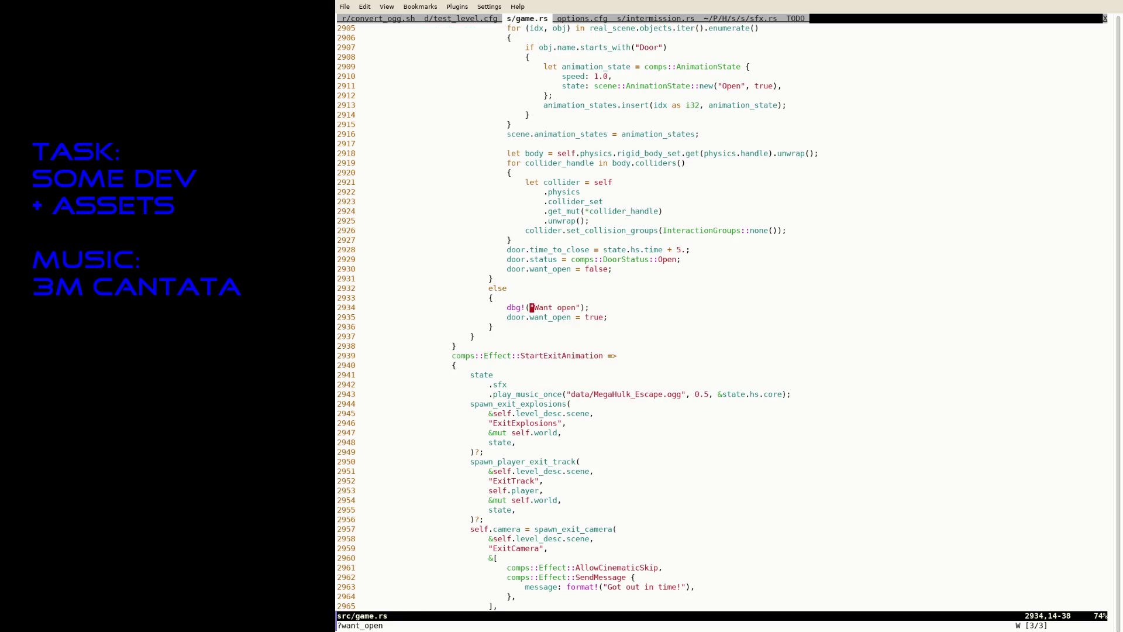
pyautogui.press('k')
pyautogui.press('k')
pyautogui.press('k')
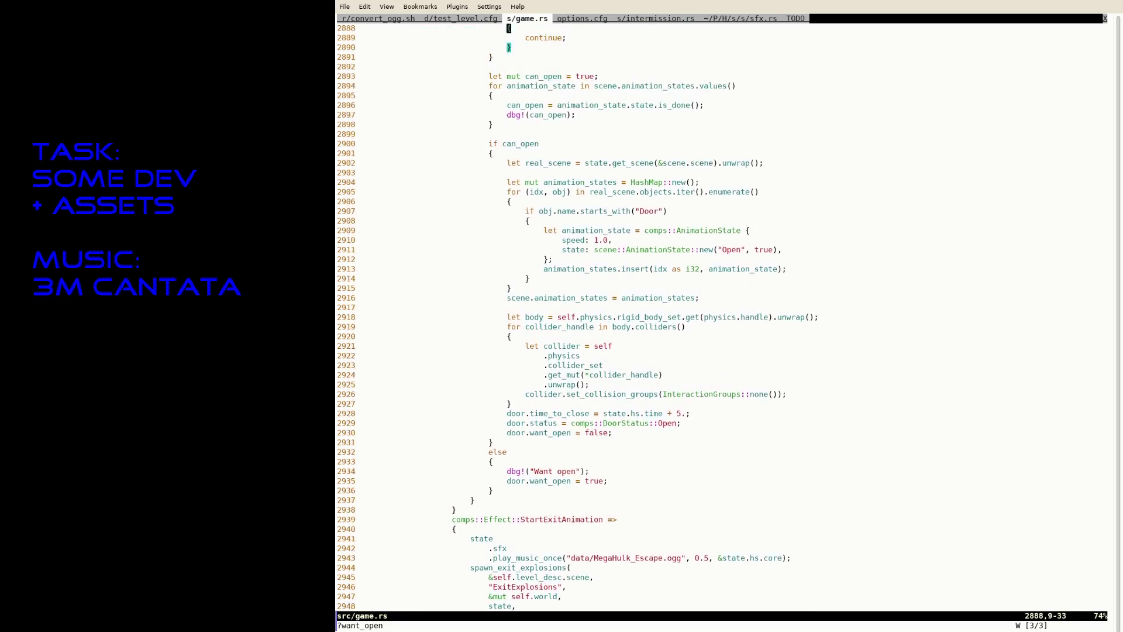
pyautogui.press('j')
pyautogui.press('j')
pyautogui.press('j')
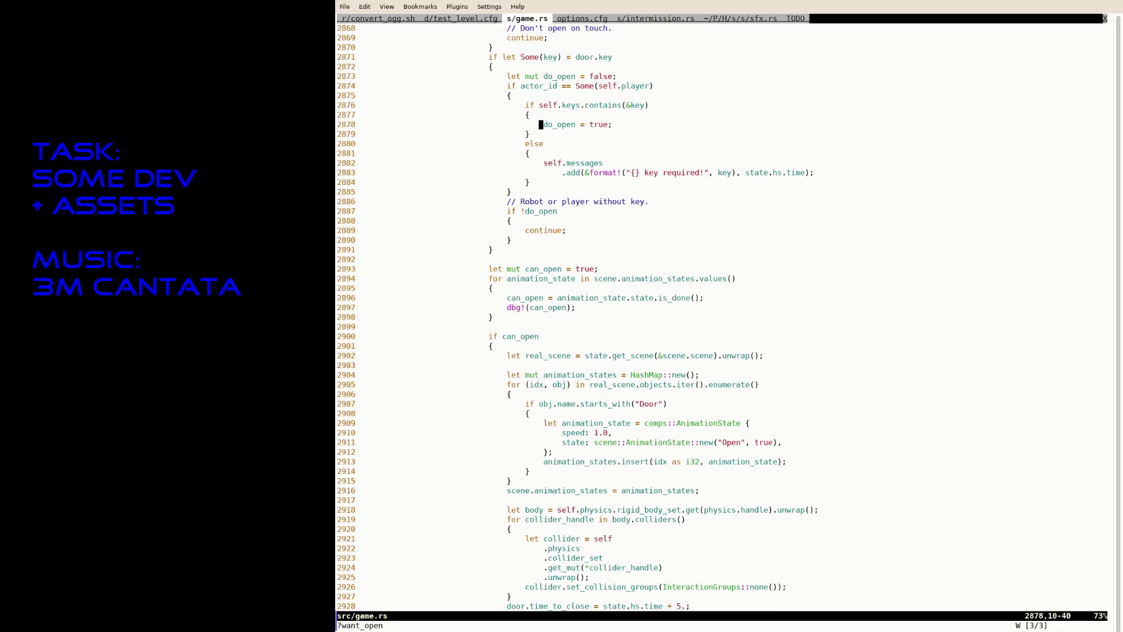
pyautogui.press('n')
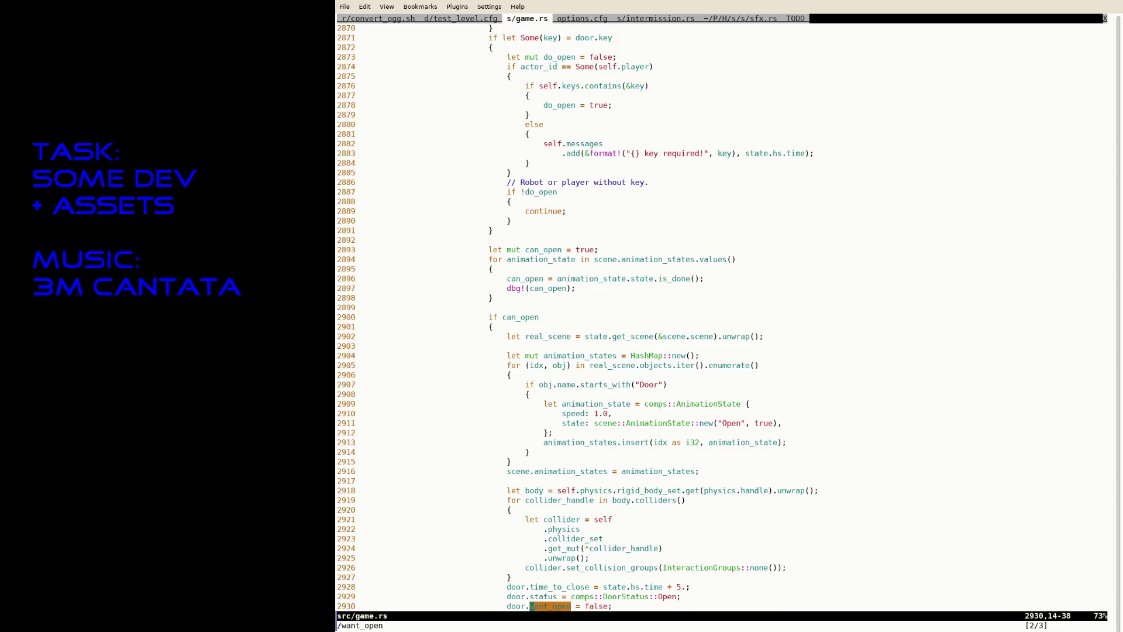
pyautogui.press('n')
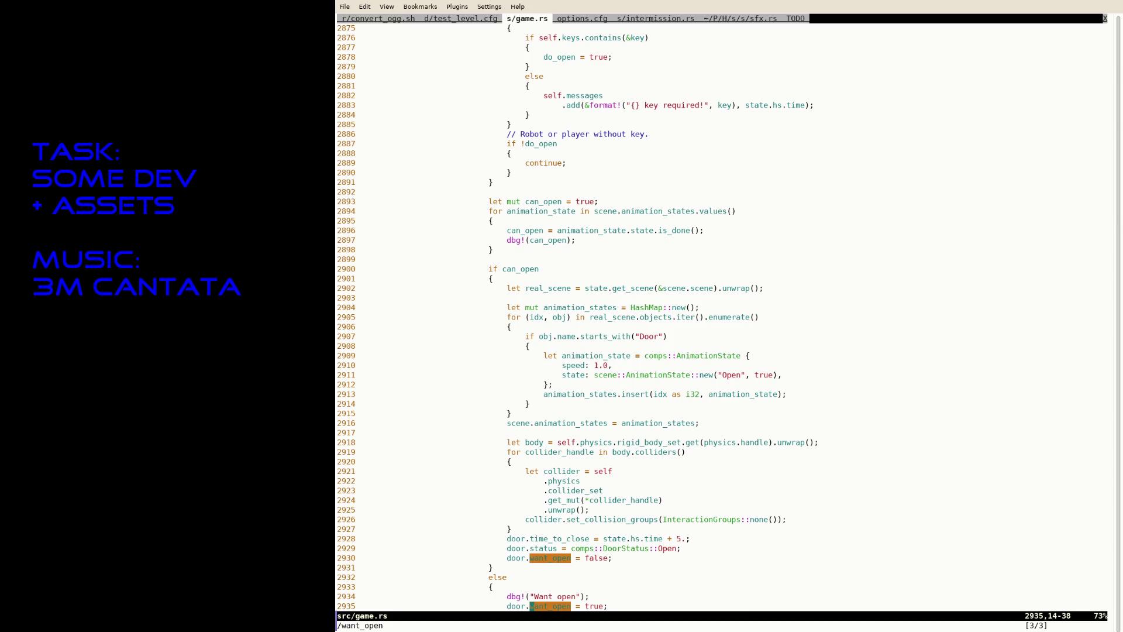
pyautogui.press('n')
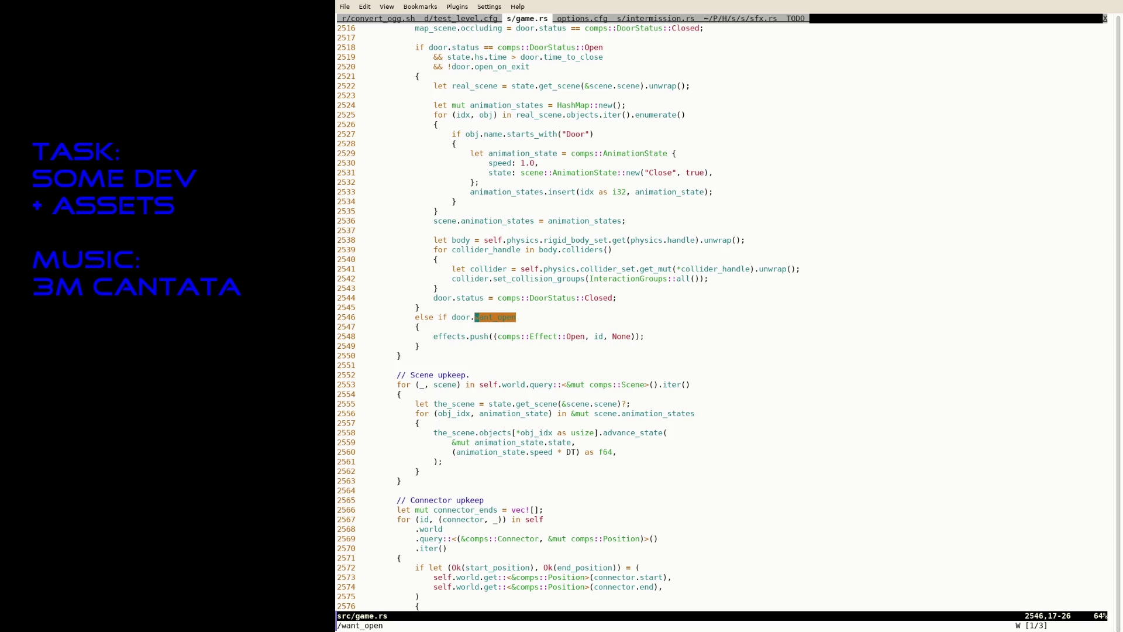
pyautogui.press('n')
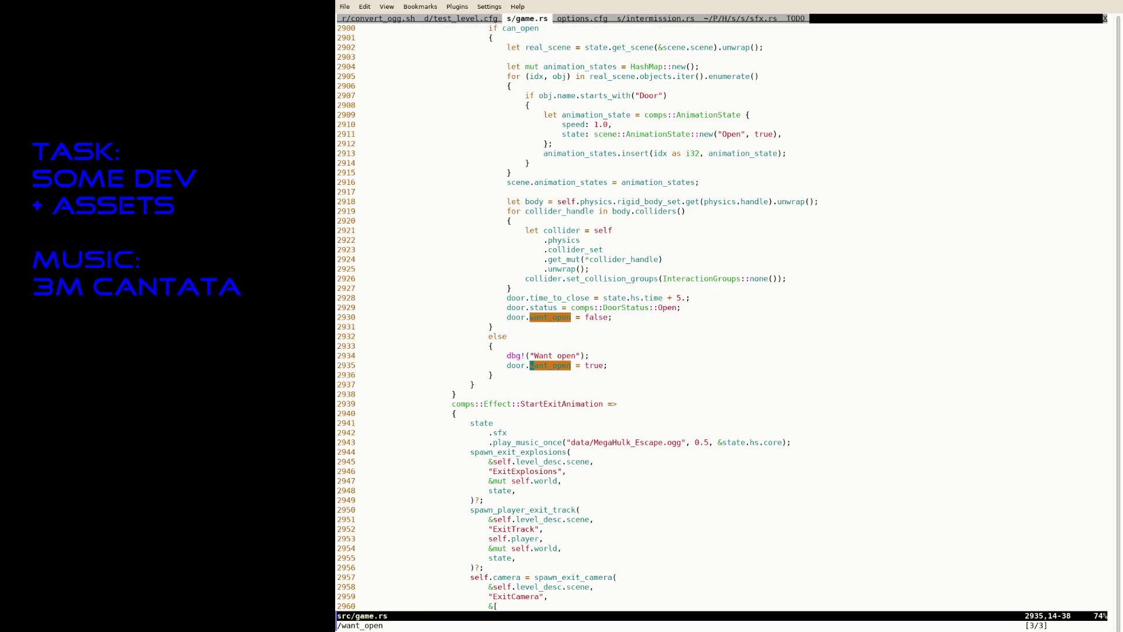
pyautogui.press('n')
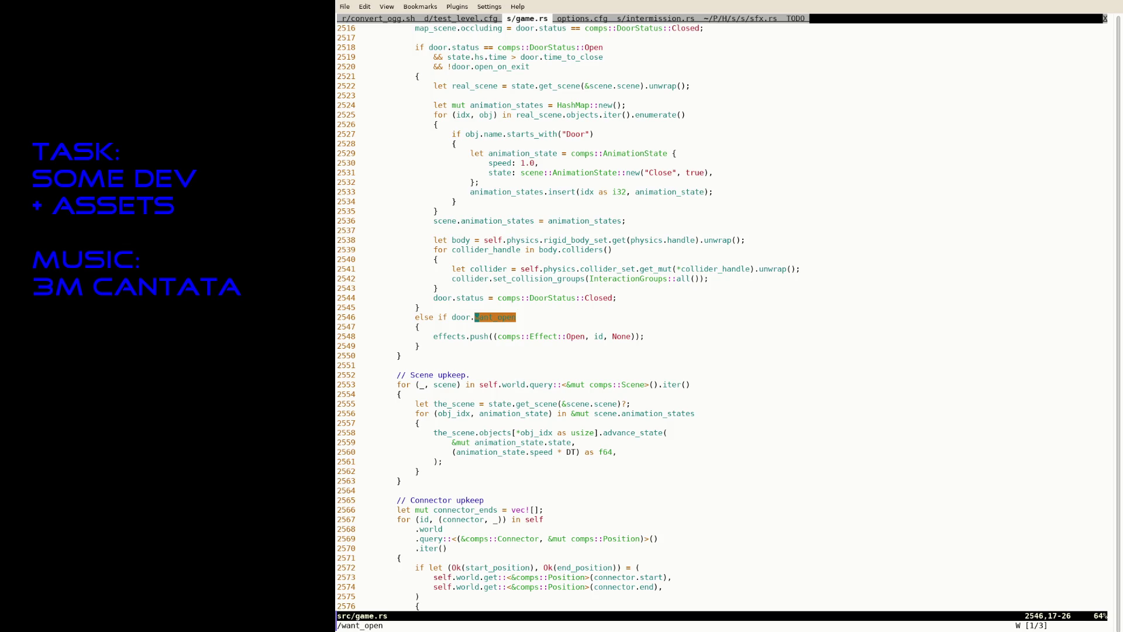
pyautogui.hotkey('ctrl', 'b')
pyautogui.hotkey('ctrl', 'f')
pyautogui.press('j')
pyautogui.press('j')
pyautogui.press('j')
pyautogui.press('j')
pyautogui.press('j')
pyautogui.press('j')
# Step: Add dbg!("Trying to open"); inside the branch, save game.rs, and rebuild and run the game
pyautogui.write('o')
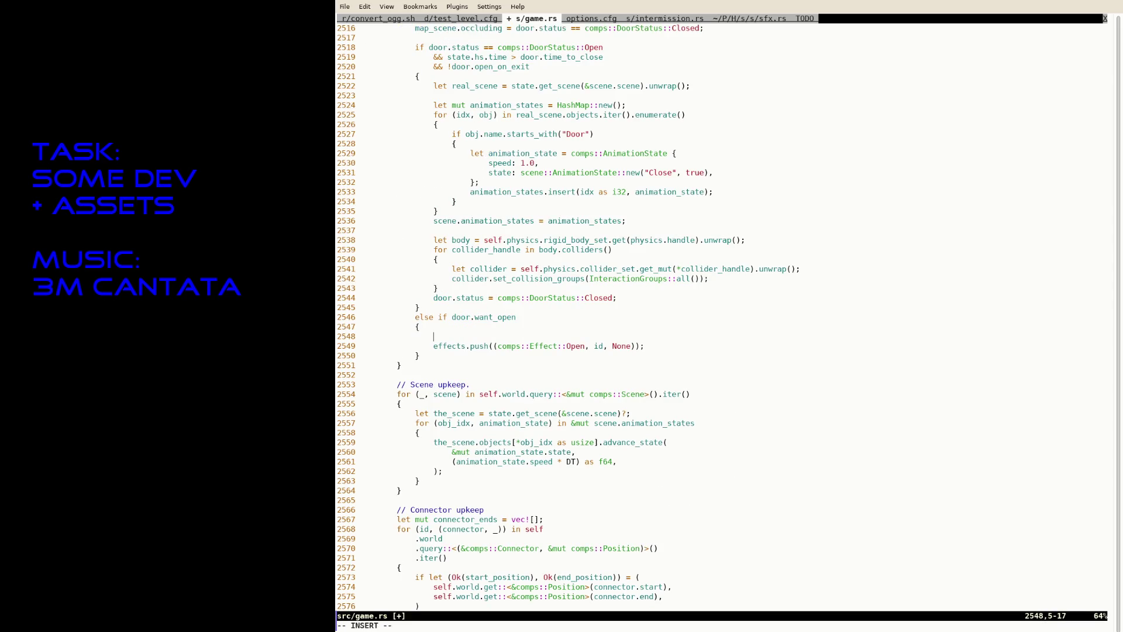
pyautogui.write('bg!("Tr')
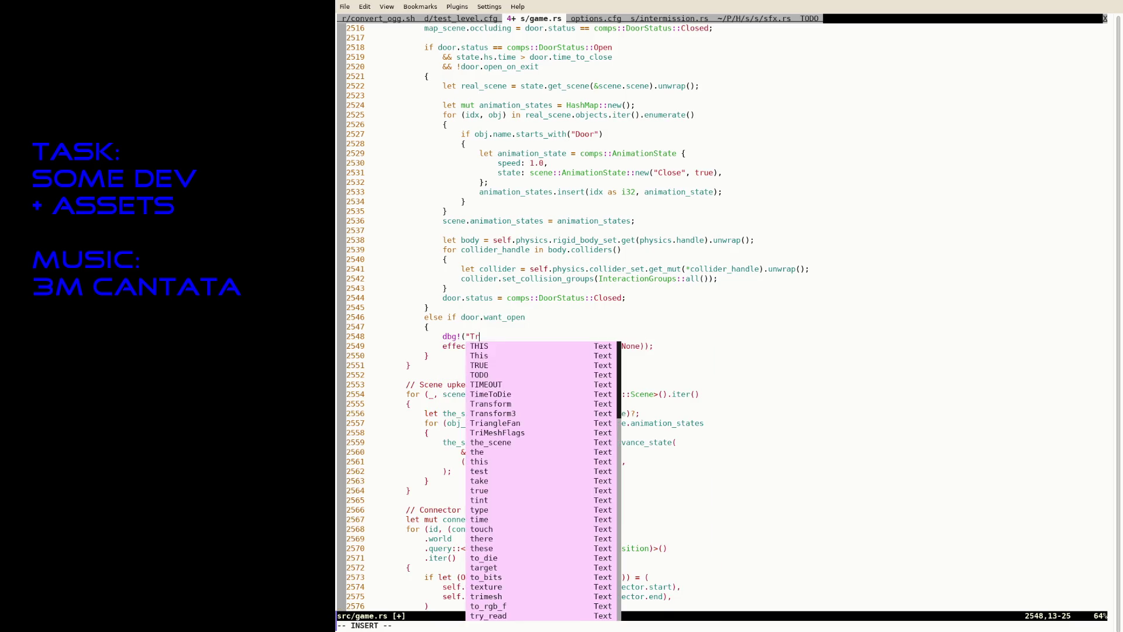
pyautogui.write('ying to open");')
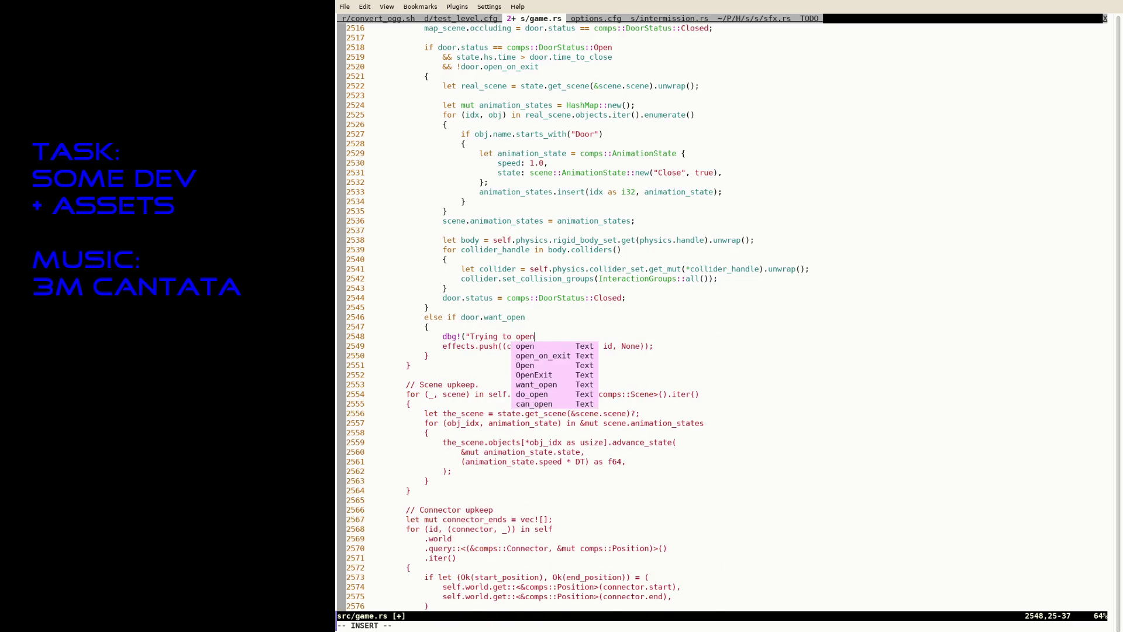
pyautogui.press('Escape')
pyautogui.write(':w')
pyautogui.press('Return')
pyautogui.hotkey('ctrl', 'z')
pyautogui.press('Up')
pyautogui.press('Return')
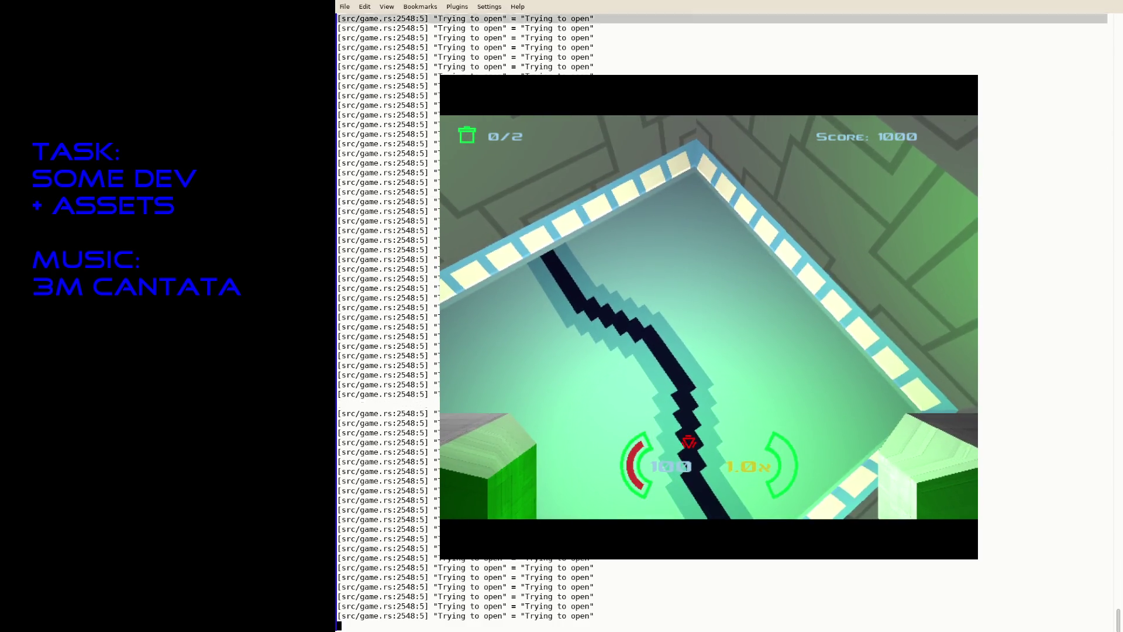
# Step: Quit the game and resume Neovim from the shell prompt
pyautogui.press('Escape')
pyautogui.press('Return')
pyautogui.write('fg')
pyautogui.press('Return')
# Step: Delete the "Trying to open" debug line and search for Open to find the Effect::Open handler
pyautogui.press('d')
pyautogui.press('d')
pyautogui.write('/Open')
pyautogui.press('Return')
pyautogui.press('n')
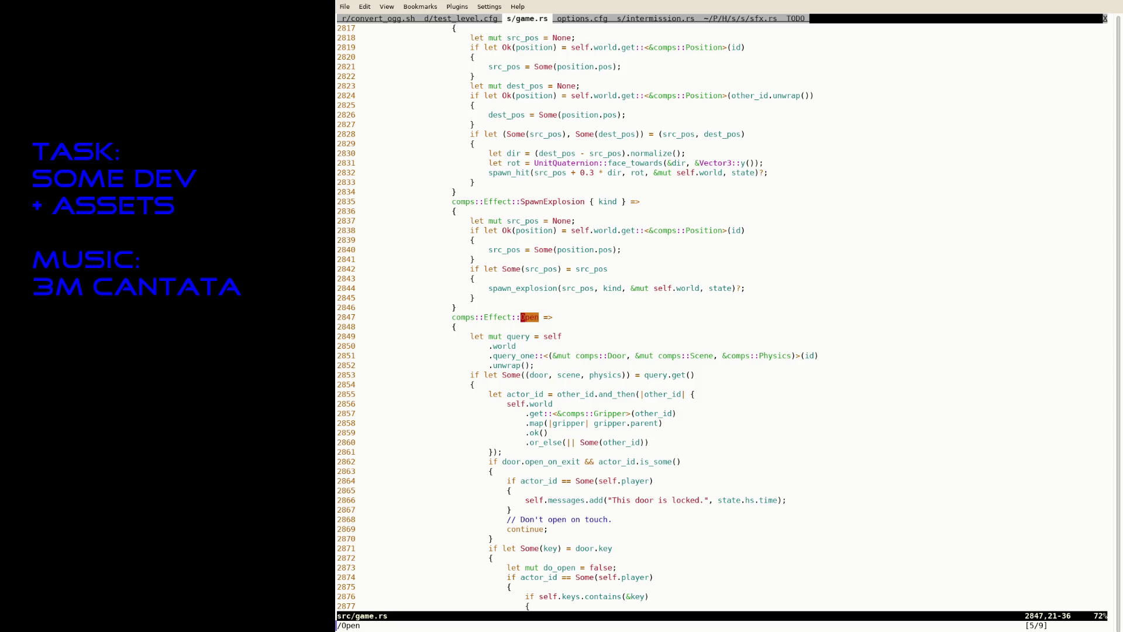
# Step: Delete the 'Trying to open' debug line from game.rs and save the file
pyautogui.write('u')
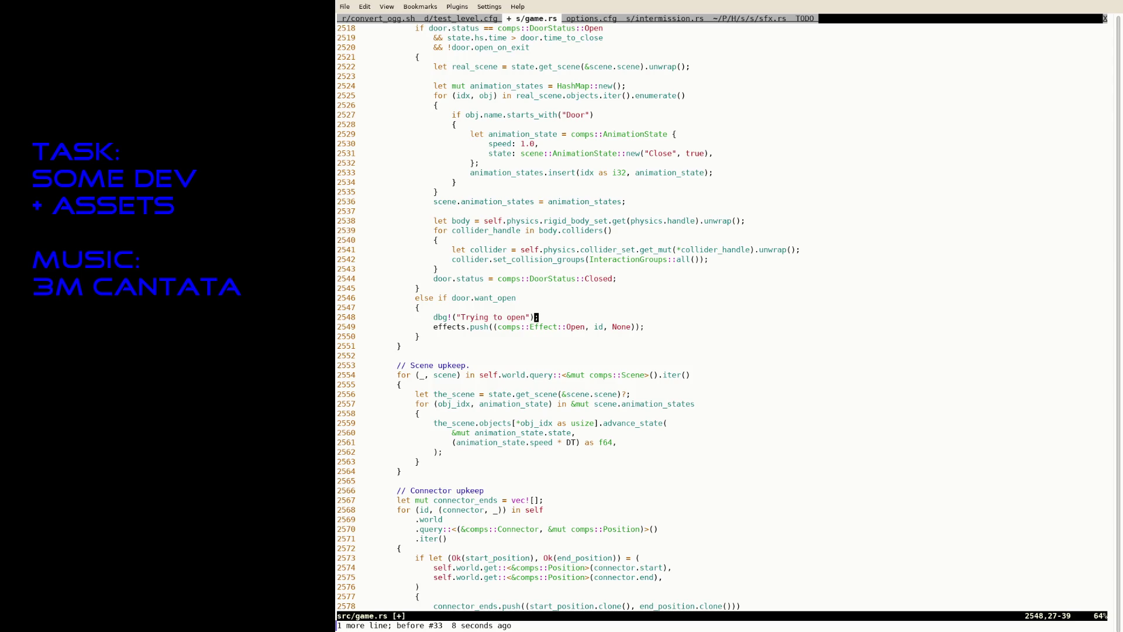
pyautogui.write(':w')
pyautogui.press('Return')
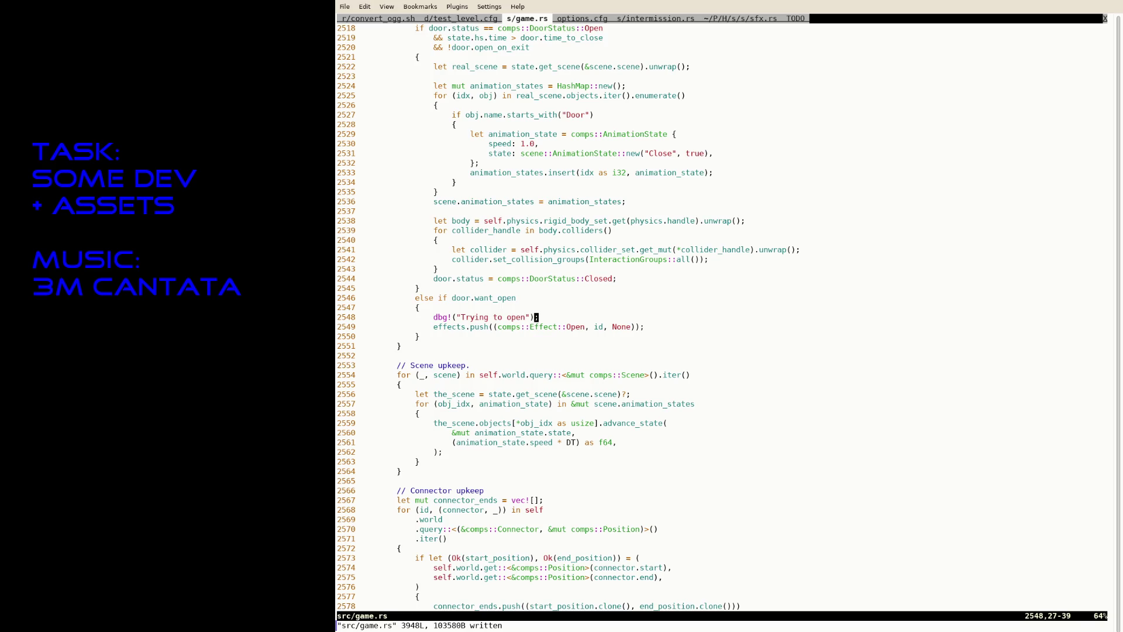
pyautogui.press('d')
pyautogui.press('d')
pyautogui.write(':w')
pyautogui.press('Return')
# Step: Search for /dbg and delete each remaining dbg! line, including 'Want open'
pyautogui.write('/dbg')
pyautogui.press('Return')
pyautogui.press('d')
pyautogui.press('d')
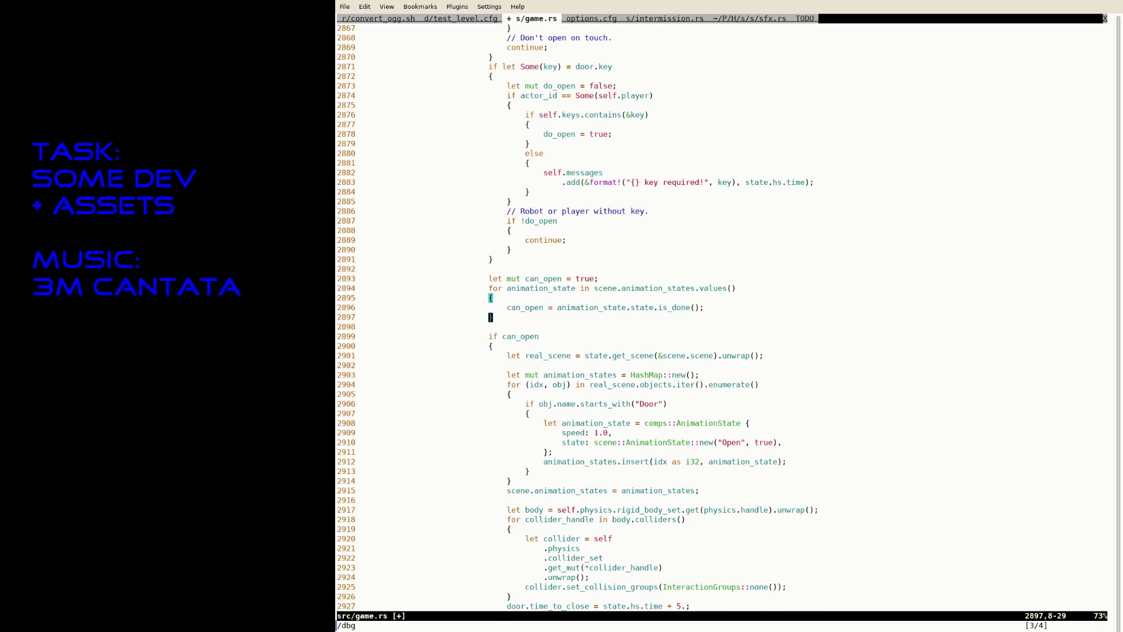
pyautogui.press('n')
pyautogui.press('d')
pyautogui.press('d')
pyautogui.hotkey('ctrl', 'f')
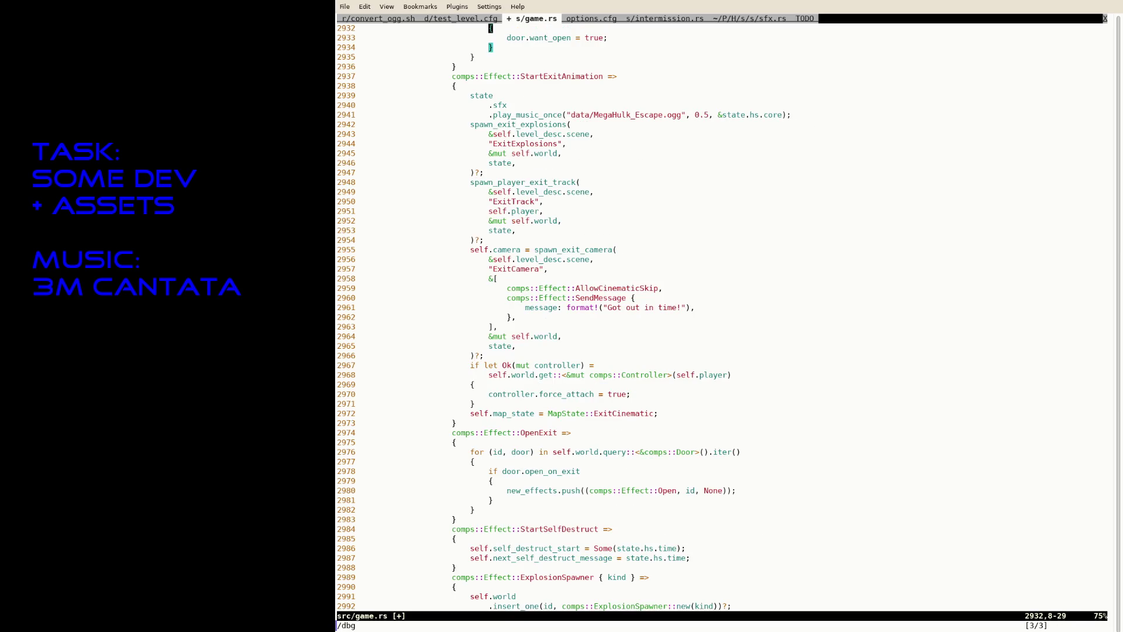
pyautogui.hotkey('ctrl', 'f')
# Step: Save, jump to the Open => handler, and select the keys.contains key-check lines
pyautogui.write(':w /Open')
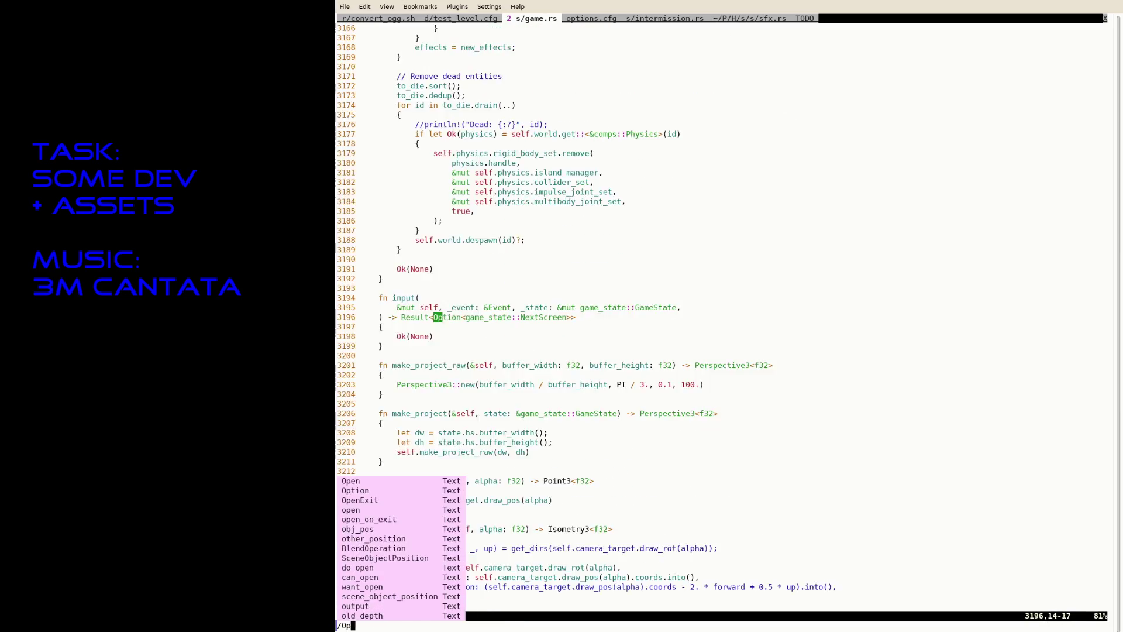
pyautogui.write(' =>')
pyautogui.press('Return')
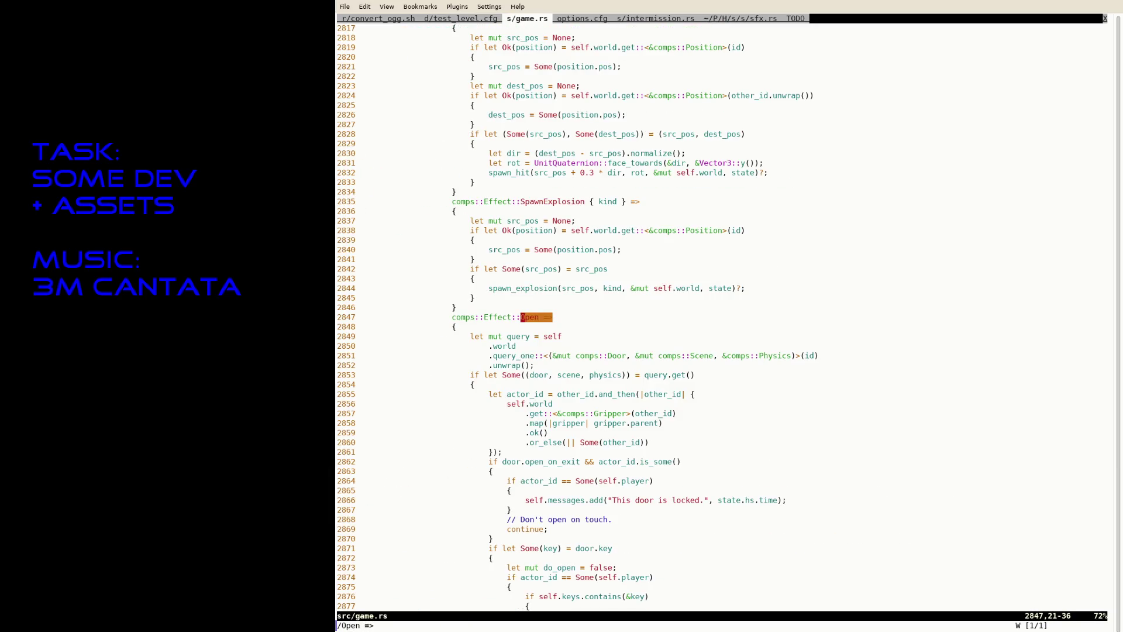
pyautogui.press('j')
pyautogui.press('j')
pyautogui.press('j')
pyautogui.press('j')
pyautogui.press('j')
pyautogui.press('j')
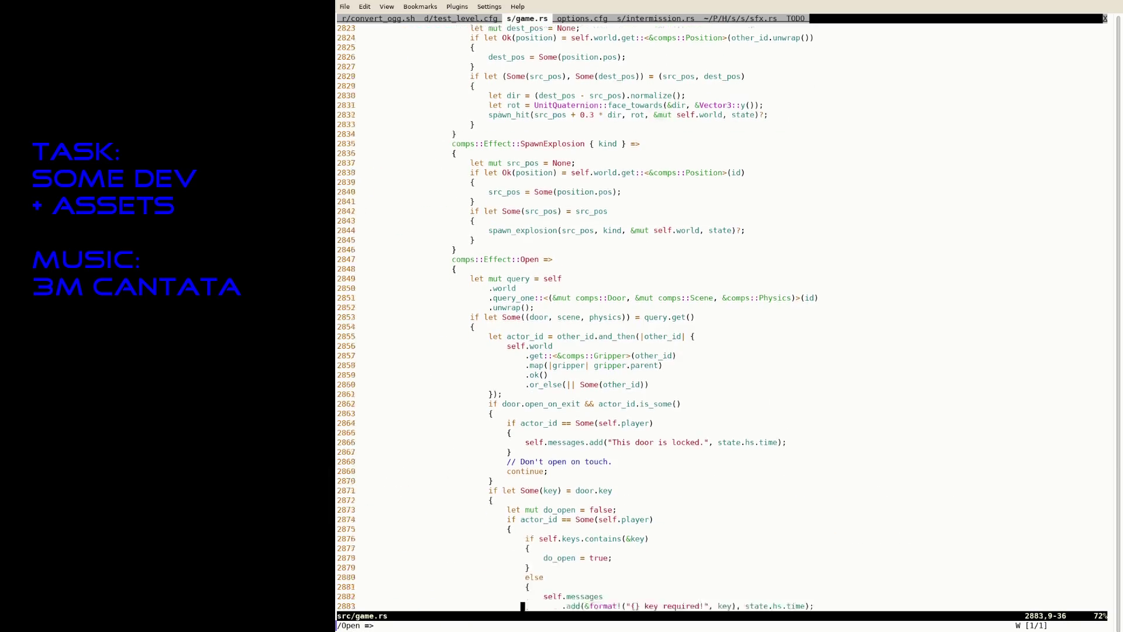
pyautogui.press('k')
pyautogui.press('k')
pyautogui.press('k')
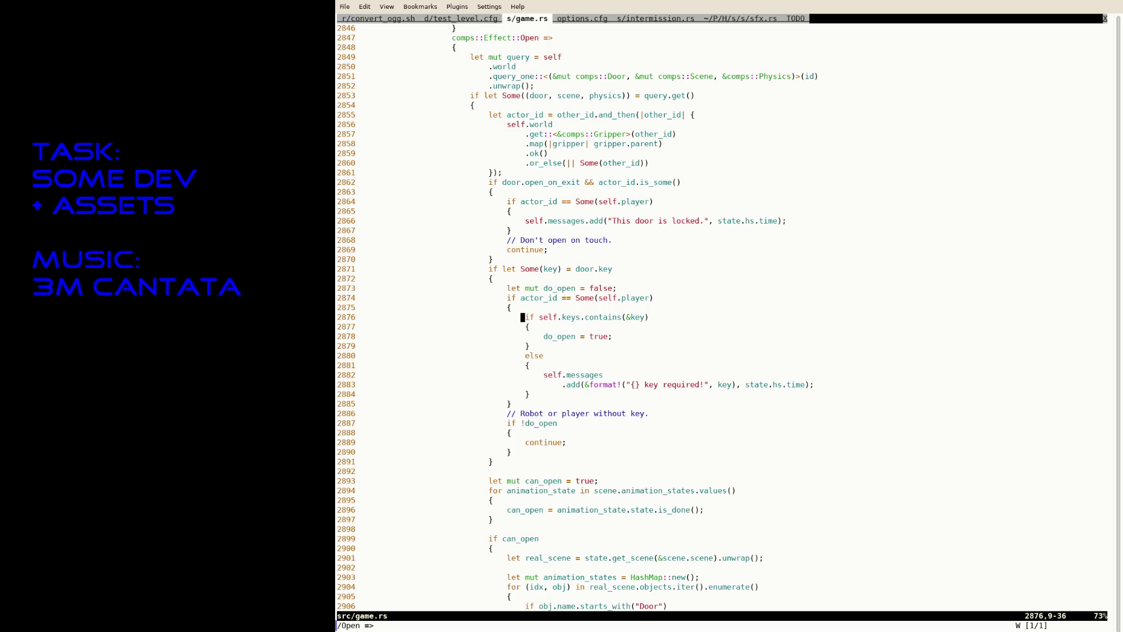
pyautogui.hotkey('shift', 'v')
# Step: Move the keys.contains key check above the actor_id check and remove its extra indent
pyautogui.press('j')
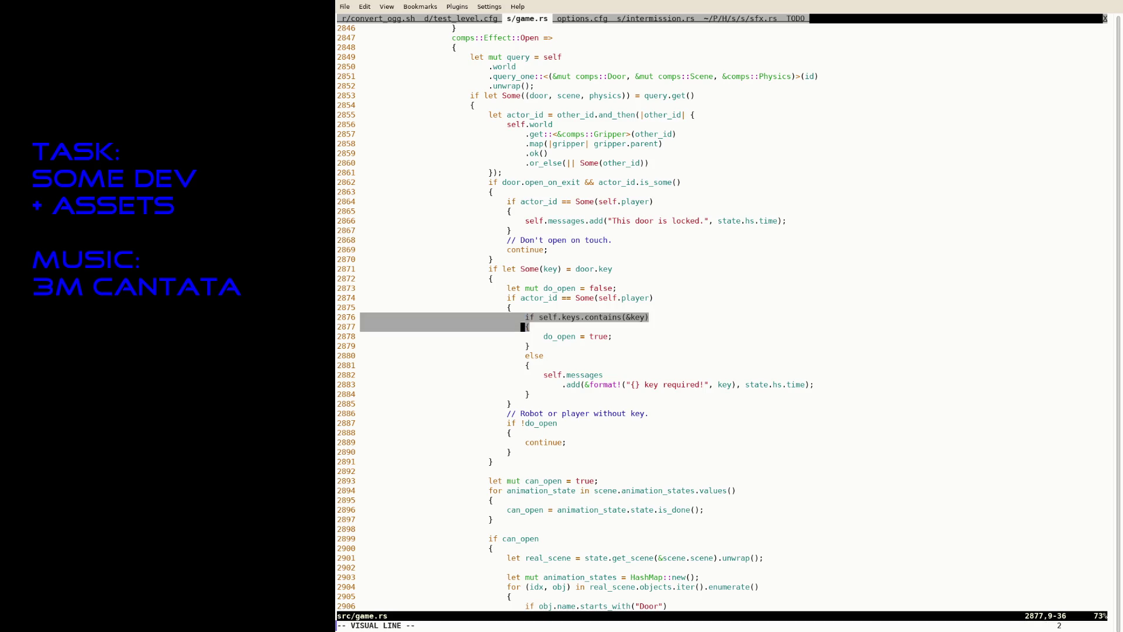
pyautogui.press('d')
pyautogui.press('k')
pyautogui.press('k')
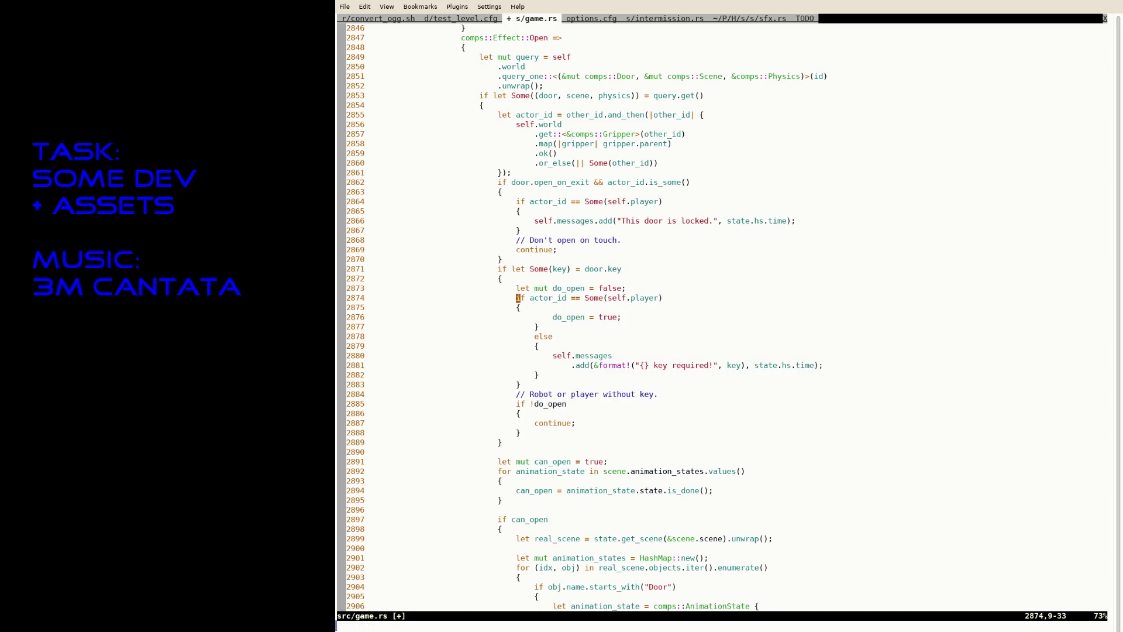
pyautogui.press('P')
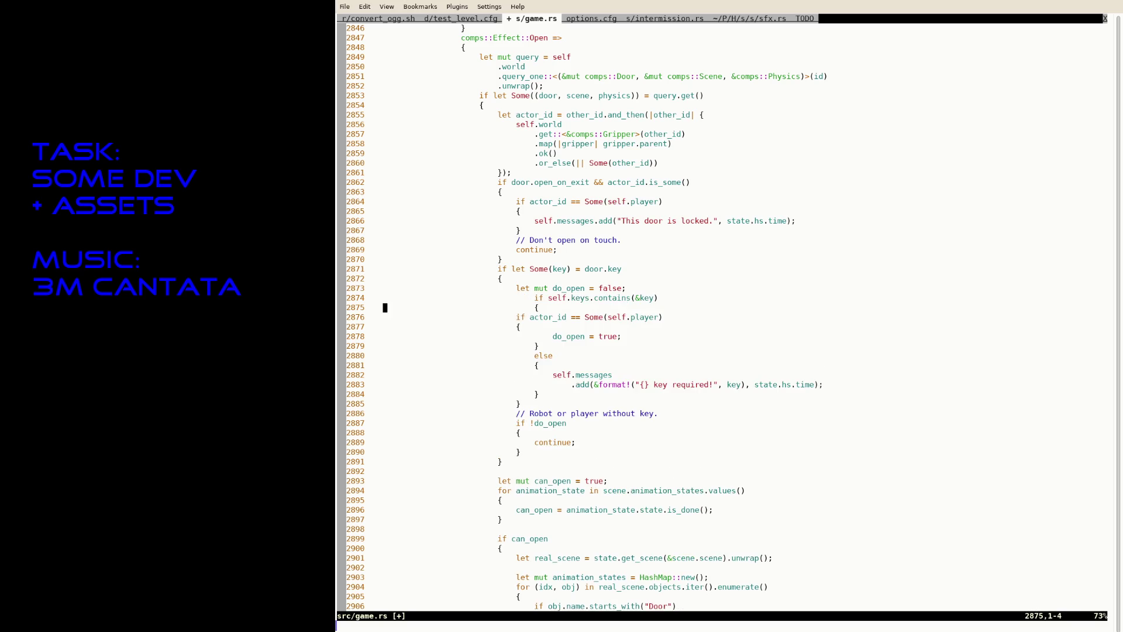
pyautogui.press('$')
pyautogui.press('j')
pyautogui.hotkey('ctrl', 'v')
pyautogui.press('h')
pyautogui.press('h')
pyautogui.press('h')
pyautogui.press('k')
pyautogui.press('d')
pyautogui.press('j')
pyautogui.press('j')
pyautogui.press('j')
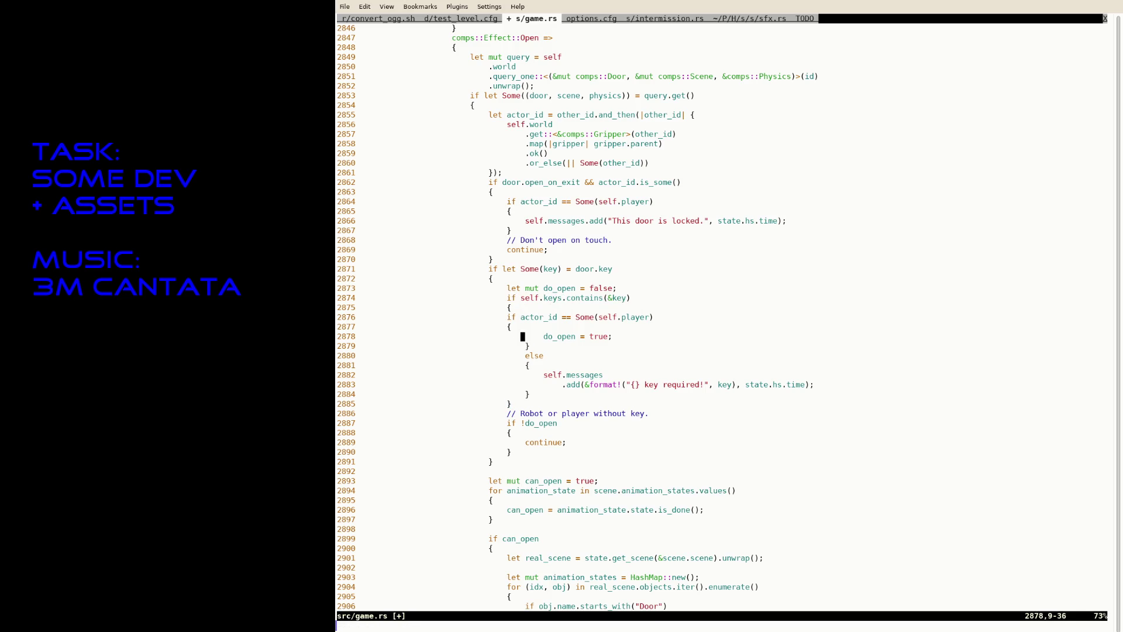
# Step: Replace the old line with 'do_open = true;', a closing brace and an else branch
pyautogui.press('d')
pyautogui.press('d')
pyautogui.press('k')
pyautogui.press('k')
pyautogui.write('0Odo_open = true;')
pyautogui.press('Return')
pyautogui.write('}')
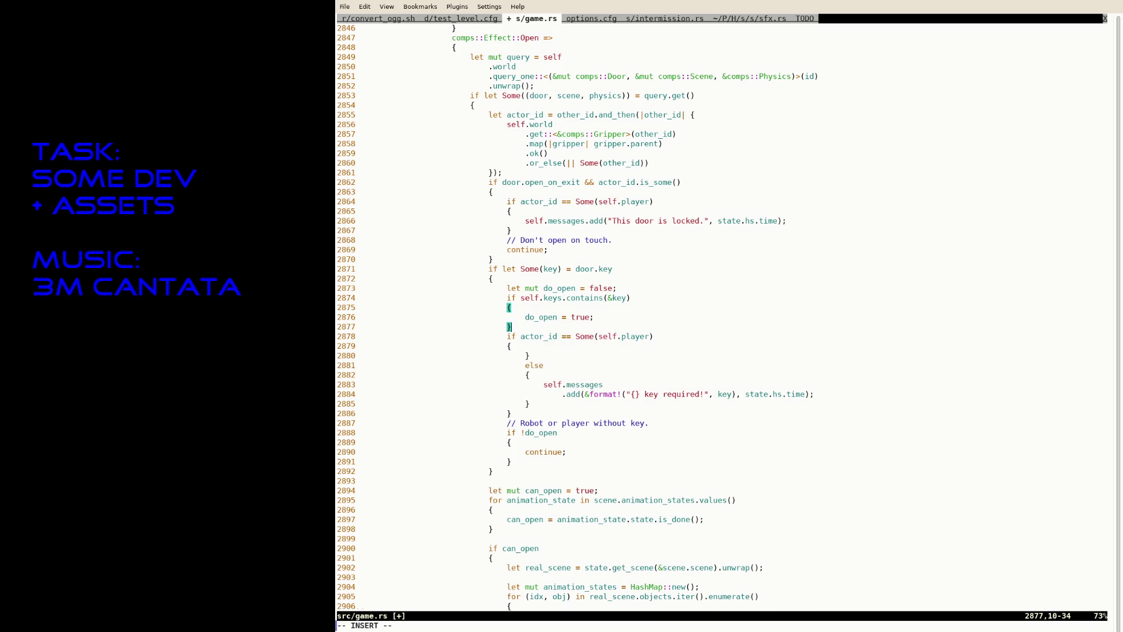
pyautogui.press('Return')
pyautogui.write('else')
pyautogui.press('Escape')
# Step: Remove the leftover empty brace and else lines below the actor_id condition, then save
pyautogui.press('j')
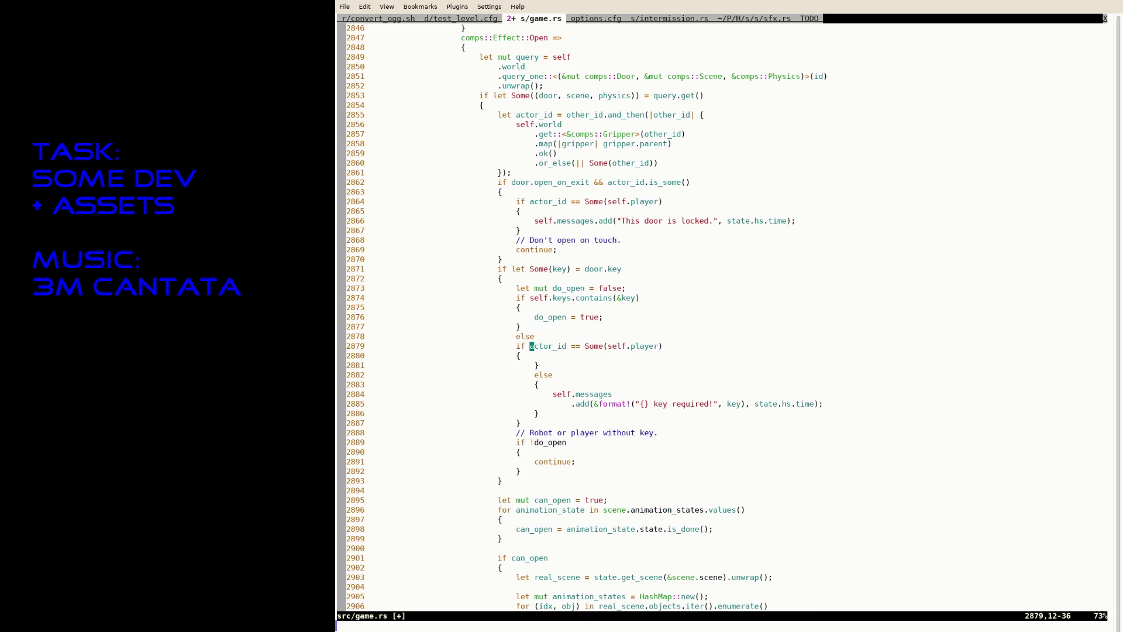
pyautogui.press('j')
pyautogui.press('j')
pyautogui.press('V')
pyautogui.press('j')
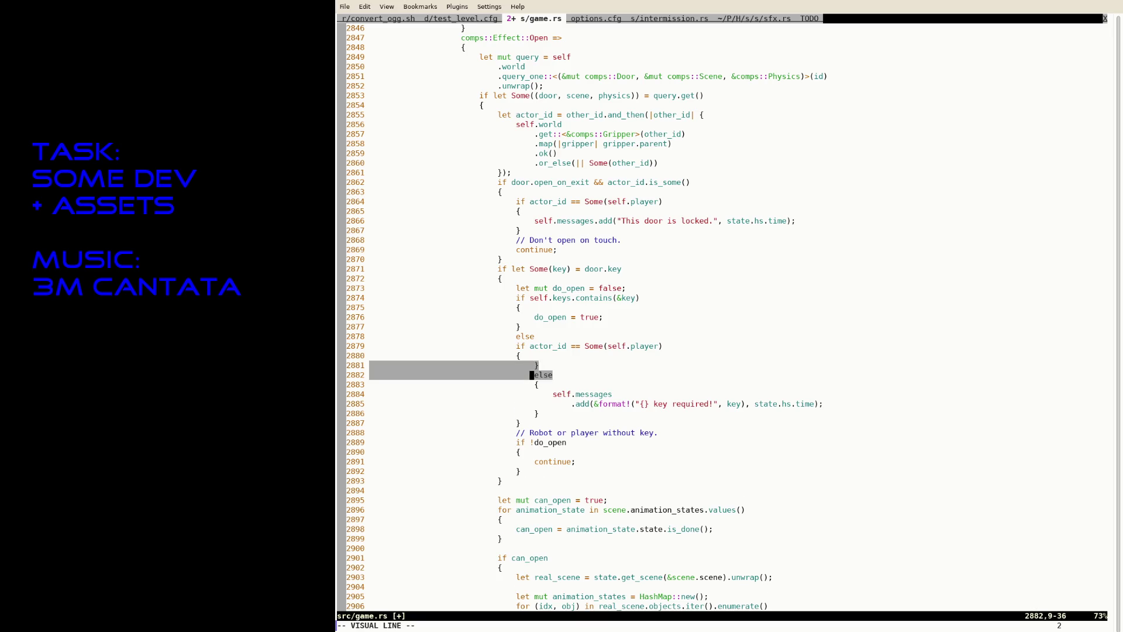
pyautogui.press('d')
pyautogui.press('k')
pyautogui.write('kVdpj:RustFmt')
pyautogui.press('Return')
pyautogui.write(':w')
pyautogui.press('Return')
# Step: Join the brace onto the else line and delete the stray closing braces
pyautogui.press('k')
pyautogui.press('k')
pyautogui.press('k')
pyautogui.press('A')
pyautogui.press('Delete')
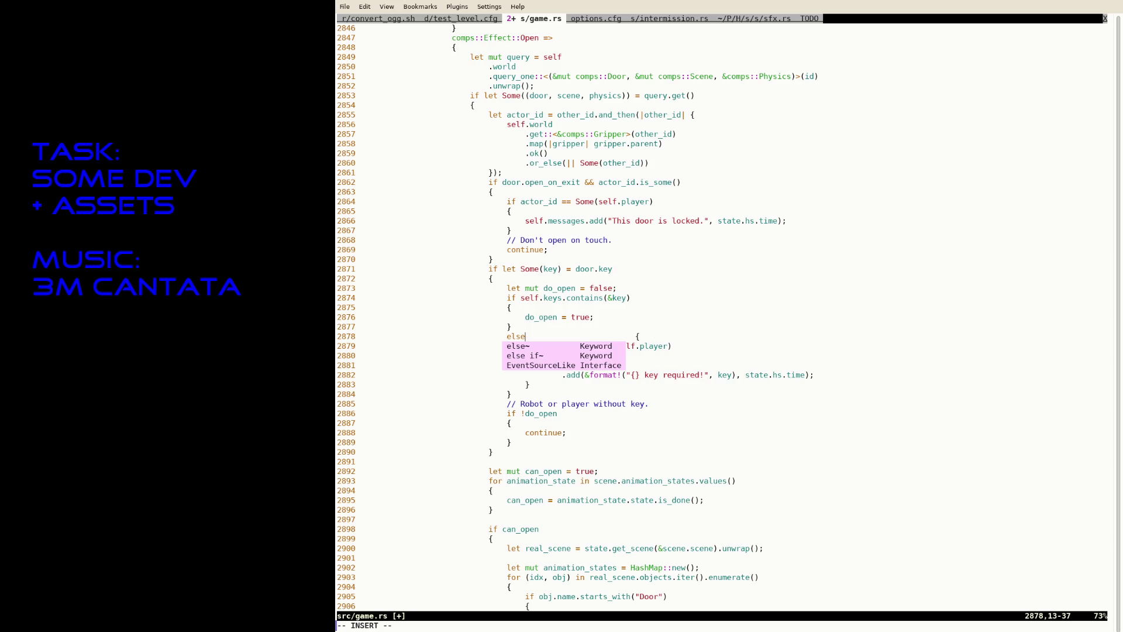
pyautogui.press('Escape')
pyautogui.press('l')
pyautogui.press('v')
pyautogui.press('$')
pyautogui.press('d')
pyautogui.press('j')
pyautogui.press('j')
pyautogui.press('j')
pyautogui.press('j')
pyautogui.press('j')
pyautogui.press('j')
pyautogui.press('d')
pyautogui.press('d')
# Step: Run :RustFmt, save game.rs, and review the reworked door key logic
pyautogui.write(':RustFmt')
pyautogui.press('Return')
pyautogui.write(':w')
pyautogui.press('Return')
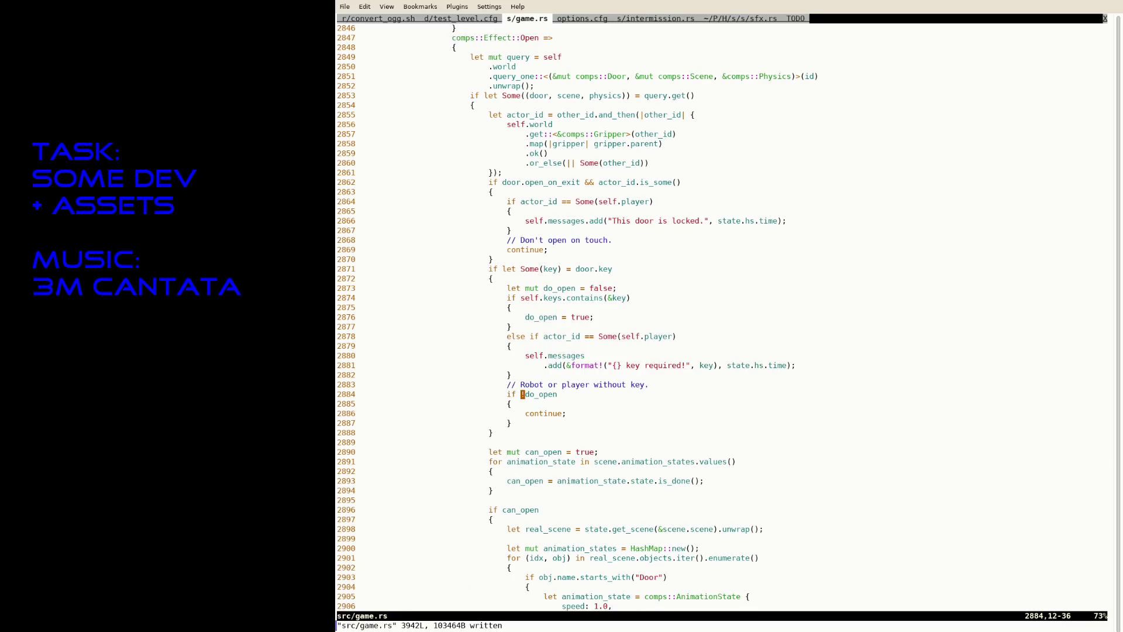
pyautogui.write(':update')
pyautogui.press('k')
pyautogui.press('k')
pyautogui.press('k')
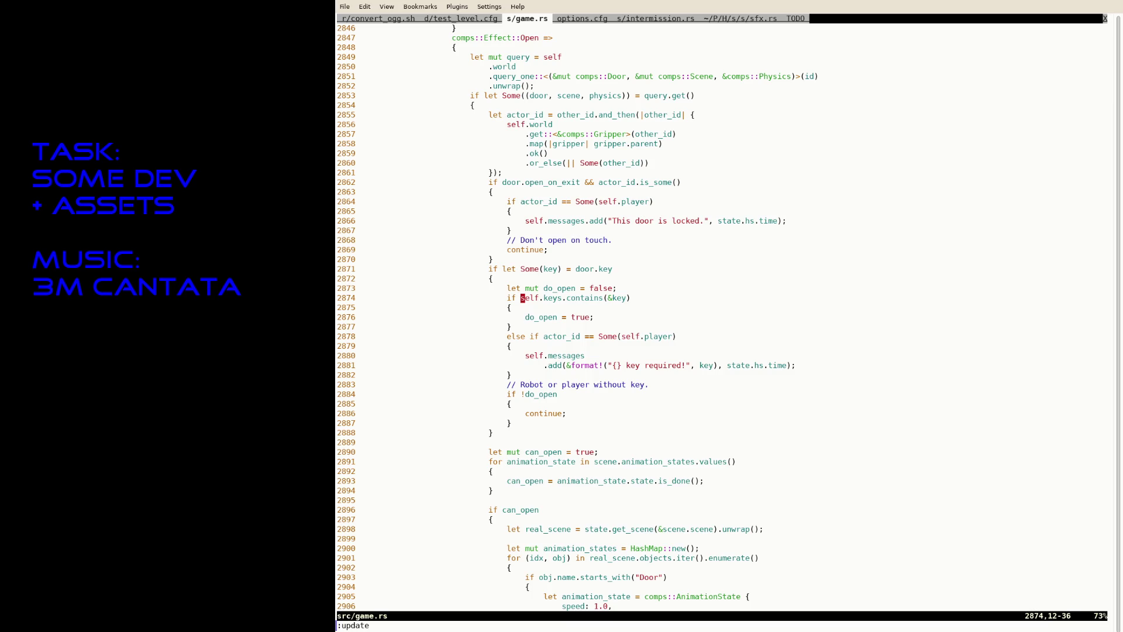
pyautogui.press('j')
pyautogui.press('j')
pyautogui.press('j')
pyautogui.press('j')
pyautogui.press('k')
pyautogui.press('k')
pyautogui.press('k')
pyautogui.press('j')
pyautogui.press('j')
pyautogui.press('j')
pyautogui.press('k')
pyautogui.press('k')
pyautogui.press('k')
# Step: Suspend Neovim and rerun RUST_BACKTRACE=1 cargo run --release
pyautogui.hotkey('ctrl', 'z')
pyautogui.press('Up')
pyautogui.press('Return')
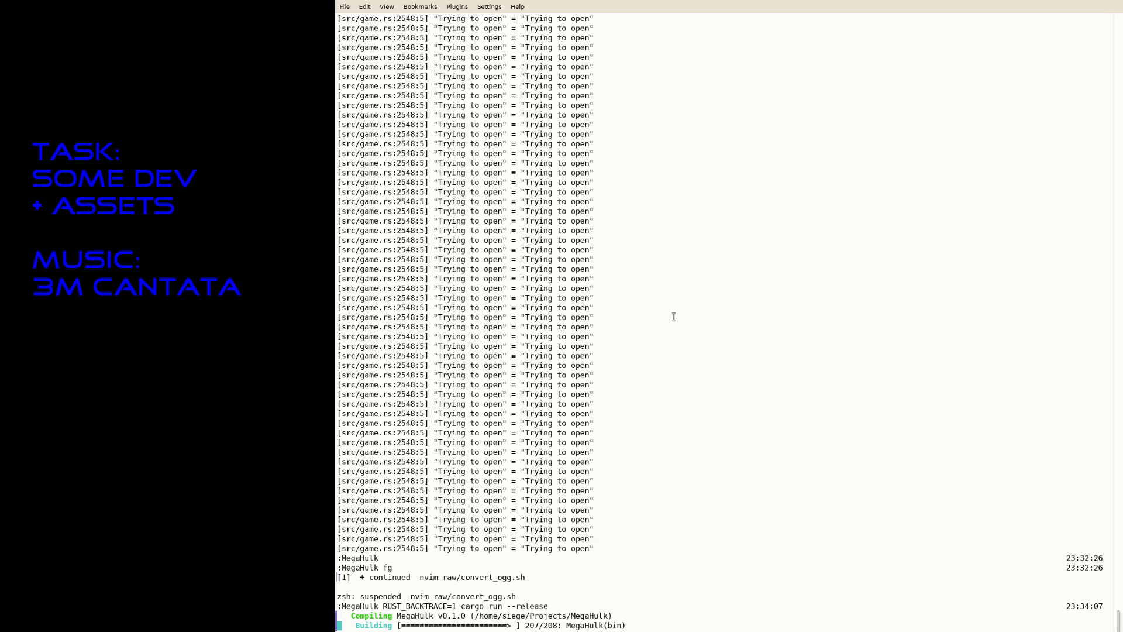
# Step: Fly the ship to collect the red key, pass the doorways and hatch into the shaft, then quit
pyautogui.press('w')
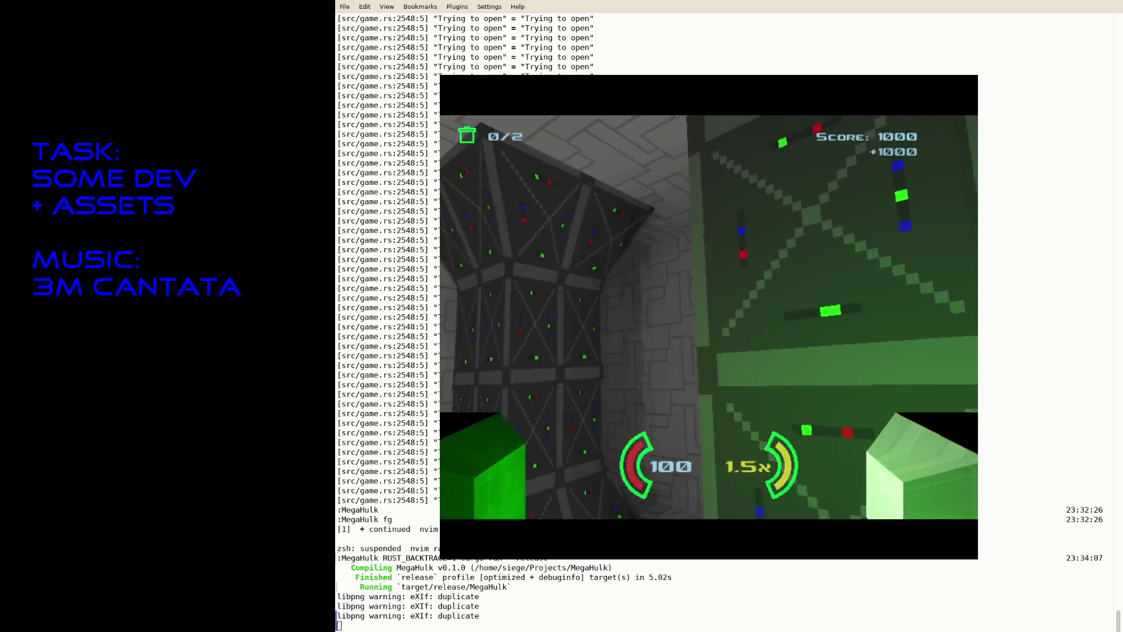
pyautogui.press('w')
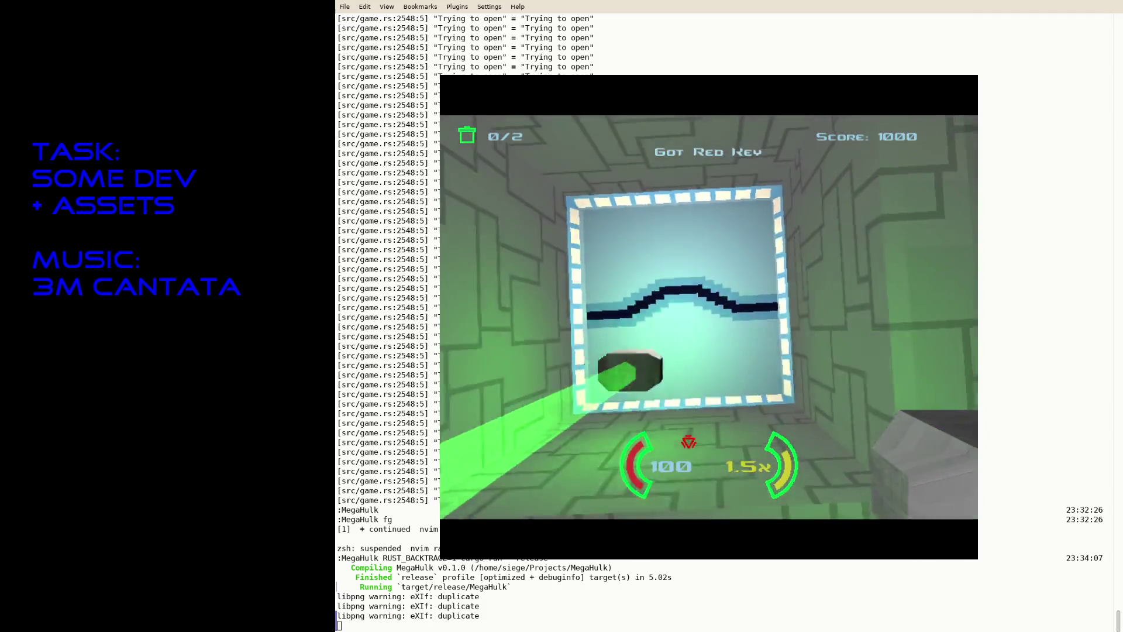
pyautogui.press('w')
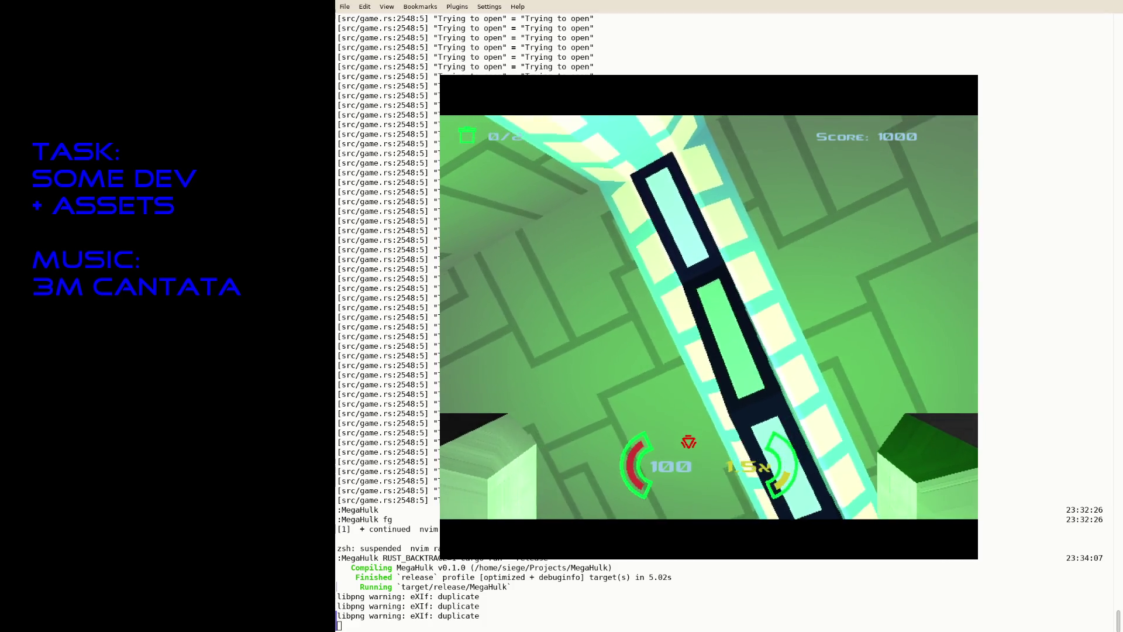
pyautogui.press('w')
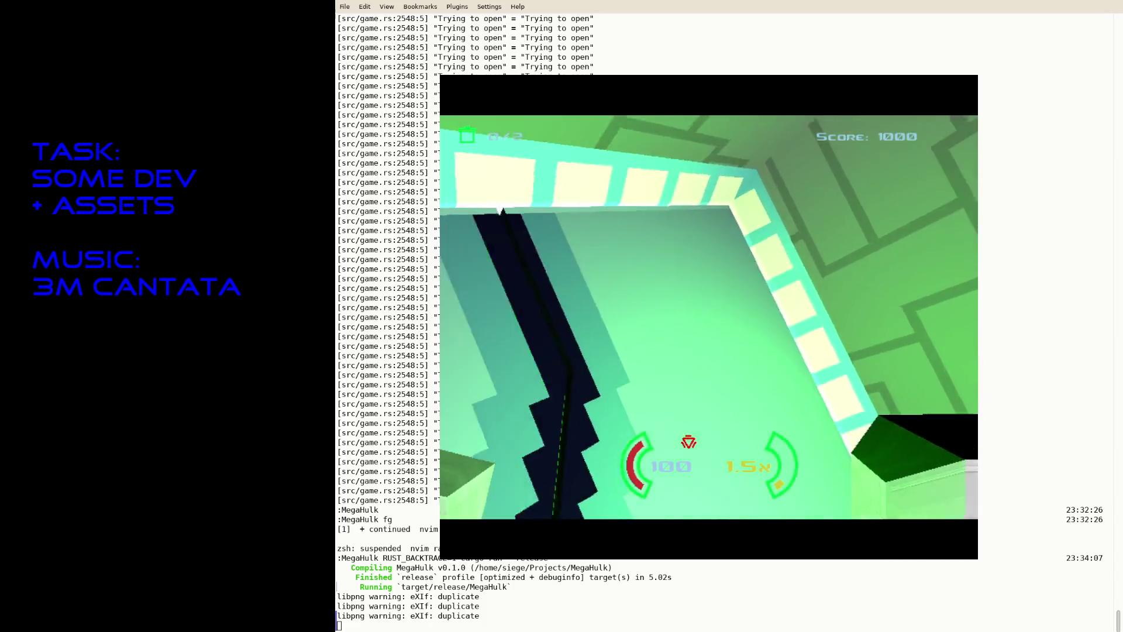
pyautogui.press('w')
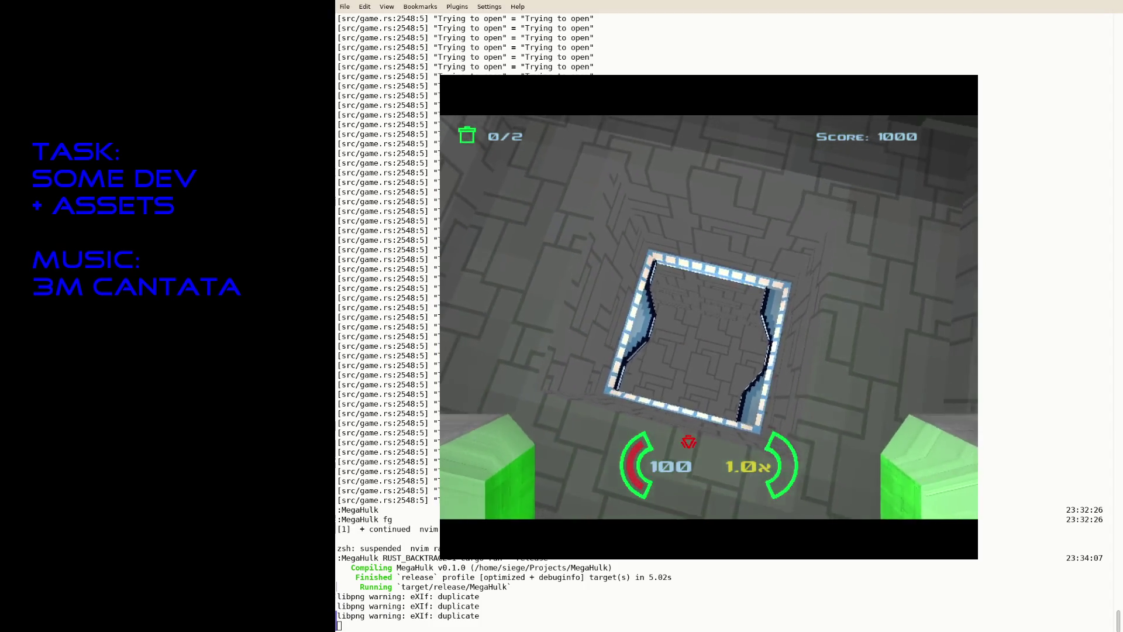
pyautogui.press('w')
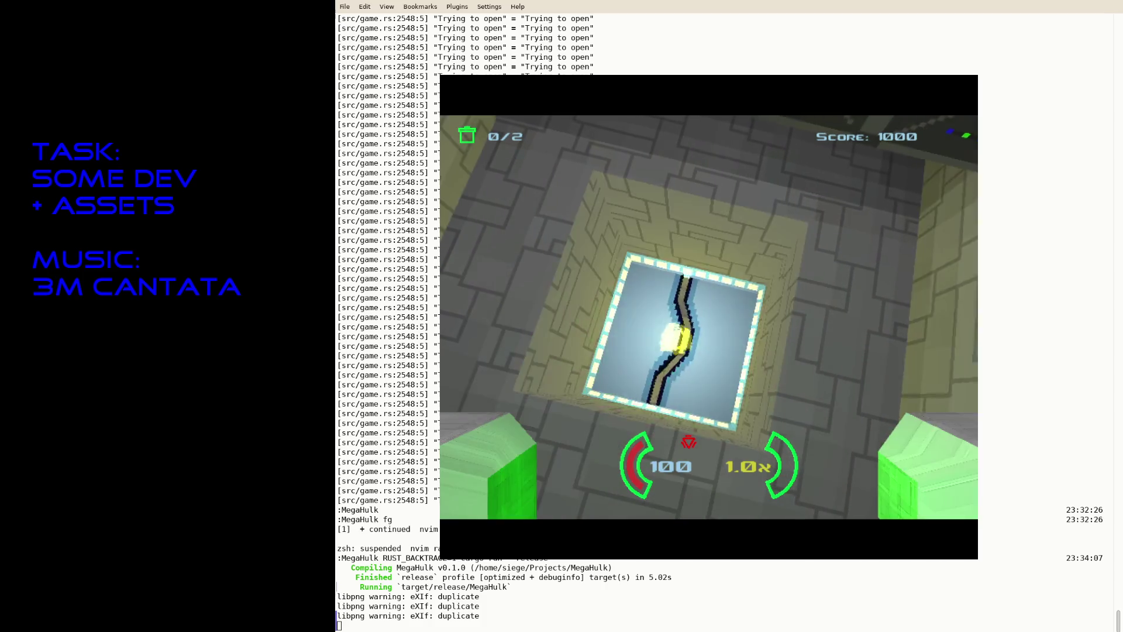
pyautogui.press('w')
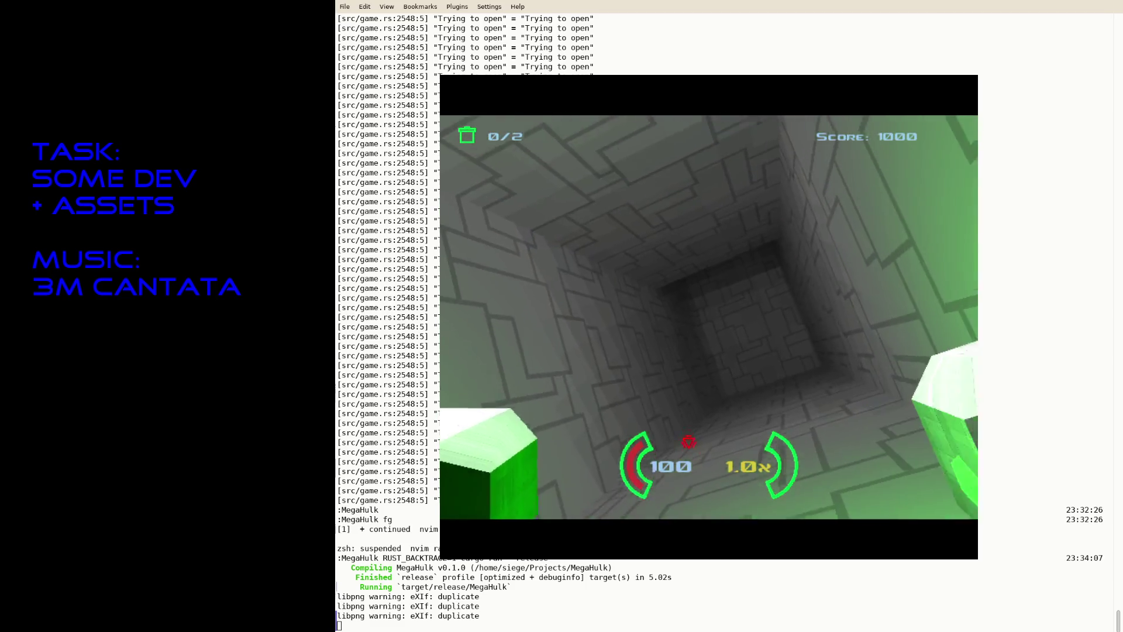
pyautogui.press('w')
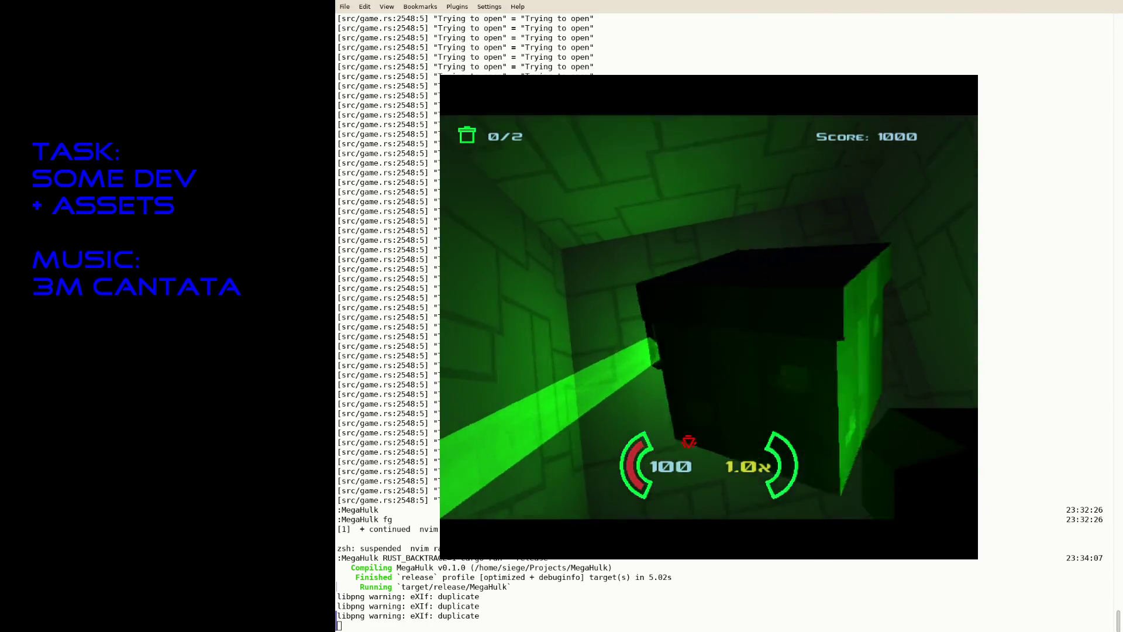
pyautogui.press('w')
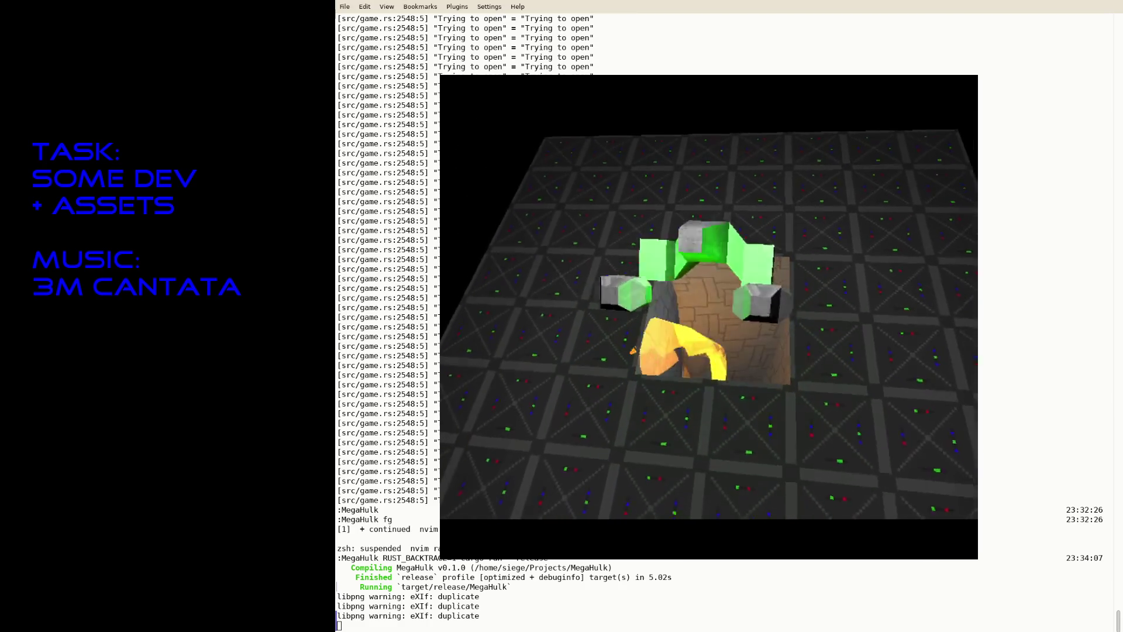
pyautogui.press('Escape')
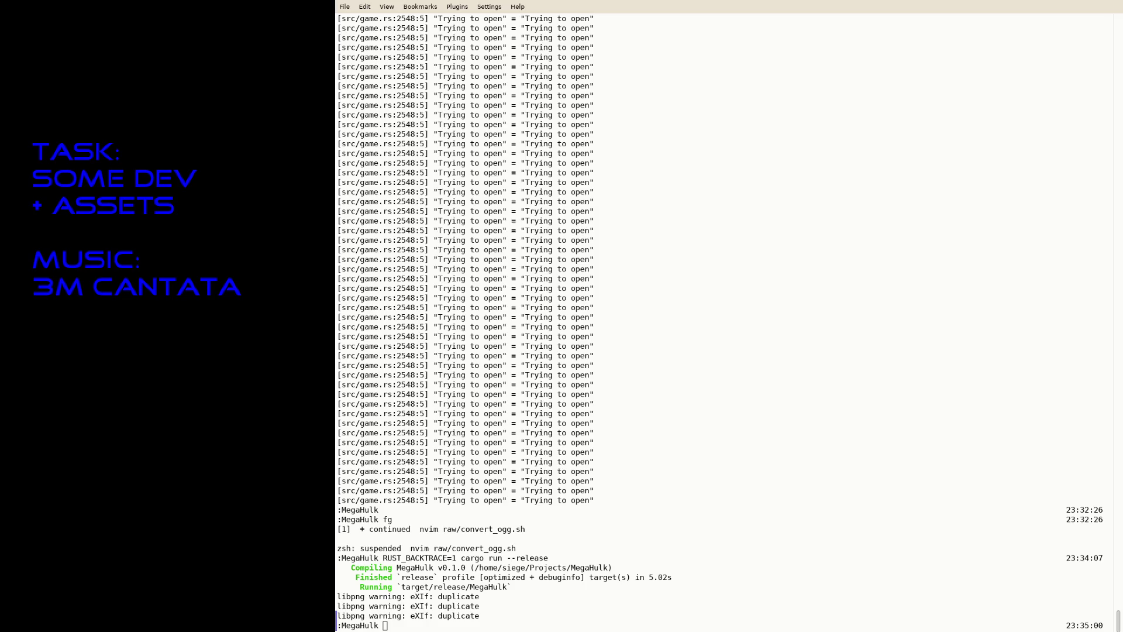
# Step: Focus the Konsole terminal at the shell prompt
pyautogui.click(717, 290)
# Step: Relaunch the game, finish the Test Level with 25000 points, and continue to a new run
pyautogui.press('Up')
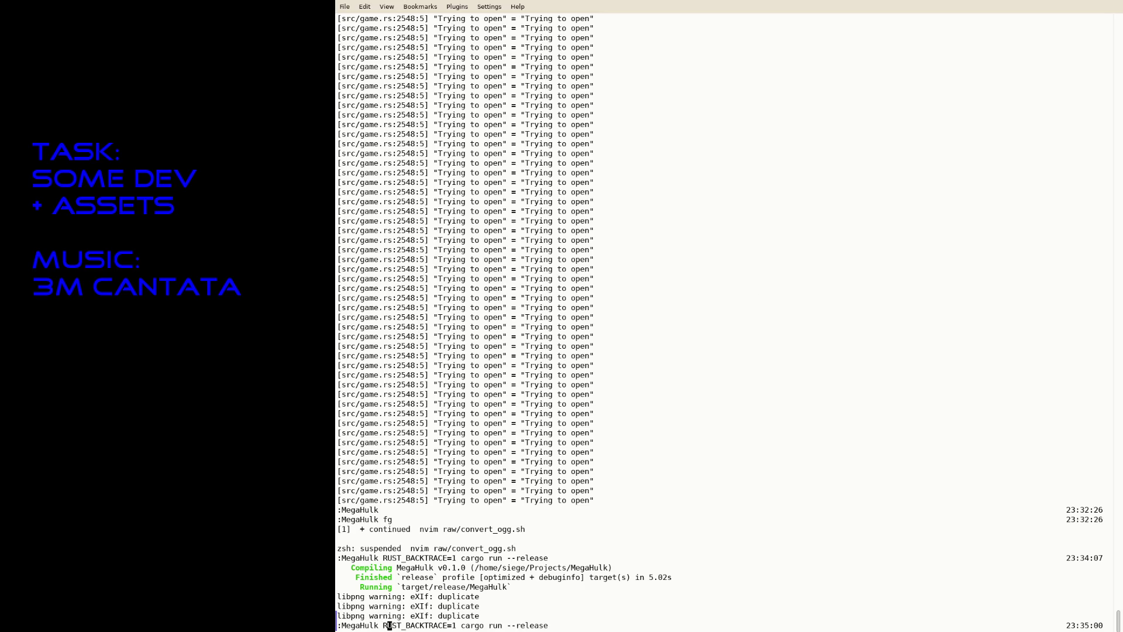
pyautogui.press('Return')
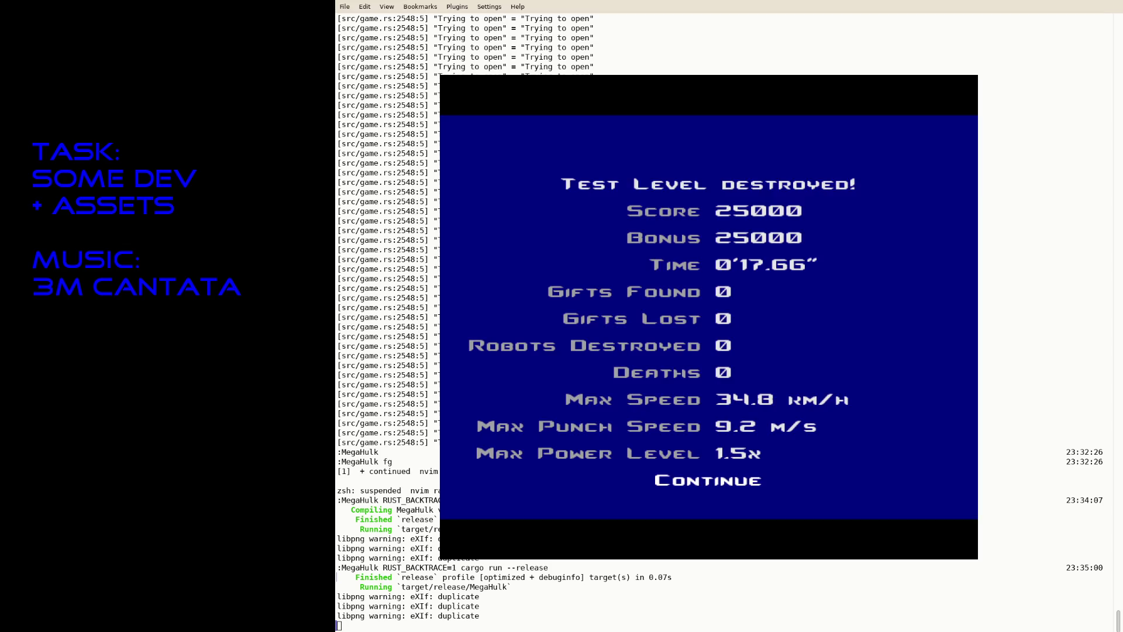
pyautogui.press('Return')
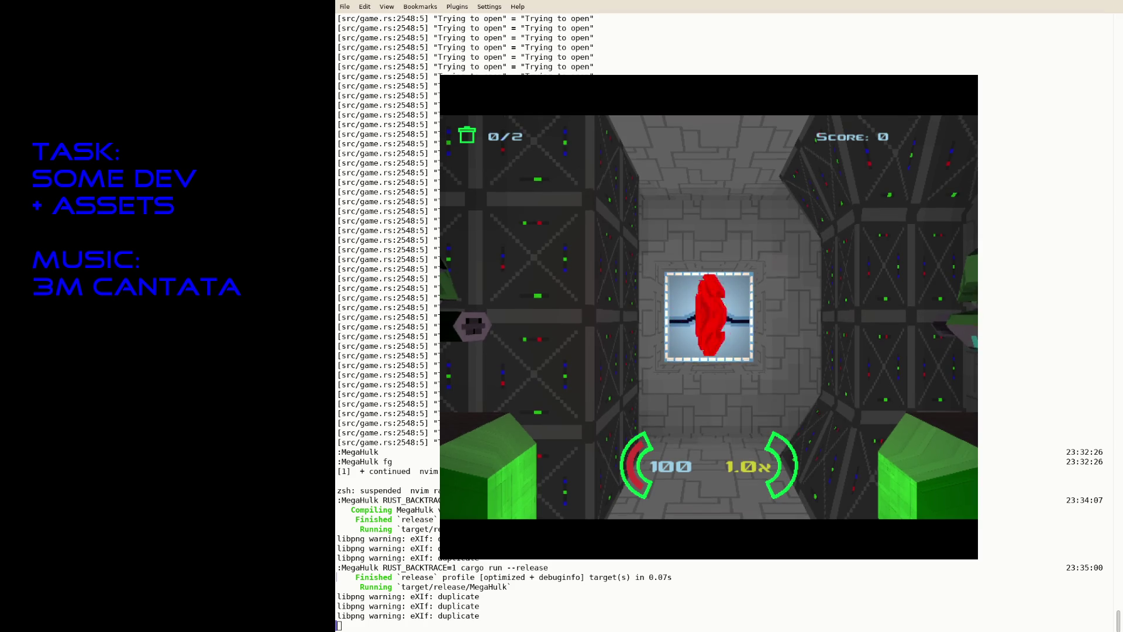
pyautogui.click(341, 320)
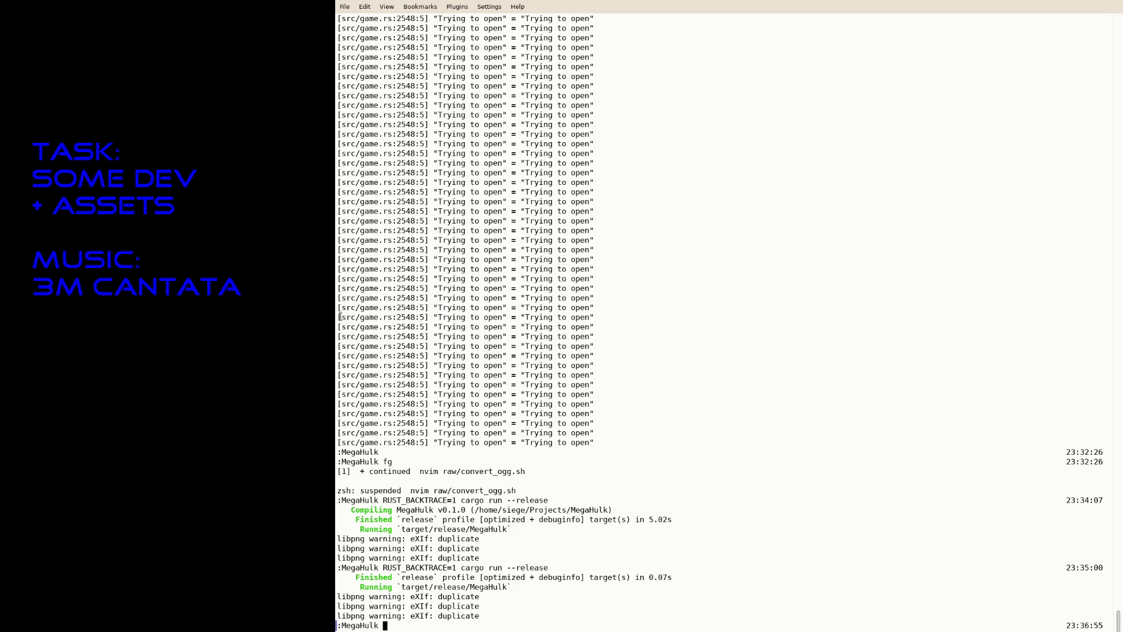
# Step: Run cargo fmt, stage everything with git add ., and check git status
pyautogui.write('cargo ')
pyautogui.write('fmt')
pyautogui.press('Return')
pyautogui.write('git add .')
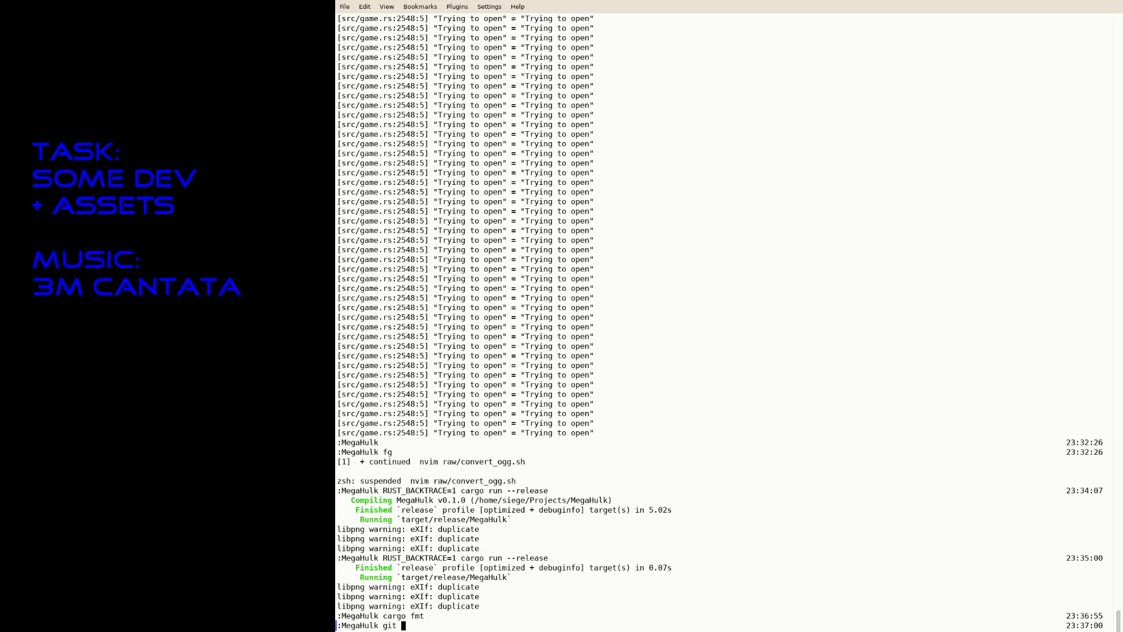
pyautogui.press('Return')
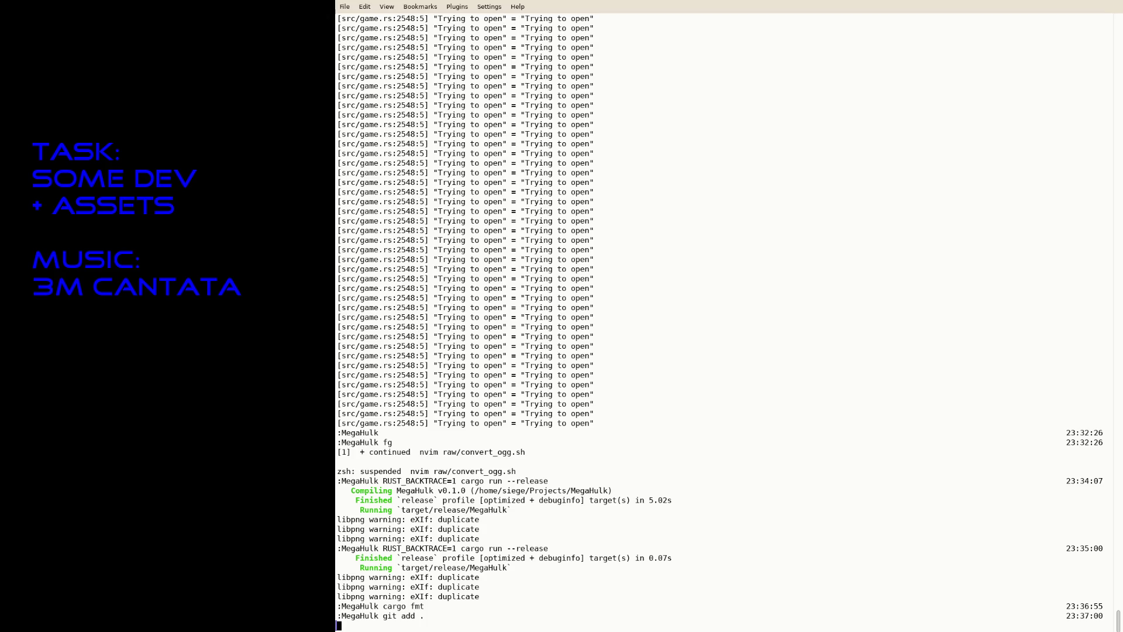
pyautogui.write('tatus')
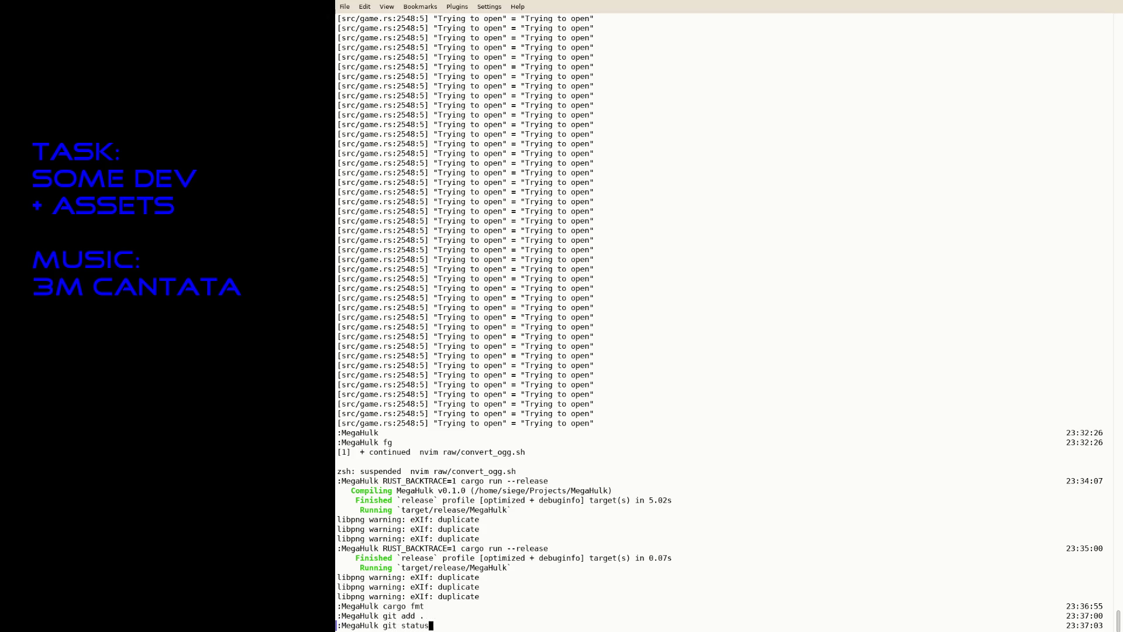
pyautogui.press('Return')
pyautogui.write('git commit -a -m "Add')
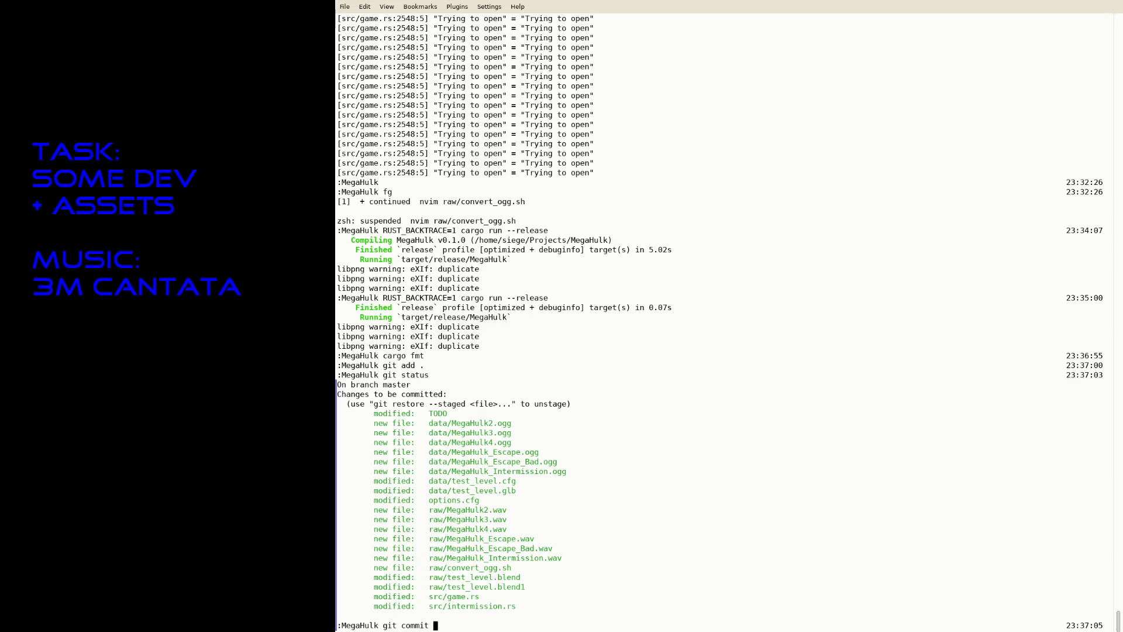
pyautogui.hotkey('ctrl', 'c')
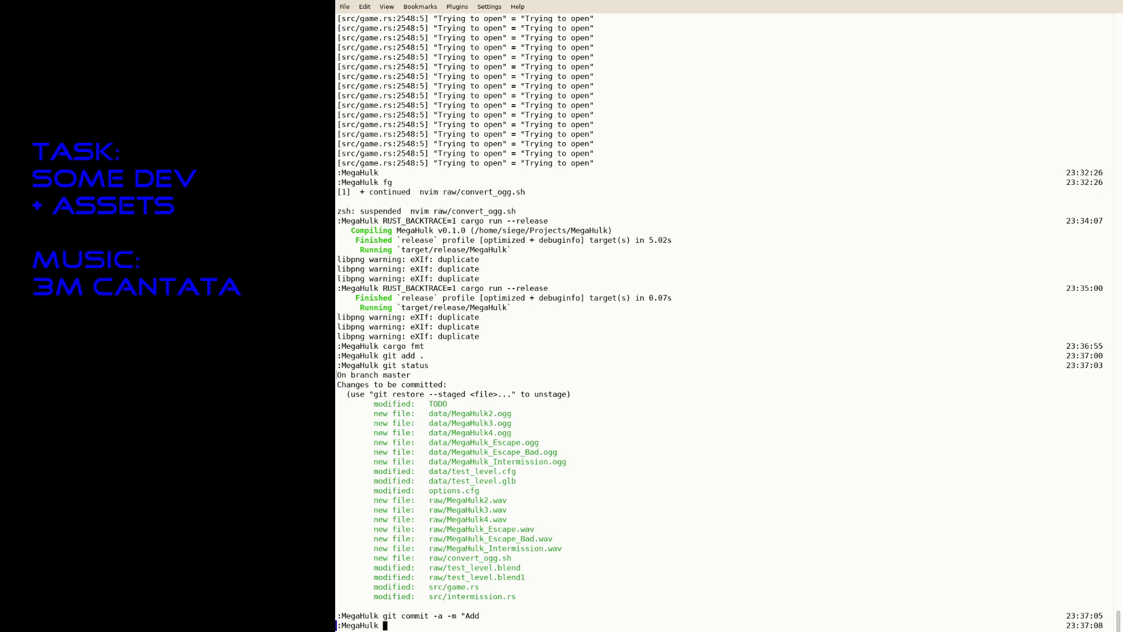
# Step: Resume Neovim and delete the doors entry from the TODO file, saving it
pyautogui.write('f')
pyautogui.write('g')
pyautogui.press('Return')
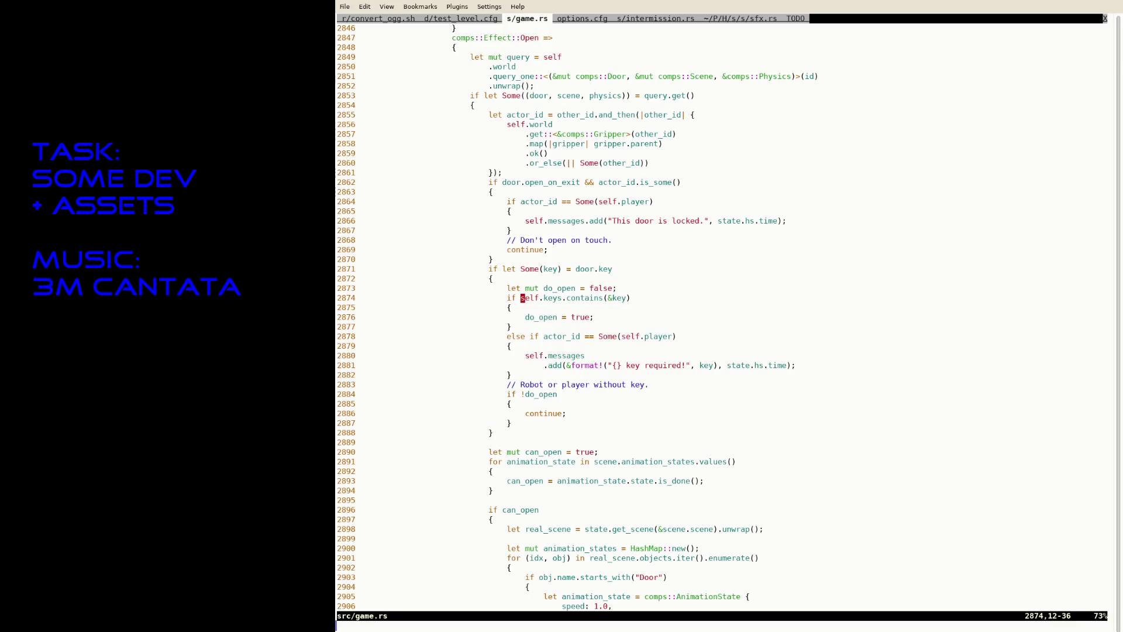
pyautogui.write(':tabp')
pyautogui.press('Return')
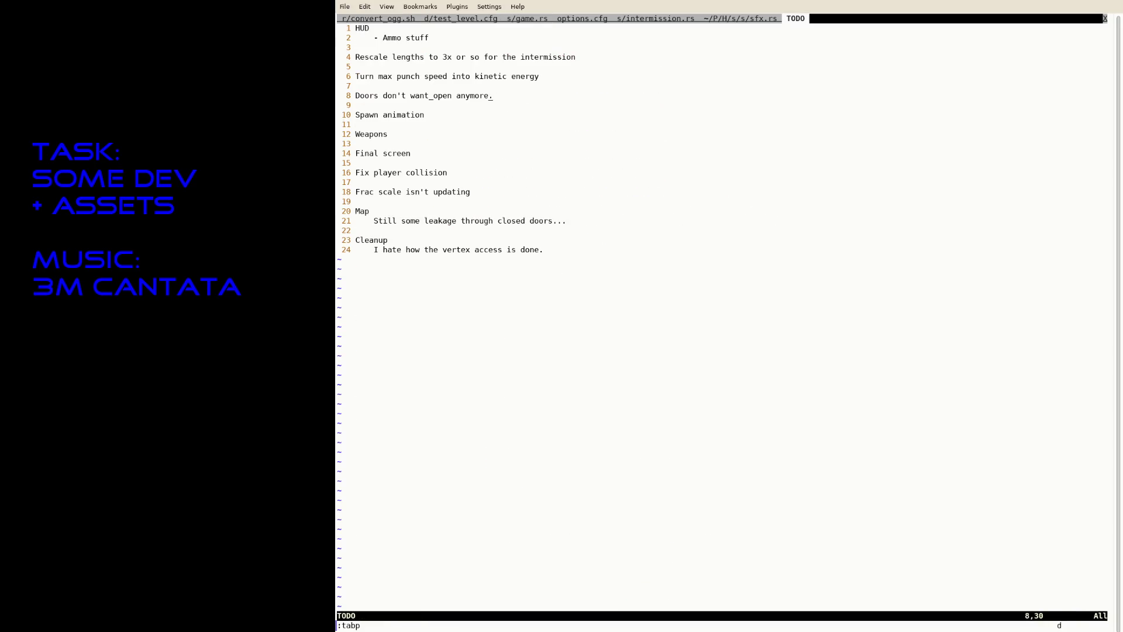
pyautogui.press('d')
pyautogui.press('d')
pyautogui.press('d')
pyautogui.write(':w')
pyautogui.press('Return')
# Step: Close both open files with :x and exit Neovim
pyautogui.write(':tab')
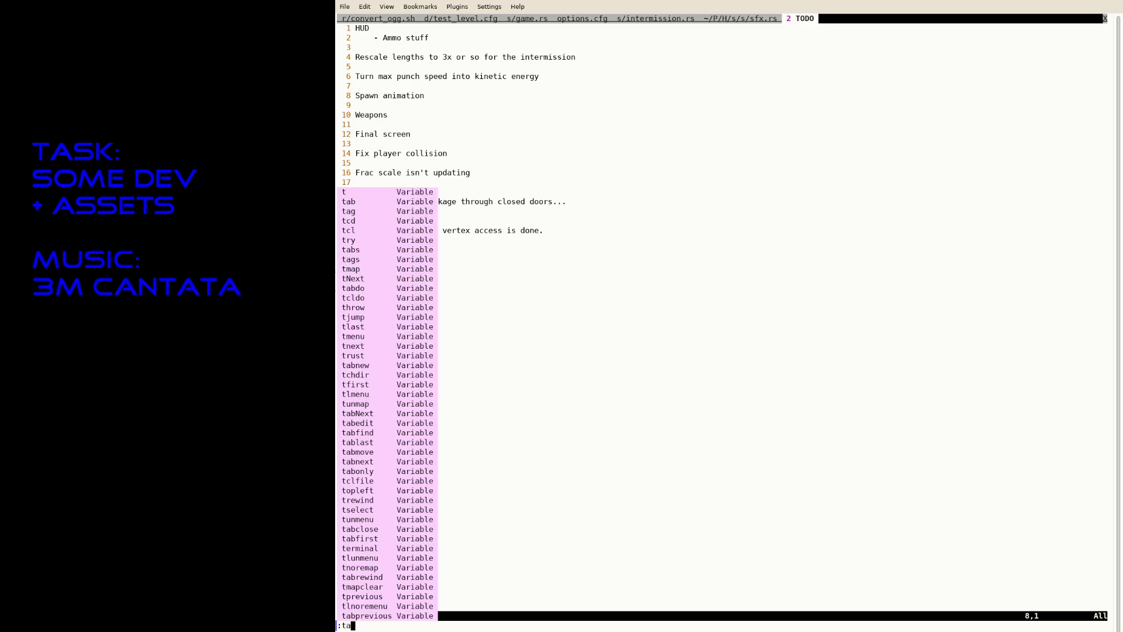
pyautogui.press('Escape')
pyautogui.write(':x')
pyautogui.press('Return')
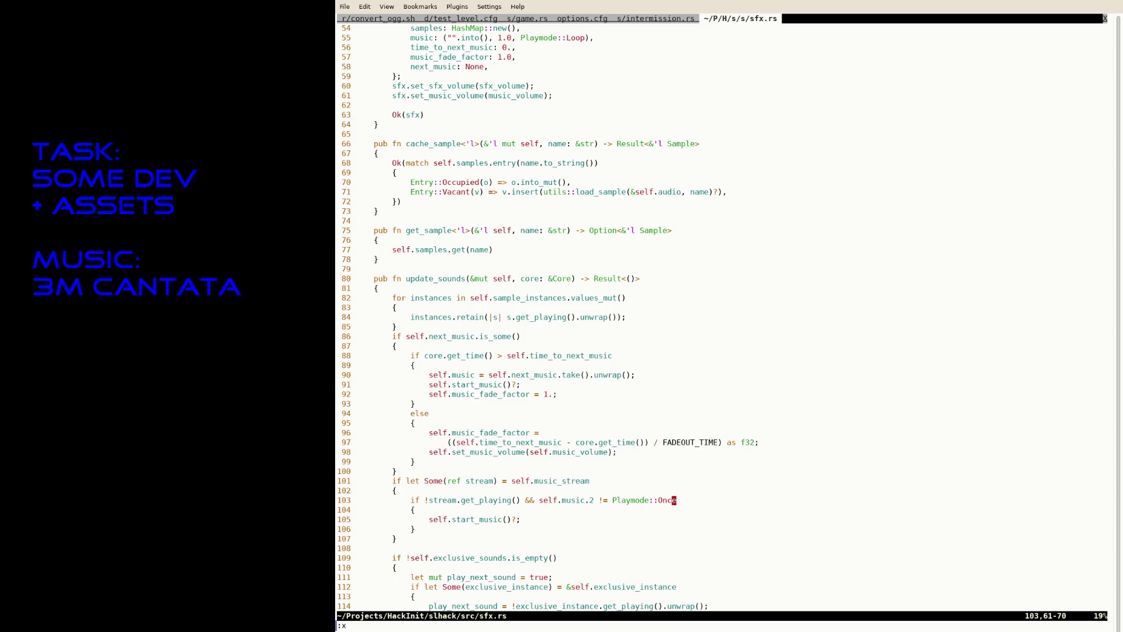
pyautogui.write(':x')
pyautogui.press('Return')
# Step: Review the uncommitted changes with git diff and check for suspended jobs
pyautogui.write('git diff')
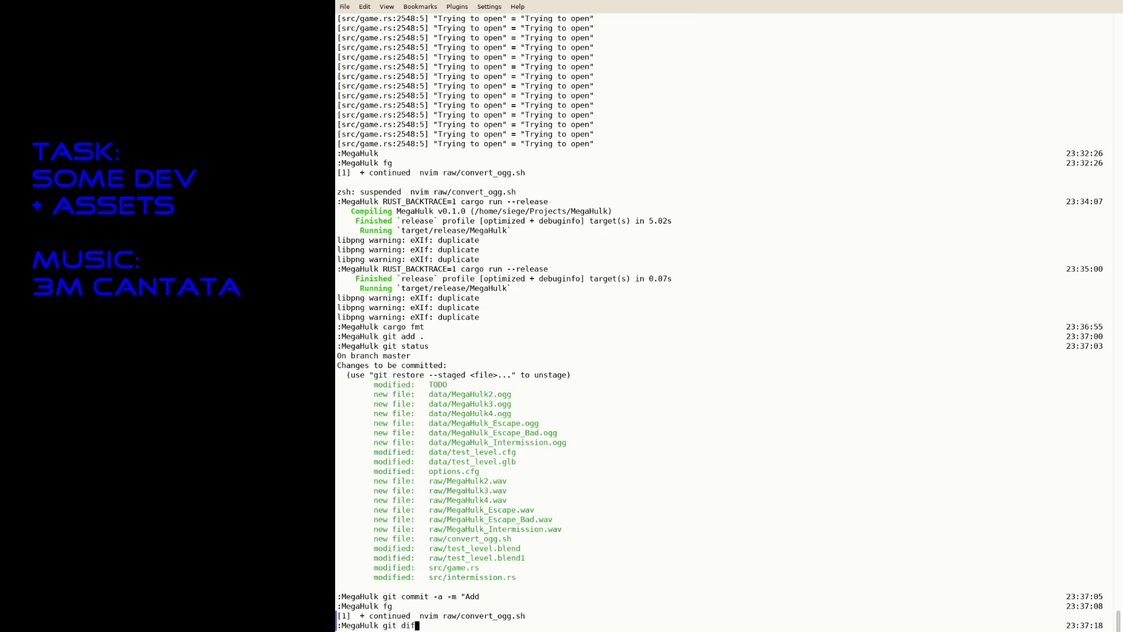
pyautogui.press('Return')
pyautogui.write('fg')
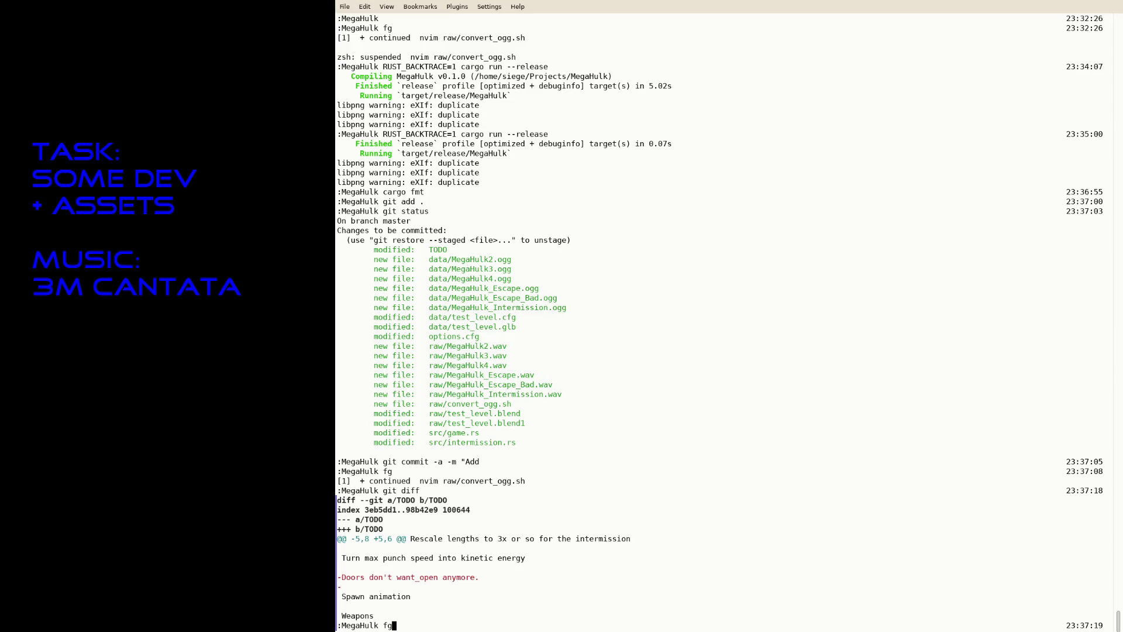
pyautogui.press('Return')
# Step: Commit all changes with the message "Add music"
pyautogui.write('git')
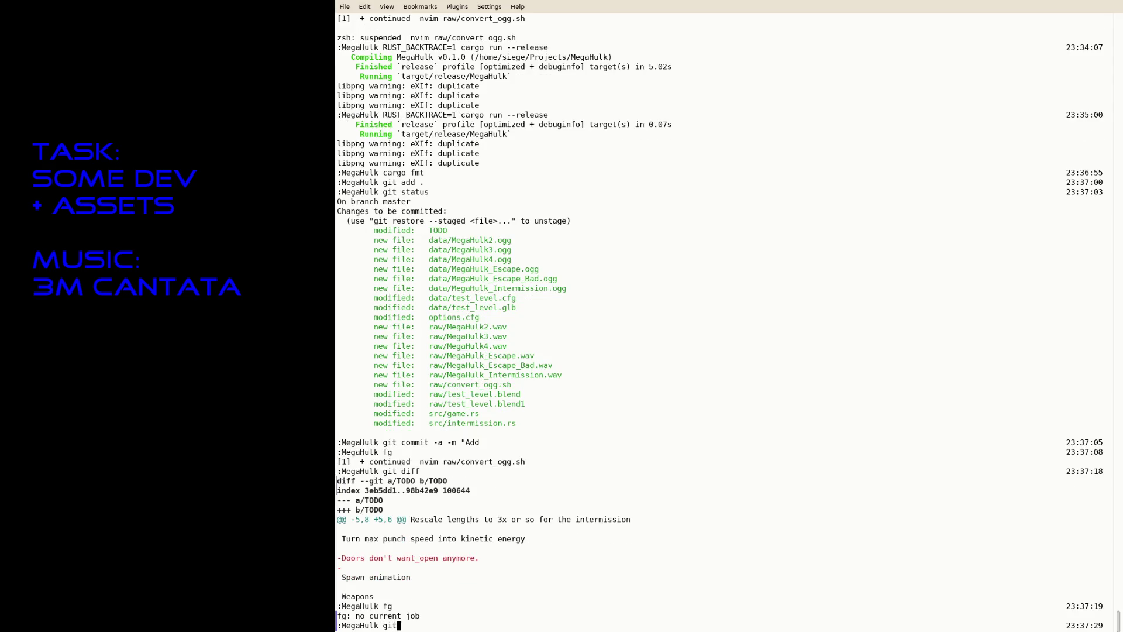
pyautogui.write(' commit -a -m "Add m')
pyautogui.write('usic"')
pyautogui.press('Return')
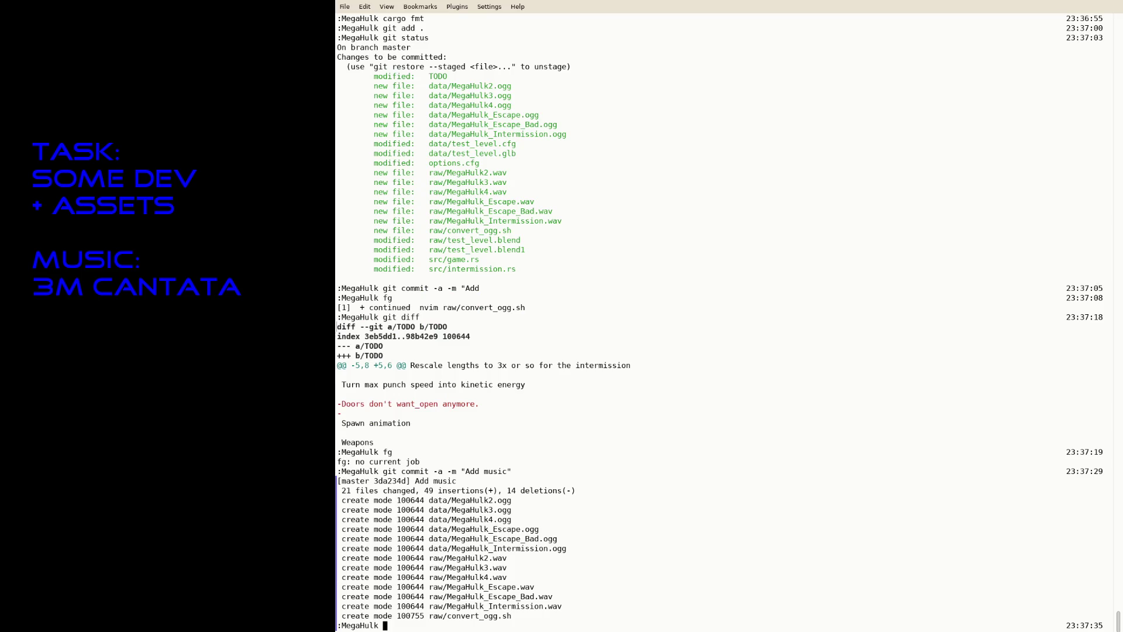
pyautogui.hotkey('alt', 'Tab')
pyautogui.write('git diff')
pyautogui.press('Return')
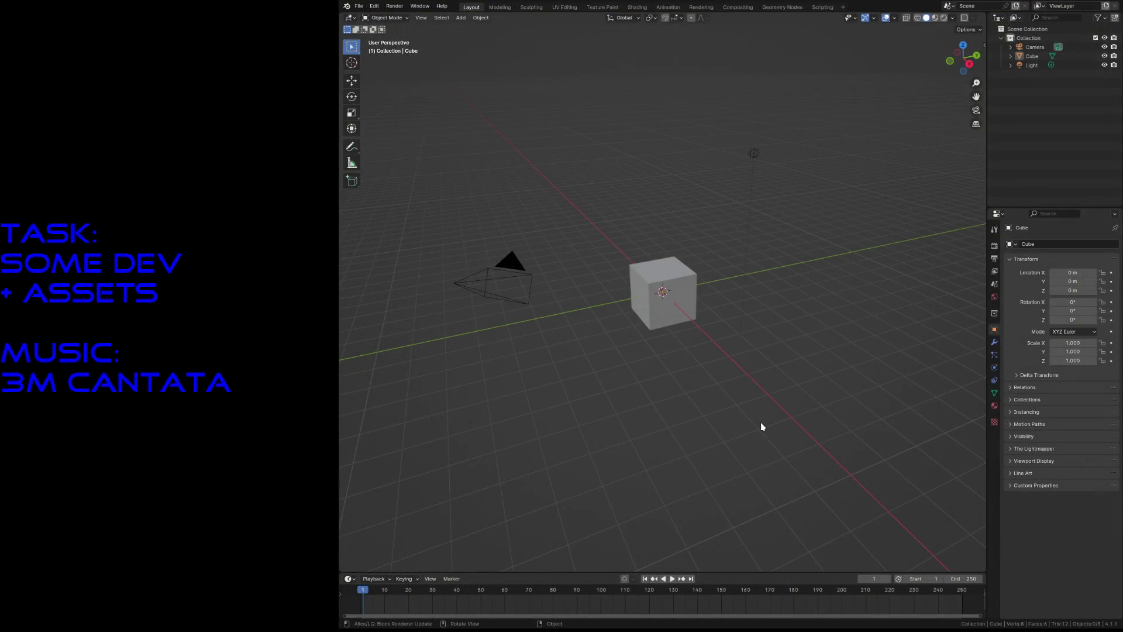
# Step: Select and delete the default camera, cube and light
pyautogui.press('a')
pyautogui.press('x')
pyautogui.click(763, 426)
pyautogui.hotkey('shift', 'a')
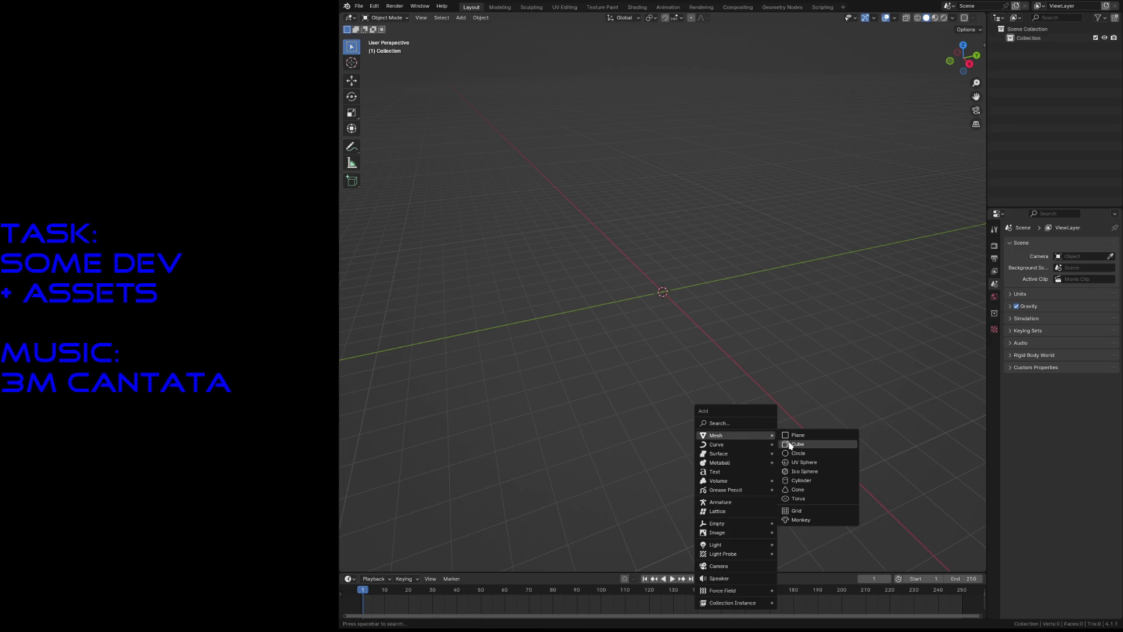
# Step: Add a mesh cube at the origin and fly the view in close to it
pyautogui.click(790, 445)
pyautogui.hotkey('shift', '`')
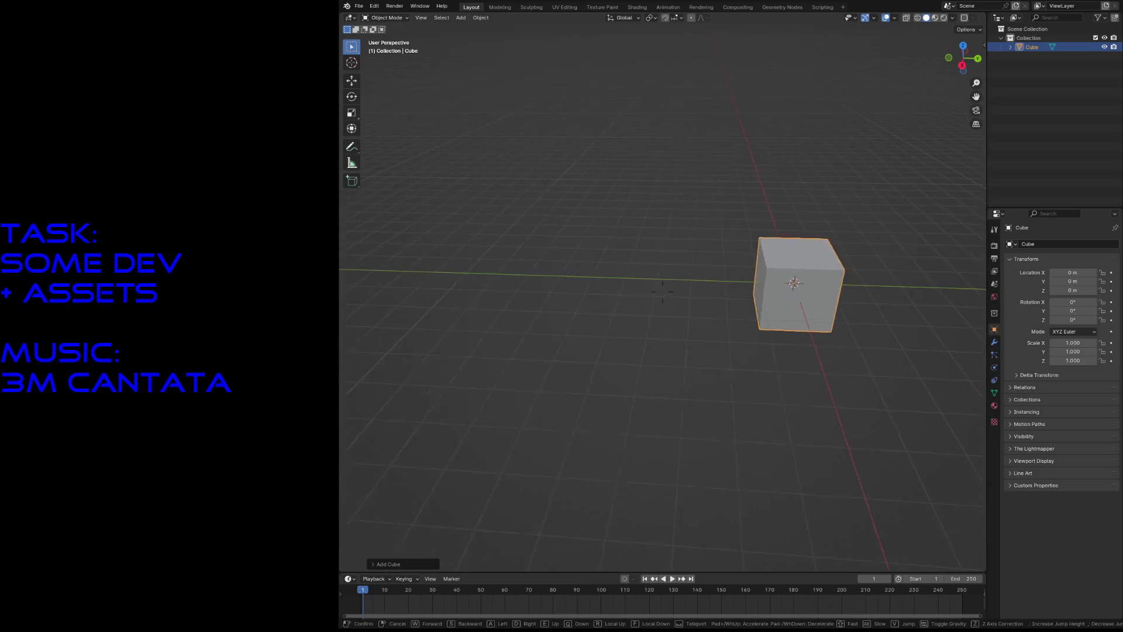
pyautogui.press('w')
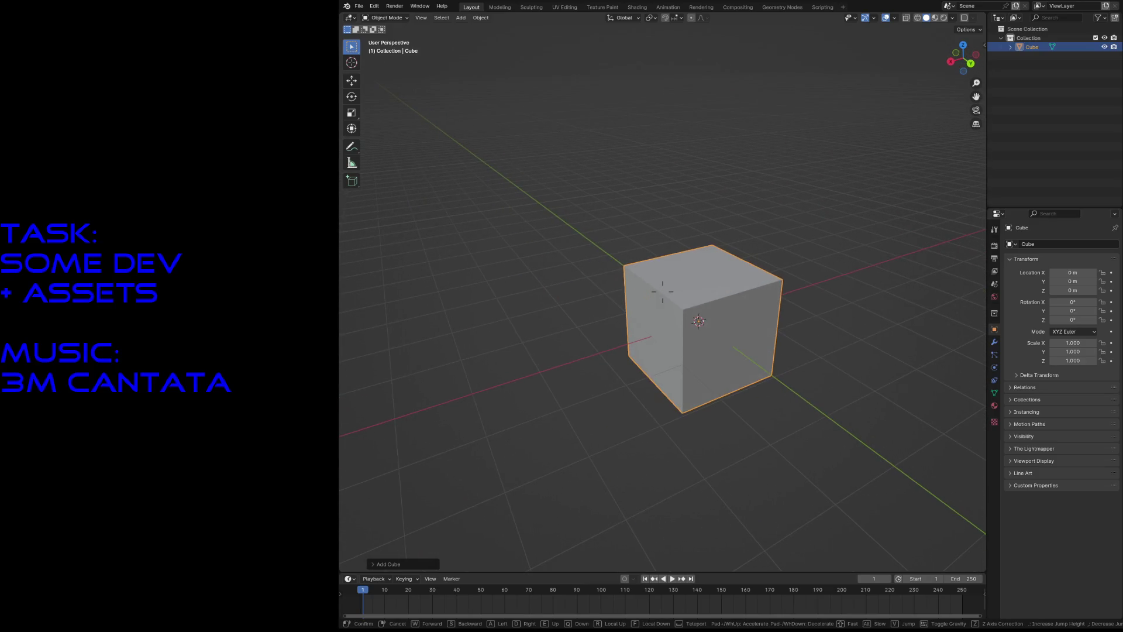
pyautogui.click(663, 291)
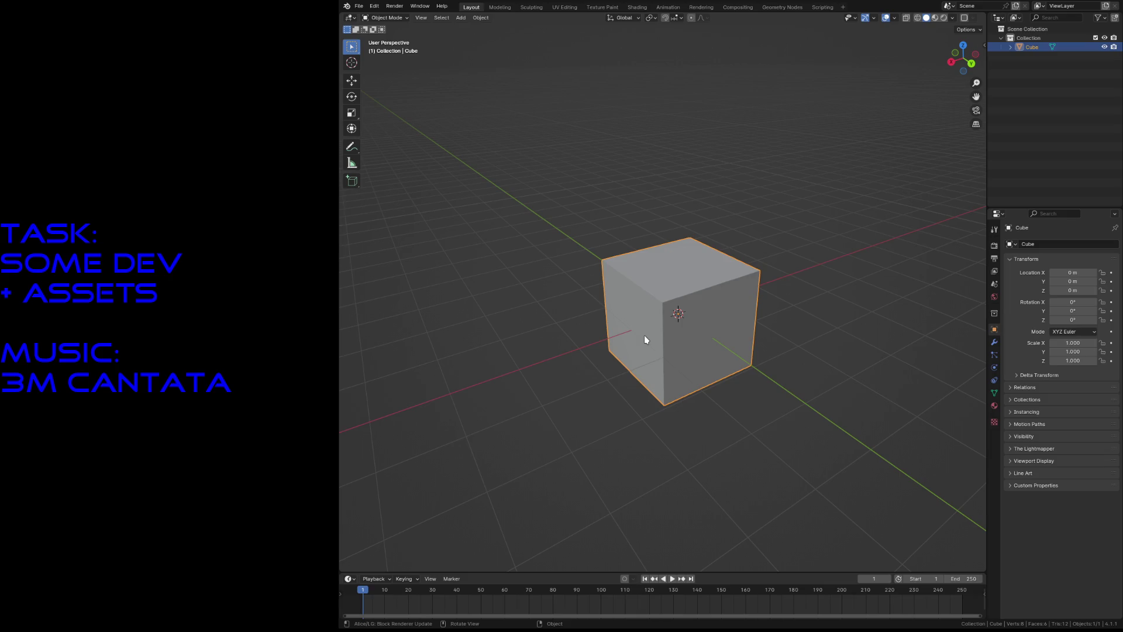
pyautogui.click(994, 343)
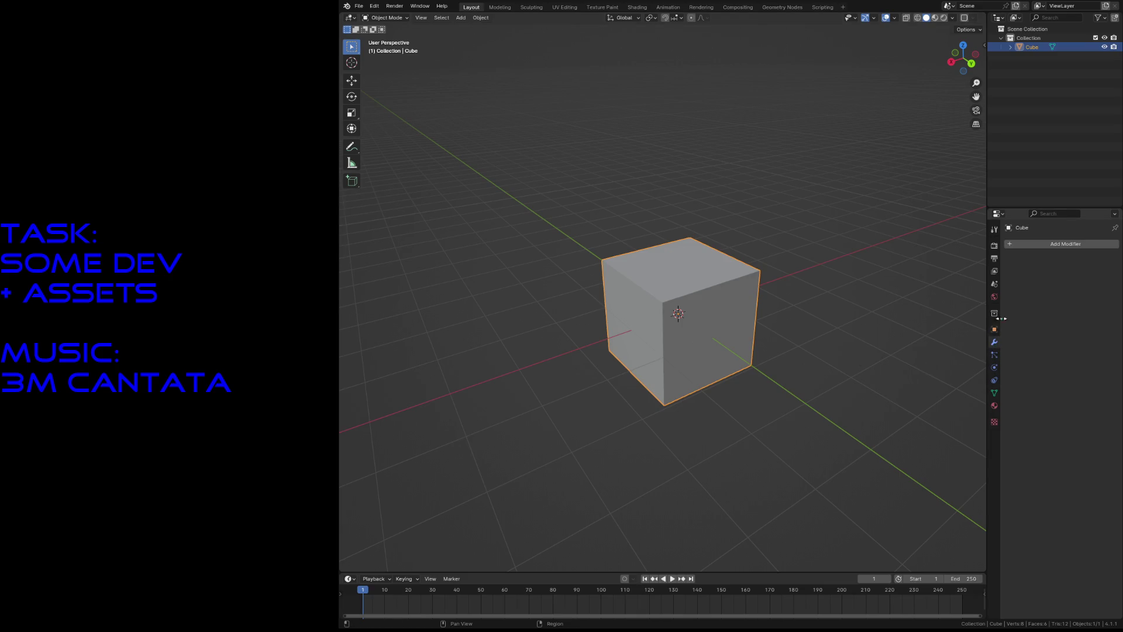
pyautogui.click(1047, 244)
pyautogui.moveTo(1015, 279)
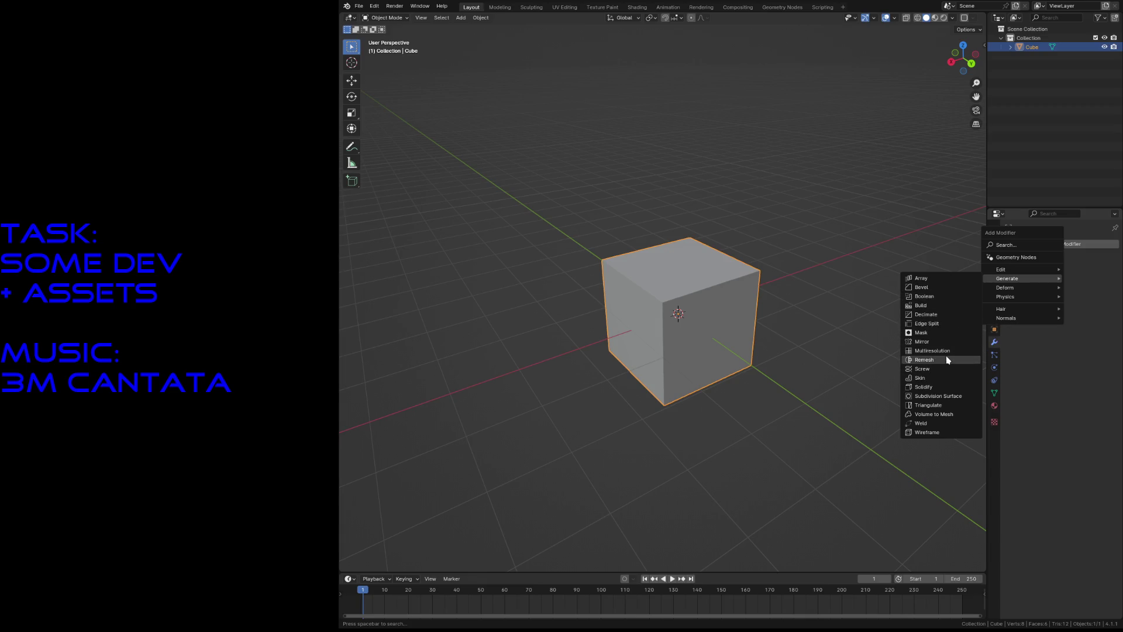
# Step: Add a Mirror modifier, then in Edit Mode move one side face along X and delete it
pyautogui.click(936, 341)
pyautogui.press('Tab')
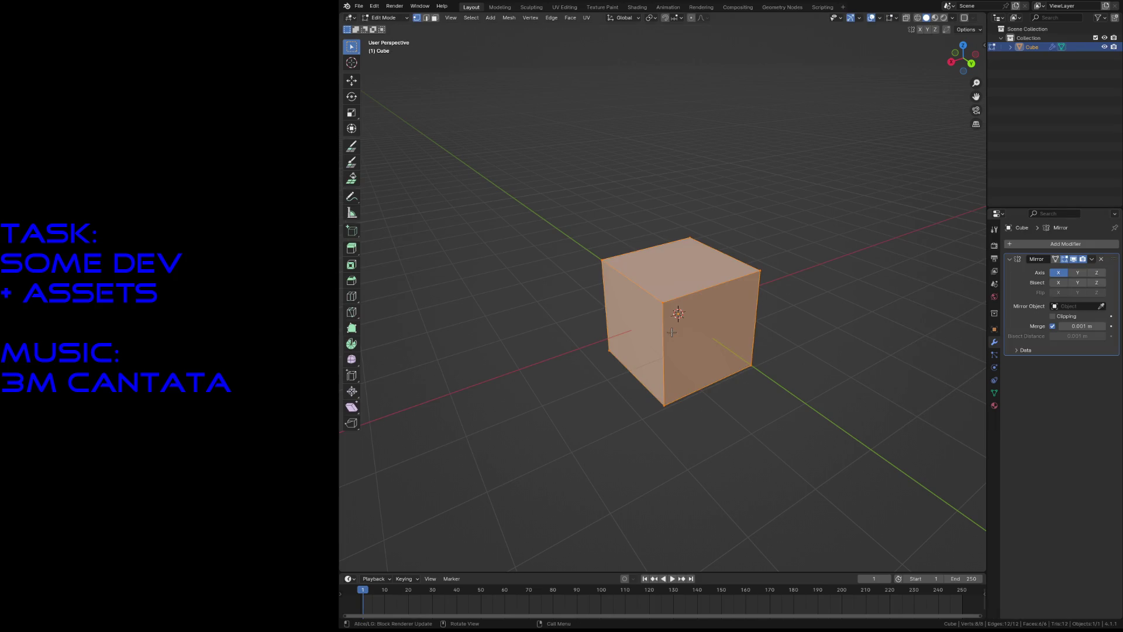
pyautogui.hotkey('alt', 'a')
pyautogui.click(643, 329)
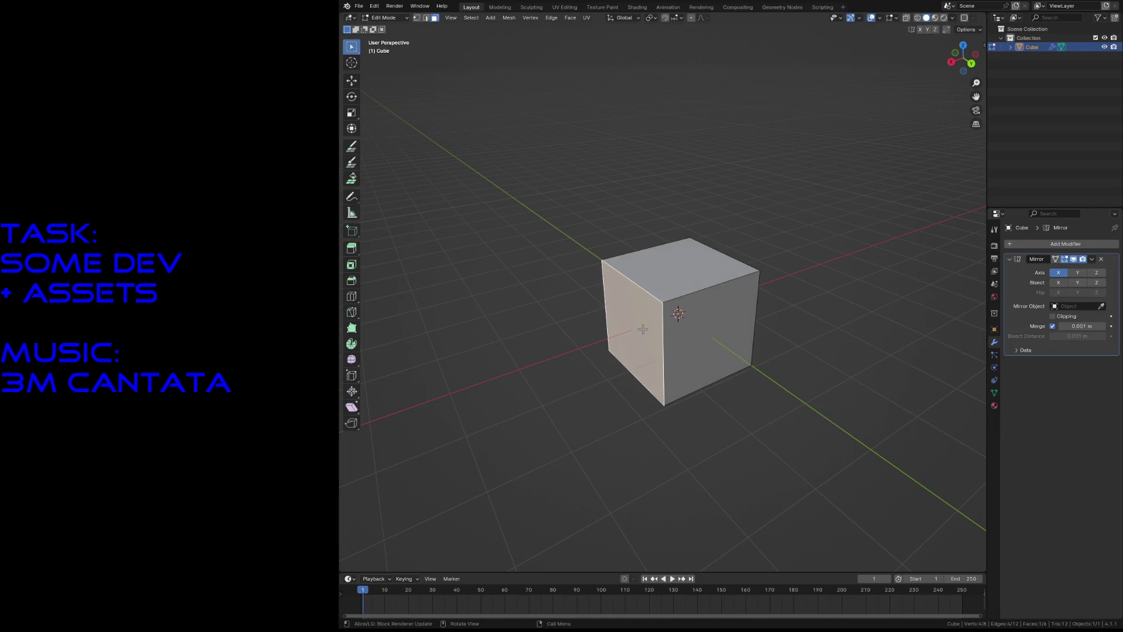
pyautogui.press('g')
pyautogui.press('y')
pyautogui.press('x')
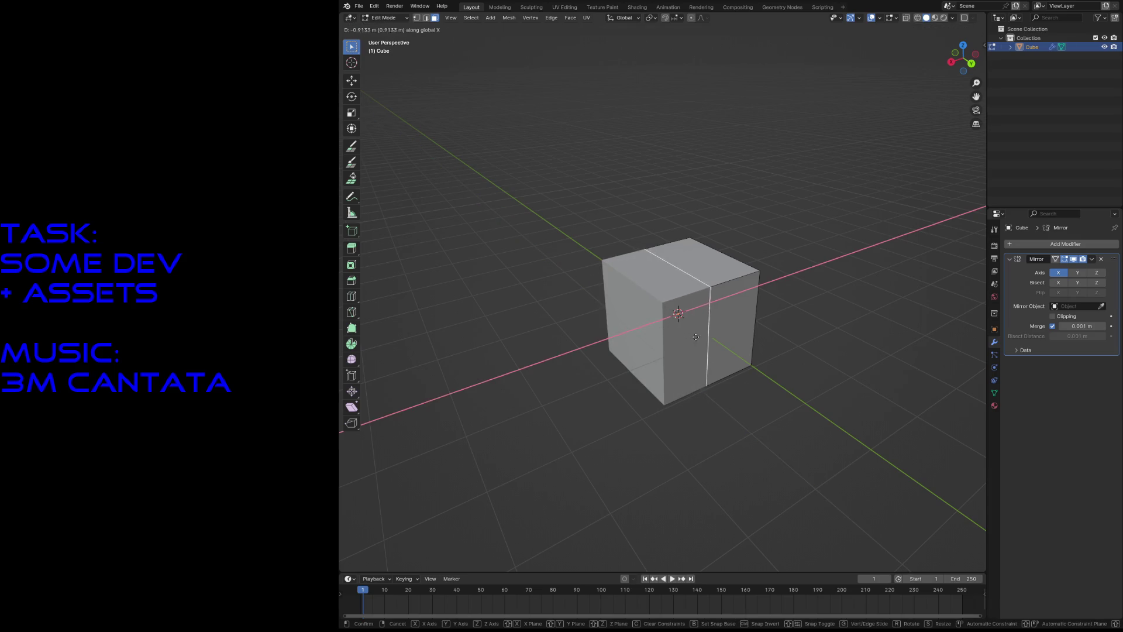
pyautogui.click(708, 341)
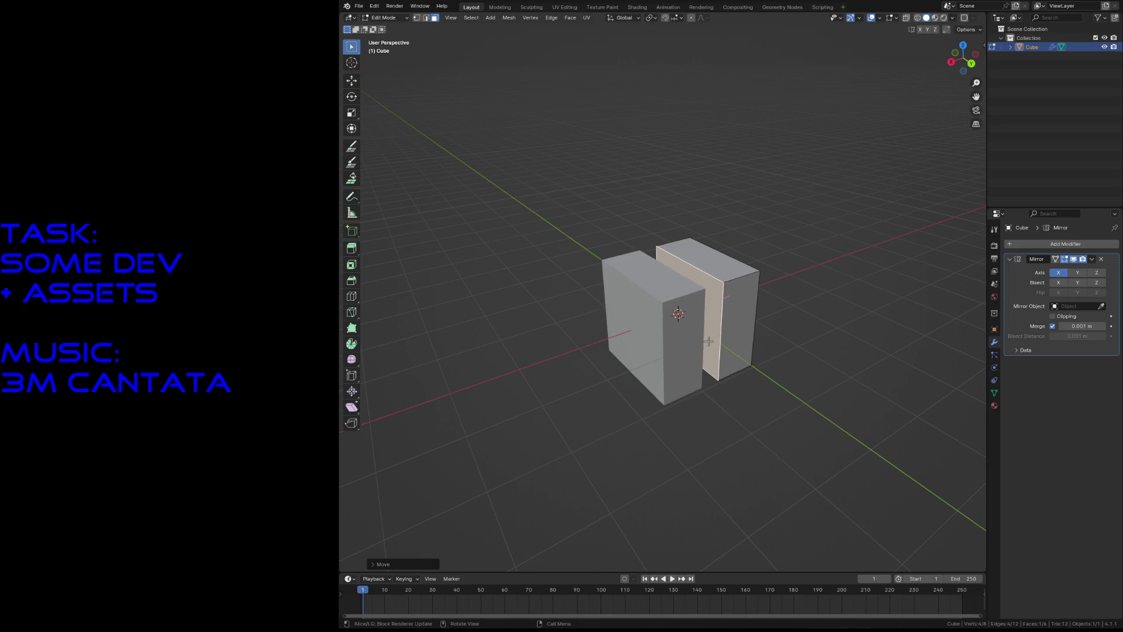
pyautogui.press('x')
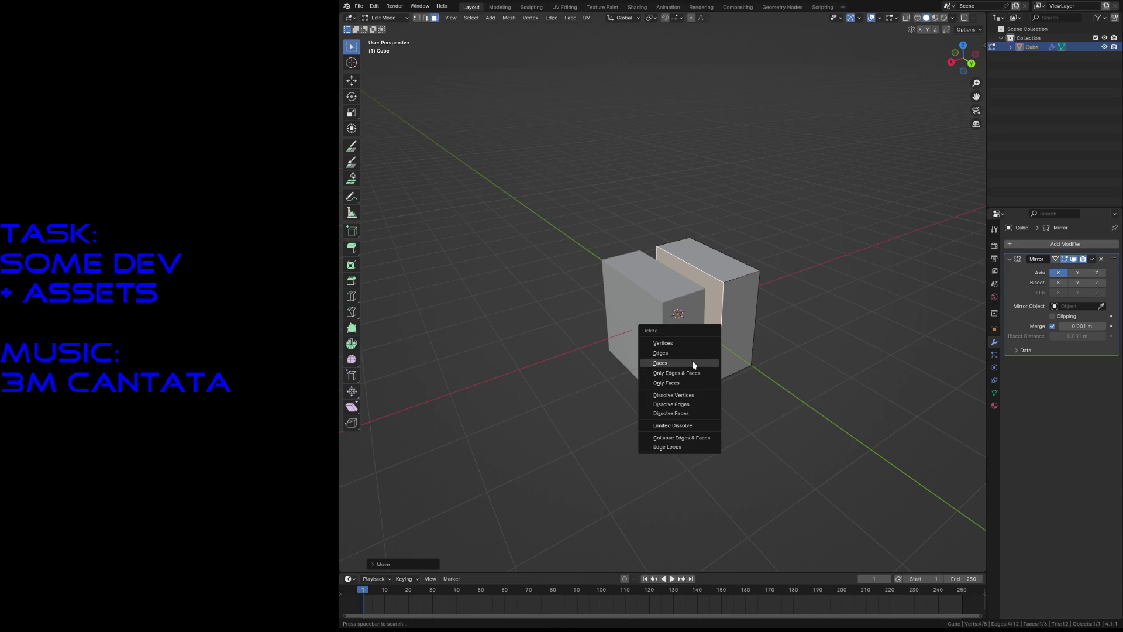
pyautogui.click(693, 363)
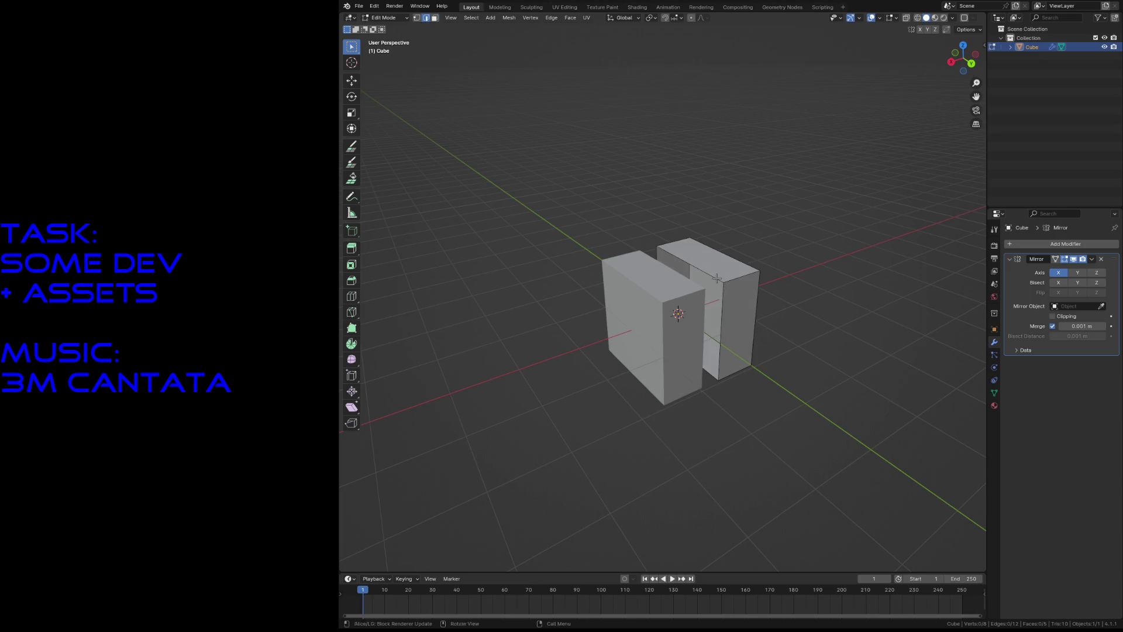
# Step: Set the open side's Median X to 0 in the N panel and deselect all
pyautogui.click(983, 43)
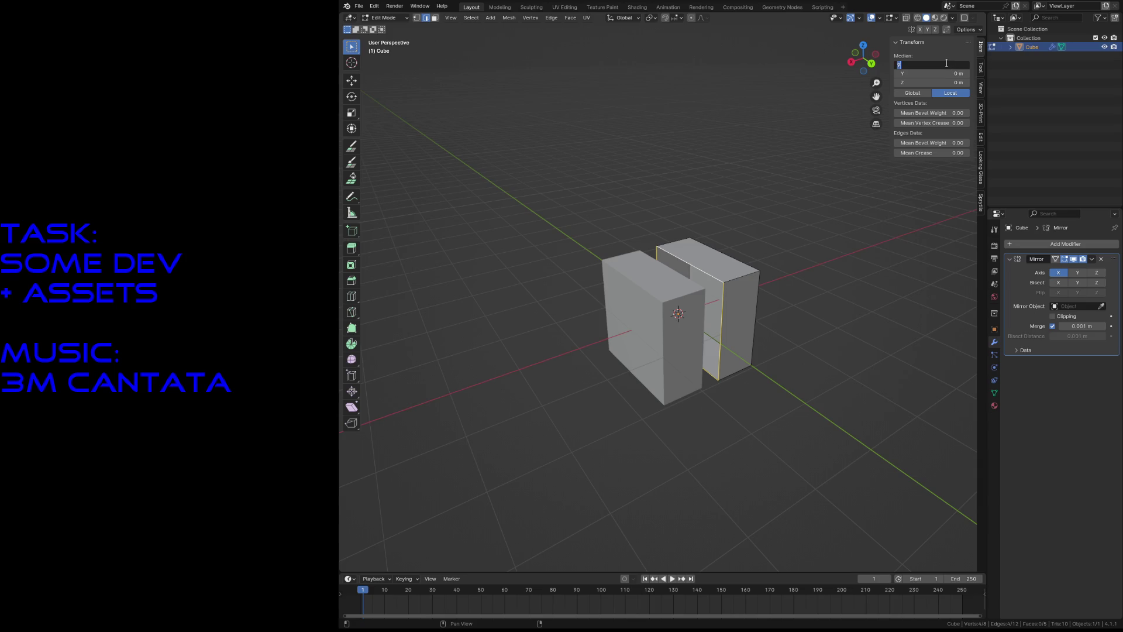
pyautogui.press('Return')
pyautogui.click(815, 328)
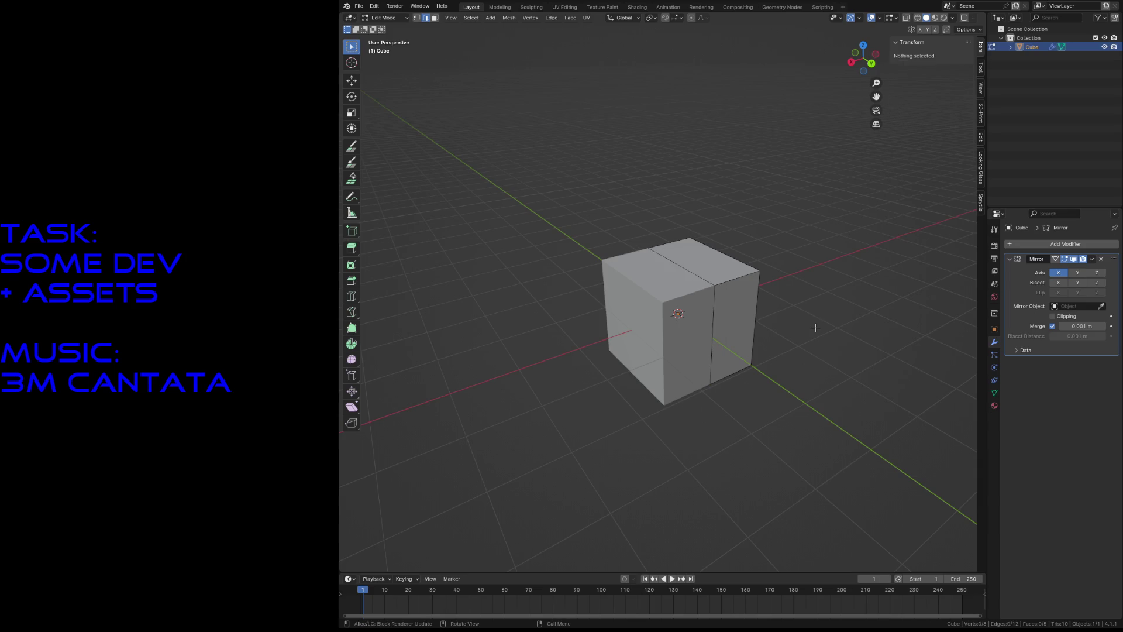
# Step: Lower the cube's top outer edge and bottom edge along the Z axis
pyautogui.hotkey('shift', '`')
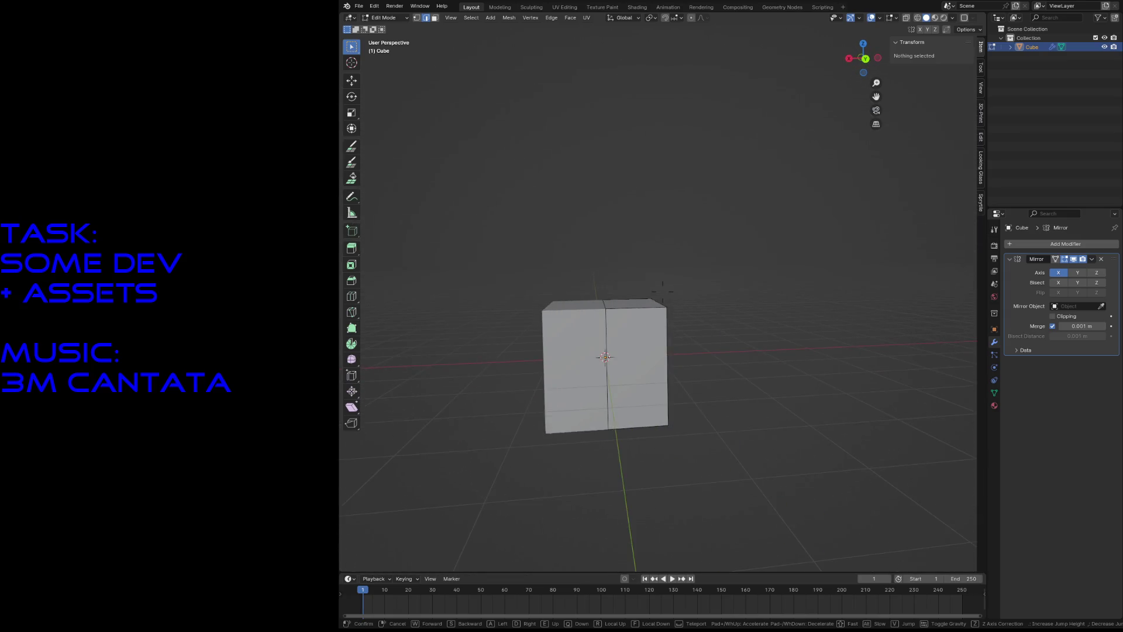
pyautogui.click(804, 332)
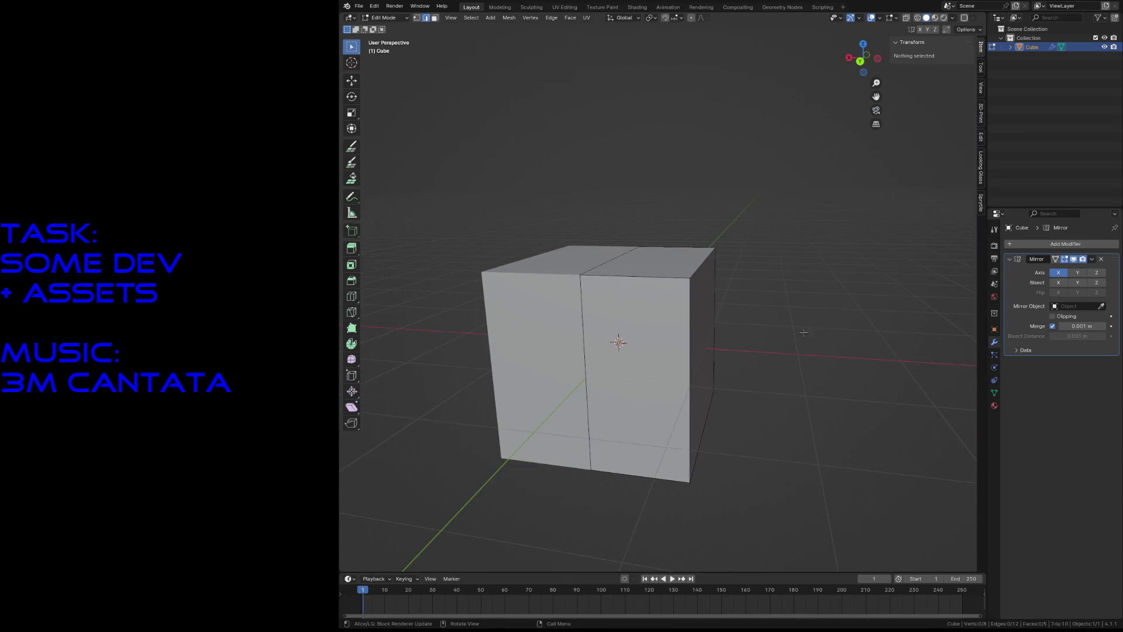
pyautogui.click(699, 262)
pyautogui.press('g')
pyautogui.press('z')
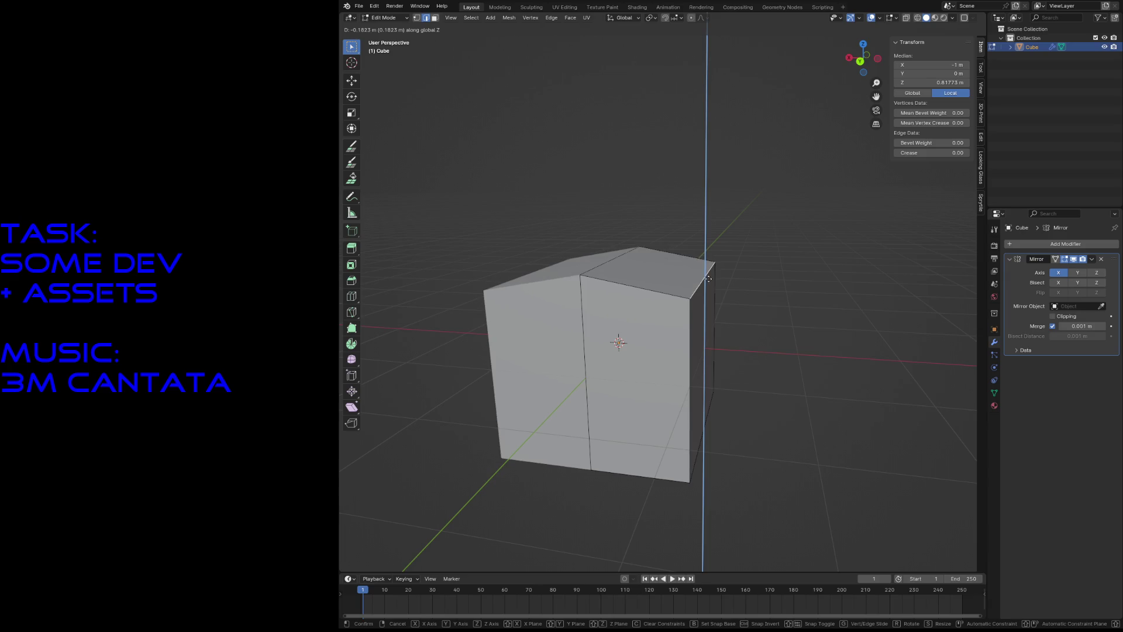
pyautogui.click(708, 279)
pyautogui.moveTo(658, 368)
pyautogui.mouseDown(button='middle')
pyautogui.moveTo(661, 293)
pyautogui.moveTo(644, 433)
pyautogui.moveTo(620, 505)
pyautogui.mouseUp(button='middle')
pyautogui.press('g')
pyautogui.press('z')
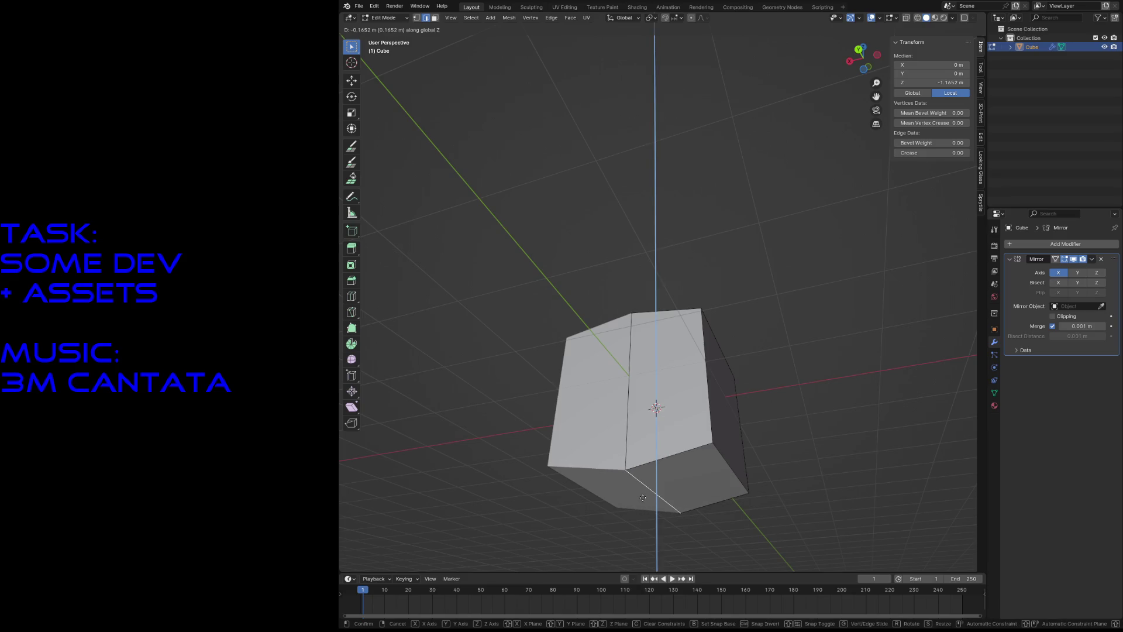
pyautogui.click(642, 501)
# Step: Extrude the outer side edge outward and flatten the new section by scaling along Z
pyautogui.press('e')
pyautogui.click(716, 377)
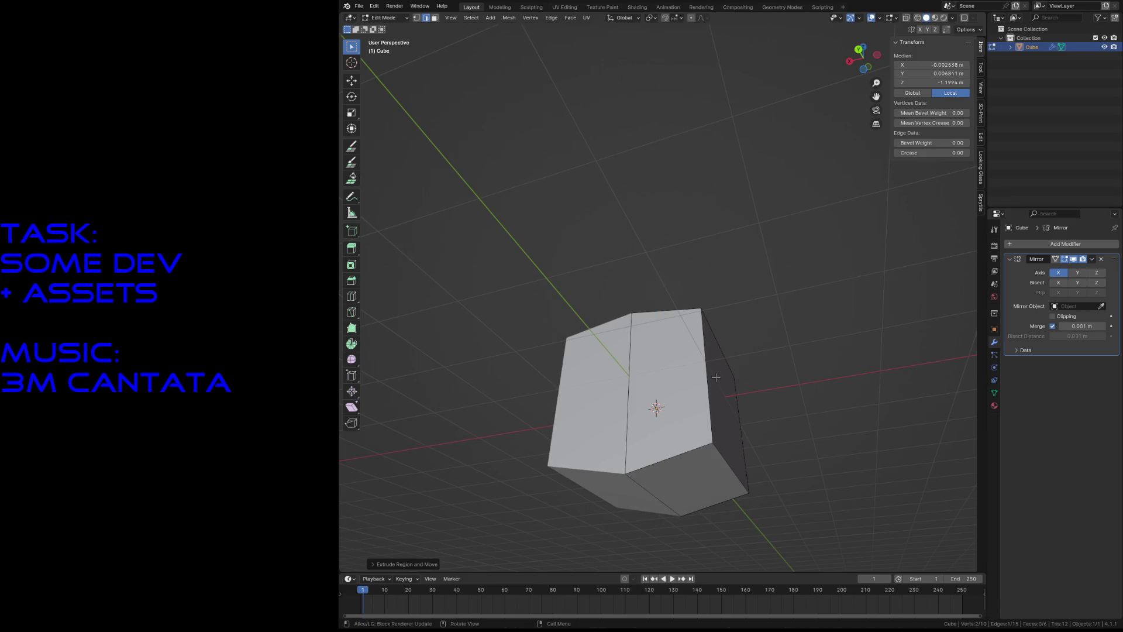
pyautogui.press('e')
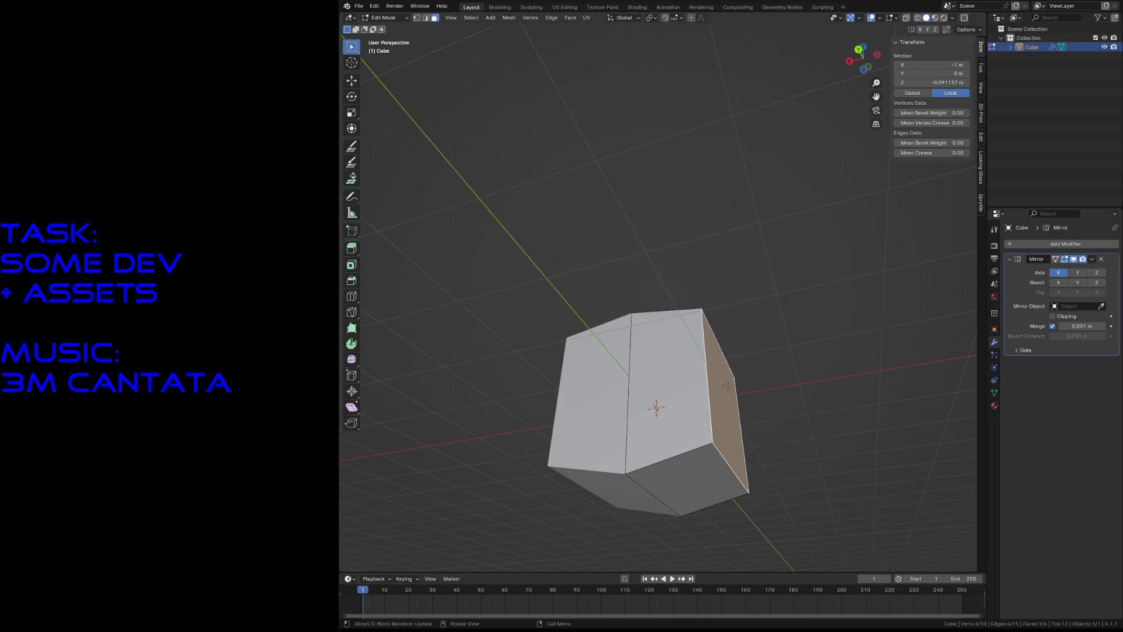
pyautogui.click(800, 396)
pyautogui.press('s')
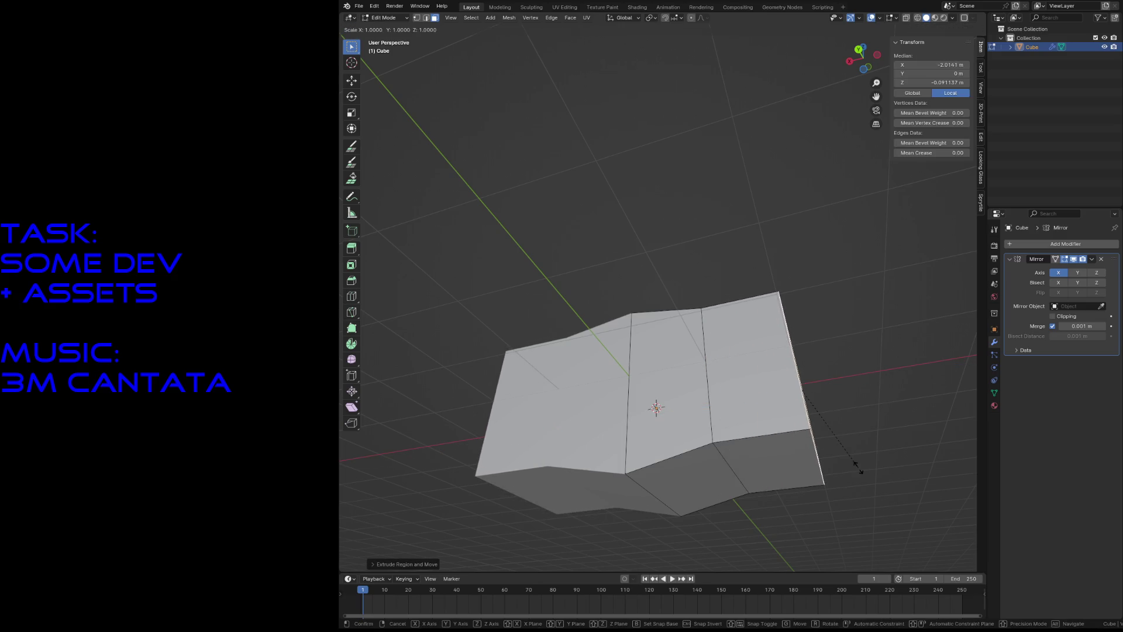
pyautogui.press('z')
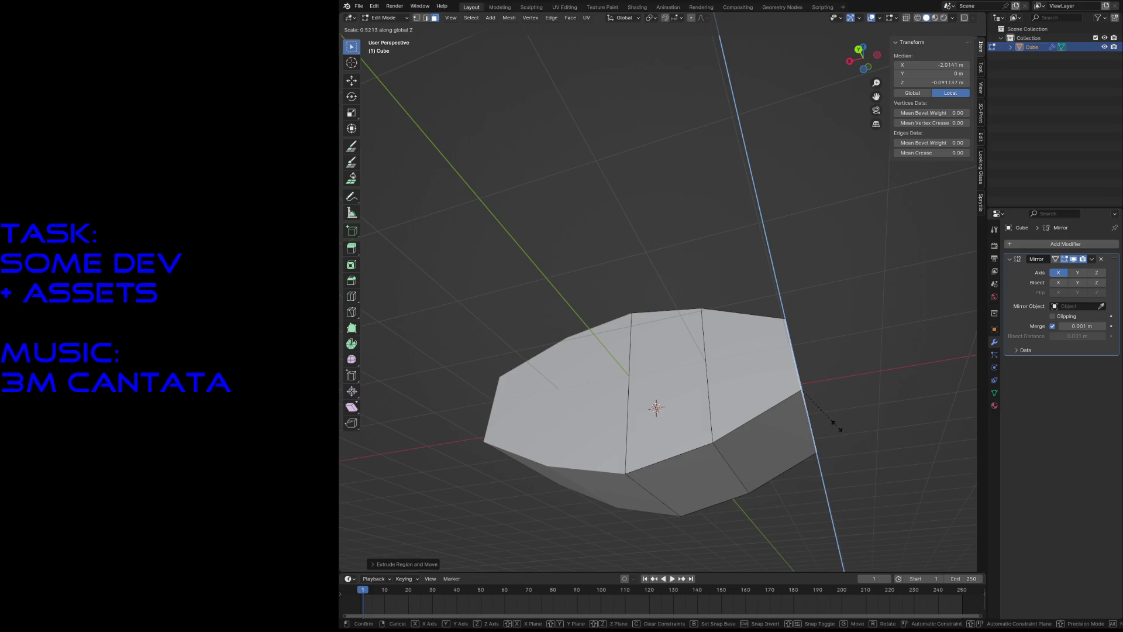
pyautogui.click(837, 427)
pyautogui.moveTo(837, 427); pyautogui.dragTo(836, 424, button='middle')
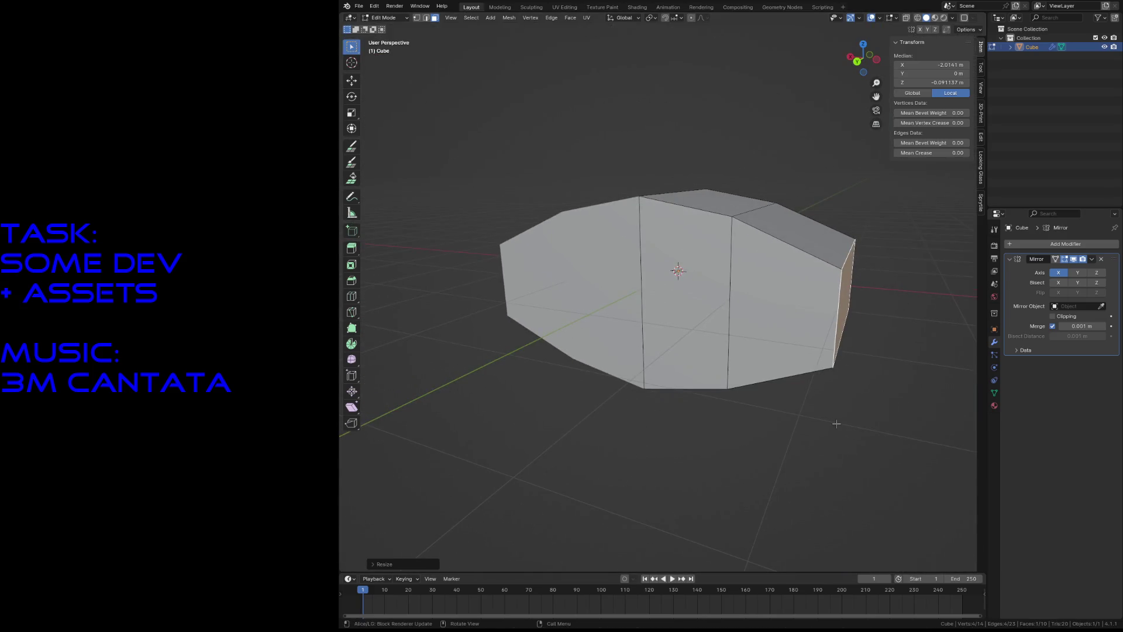
pyautogui.click(867, 441)
pyautogui.hotkey('ctrl', 'r')
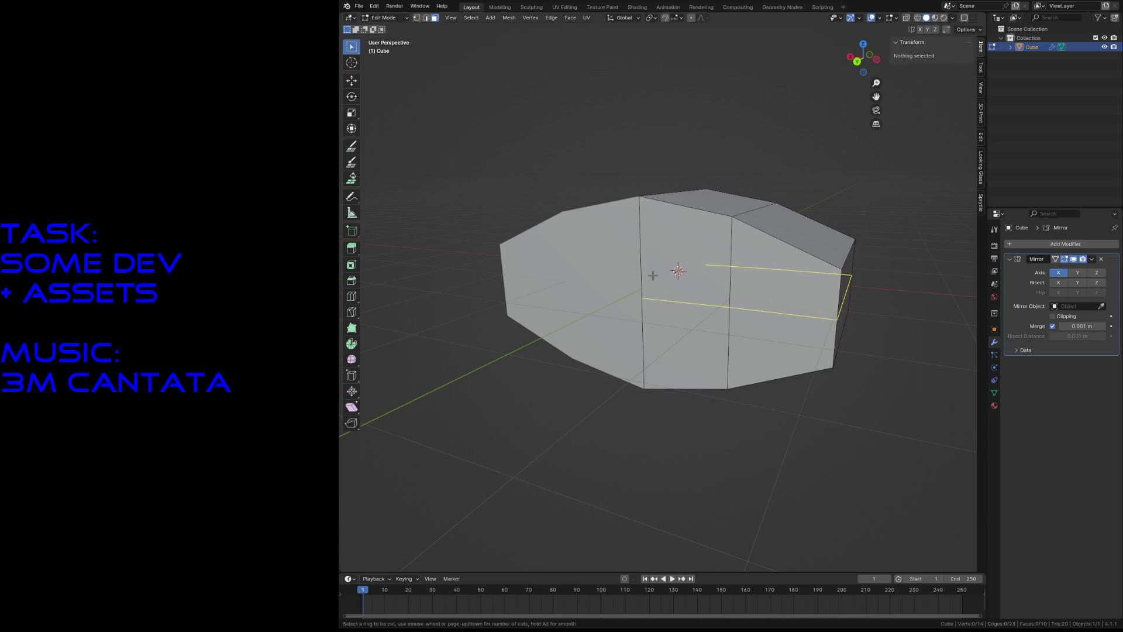
# Step: Add two horizontal loop cuts around the hull
pyautogui.scroll(1, 654, 275)
pyautogui.click(654, 275)
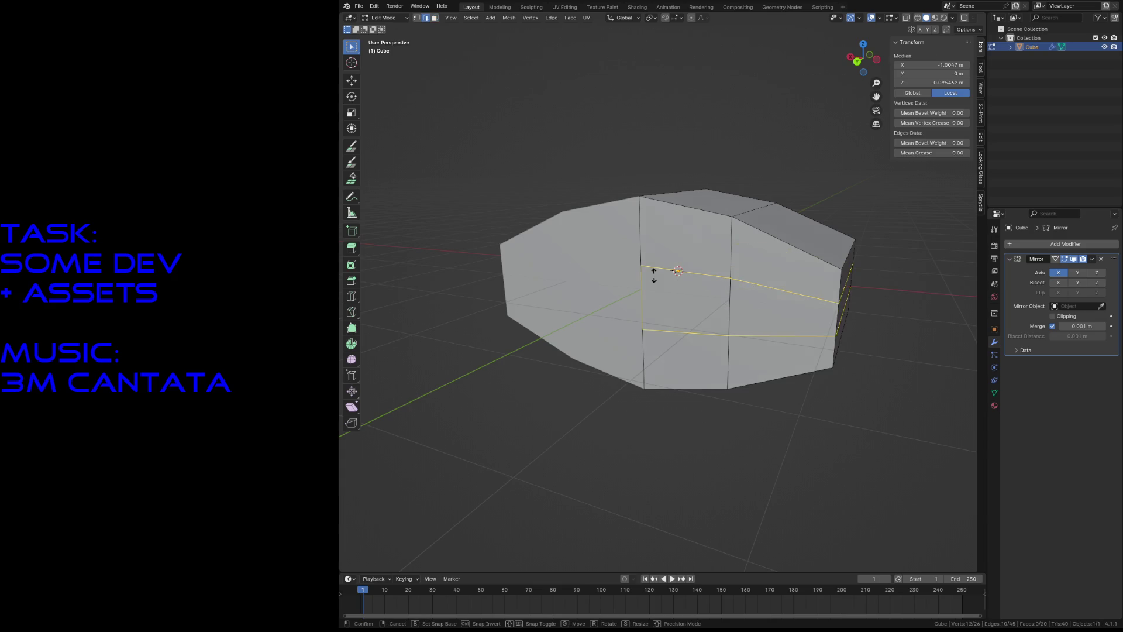
pyautogui.click(654, 275)
pyautogui.click(654, 275)
# Step: Extrude the centre, upper, lower and right side faces out a short distance
pyautogui.click(673, 292)
pyautogui.keyDown('shift'); pyautogui.click(697, 243); pyautogui.keyUp('shift')
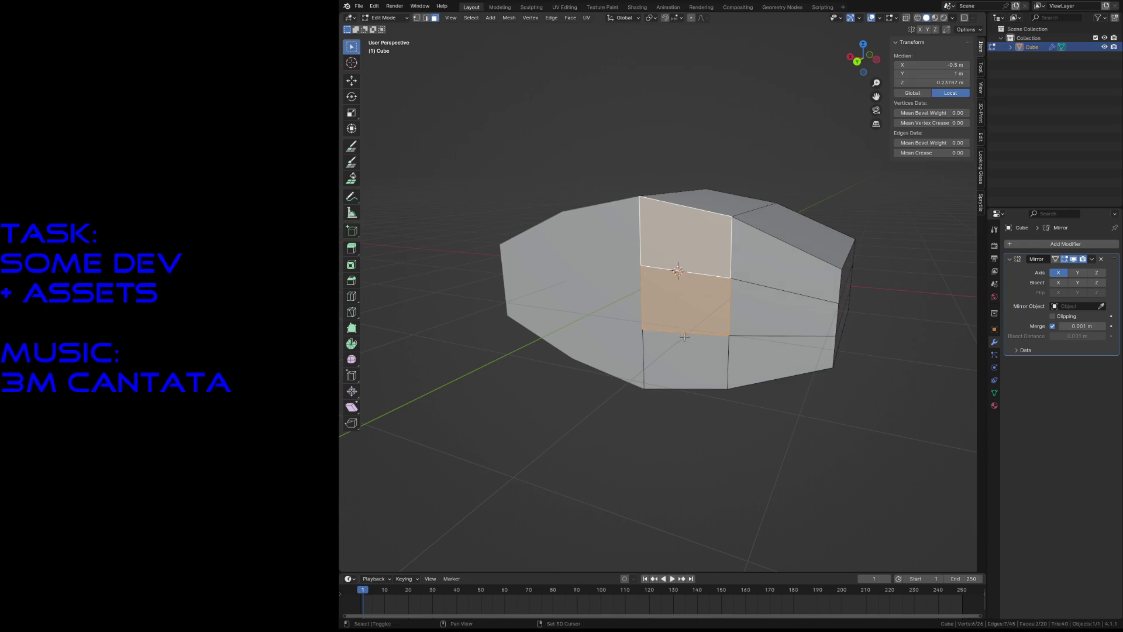
pyautogui.keyDown('shift'); pyautogui.click(684, 353); pyautogui.keyUp('shift')
pyautogui.keyDown('shift'); pyautogui.click(742, 306); pyautogui.keyUp('shift')
pyautogui.press('e')
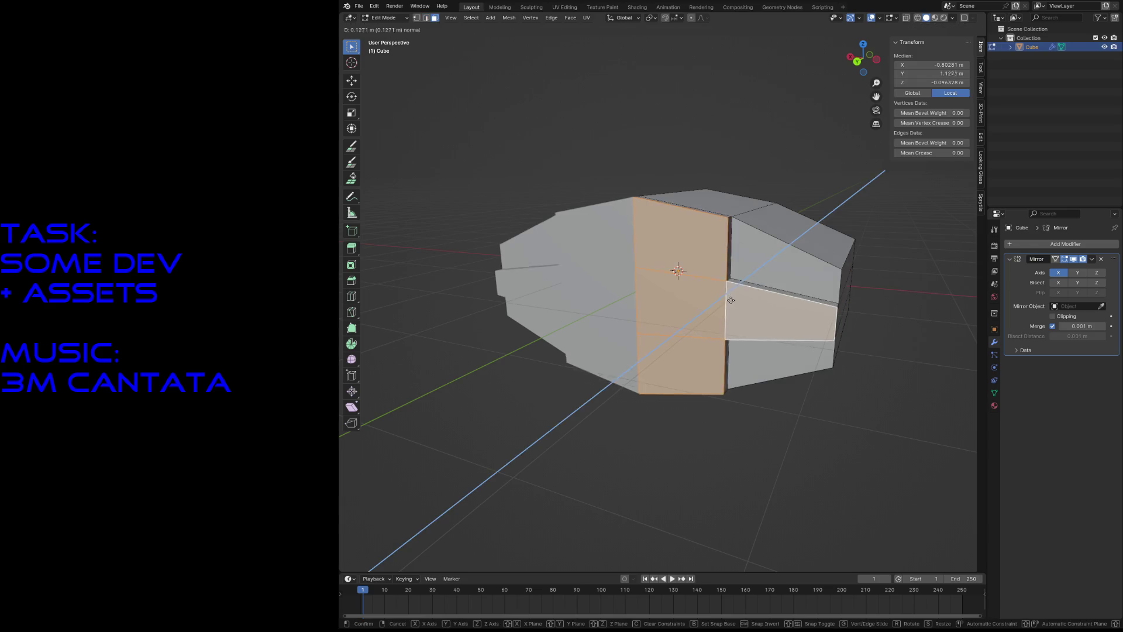
pyautogui.click(718, 302)
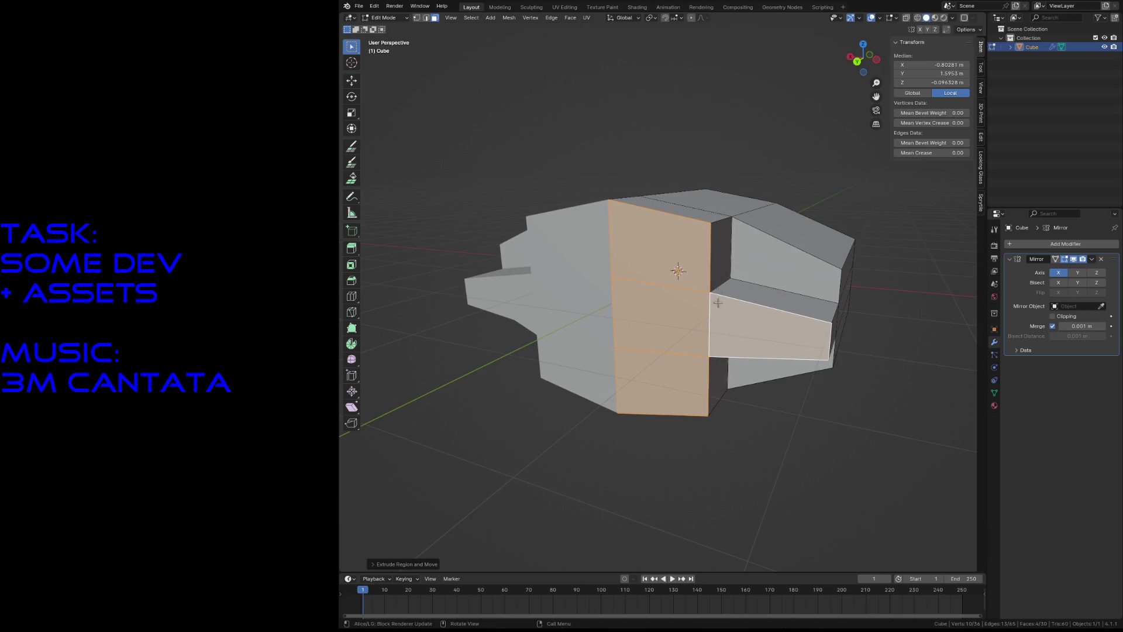
# Step: Pull the hull's top edge back along the Y axis
pyautogui.press('2')
pyautogui.click(659, 215)
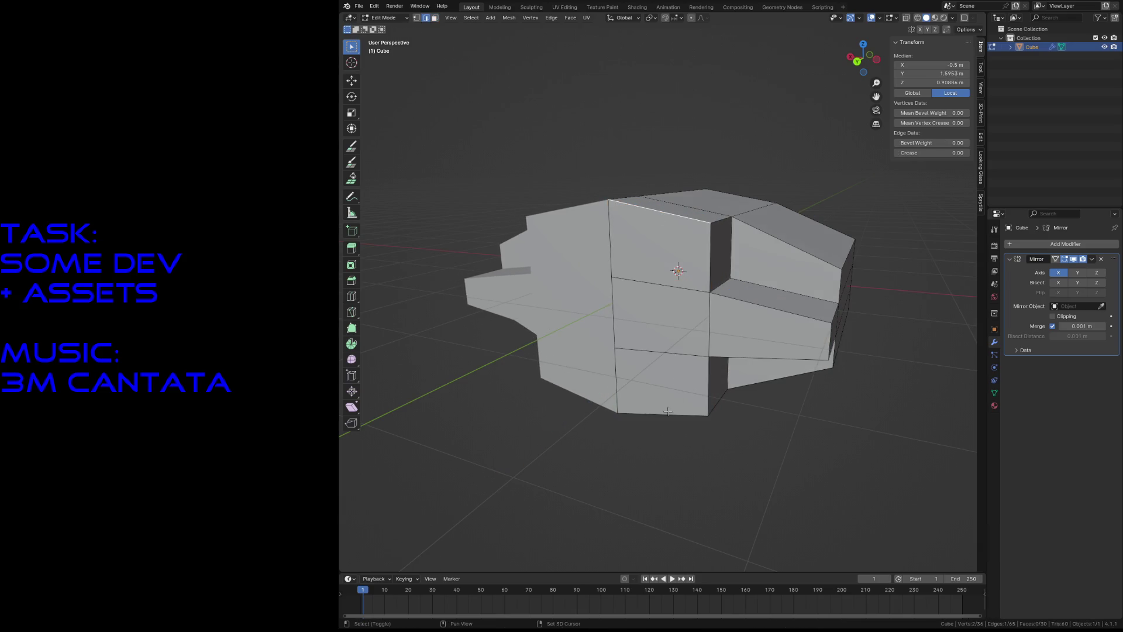
pyautogui.press('g')
pyautogui.press('y')
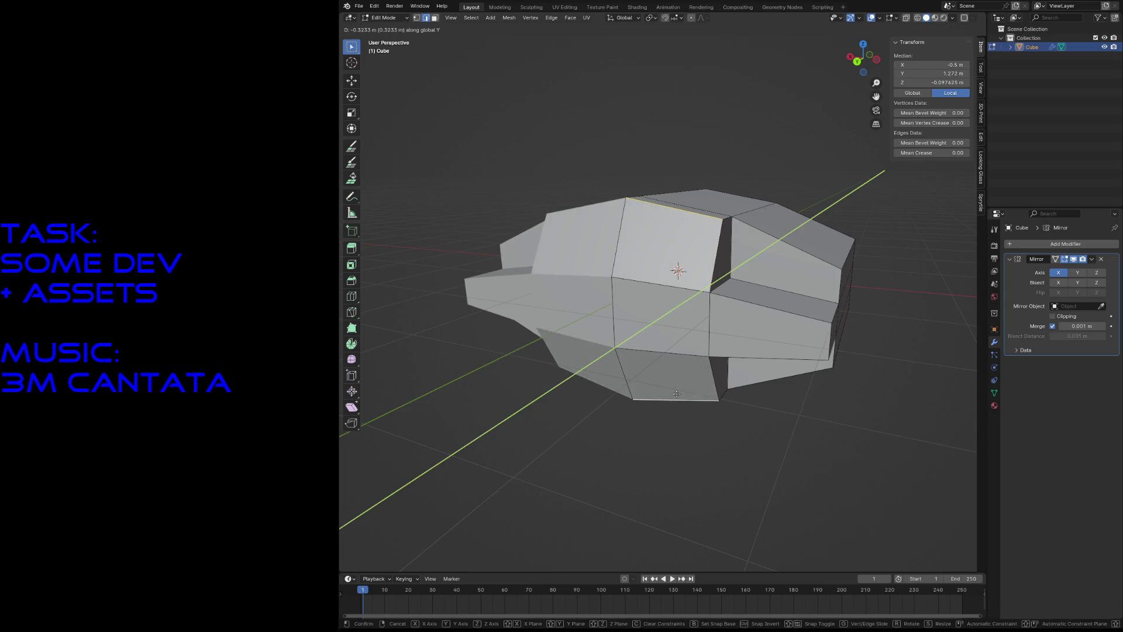
pyautogui.click(677, 393)
# Step: Push the small end face along the Y axis
pyautogui.moveTo(676, 393); pyautogui.dragTo(618, 328, button='middle')
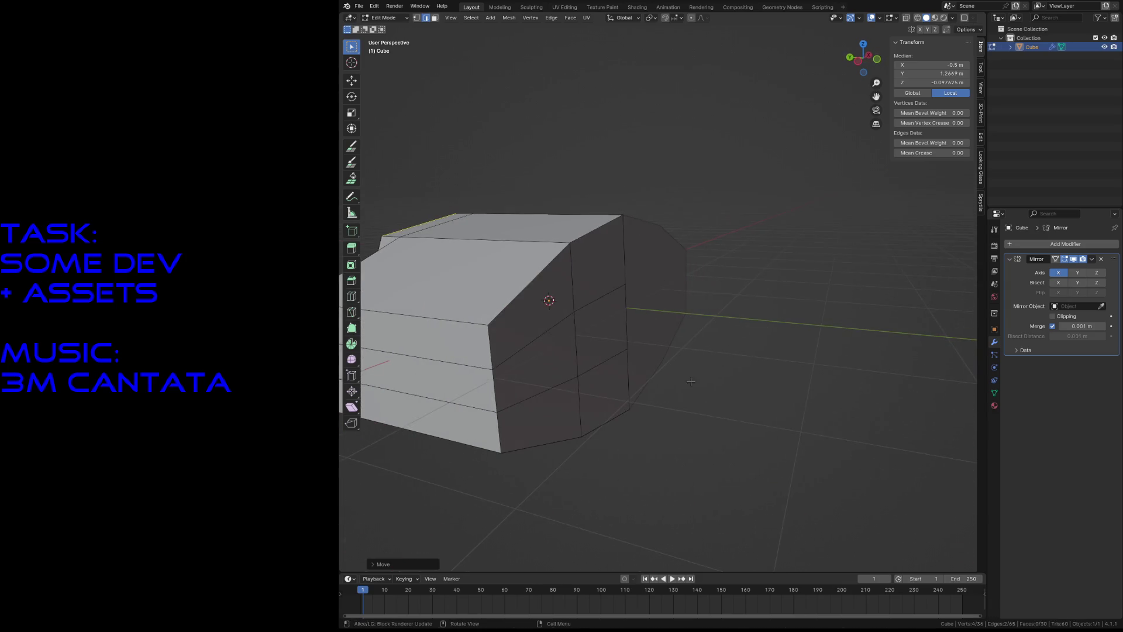
pyautogui.hotkey('alt', 'a')
pyautogui.click(617, 328)
pyautogui.press('g')
pyautogui.press('y')
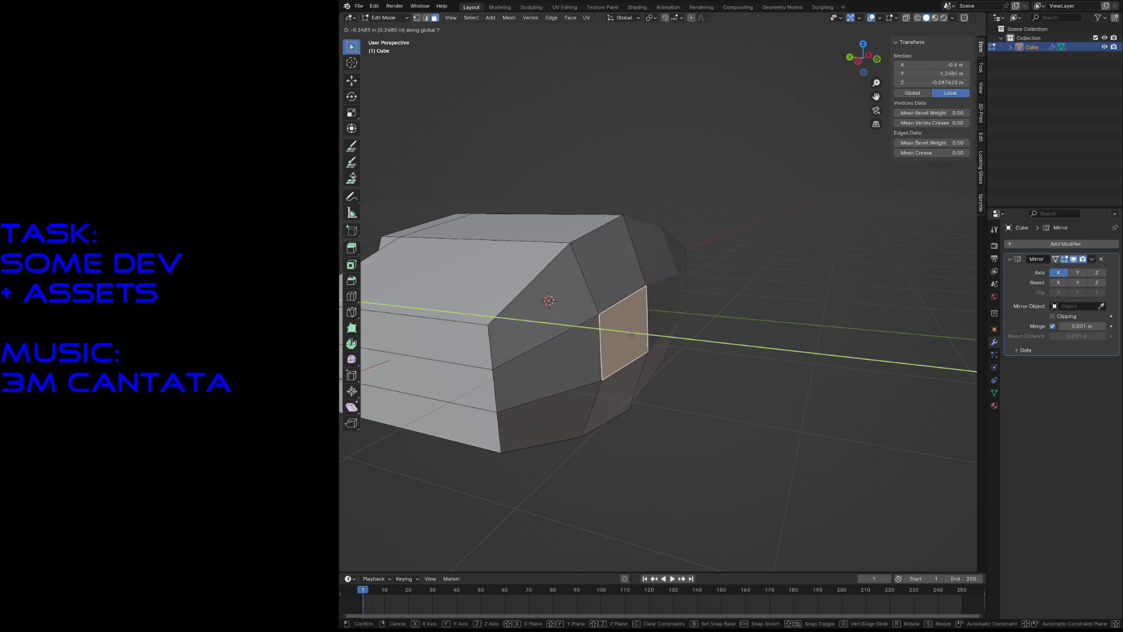
pyautogui.click(648, 343)
# Step: Switch the viewport to see-through wireframe shading to show hidden geometry
pyautogui.press('a')
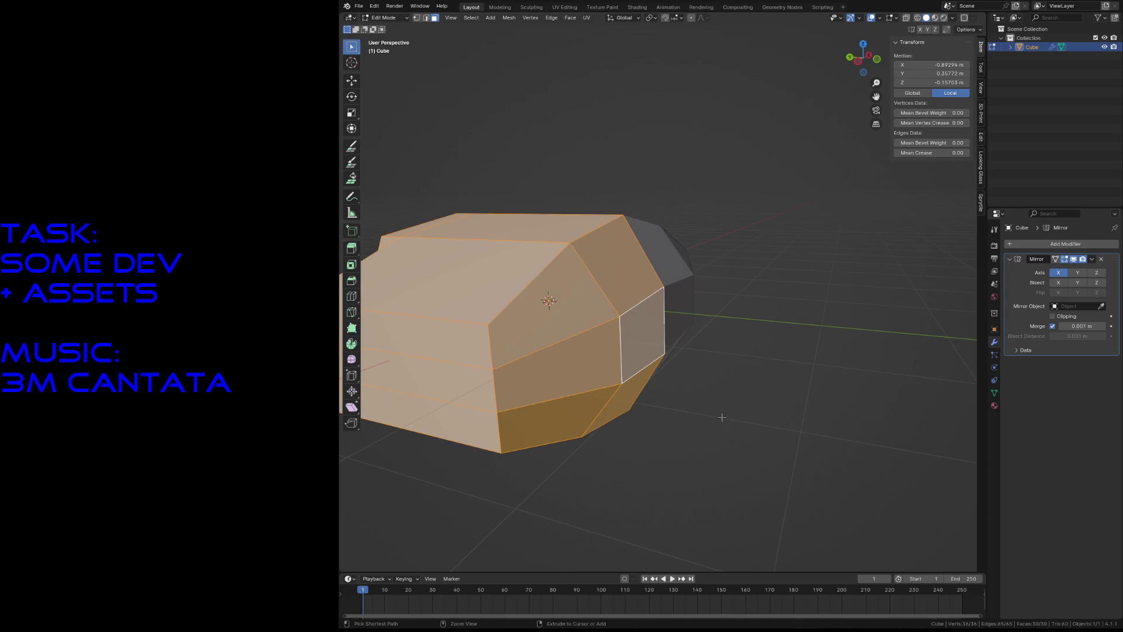
pyautogui.hotkey('shift', '`')
pyautogui.press('s')
pyautogui.click(662, 291)
pyautogui.press('z')
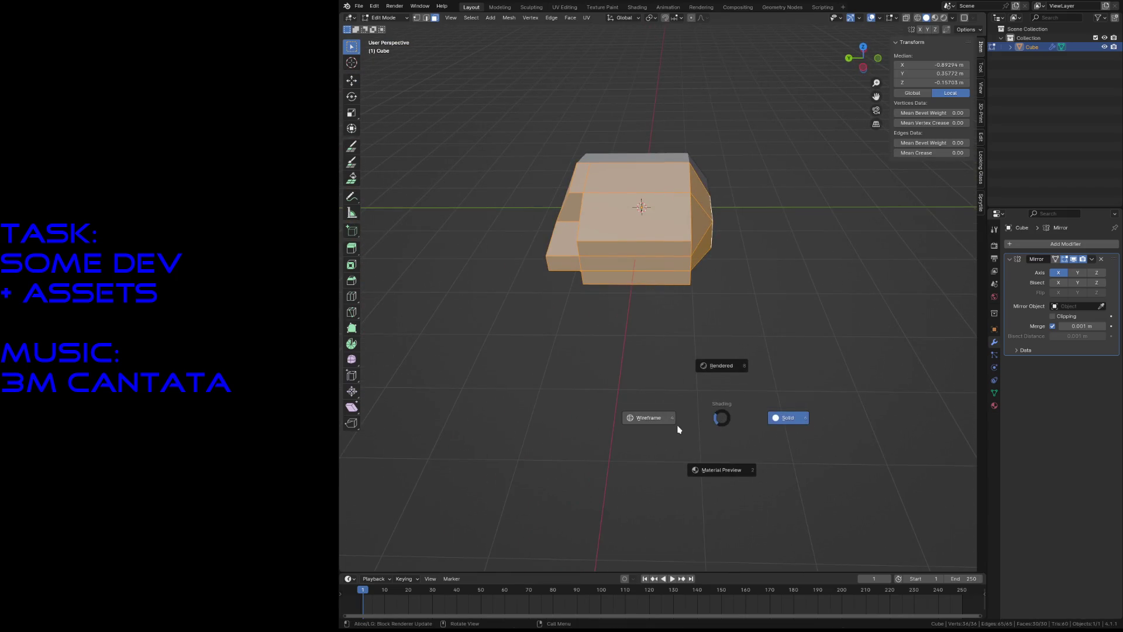
pyautogui.click(691, 415)
# Step: Box-select the right-end vertices and slide them along the Y axis
pyautogui.press('1')
pyautogui.hotkey('alt', 'a')
pyautogui.moveTo(662, 124); pyautogui.dragTo(756, 356)
pyautogui.press('g')
pyautogui.press('y')
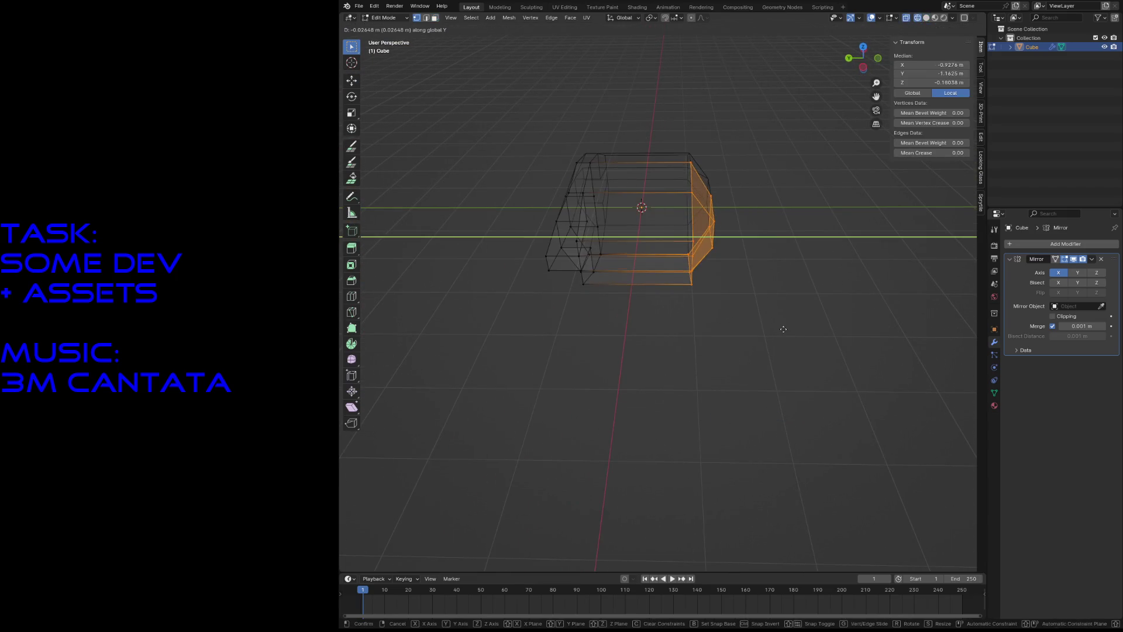
pyautogui.click(752, 331)
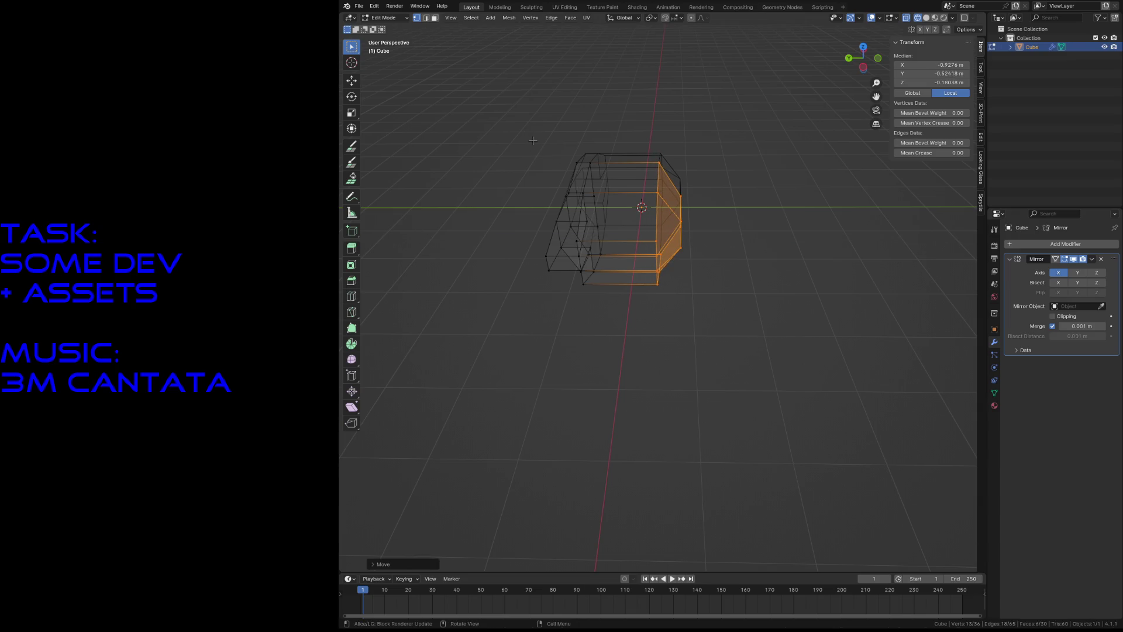
# Step: Box-select the left-end vertices and move them inward along Y
pyautogui.moveTo(533, 141); pyautogui.dragTo(632, 340)
pyautogui.press('g')
pyautogui.press('y')
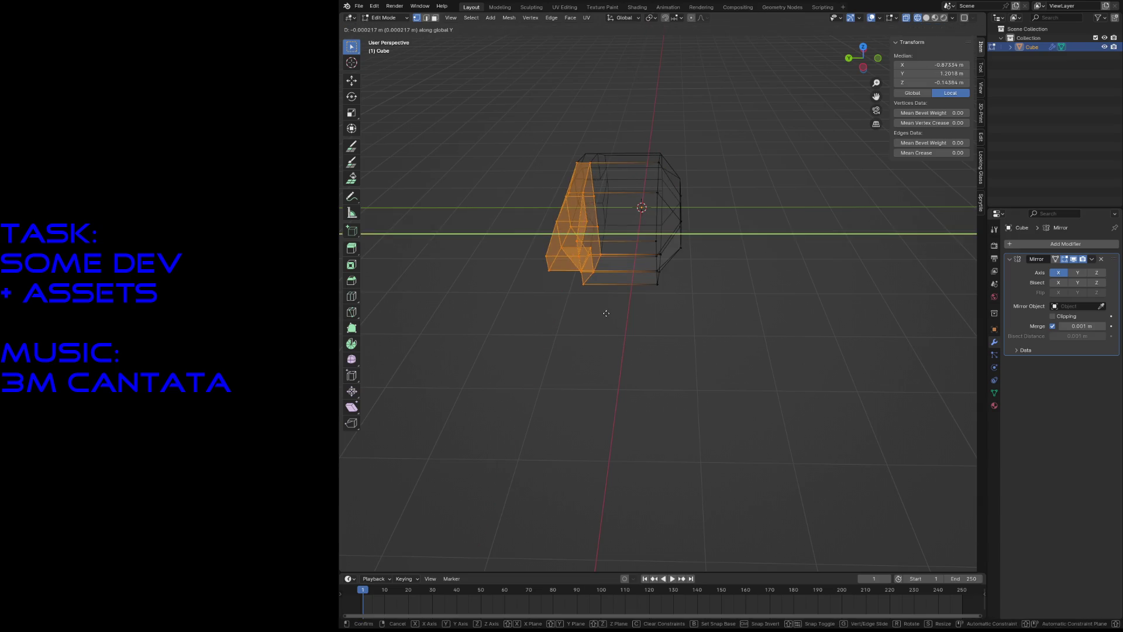
pyautogui.click(621, 317)
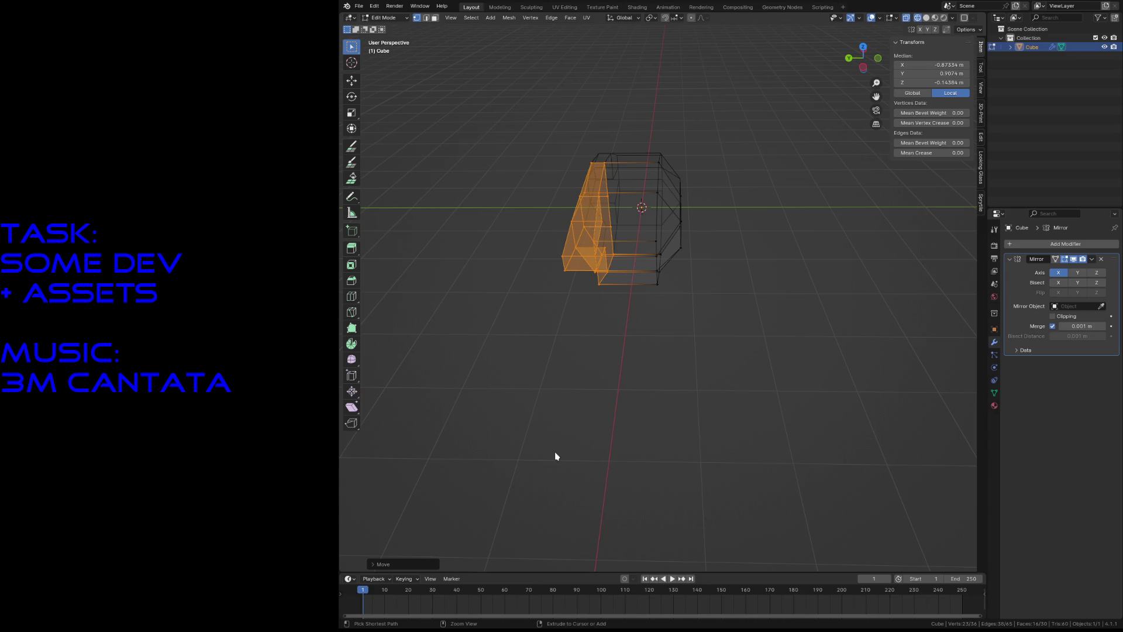
# Step: Deselect all faces and switch the viewport to solid shading
pyautogui.click(707, 411)
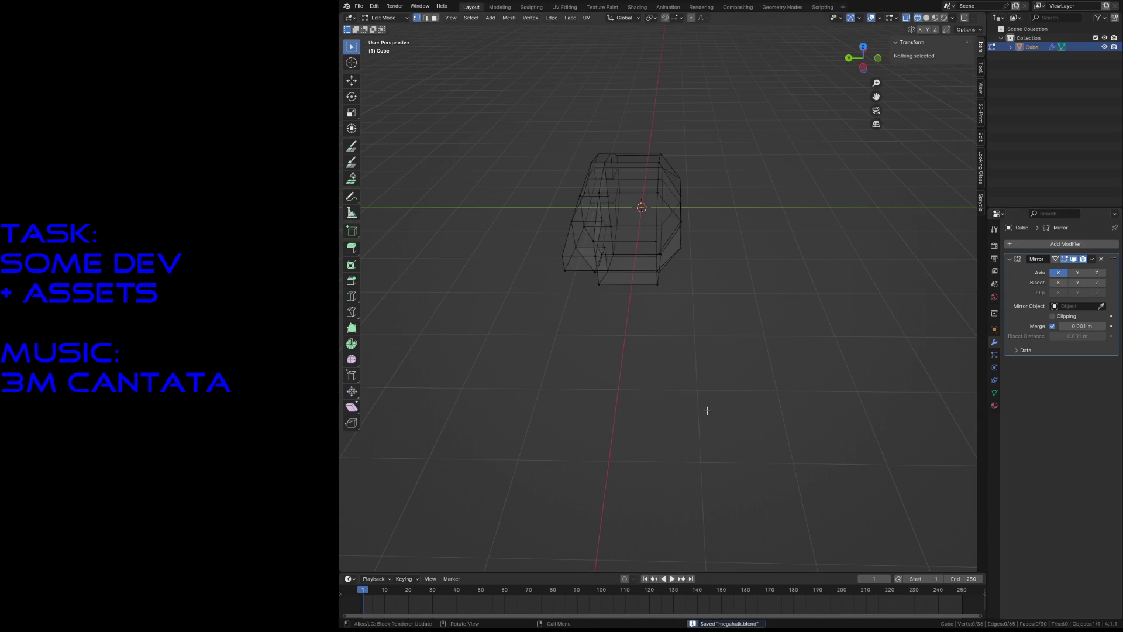
pyautogui.scroll(5, 707, 410)
pyautogui.moveTo(708, 411)
pyautogui.mouseDown(button='middle')
pyautogui.moveTo(678, 398)
pyautogui.moveTo(707, 410)
pyautogui.mouseUp(button='middle')
pyautogui.press('z')
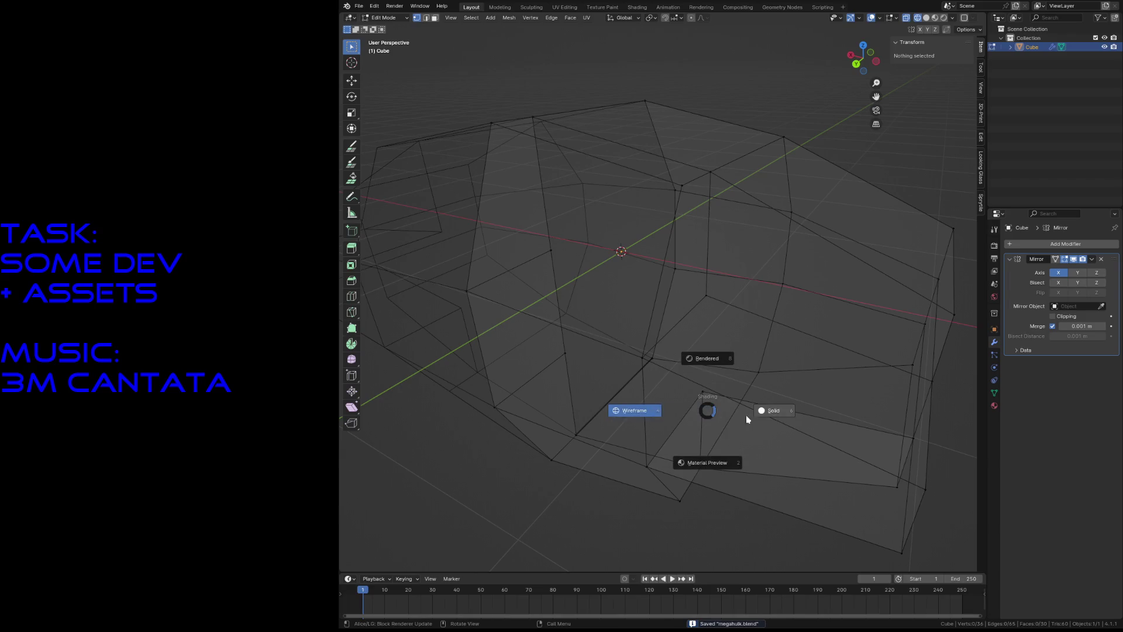
pyautogui.click(746, 415)
# Step: Walk-navigate around the mirrored hull to inspect its faces up close
pyautogui.hotkey('shift', '`')
pyautogui.press('s')
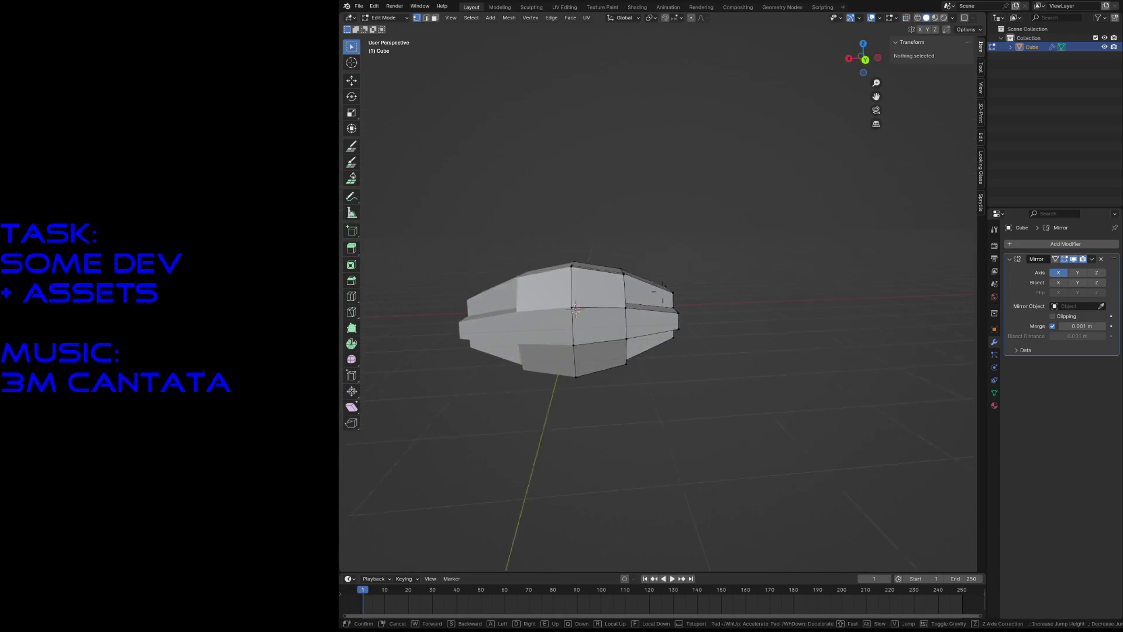
pyautogui.press('w')
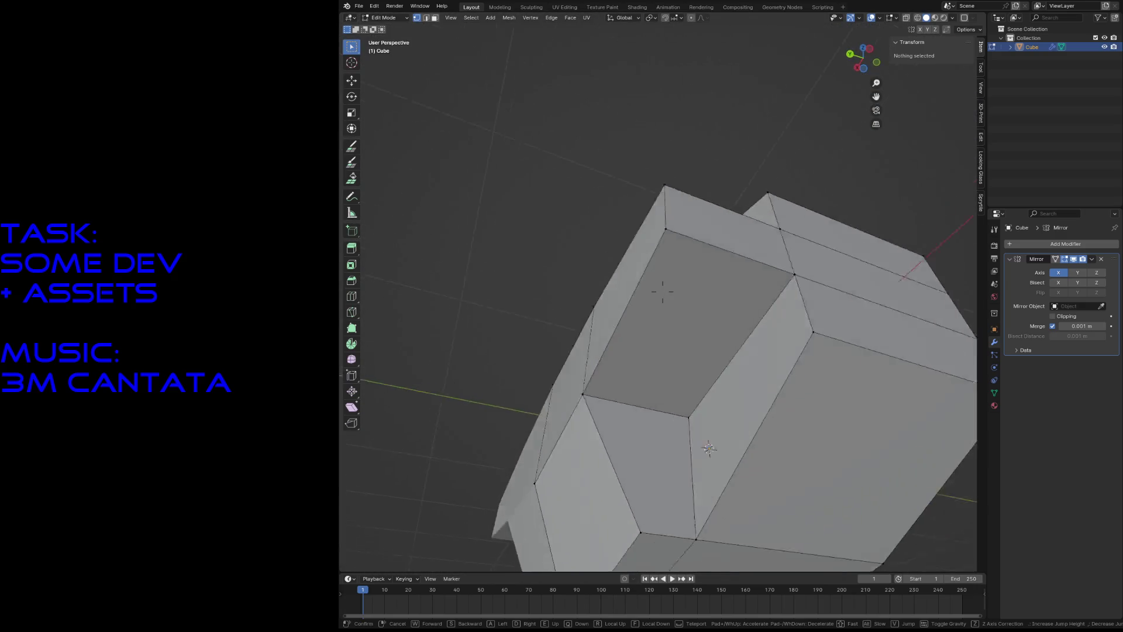
pyautogui.click(756, 422)
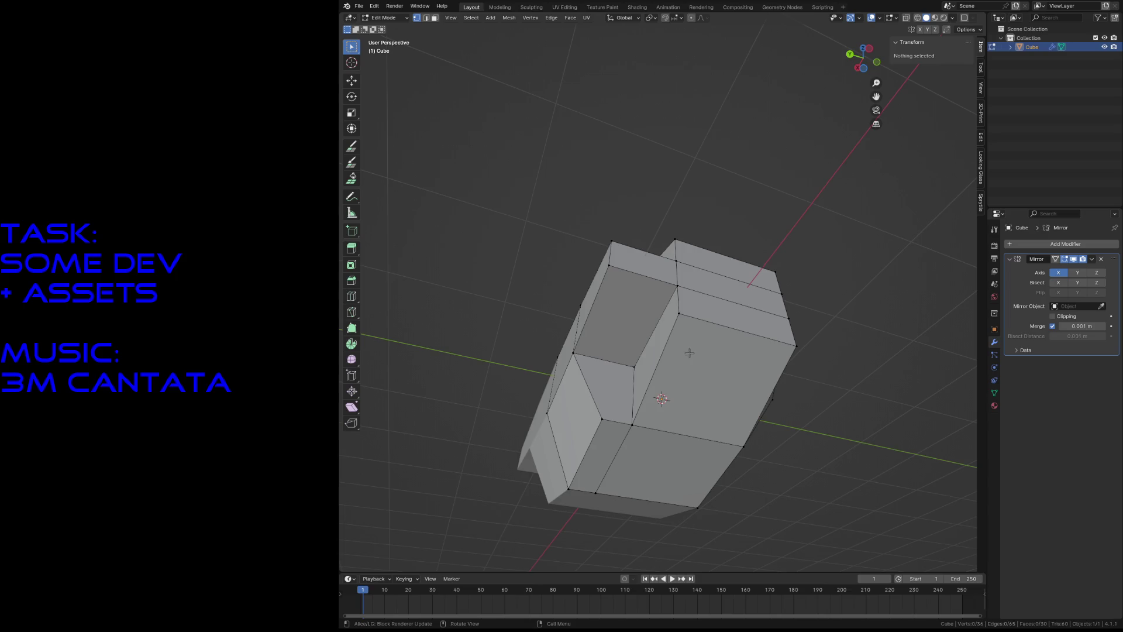
pyautogui.hotkey('shift', '`')
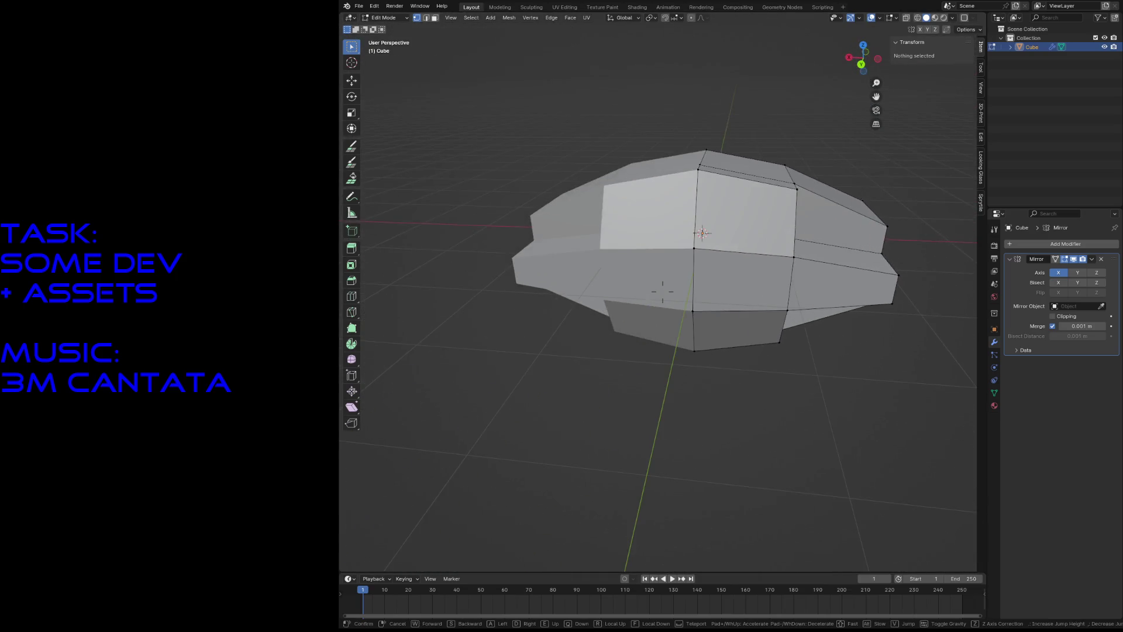
pyautogui.press('d')
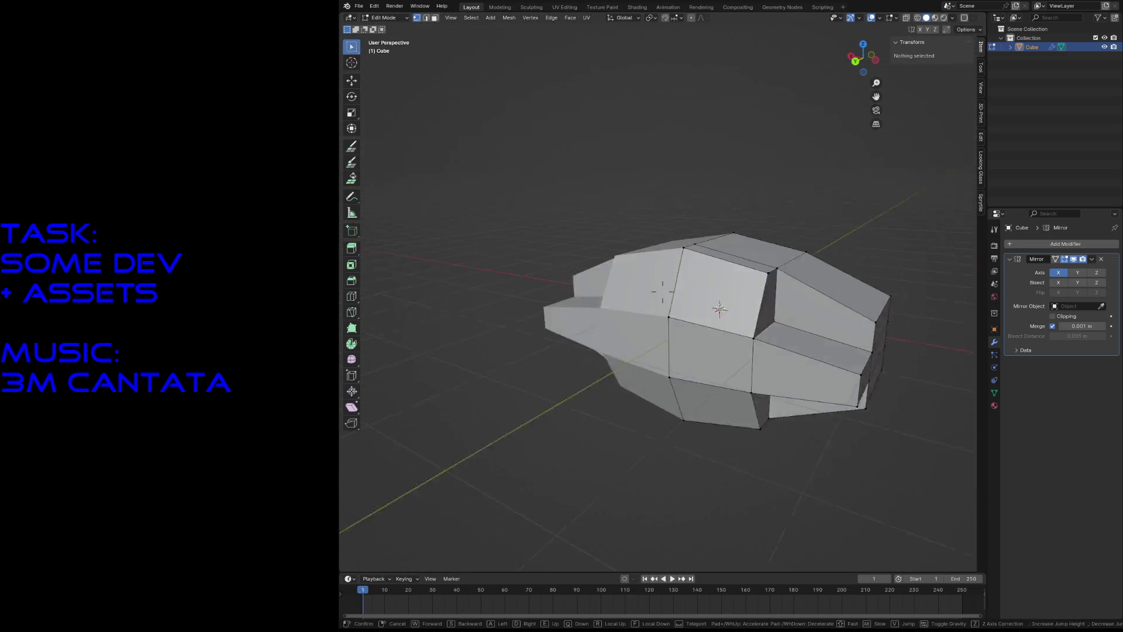
pyautogui.press('w')
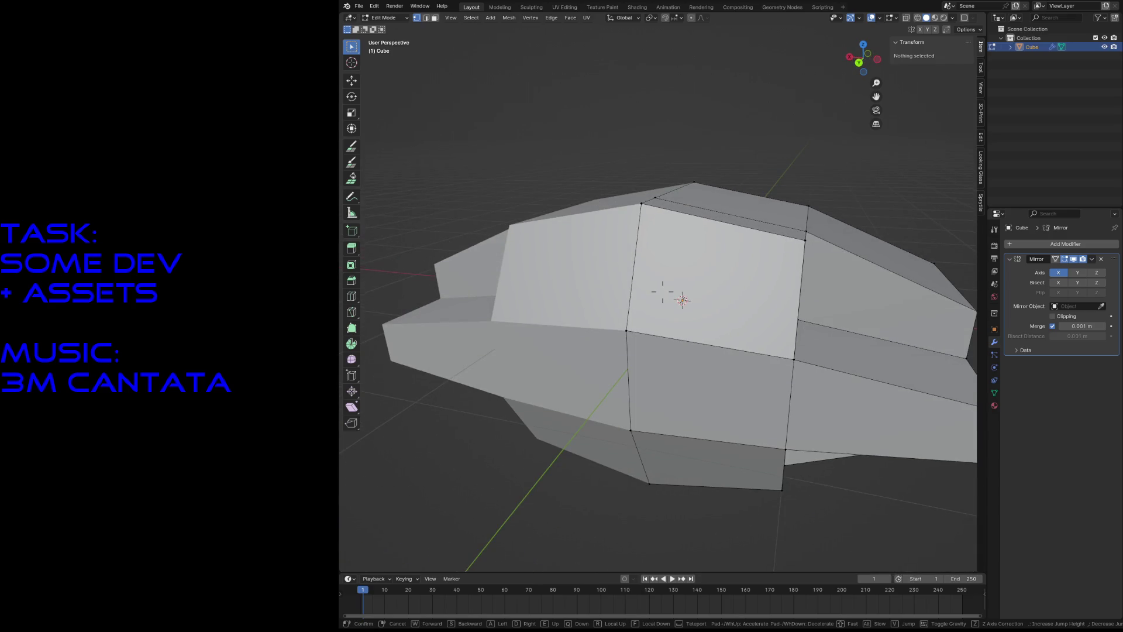
pyautogui.press('s')
pyautogui.press('w')
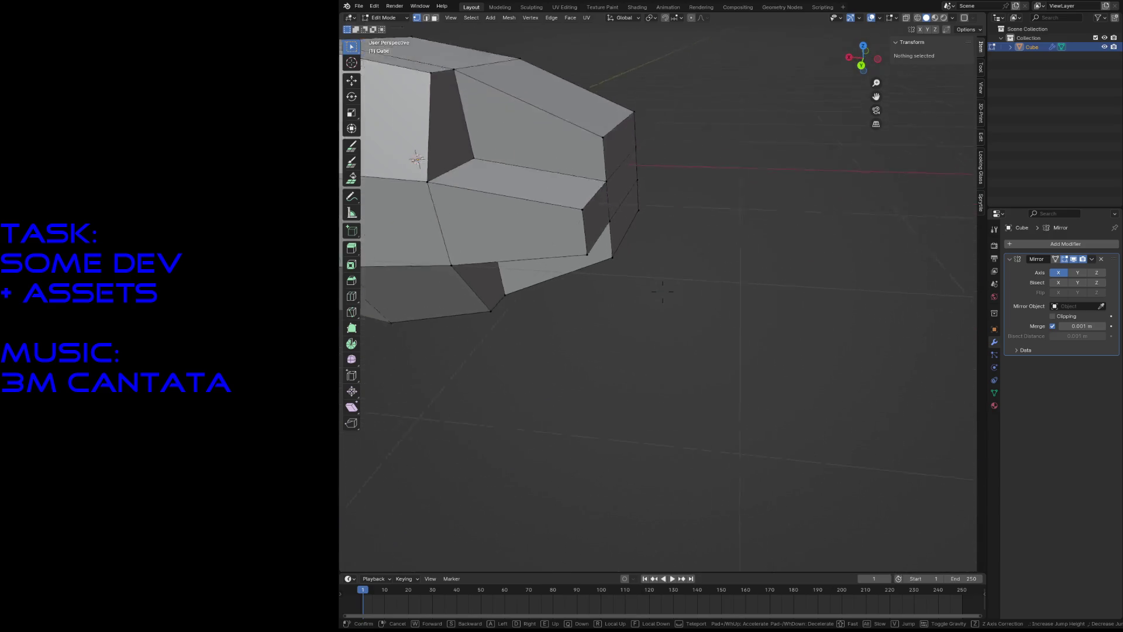
pyautogui.press('Escape')
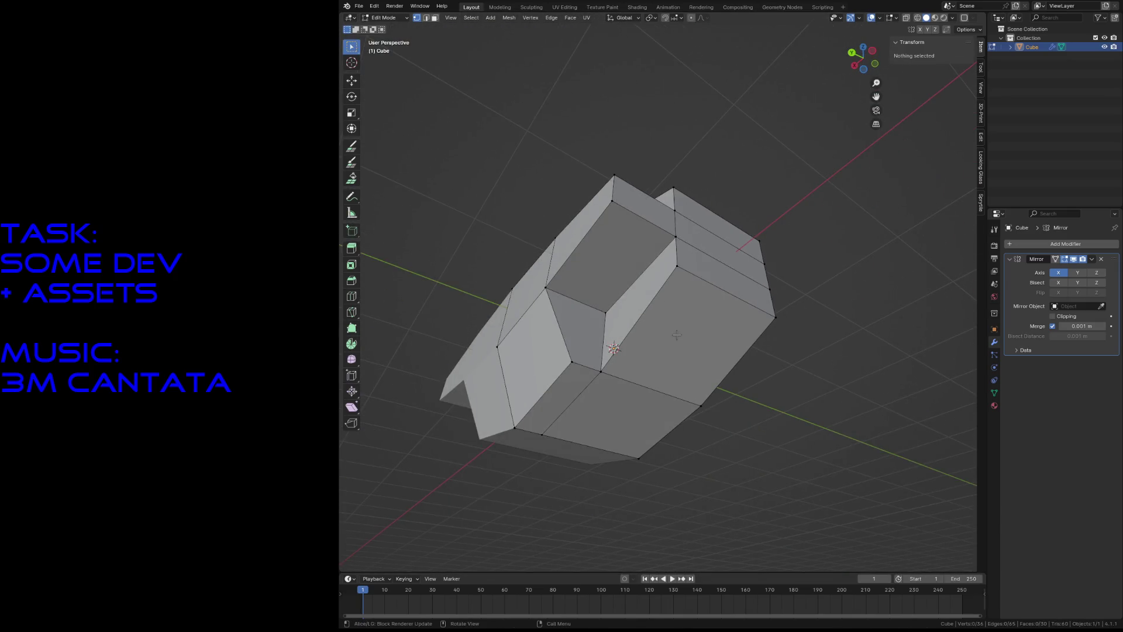
# Step: Extrude a vertex, fill a new face and slide it along Y
pyautogui.click(515, 287)
pyautogui.press('e')
pyautogui.click(517, 288)
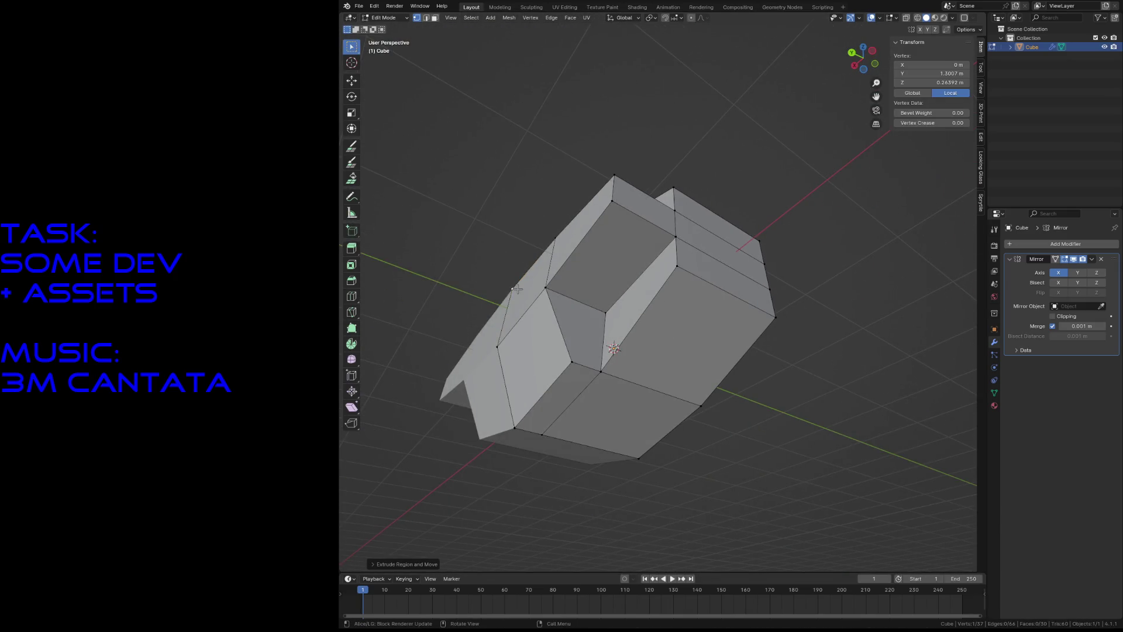
pyautogui.press('f')
pyautogui.press('g')
pyautogui.press('y')
pyautogui.click(507, 286)
pyautogui.hotkey('shift', '`')
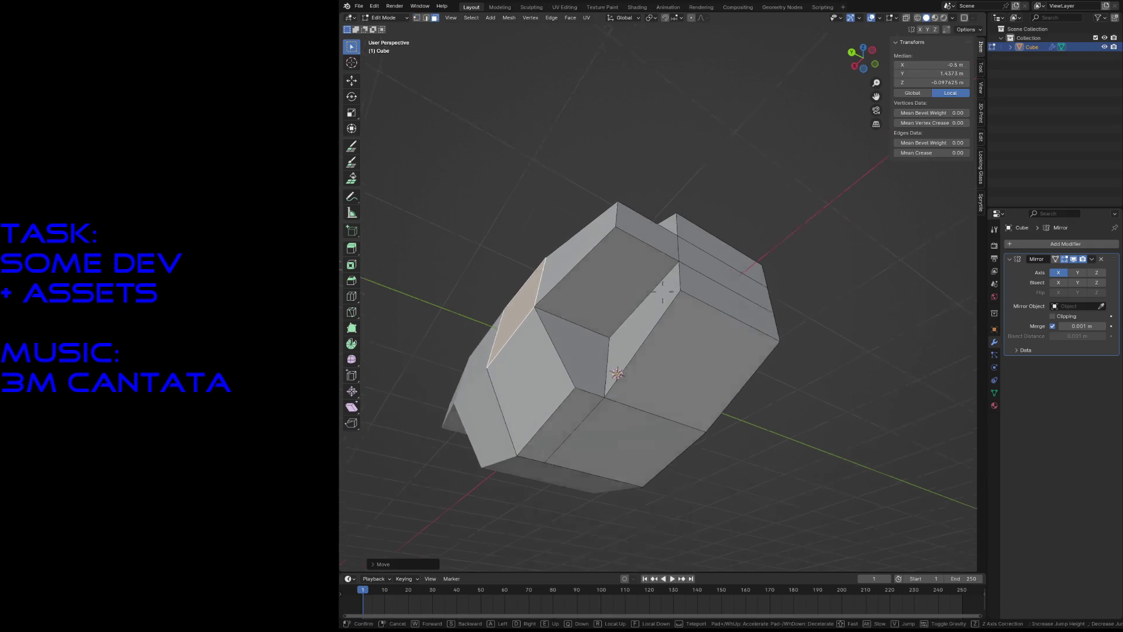
pyautogui.press('w')
pyautogui.press('s')
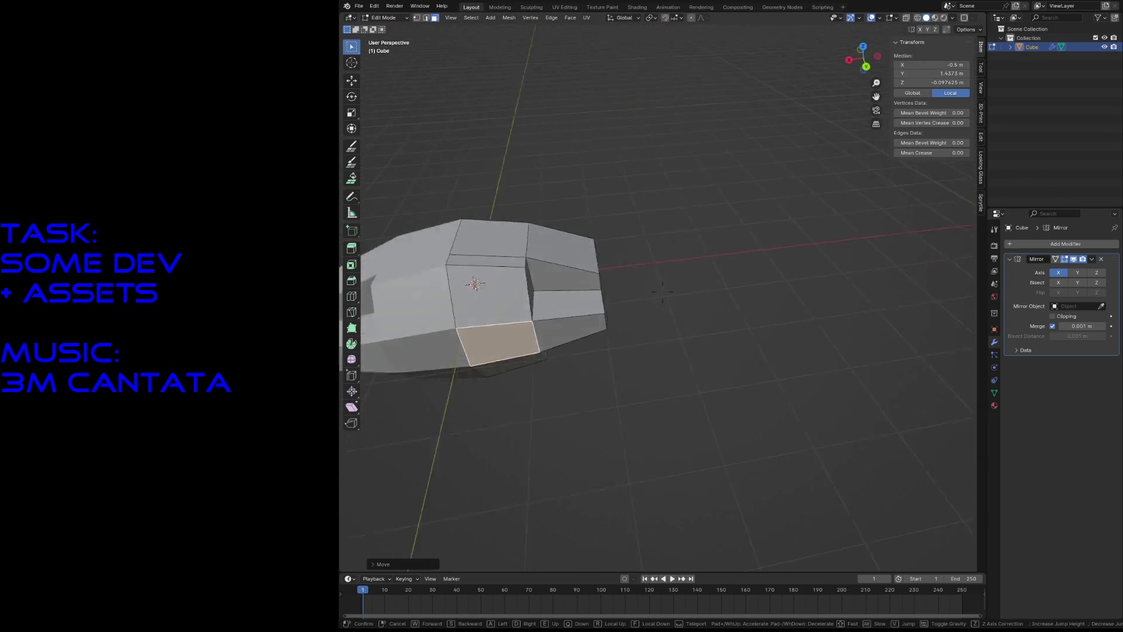
pyautogui.press('Escape')
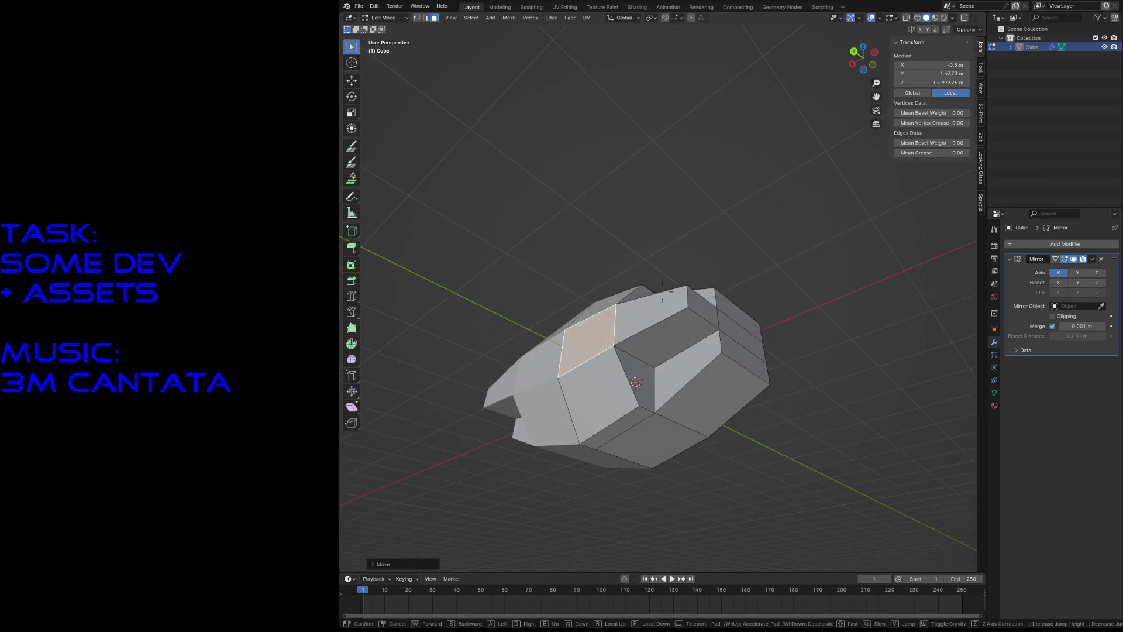
# Step: Extrude a lower face into a tapered leg: extrude, shrink, then extrude twice more
pyautogui.click(658, 391)
pyautogui.press('e')
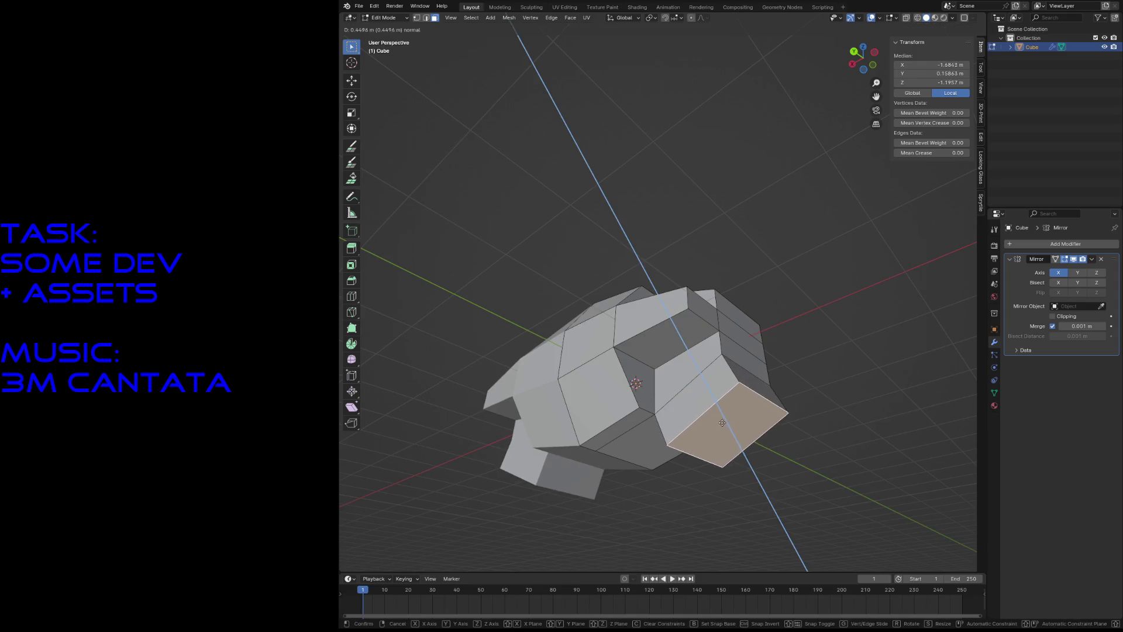
pyautogui.click(718, 421)
pyautogui.press('s')
pyautogui.click(782, 413)
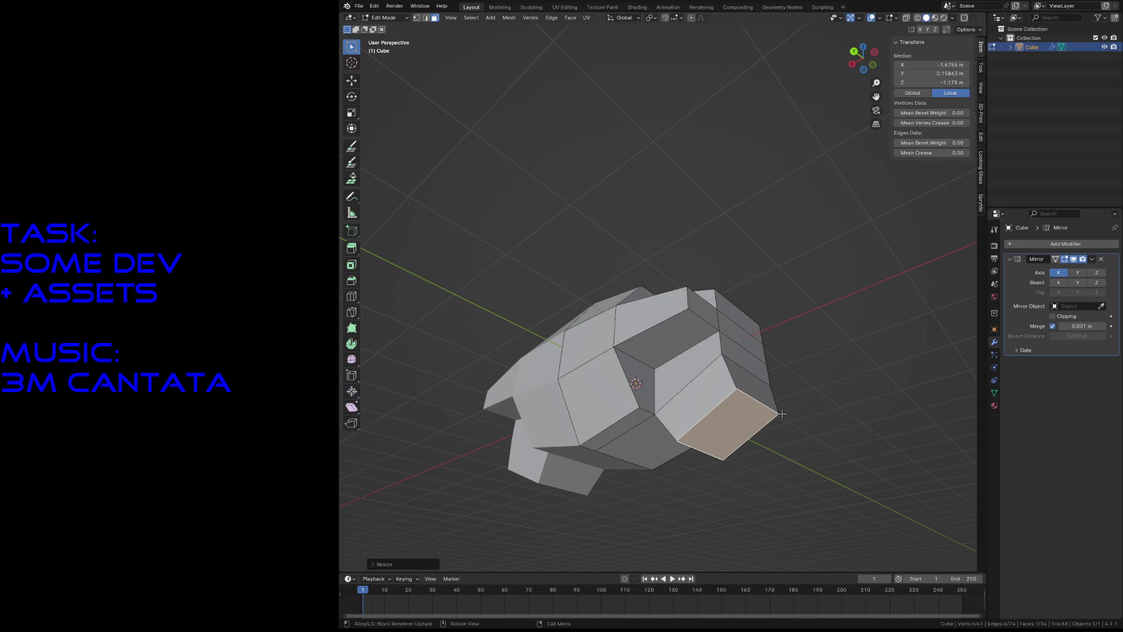
pyautogui.press('e')
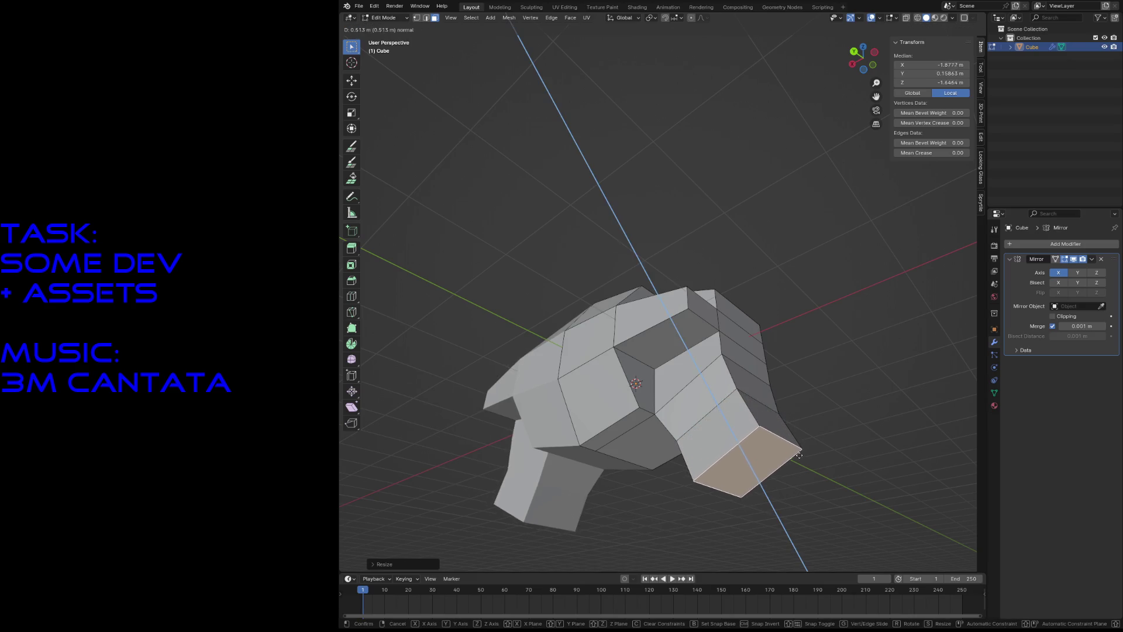
pyautogui.click(796, 465)
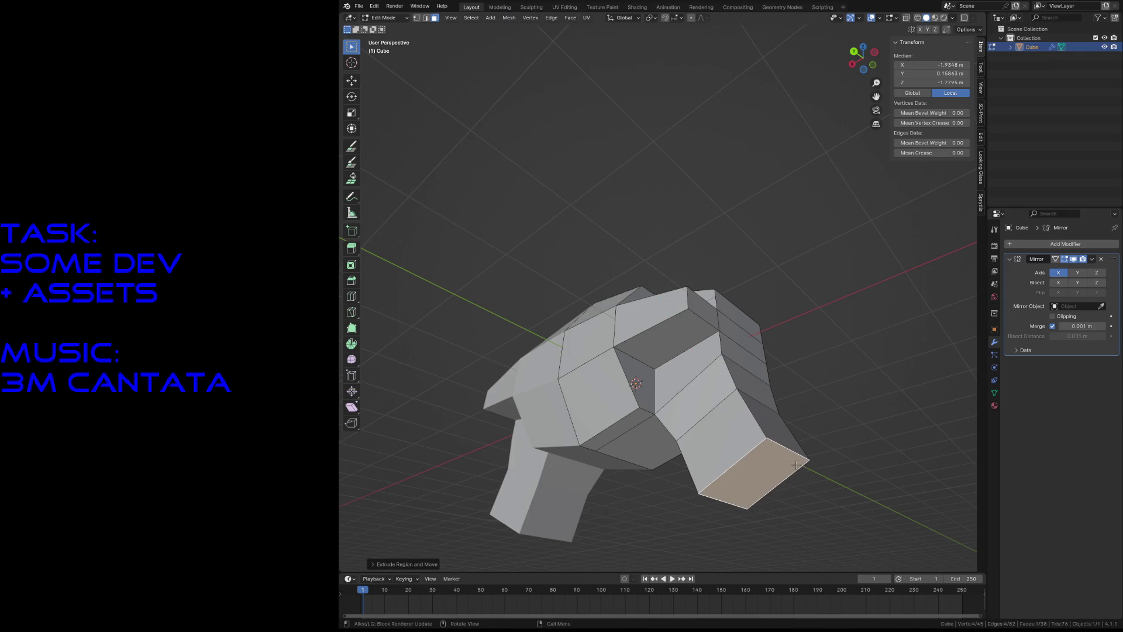
pyautogui.press('e')
pyautogui.click(725, 431)
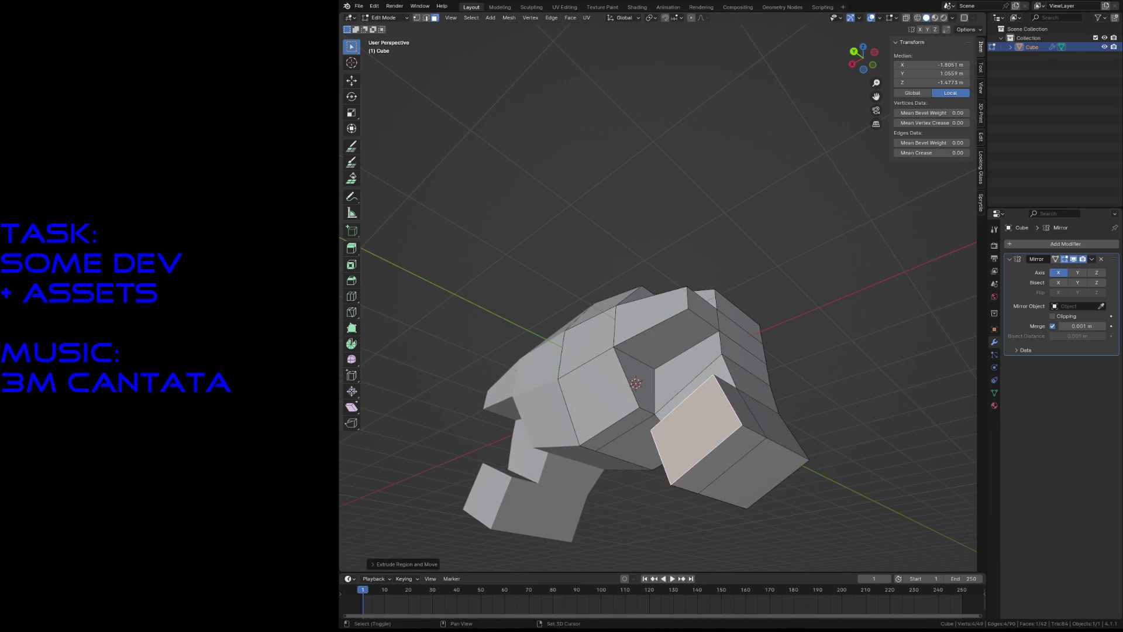
# Step: Switch to edge select mode and pick an edge on the body
pyautogui.hotkey('shift', '`')
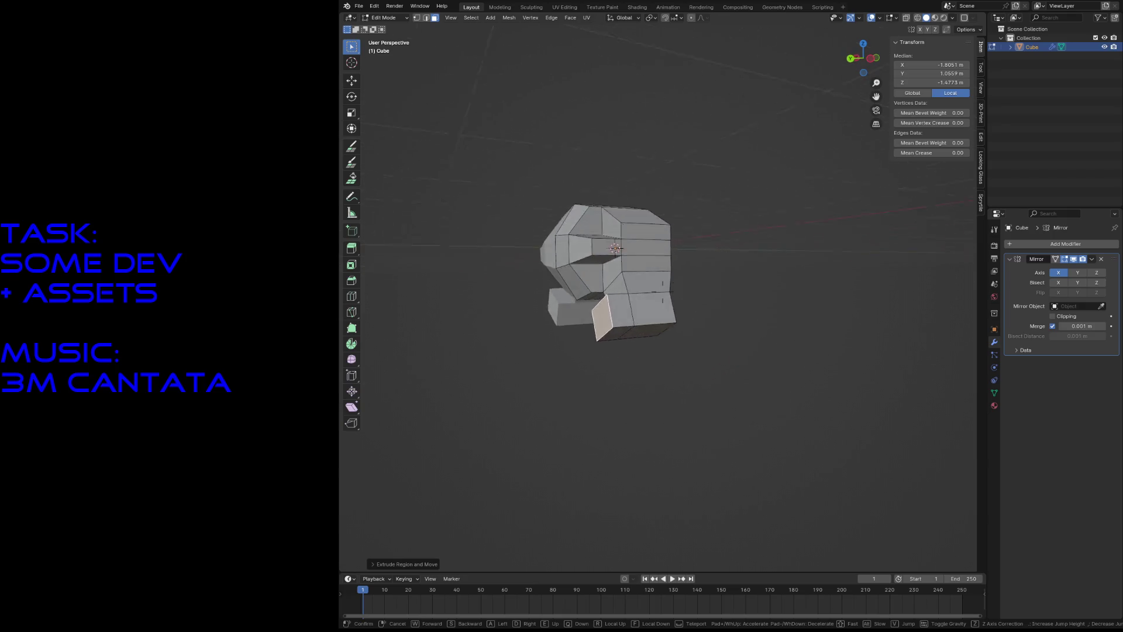
pyautogui.press('w')
pyautogui.press('s')
pyautogui.click(755, 427)
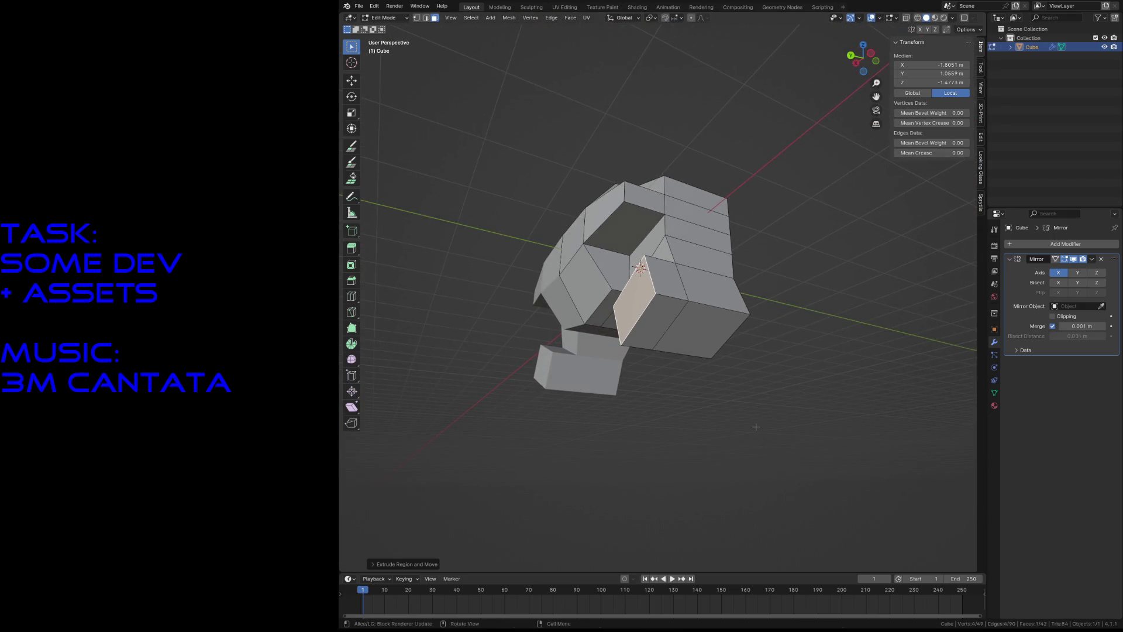
pyautogui.press('2')
pyautogui.click(698, 303)
pyautogui.hotkey('shift', '`')
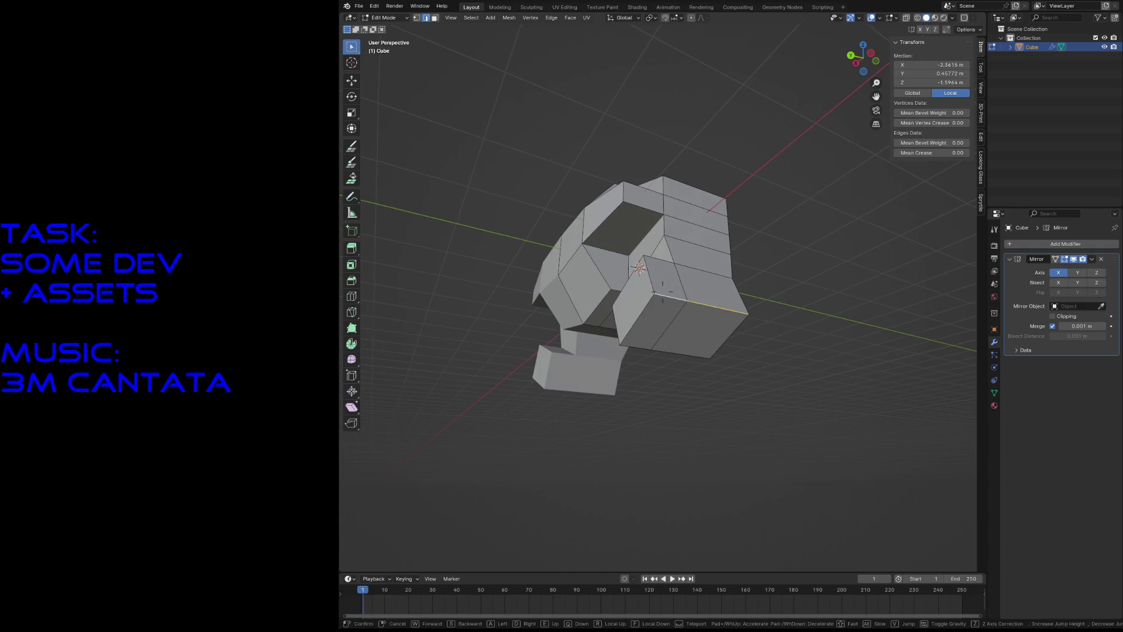
pyautogui.press('w')
pyautogui.press('s')
pyautogui.click(698, 314)
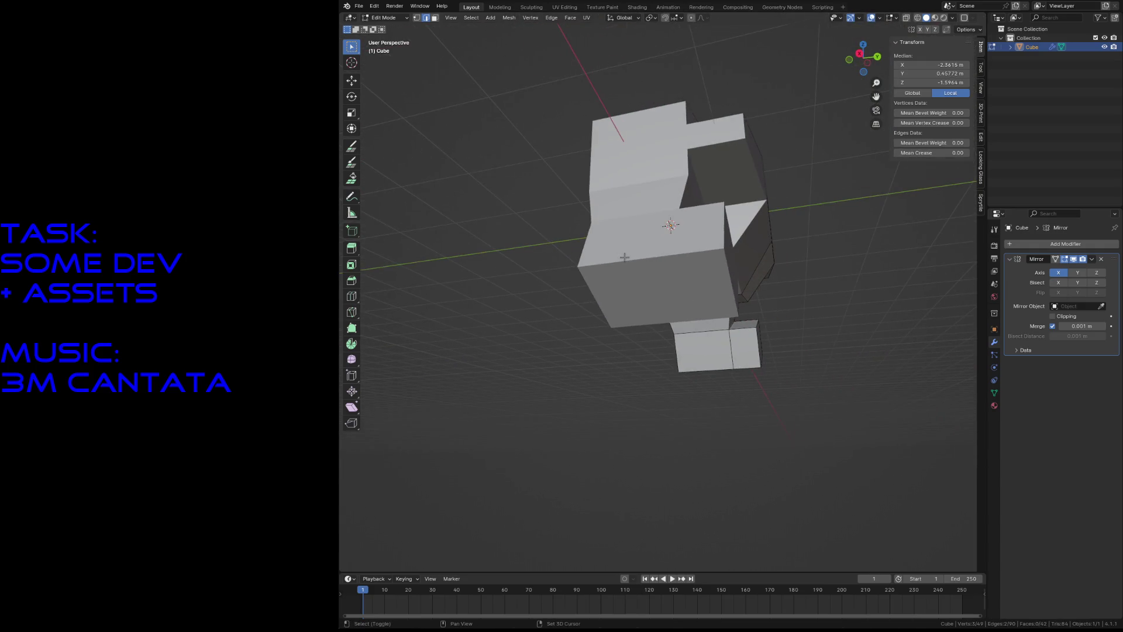
pyautogui.moveTo(624, 258); pyautogui.dragTo(402, 182, button='middle')
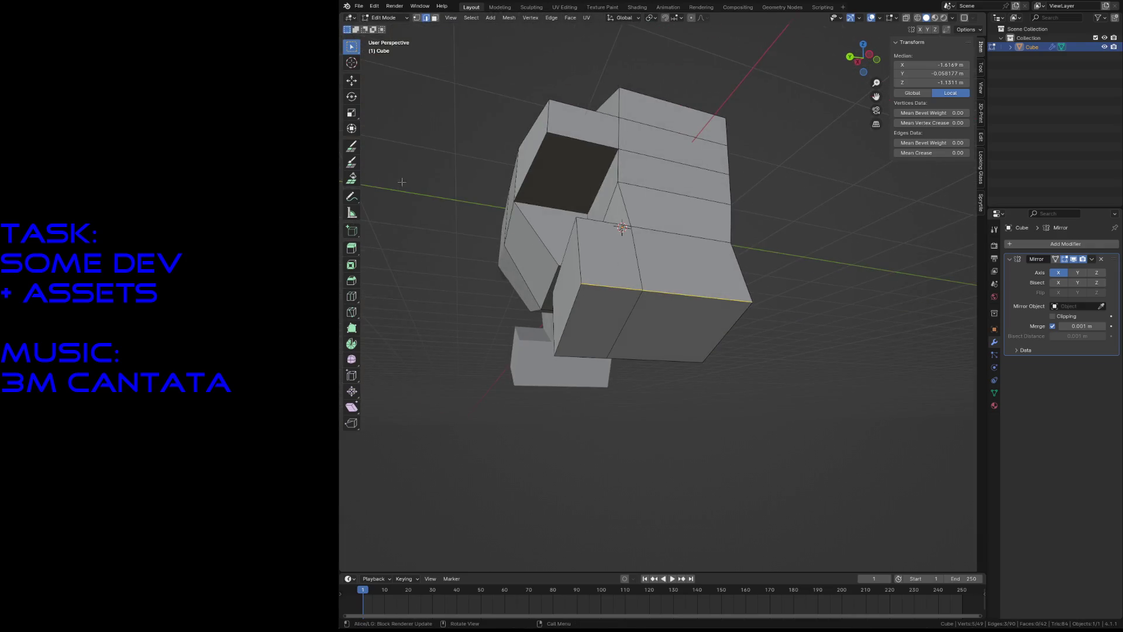
# Step: Bevel the selected body edge into a band
pyautogui.click(352, 283)
pyautogui.moveTo(721, 283); pyautogui.dragTo(681, 270)
pyautogui.hotkey('shift', '`')
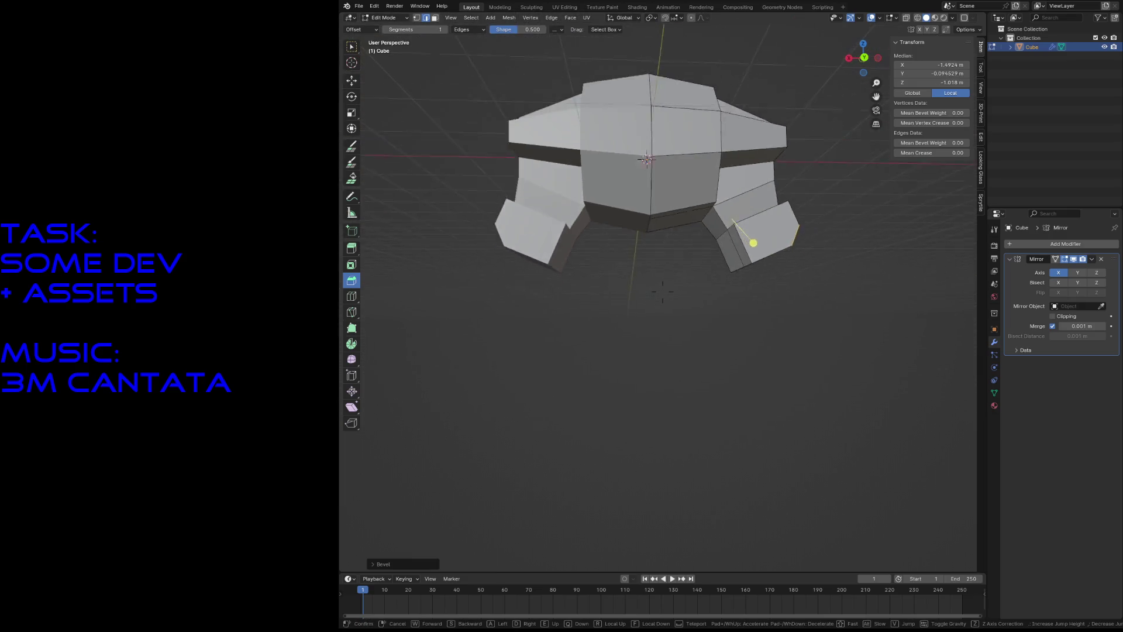
pyautogui.press('w')
pyautogui.click(623, 217)
# Step: Bevel an edge on the leg and inspect the model from below
pyautogui.click(672, 220)
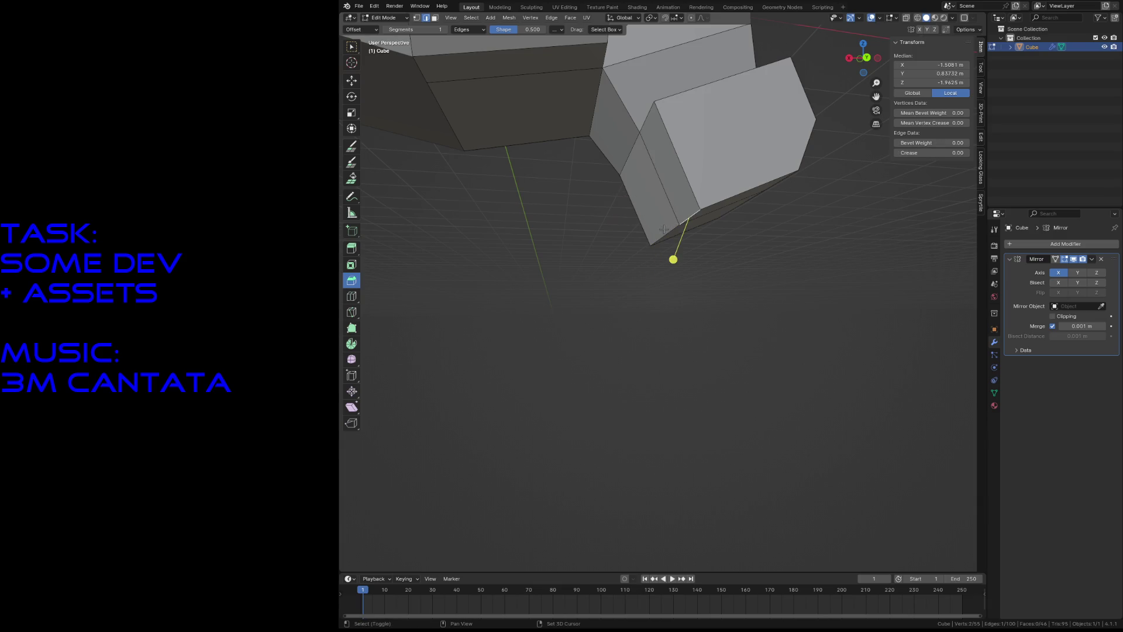
pyautogui.moveTo(672, 185); pyautogui.dragTo(716, 155)
pyautogui.hotkey('shift', '`')
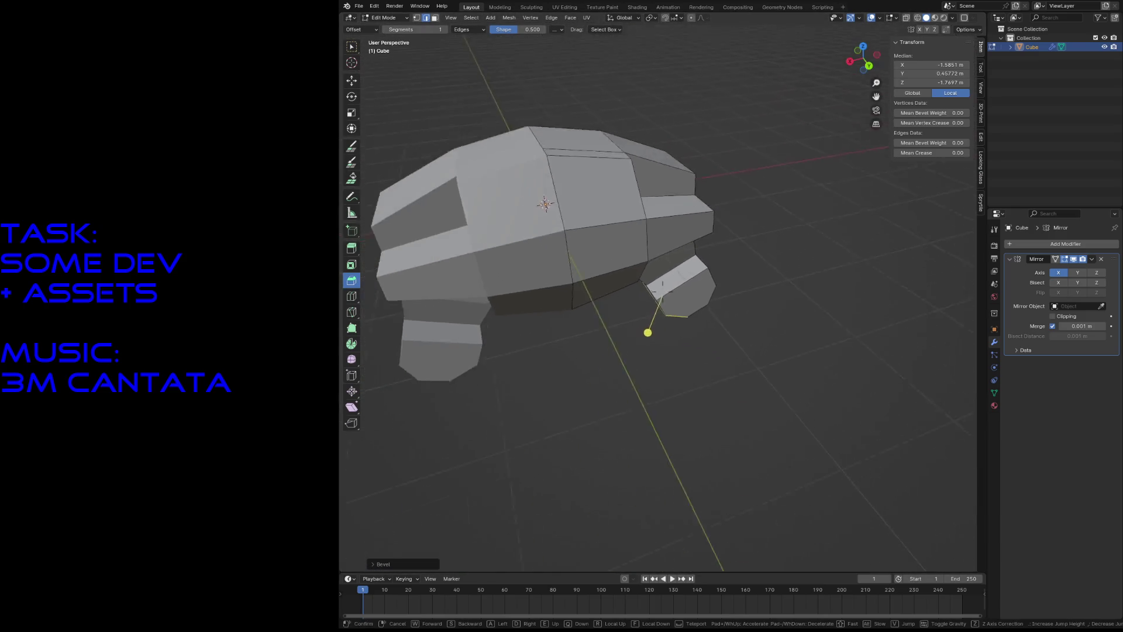
pyautogui.press('s')
pyautogui.press('w')
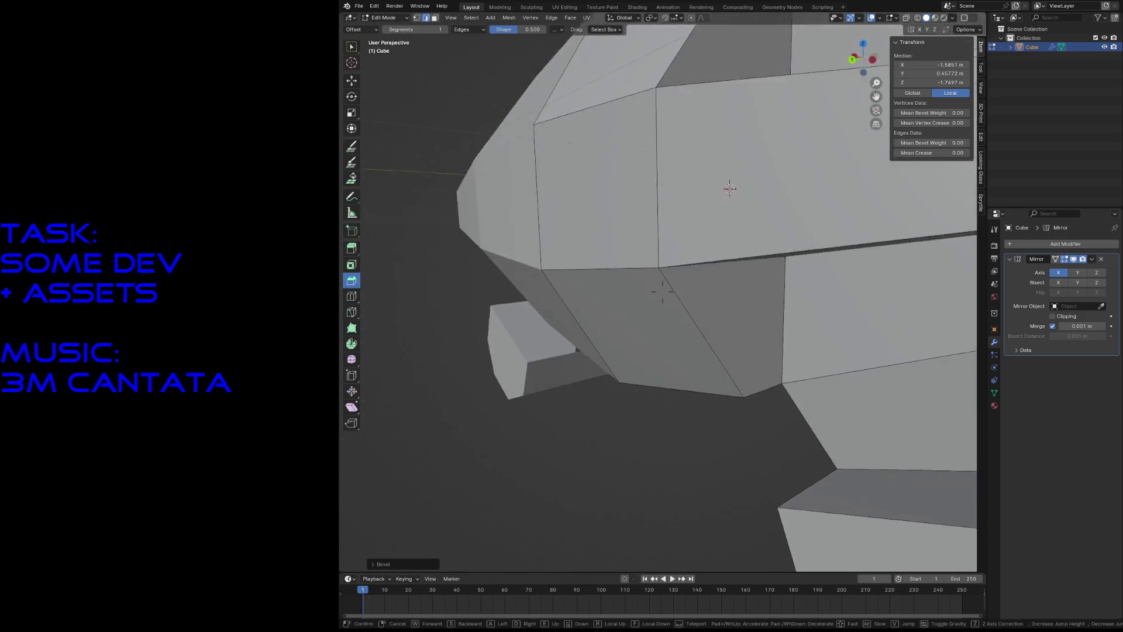
pyautogui.press('s')
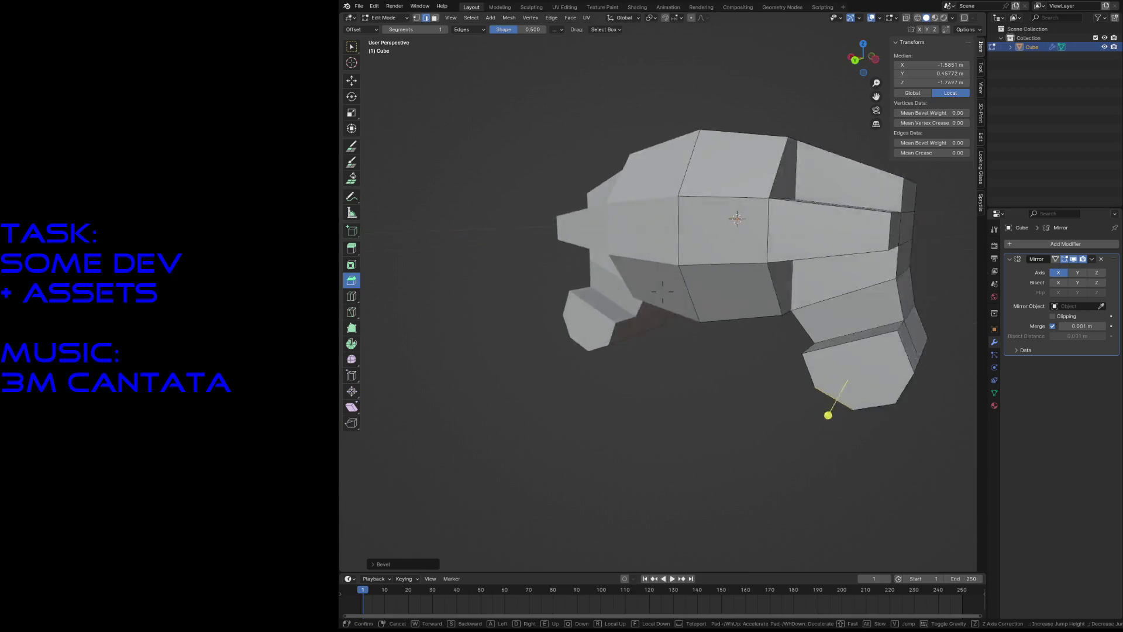
pyautogui.press('s')
pyautogui.press('w')
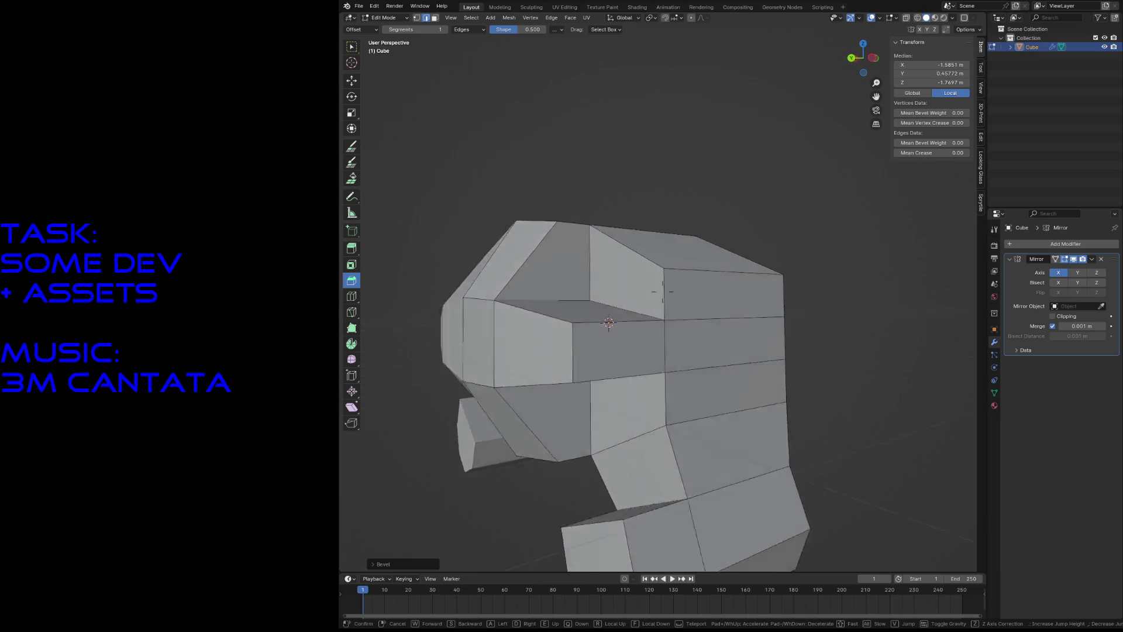
pyautogui.press('s')
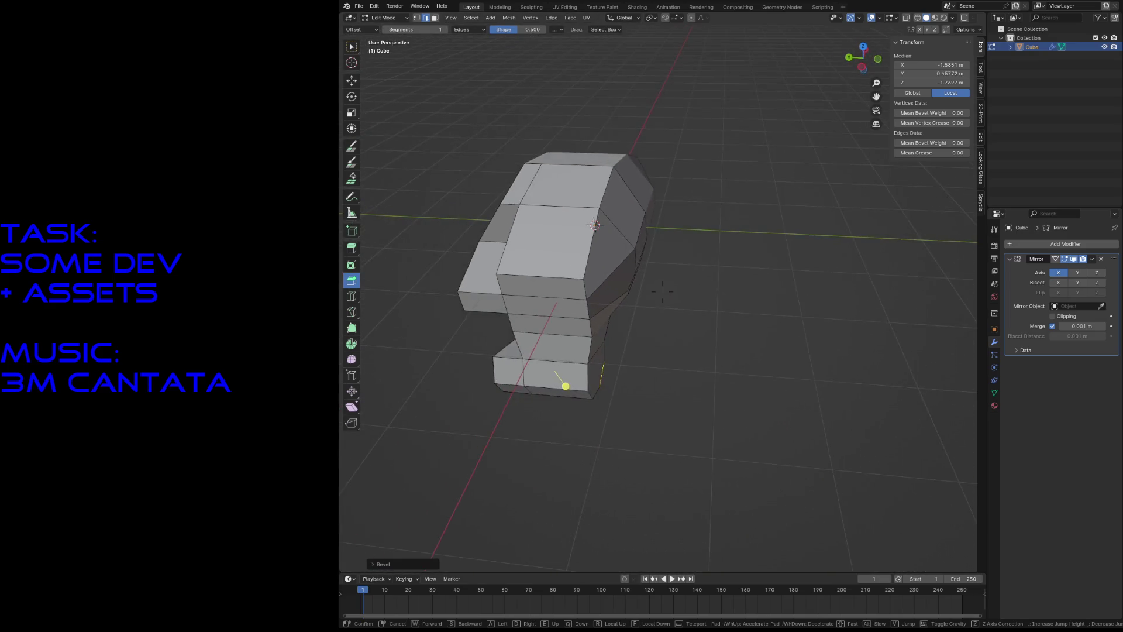
pyautogui.click(764, 190)
# Step: Scale a body edge along the Y axis
pyautogui.click(588, 313)
pyautogui.moveTo(577, 312)
pyautogui.mouseDown(button='middle')
pyautogui.moveTo(524, 394)
pyautogui.moveTo(662, 296)
pyautogui.mouseUp(button='middle')
pyautogui.press('s')
pyautogui.press('y')
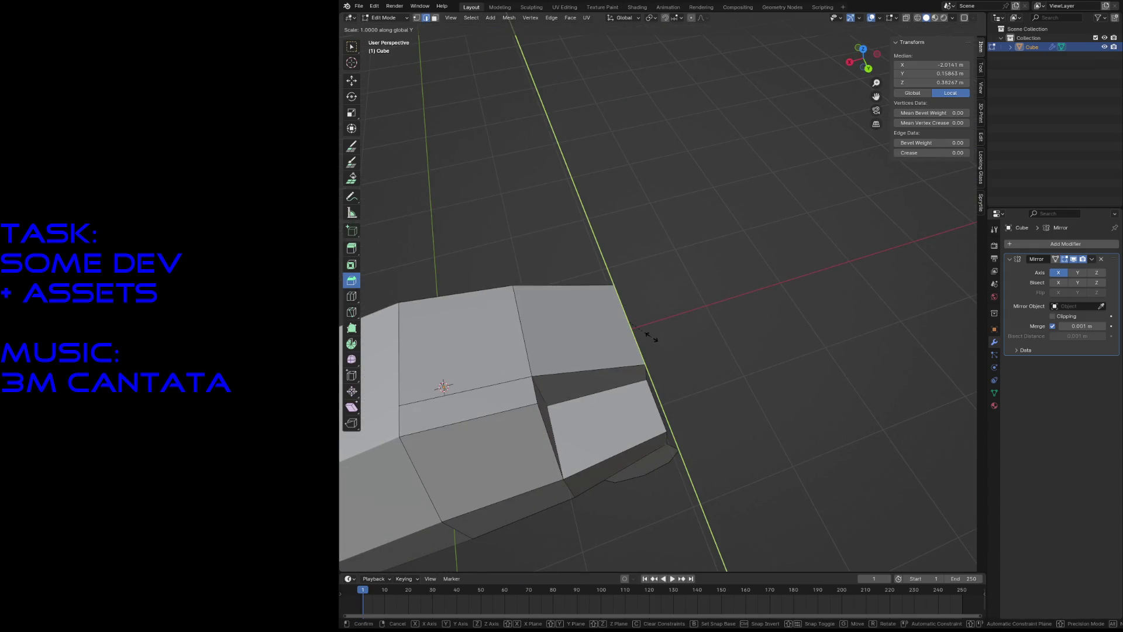
pyautogui.click(638, 326)
# Step: Check the reshaped sides and undo to remove the angled bevel faces beside the edge
pyautogui.hotkey('shift', '`')
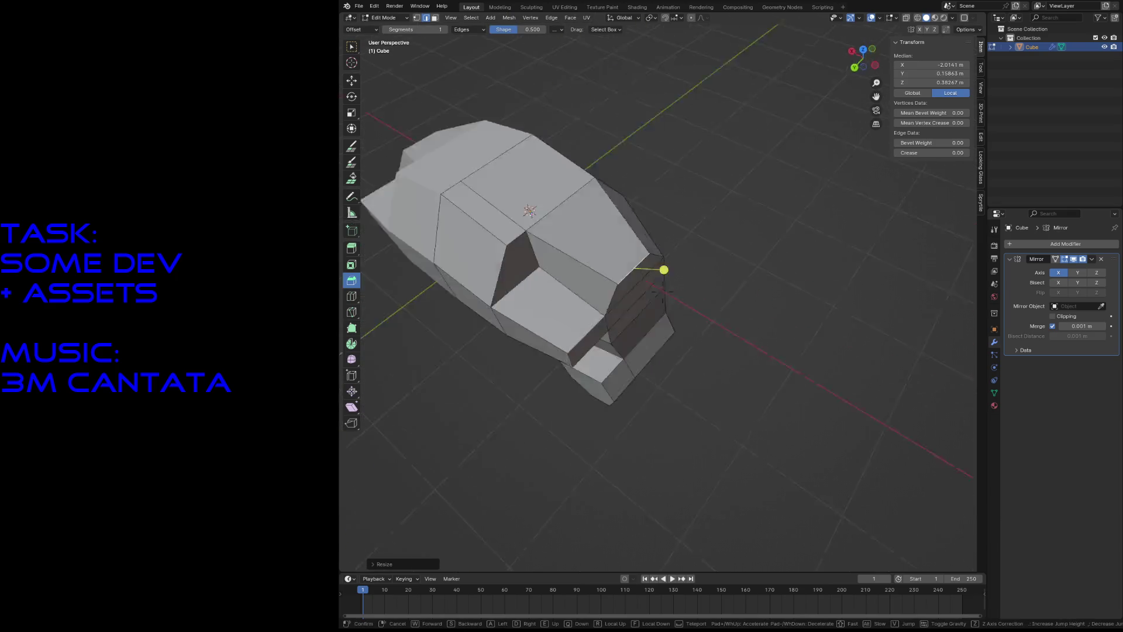
pyautogui.press('s')
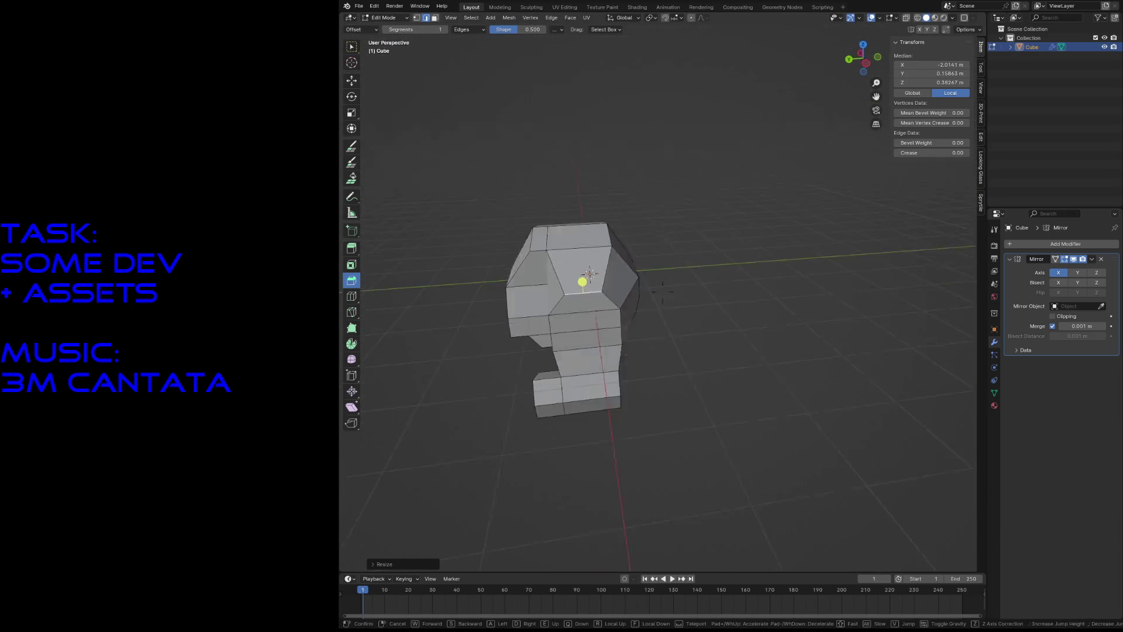
pyautogui.press('w')
pyautogui.press('s')
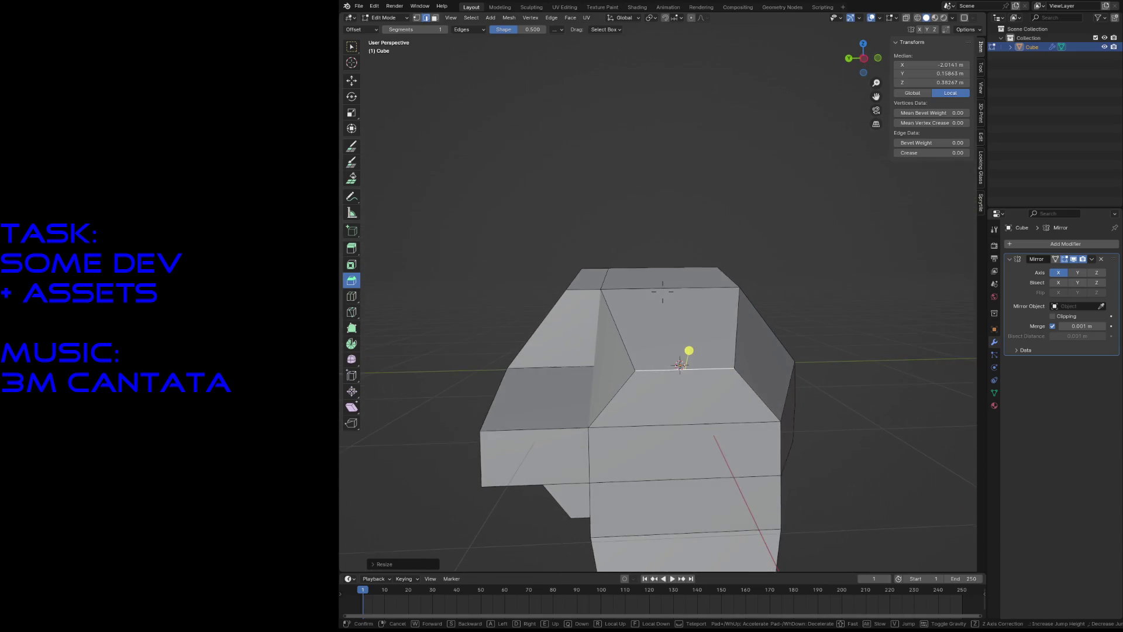
pyautogui.click(603, 288)
pyautogui.press('g')
pyautogui.click(603, 288)
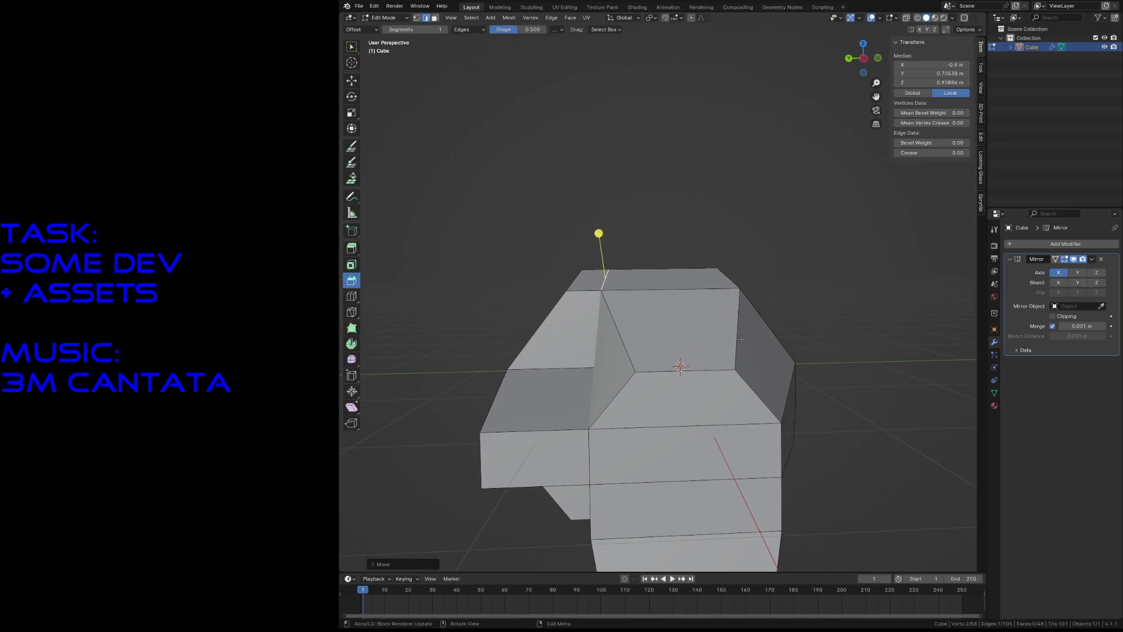
pyautogui.hotkey('ctrl', 'z')
# Step: Slide the selected upper cabin edges along Y into line
pyautogui.keyDown('shift'); pyautogui.click(603, 289); pyautogui.keyUp('shift')
pyautogui.press('g')
pyautogui.press('y')
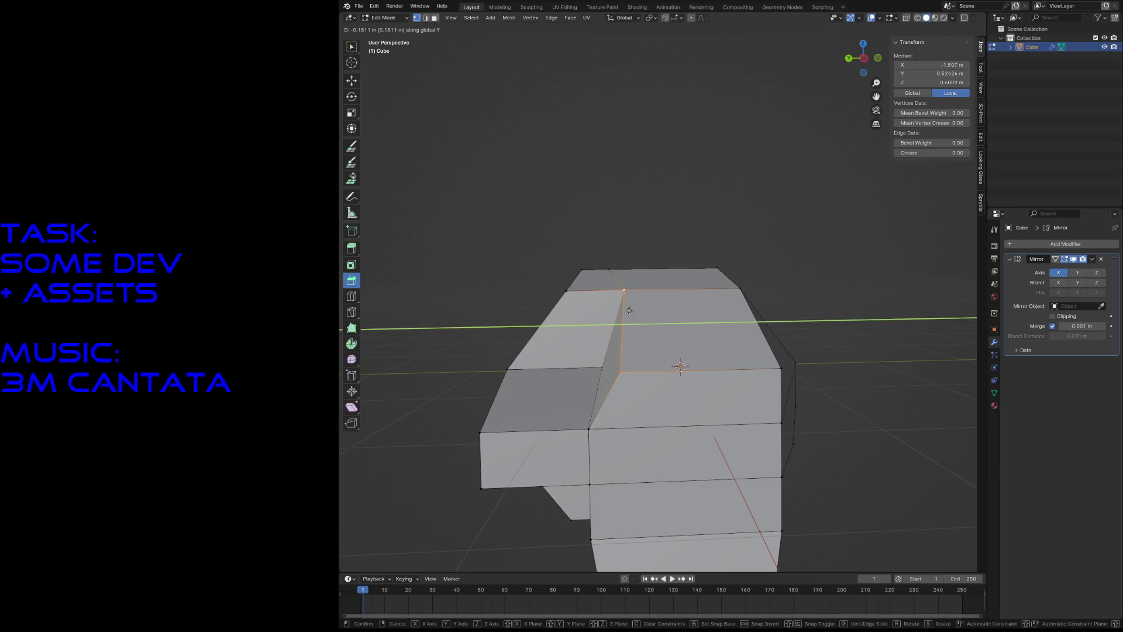
pyautogui.click(630, 310)
# Step: Move a top ridge vertex along Y to 0.5243 m with snapping set to Vertex
pyautogui.click(608, 270)
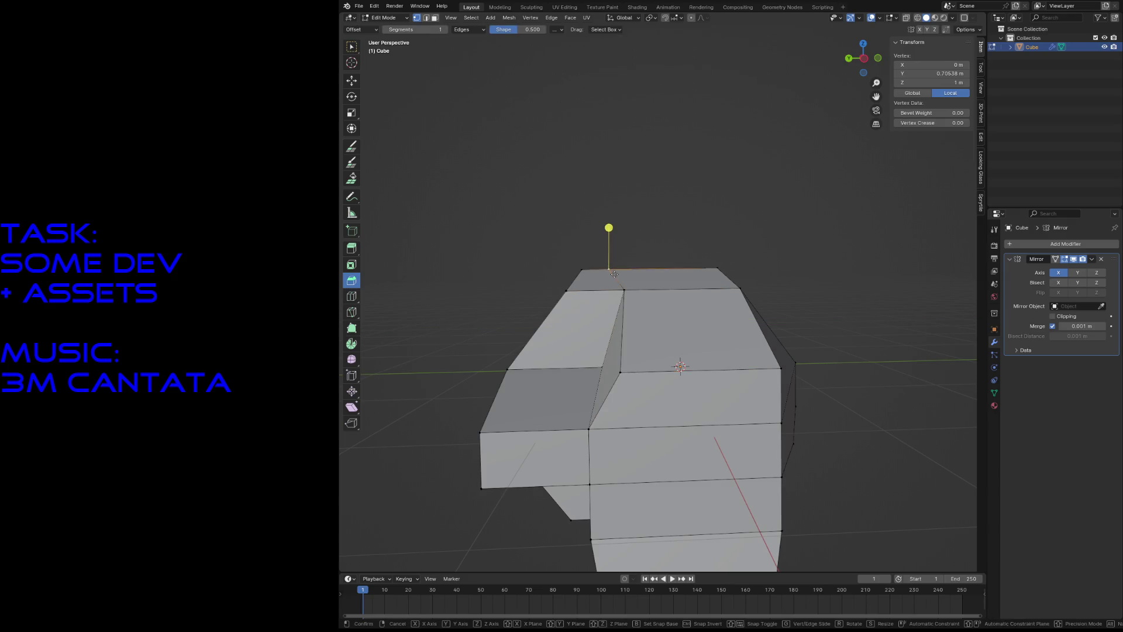
pyautogui.press('g')
pyautogui.press('y')
pyautogui.click(613, 273)
pyautogui.click(677, 19)
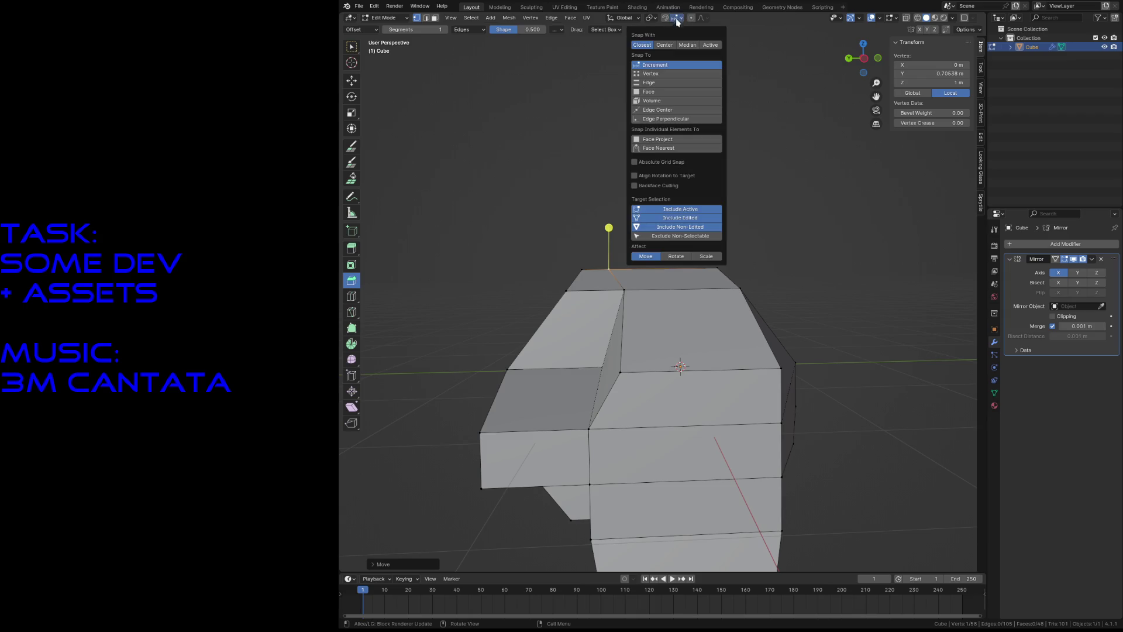
pyautogui.click(648, 74)
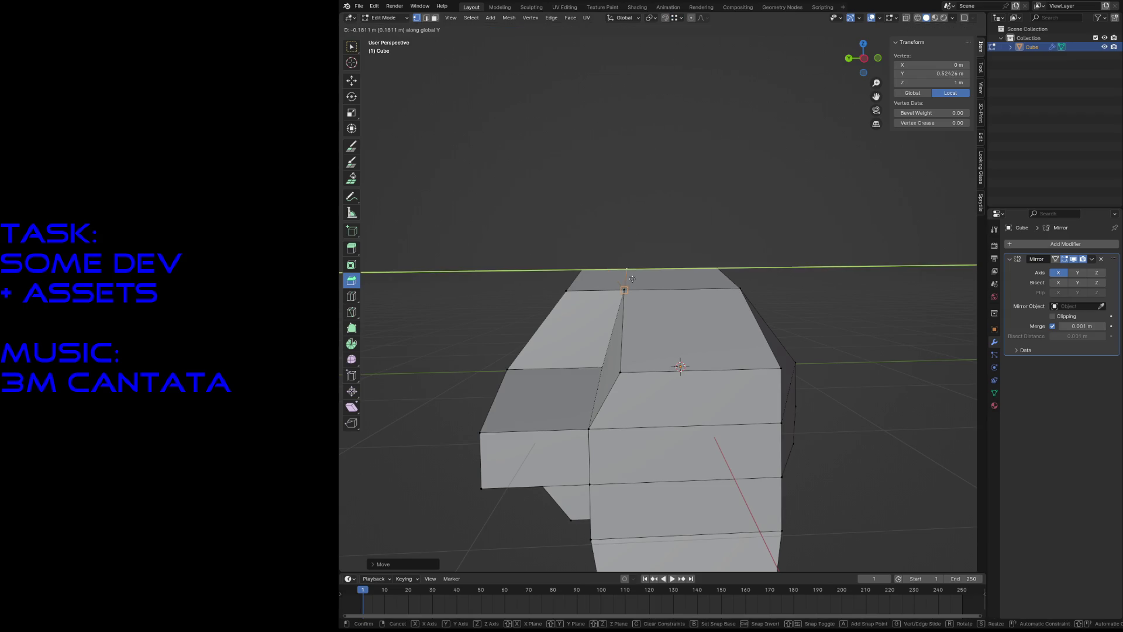
pyautogui.click(633, 279)
# Step: Switch to edge mode and select the edges beside the lower face
pyautogui.hotkey('shift', '`')
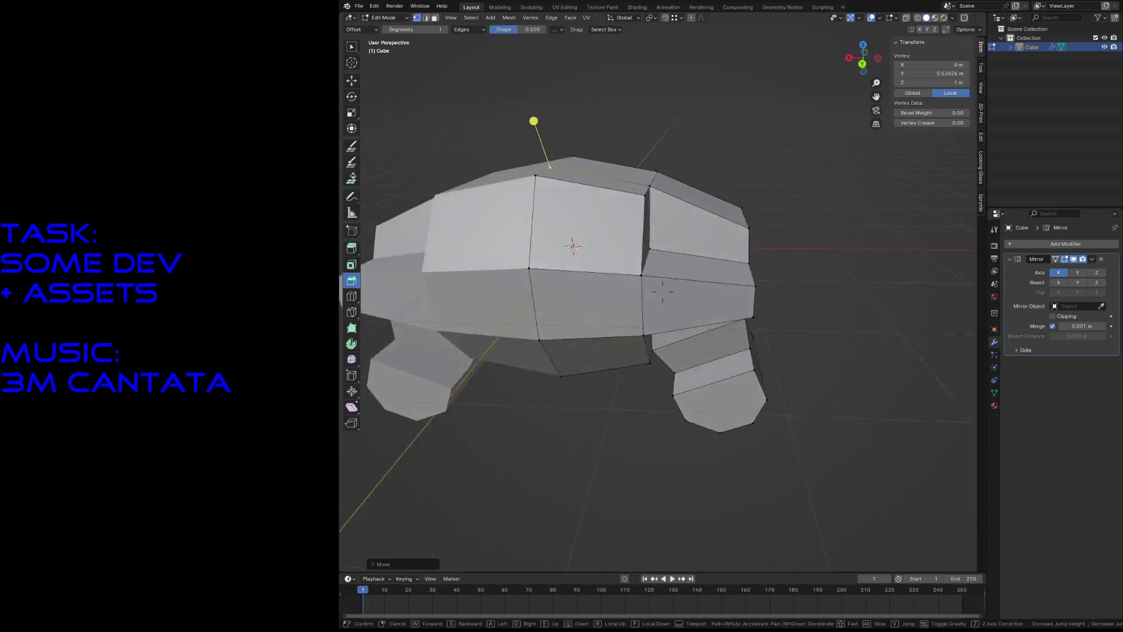
pyautogui.press('s')
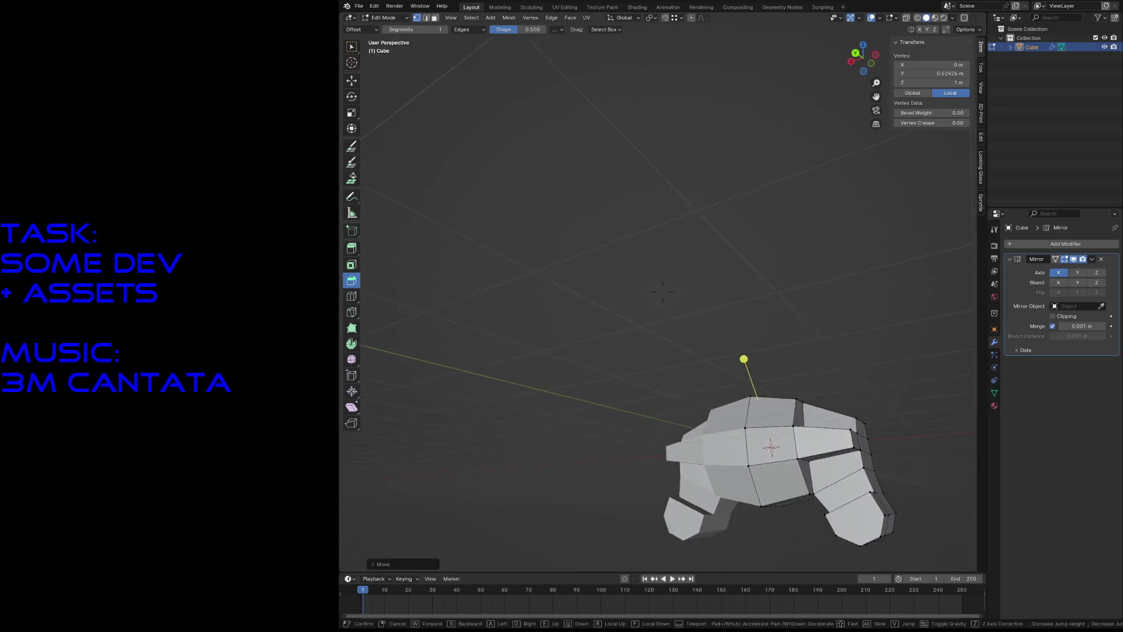
pyautogui.press('s')
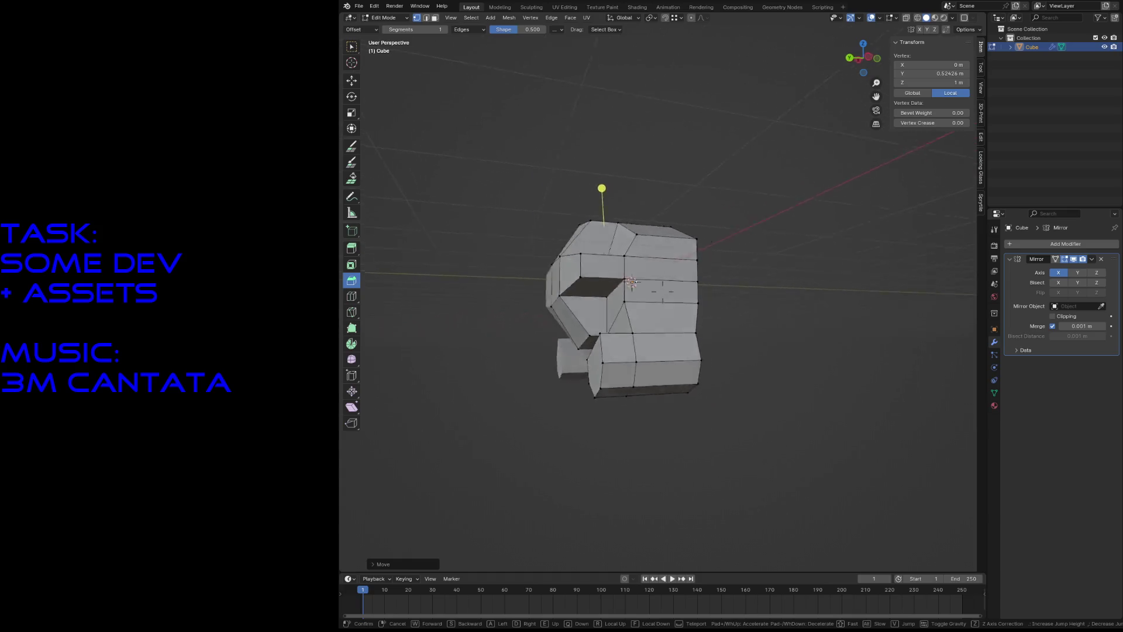
pyautogui.press('w')
pyautogui.press('Escape')
pyautogui.scroll(3, 661, 353)
pyautogui.press('2')
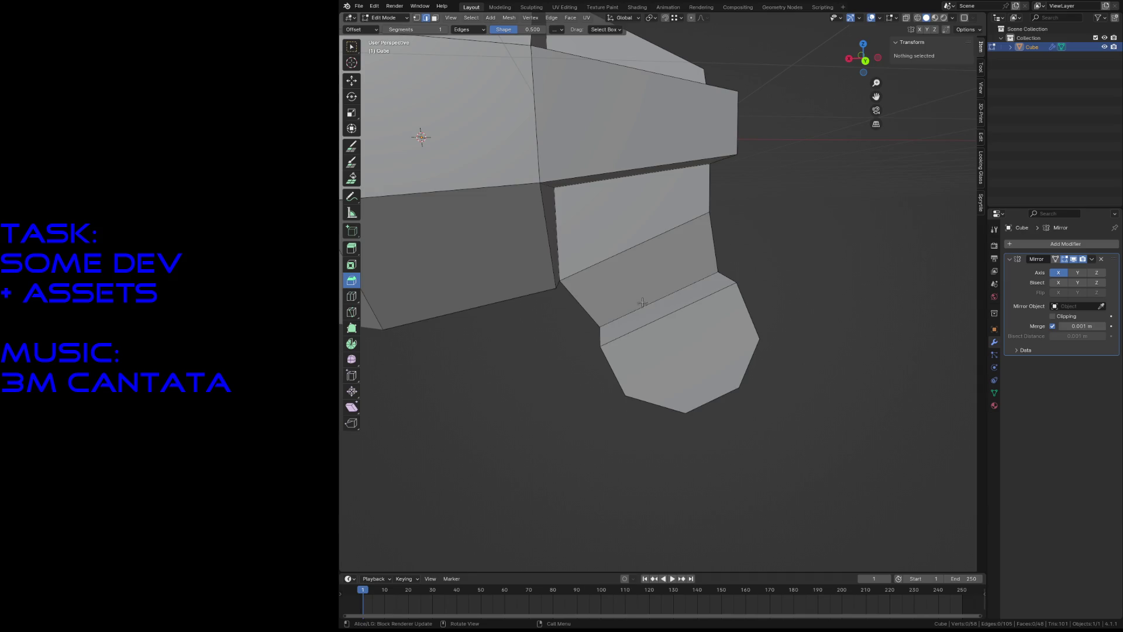
pyautogui.keyDown('alt'); pyautogui.click(656, 290); pyautogui.keyUp('alt')
pyautogui.press('F3')
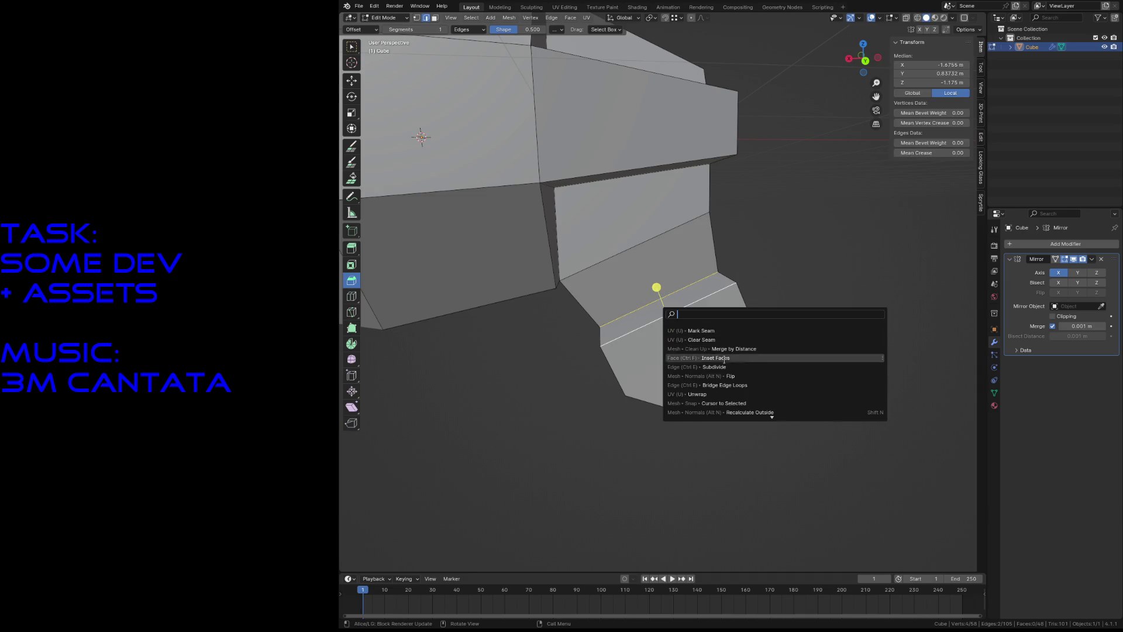
# Step: Subdivide the selected edge loop above the wheel
pyautogui.click(725, 364)
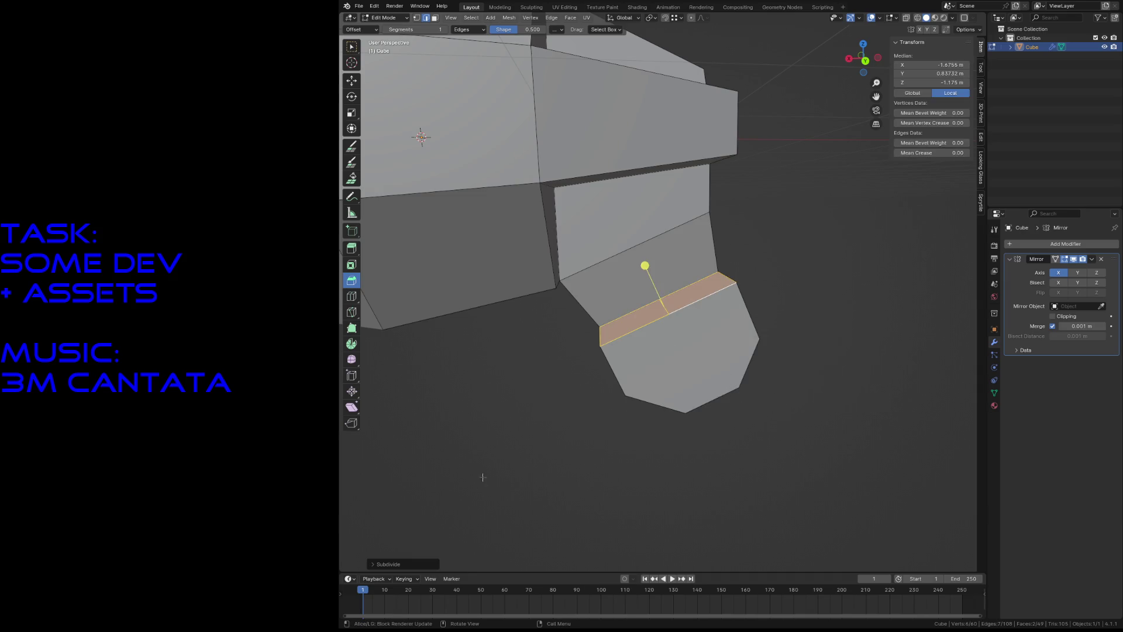
pyautogui.click(399, 565)
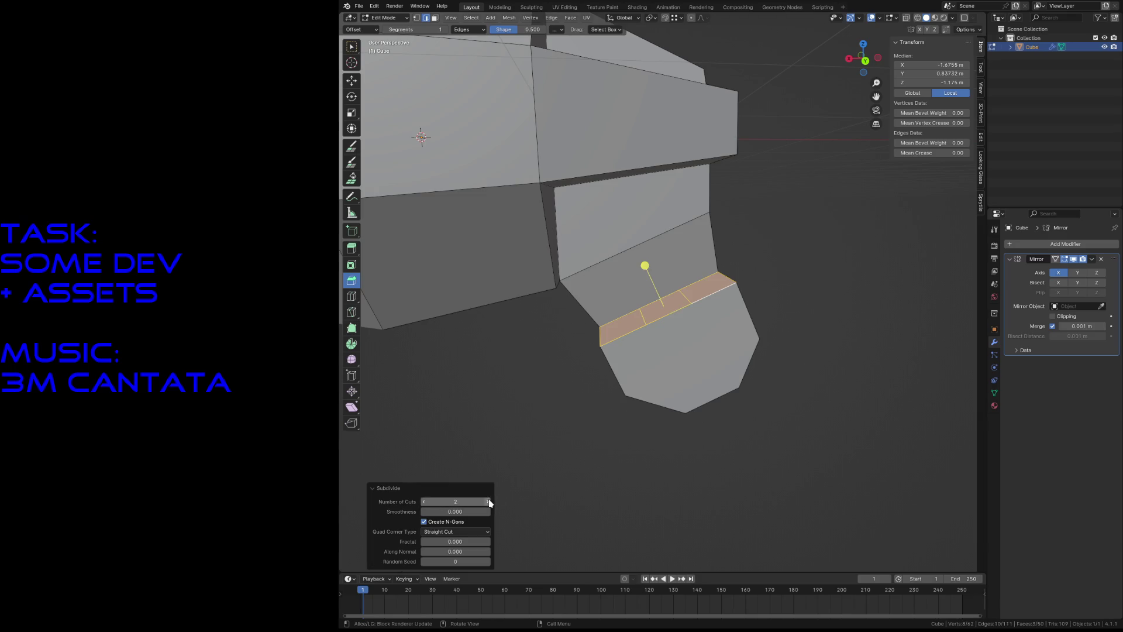
pyautogui.click(643, 371)
# Step: Frame the small face above the wheel in back ortho view and raise its edge
pyautogui.click(653, 312)
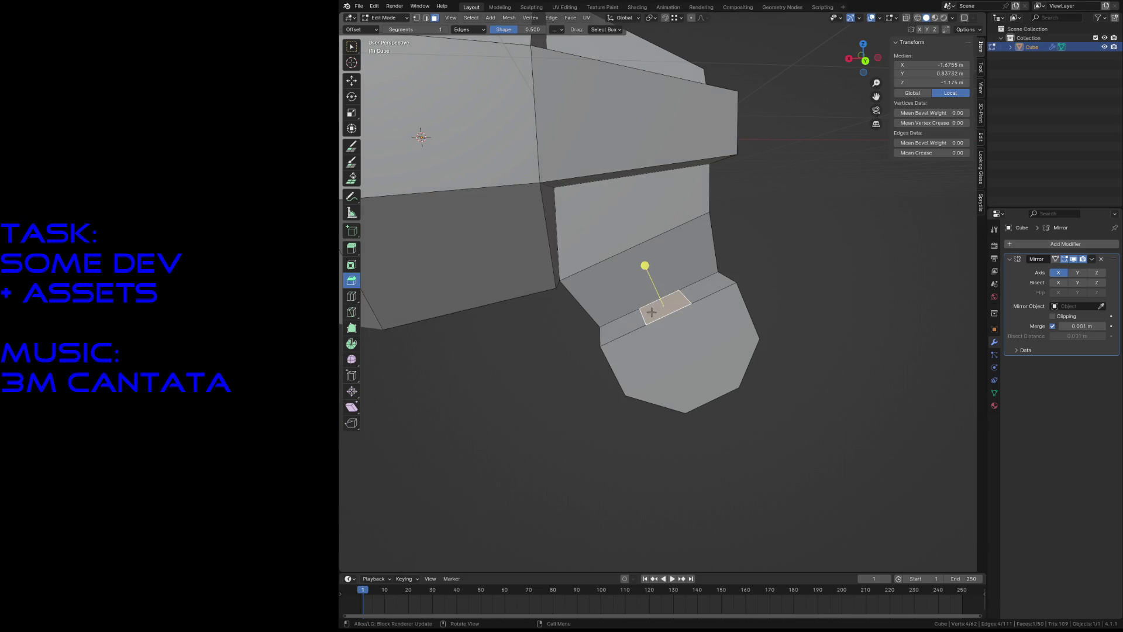
pyautogui.press('KP_Decimal')
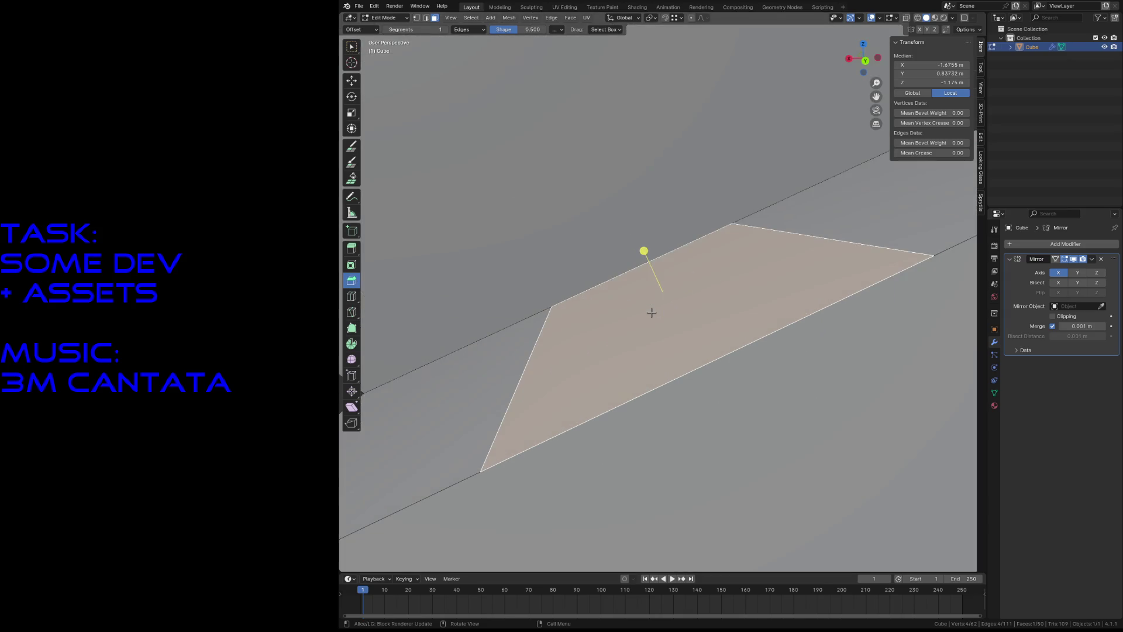
pyautogui.press('KP_1')
pyautogui.press('ctrl+KP_1')
pyautogui.scroll(-5, 644, 304)
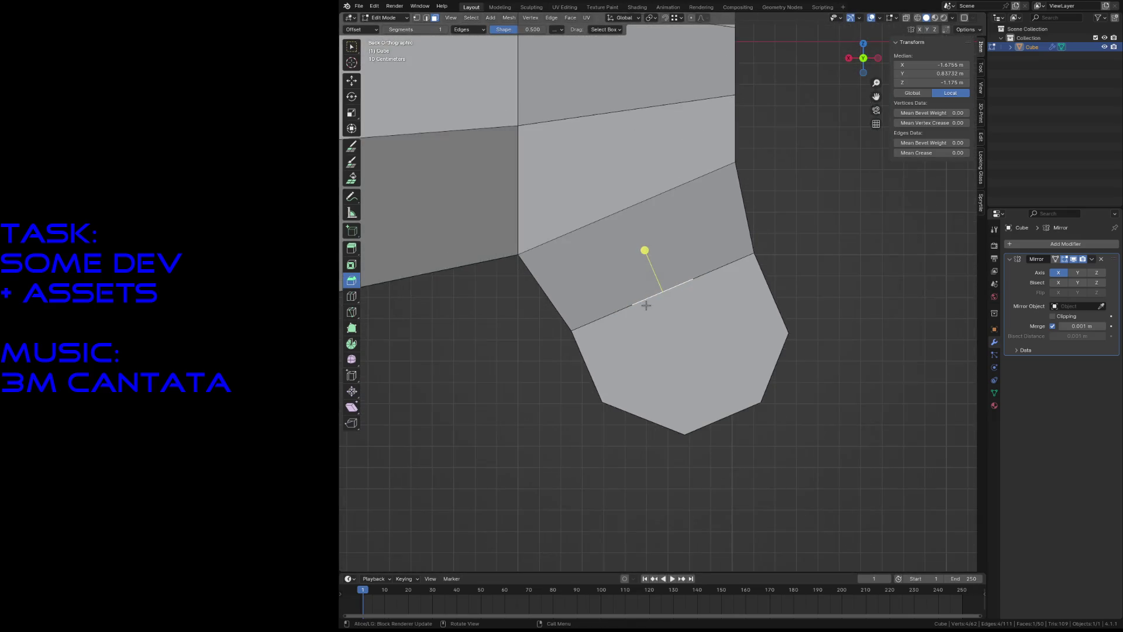
pyautogui.press('g')
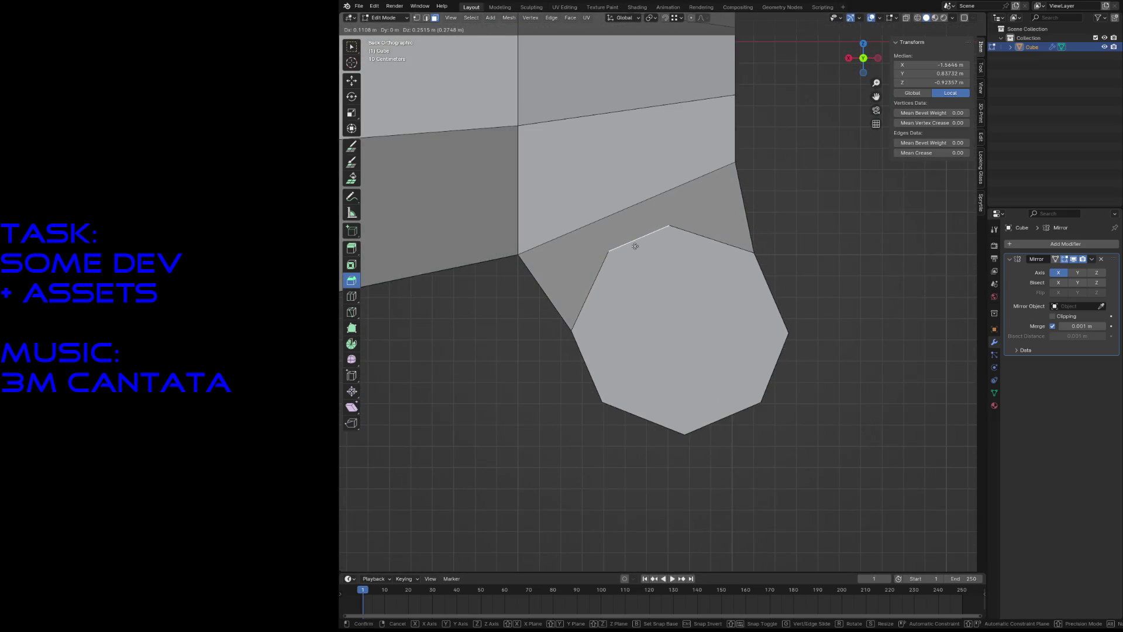
pyautogui.click(635, 246)
pyautogui.hotkey('alt', 'a')
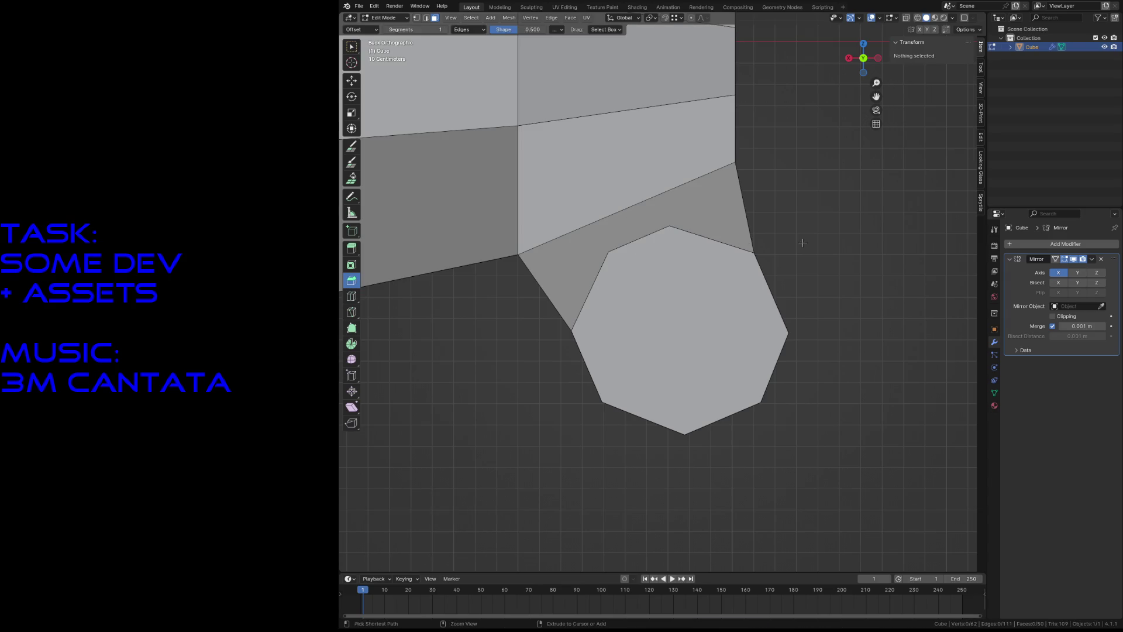
pyautogui.hotkey('shift', '`')
# Step: Walk the view in and out over the vehicle's top and body
pyautogui.press('w')
pyautogui.press('s')
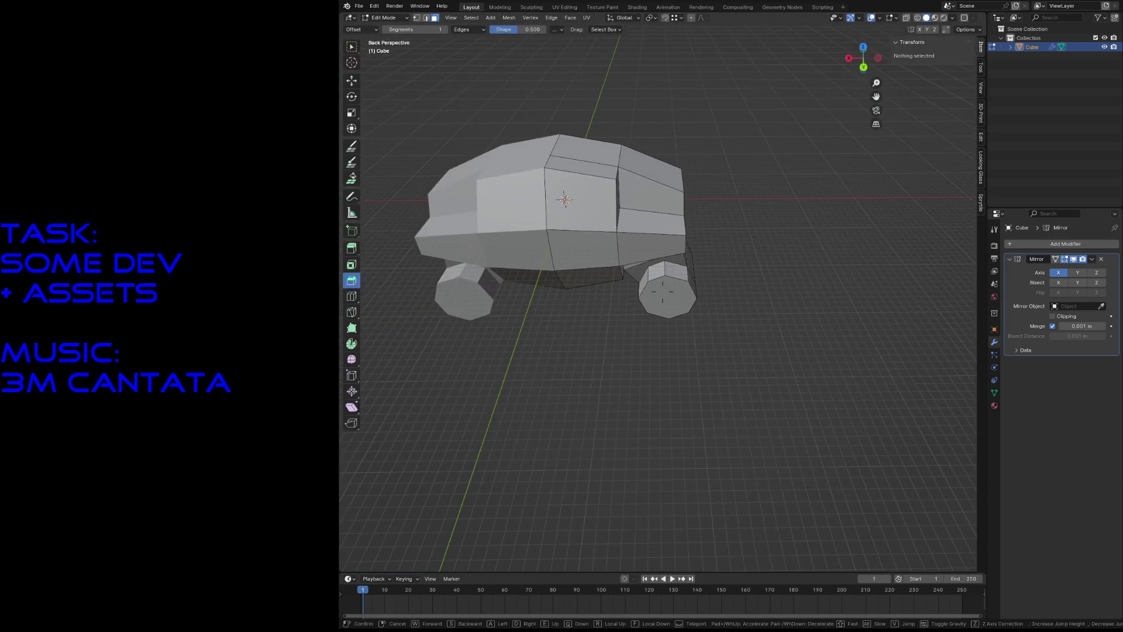
pyautogui.press('w')
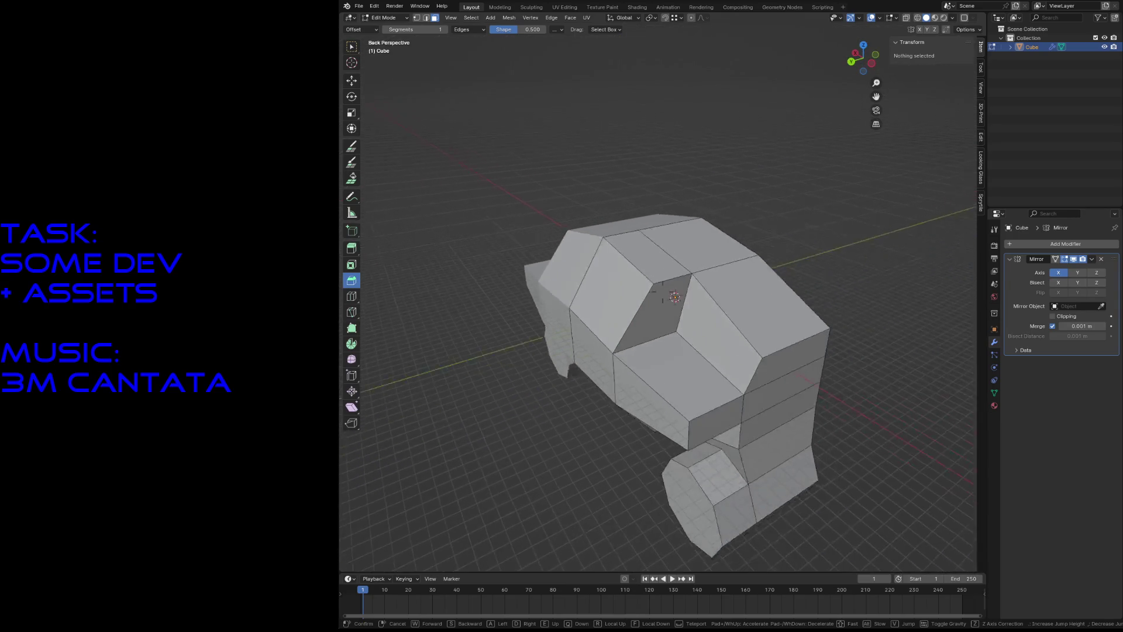
pyautogui.press('w')
pyautogui.press('s')
pyautogui.press('w')
pyautogui.press('s')
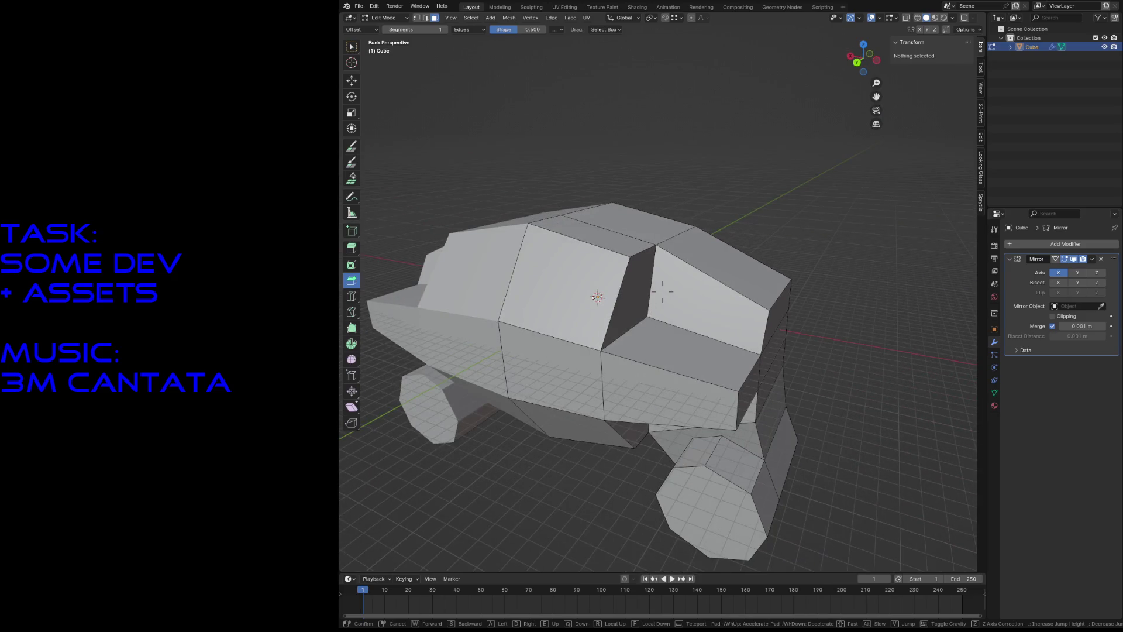
# Step: Circle to view the vehicle from behind, then start a knife cut across the hull's side
pyautogui.press('s')
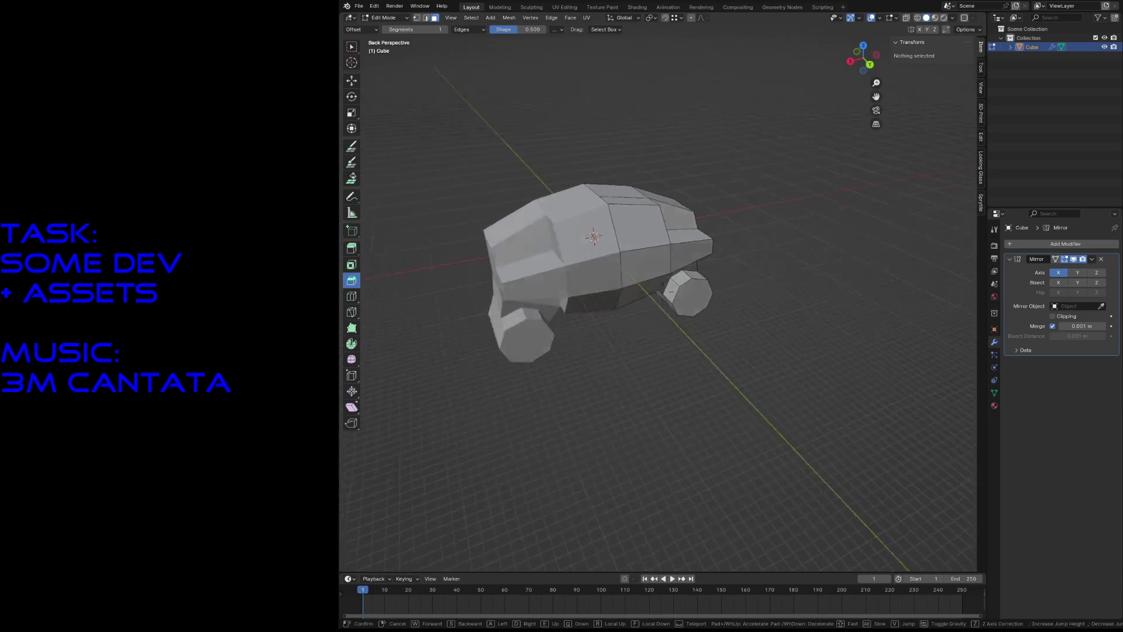
pyautogui.press('w')
pyautogui.press('w')
pyautogui.press('s')
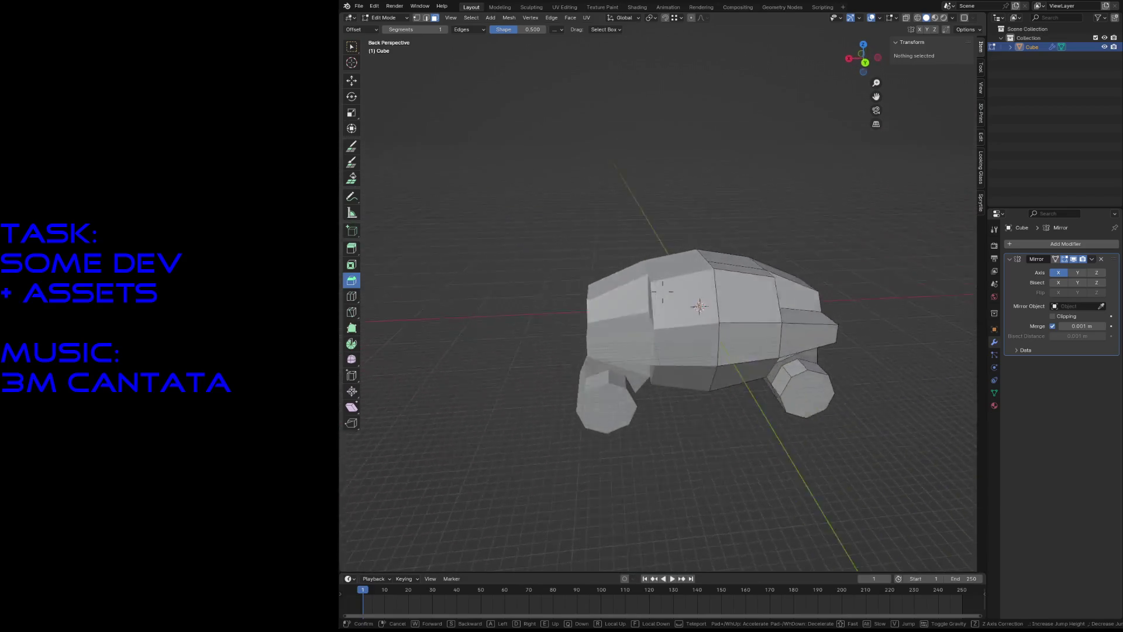
pyautogui.press('w')
pyautogui.press('w')
pyautogui.press('s')
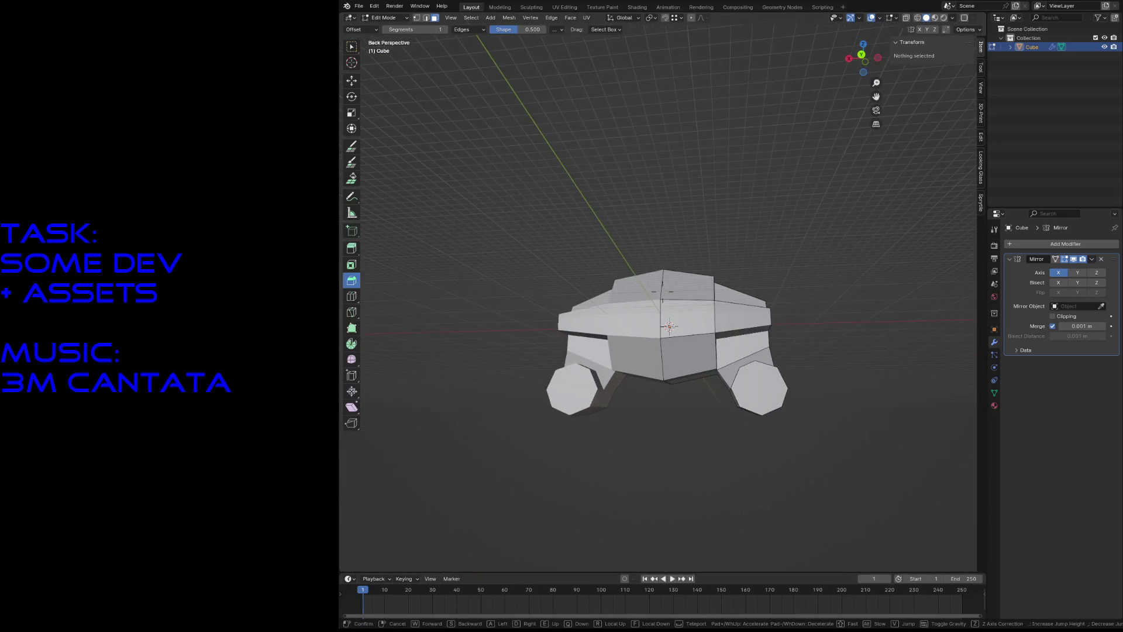
pyautogui.press('w')
pyautogui.press('s')
pyautogui.click(676, 362)
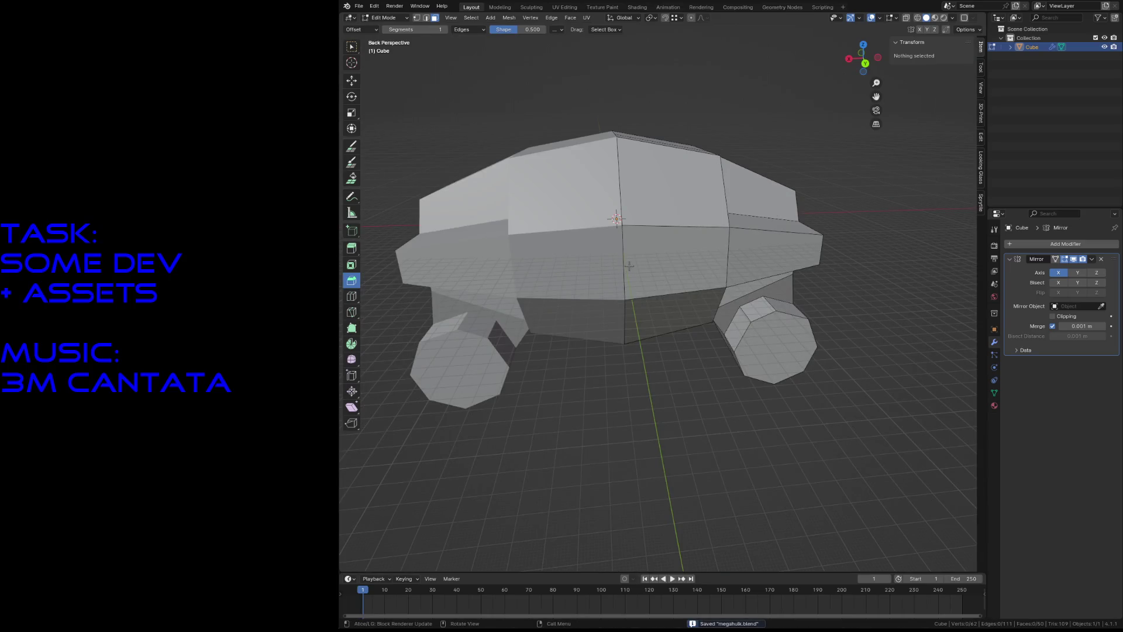
pyautogui.press('k')
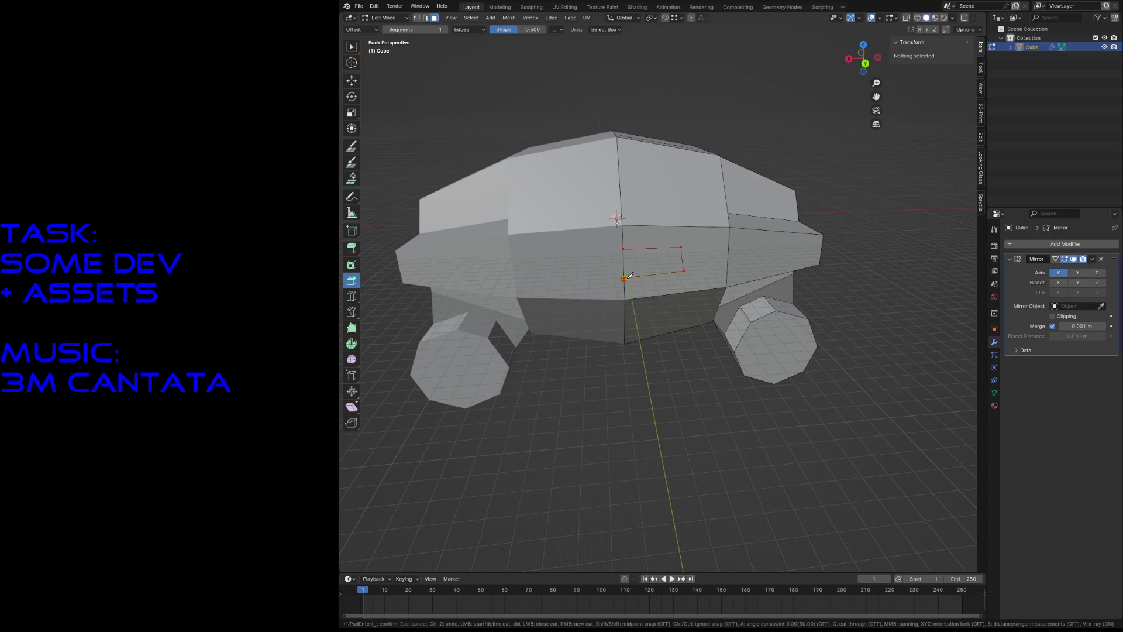
# Step: Confirm the knife cut on the vehicle's back and fly in to inspect it
pyautogui.press('Return')
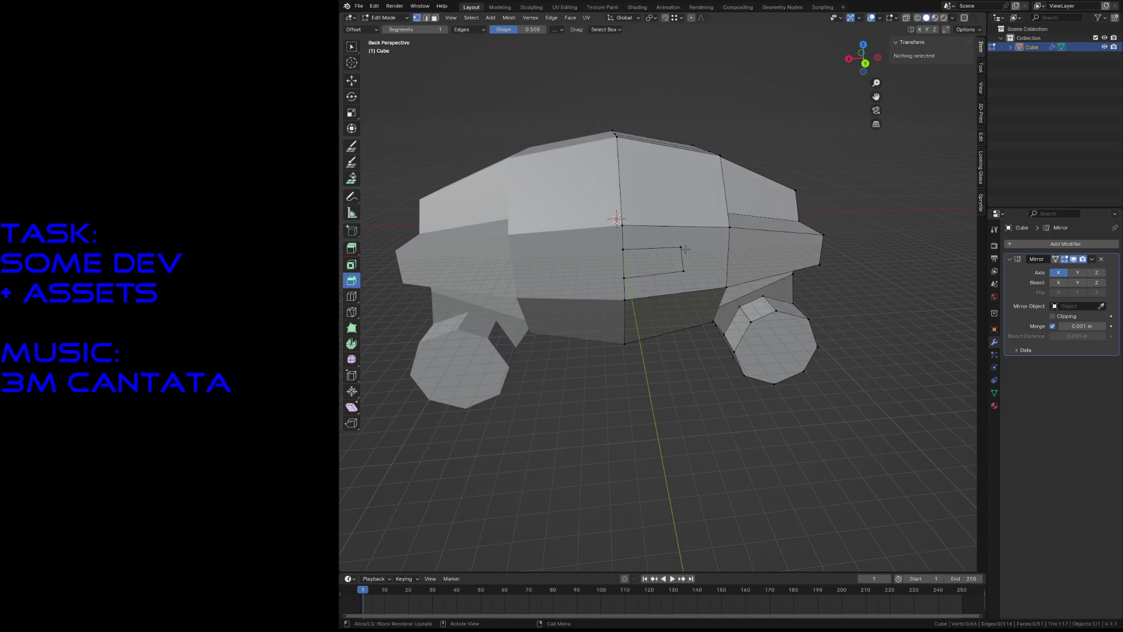
pyautogui.click(683, 247)
pyautogui.hotkey('shift', '`')
pyautogui.press('w')
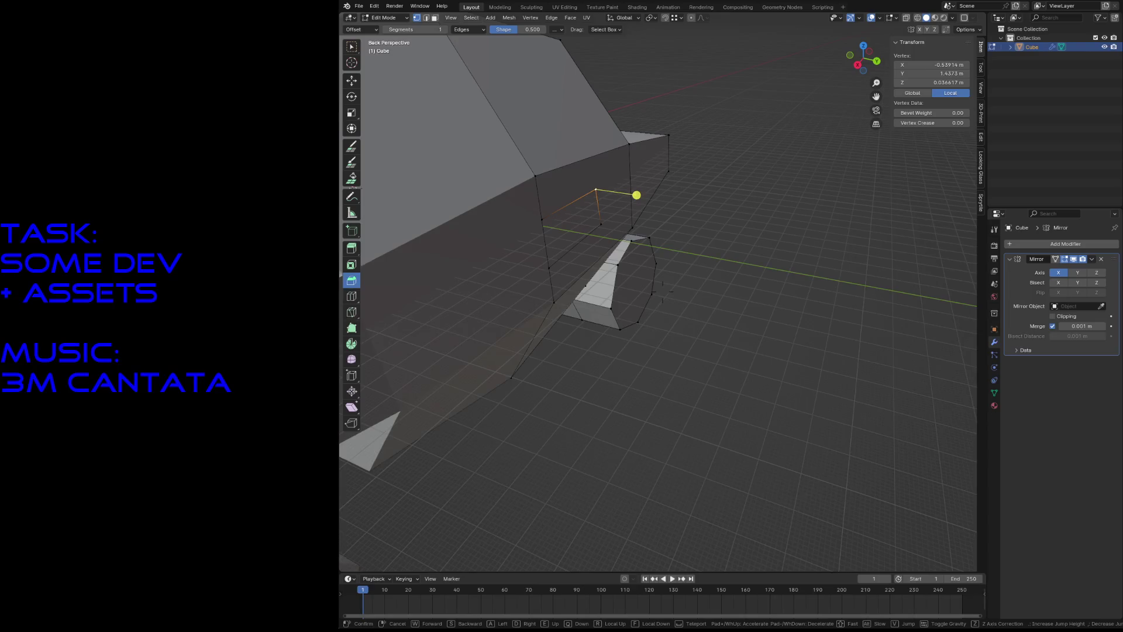
pyautogui.press('s')
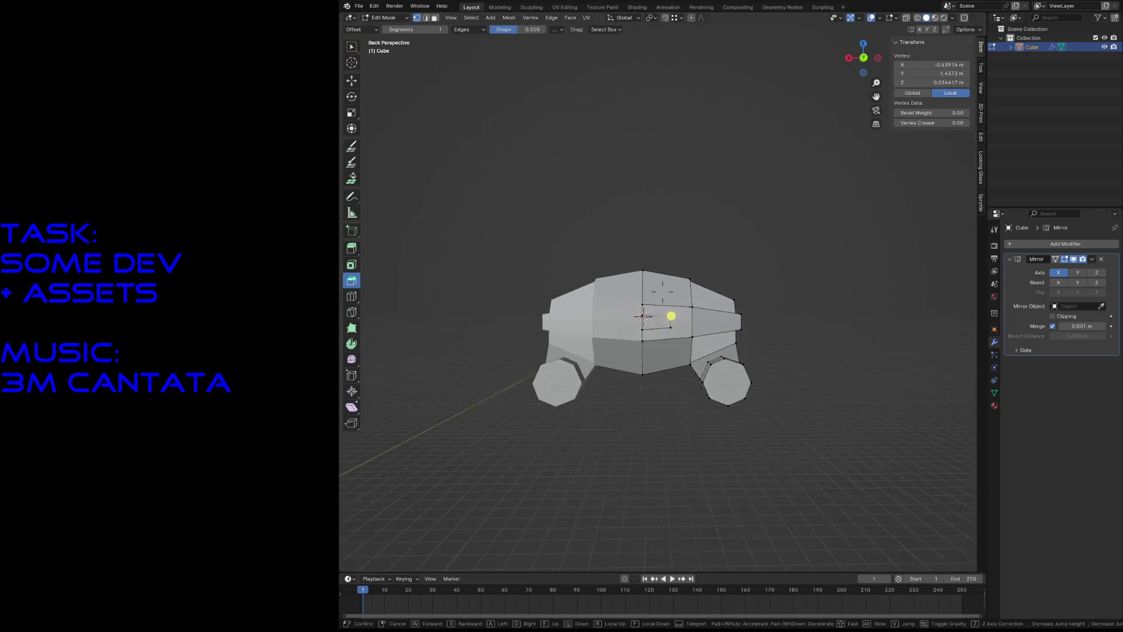
pyautogui.press('w')
pyautogui.press('Return')
# Step: From the orthographic back view, move the upper cut vertex up and to the right
pyautogui.press('KP_1')
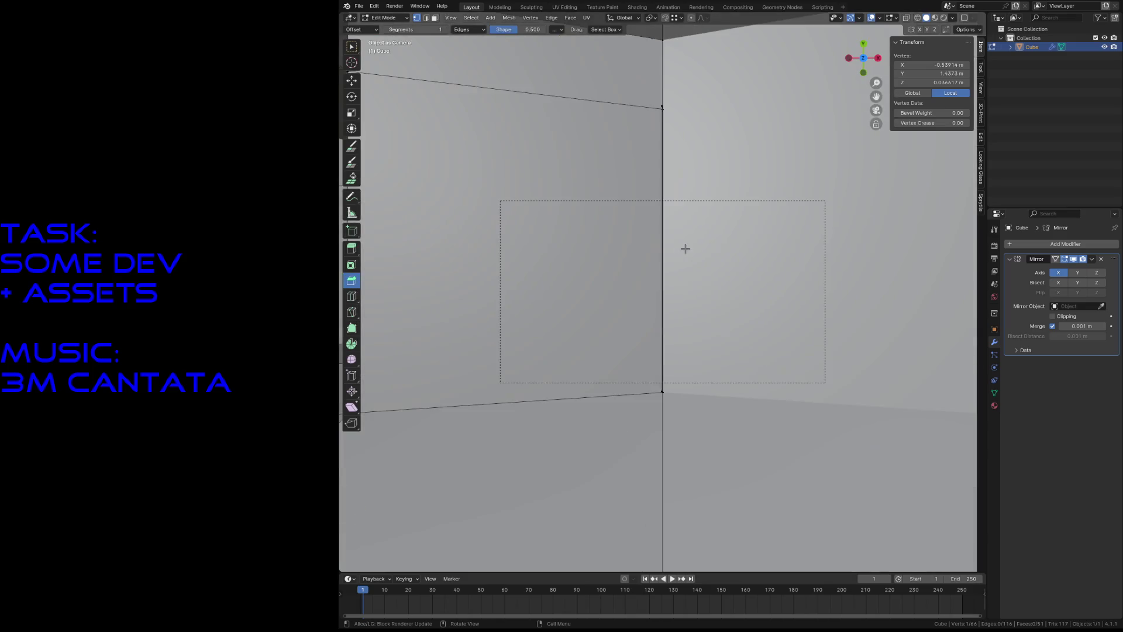
pyautogui.press('ctrl+KP_1')
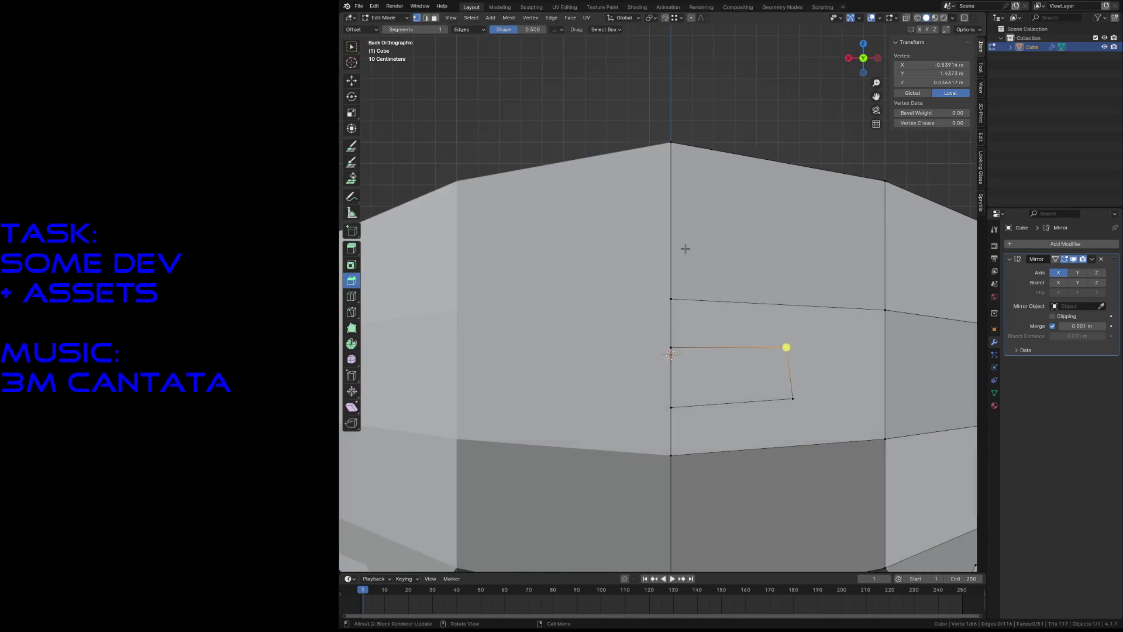
pyautogui.scroll(1, 707, 269)
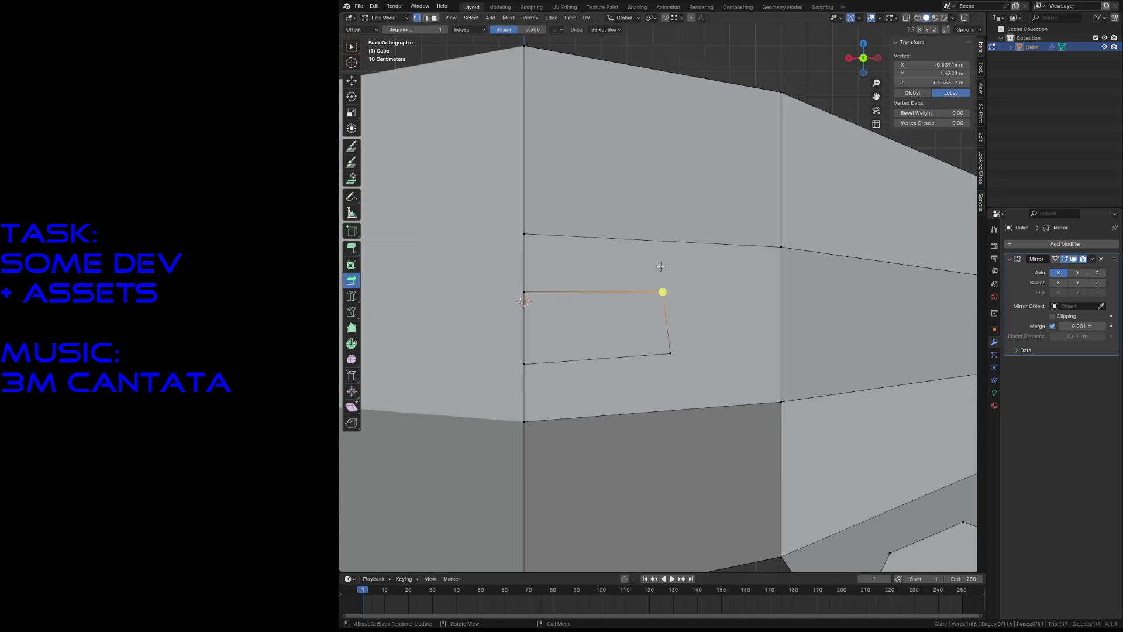
pyautogui.moveTo(672, 301); pyautogui.dragTo(688, 292)
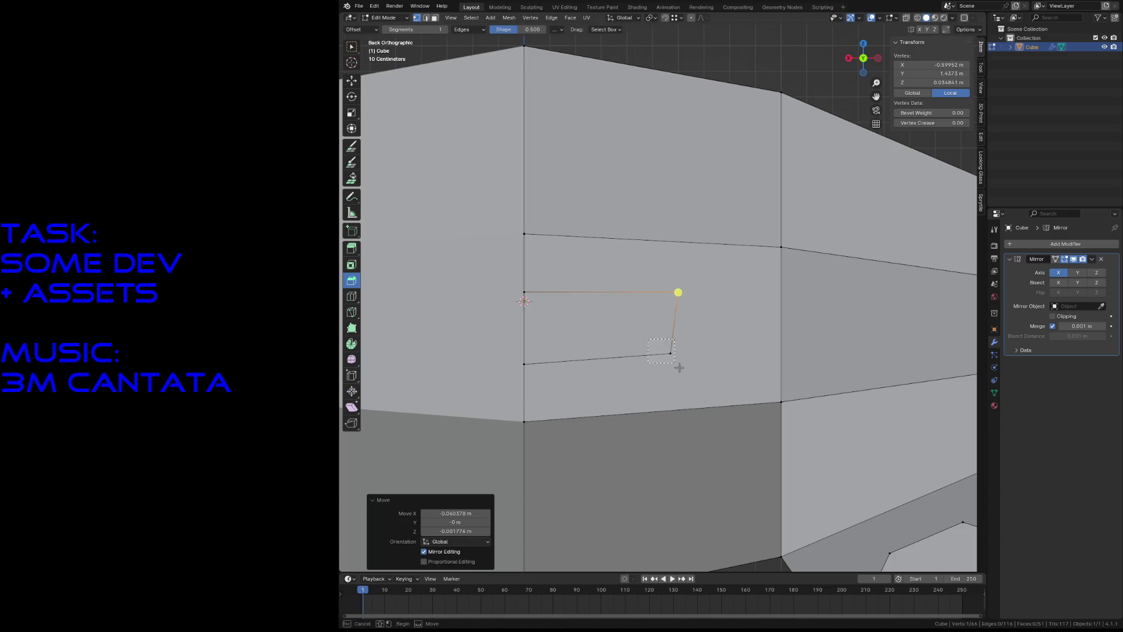
pyautogui.moveTo(679, 367); pyautogui.dragTo(678, 366)
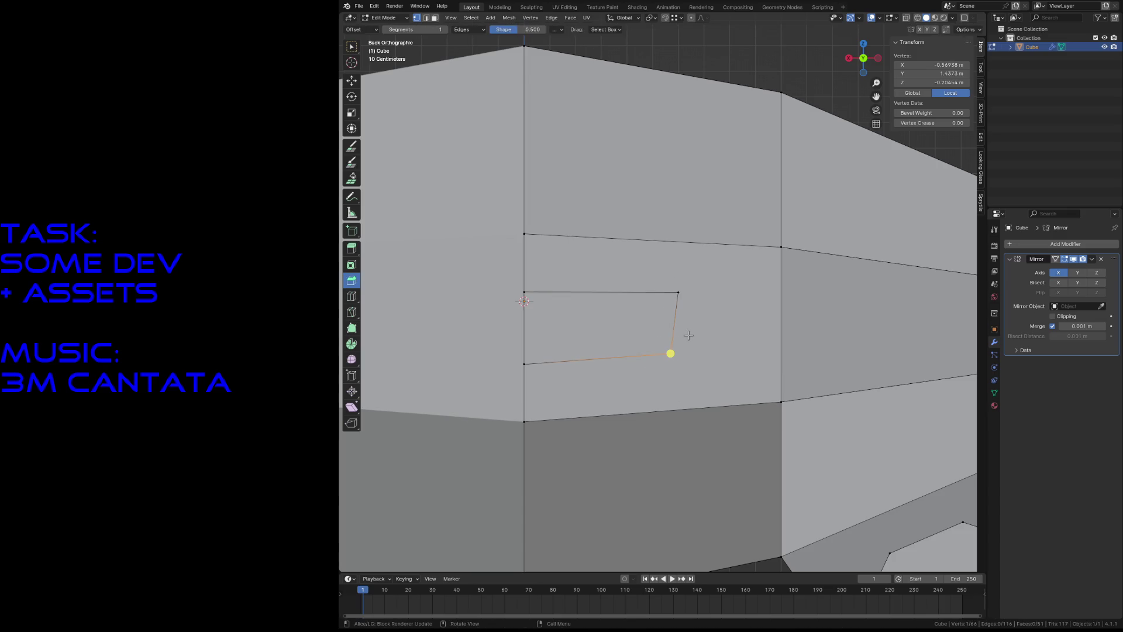
pyautogui.hotkey('alt', 'a')
pyautogui.hotkey('ctrl', 'z')
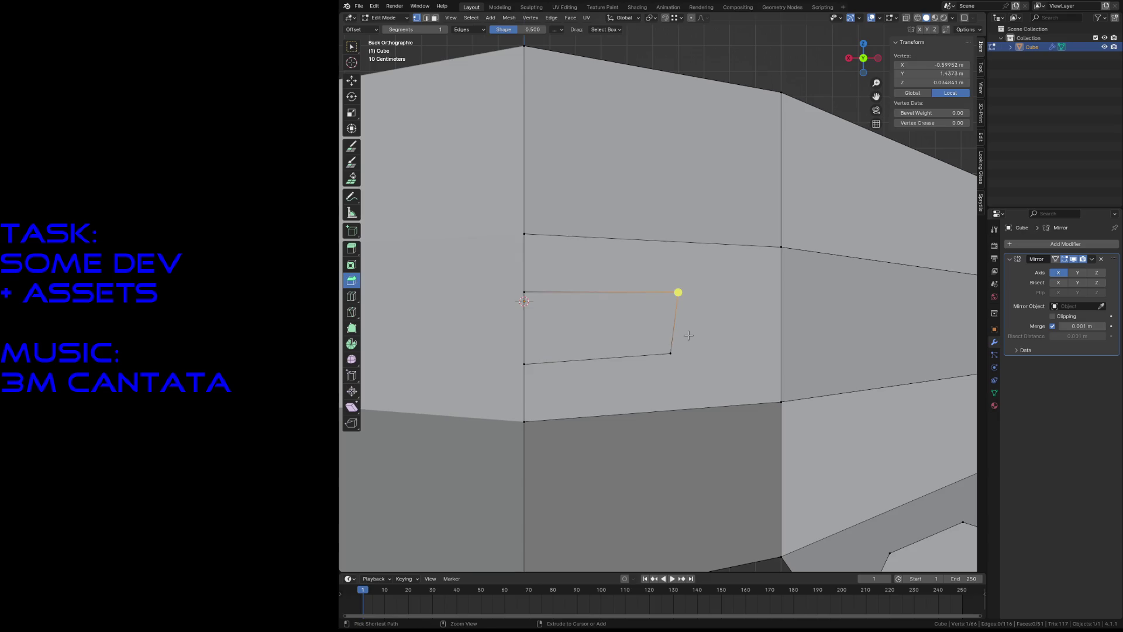
pyautogui.hotkey('alt', 'a')
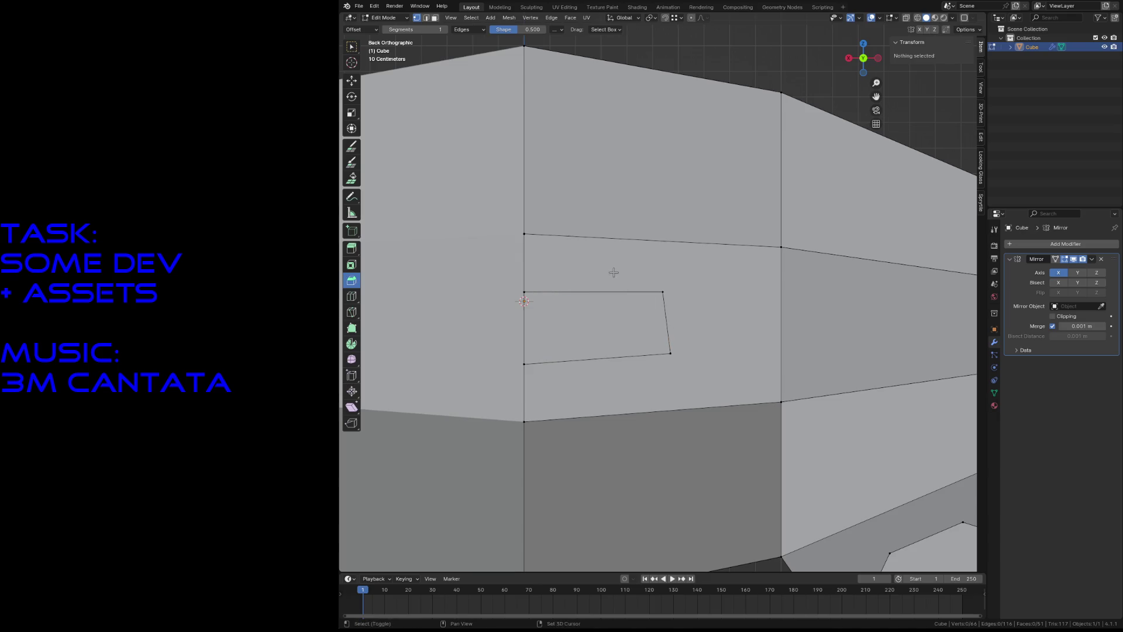
# Step: Dissolve the knife-cut vertices on the centre seam and return to Object Mode
pyautogui.scroll(-6, 614, 272)
pyautogui.moveTo(614, 272); pyautogui.dragTo(732, 300, button='middle')
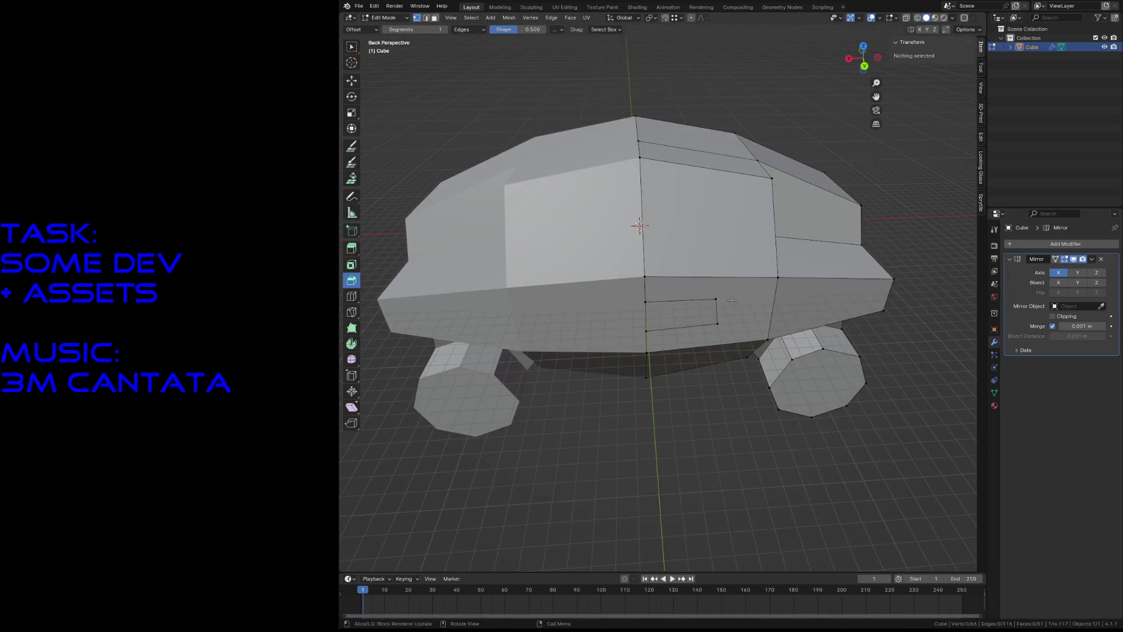
pyautogui.moveTo(722, 315); pyautogui.dragTo(731, 336)
pyautogui.press('x')
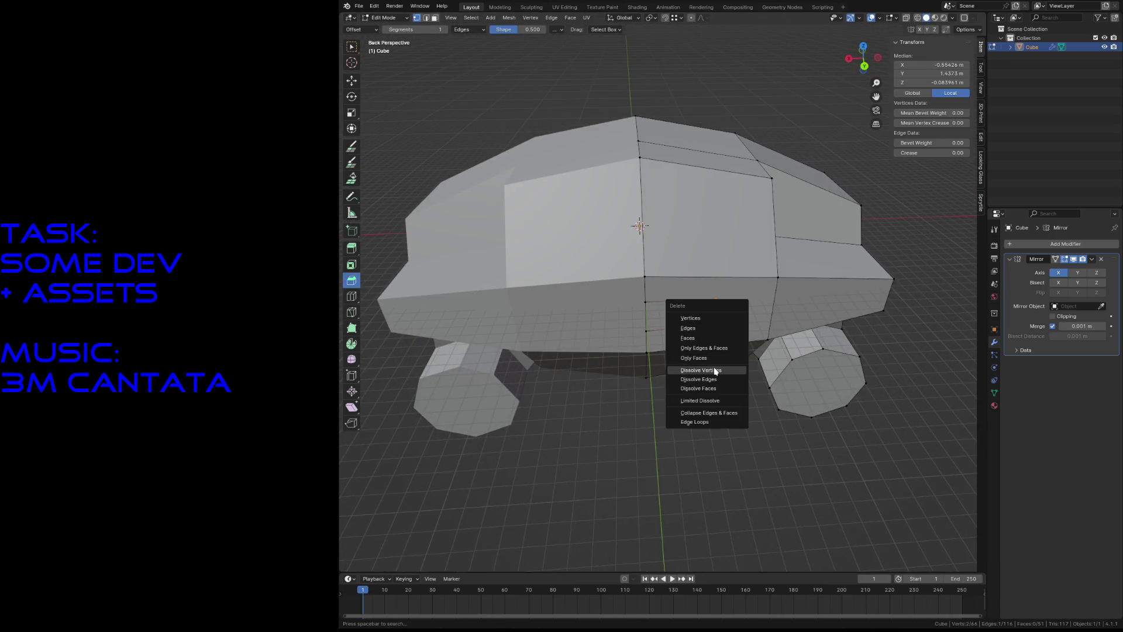
pyautogui.click(715, 371)
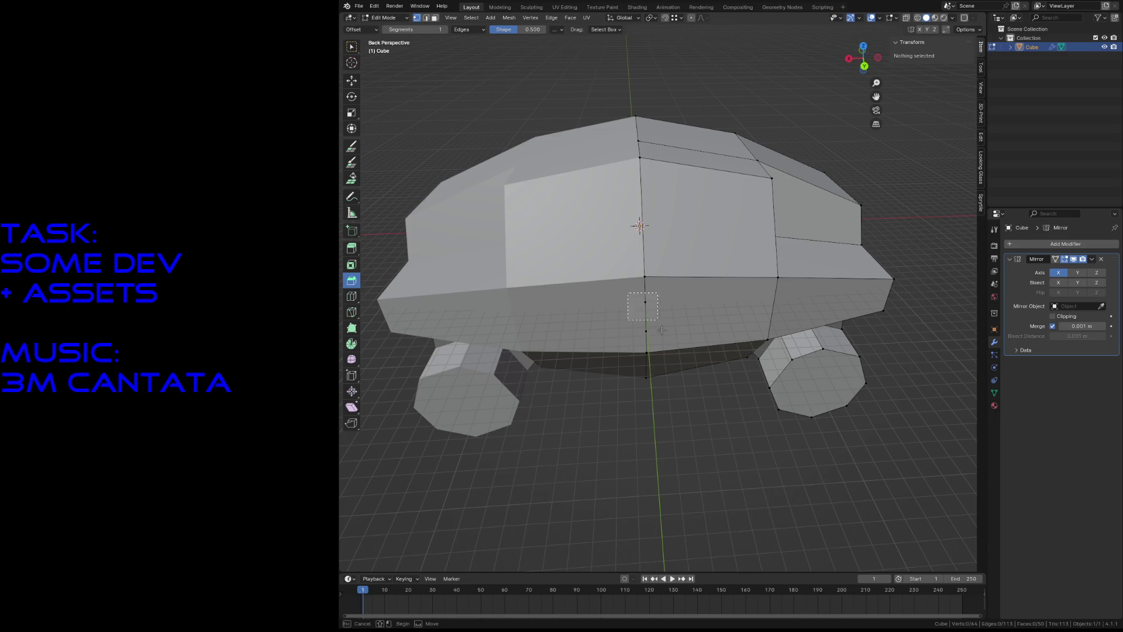
pyautogui.moveTo(661, 330); pyautogui.dragTo(663, 330)
pyautogui.press('x')
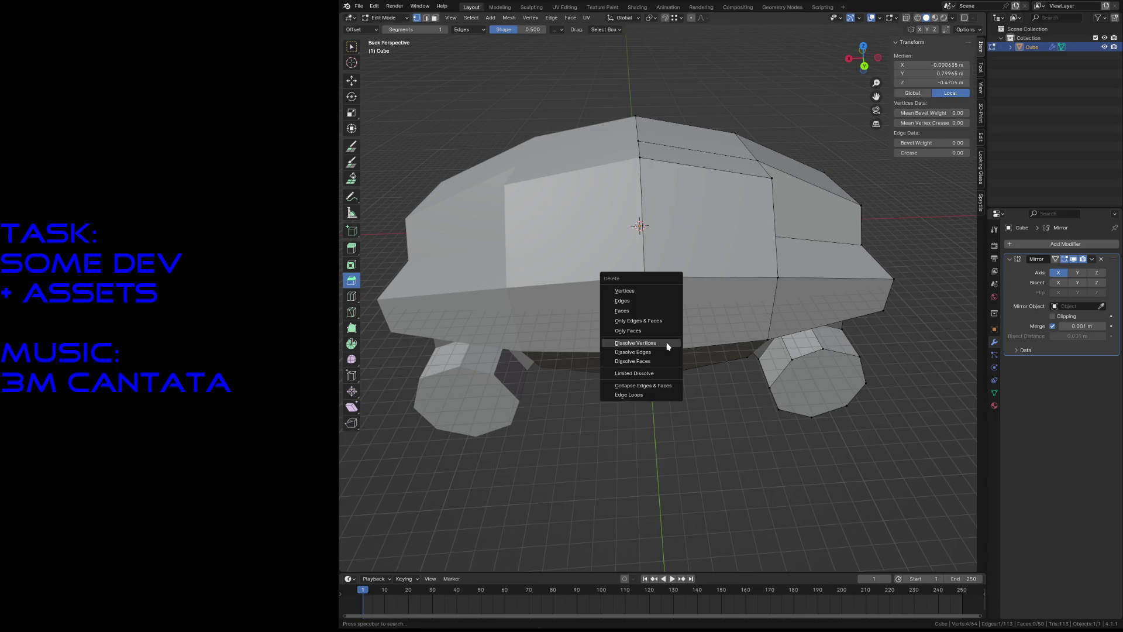
pyautogui.click(671, 343)
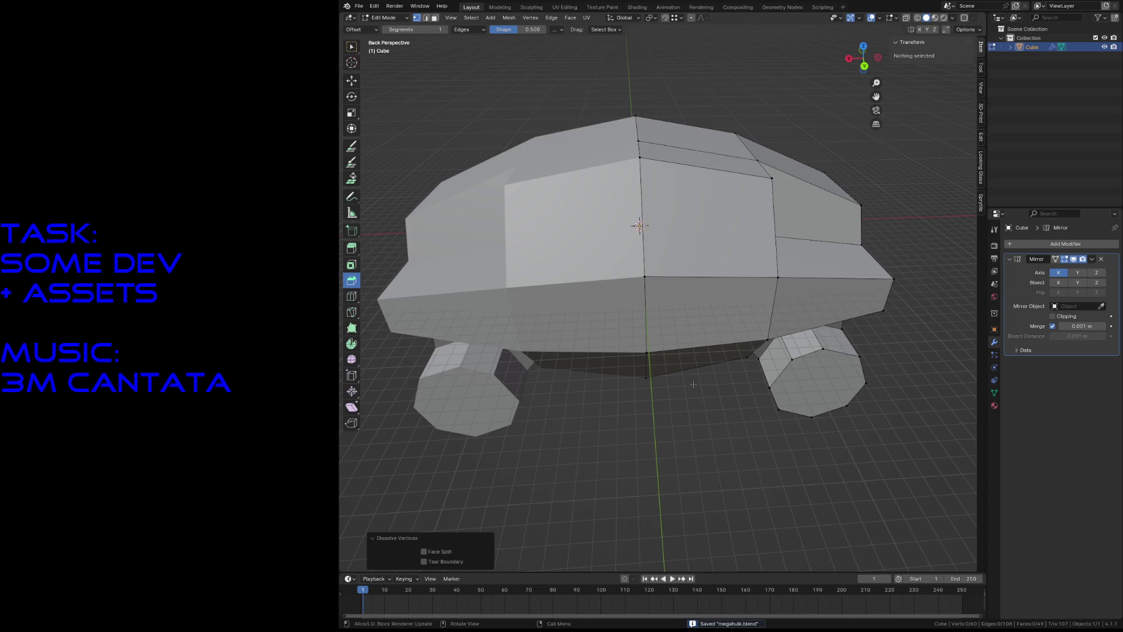
pyautogui.press('Tab')
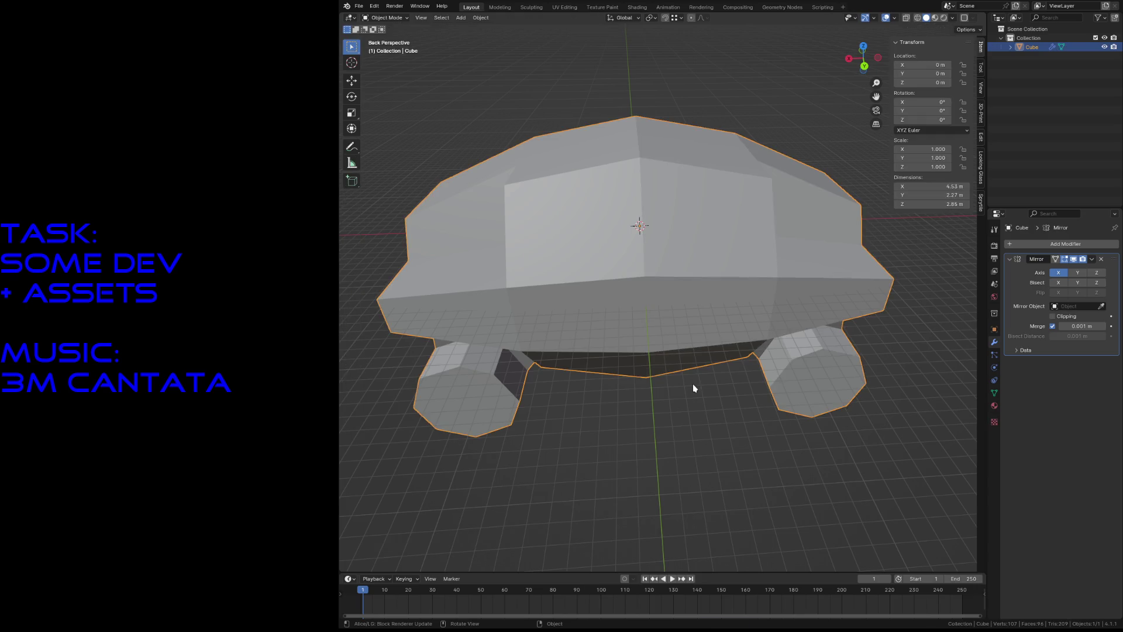
# Step: Add a new cube, flatten it along Z, move it 0.655 m along Y and narrow it along X
pyautogui.click(694, 385)
pyautogui.hotkey('shift', 'a')
pyautogui.moveTo(692, 384)
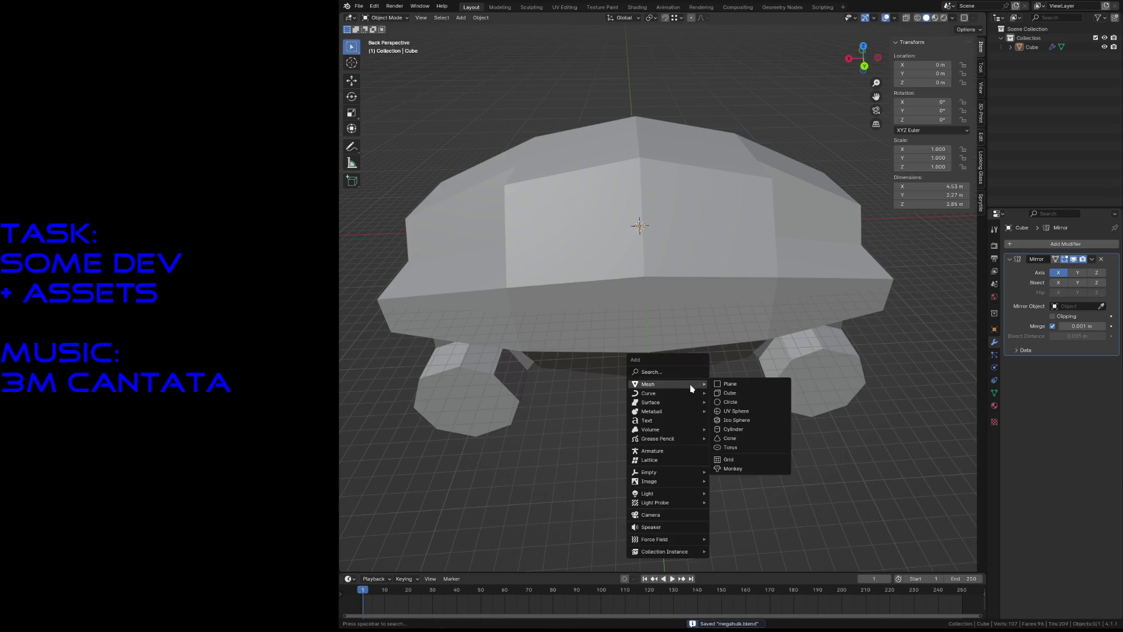
pyautogui.click(737, 396)
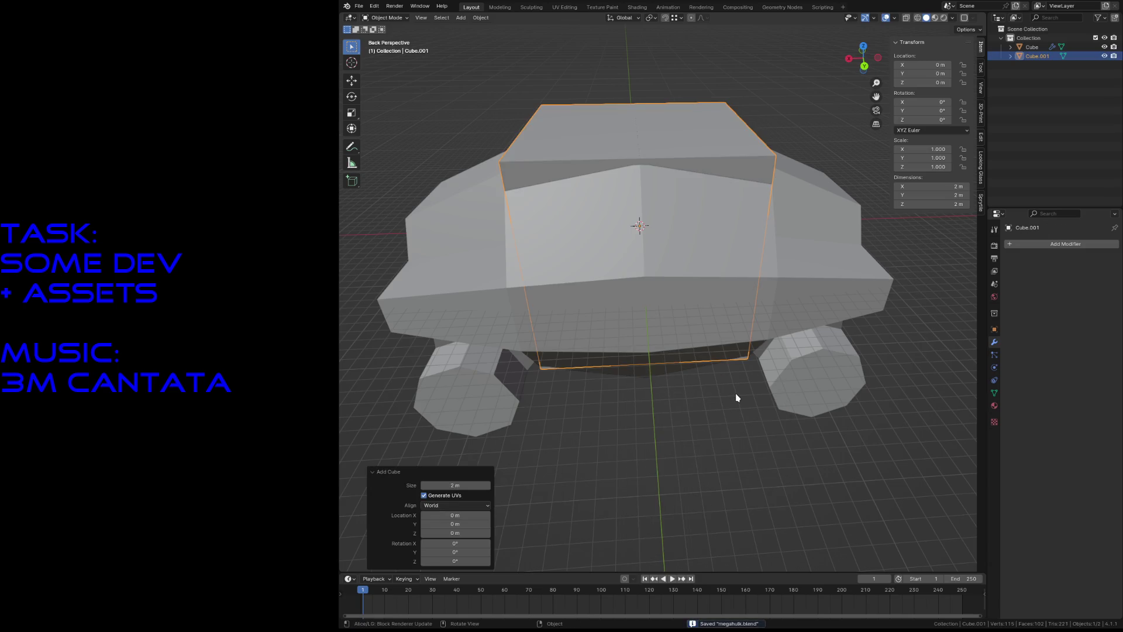
pyautogui.press('s')
pyautogui.press('z')
pyautogui.click(742, 391)
pyautogui.press('g')
pyautogui.press('y')
pyautogui.click(755, 384)
pyautogui.press('s')
pyautogui.press('x')
pyautogui.click(810, 324)
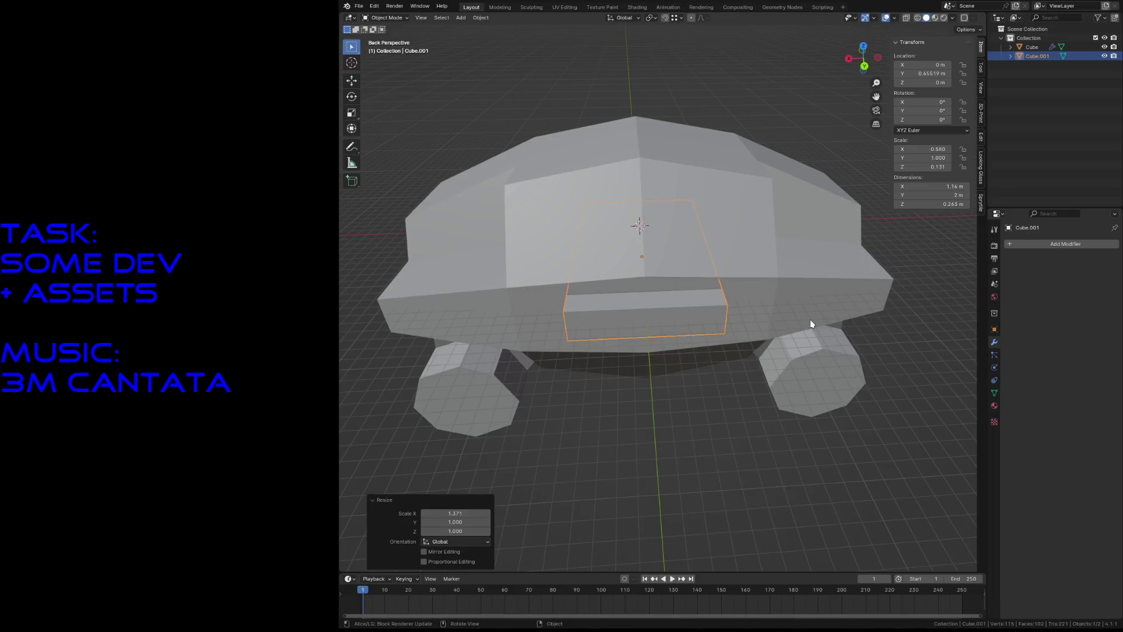
# Step: In Edit Mode, set the cube's left end face to X position 0 m
pyautogui.hotkey('shift', '`')
pyautogui.press('s')
pyautogui.press('w')
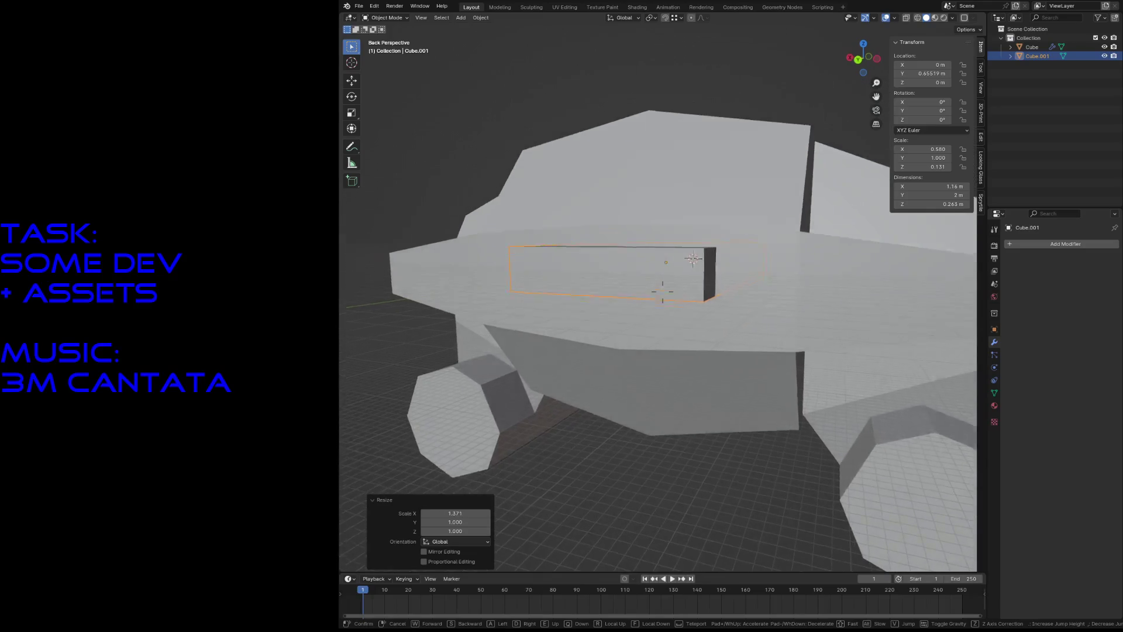
pyautogui.press('s')
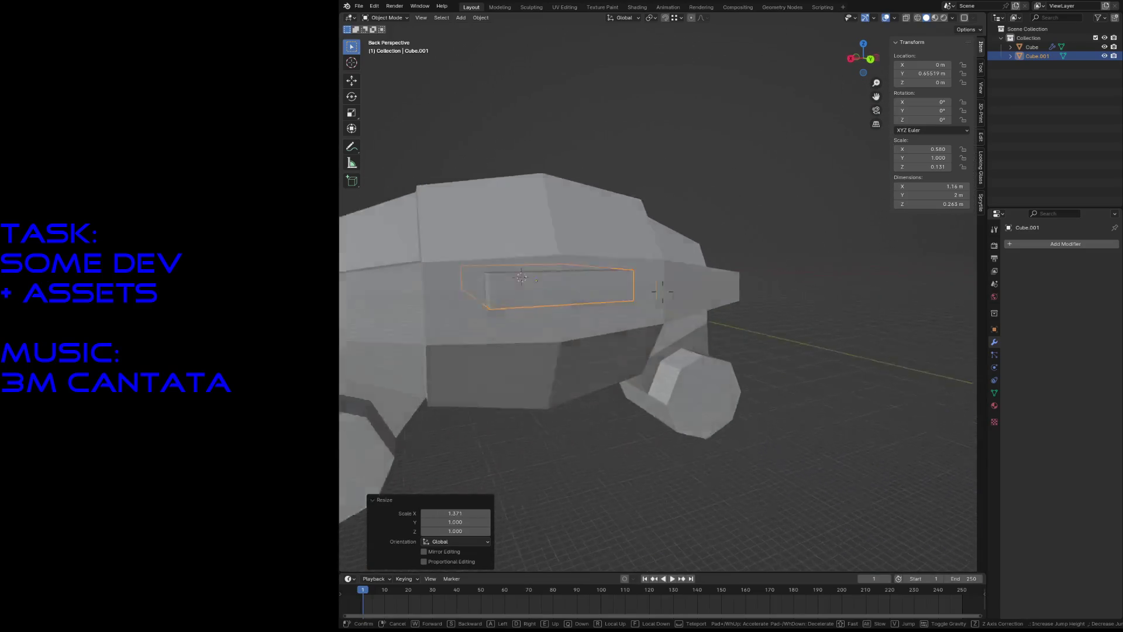
pyautogui.click(612, 295)
pyautogui.press('Tab')
pyautogui.click(540, 285)
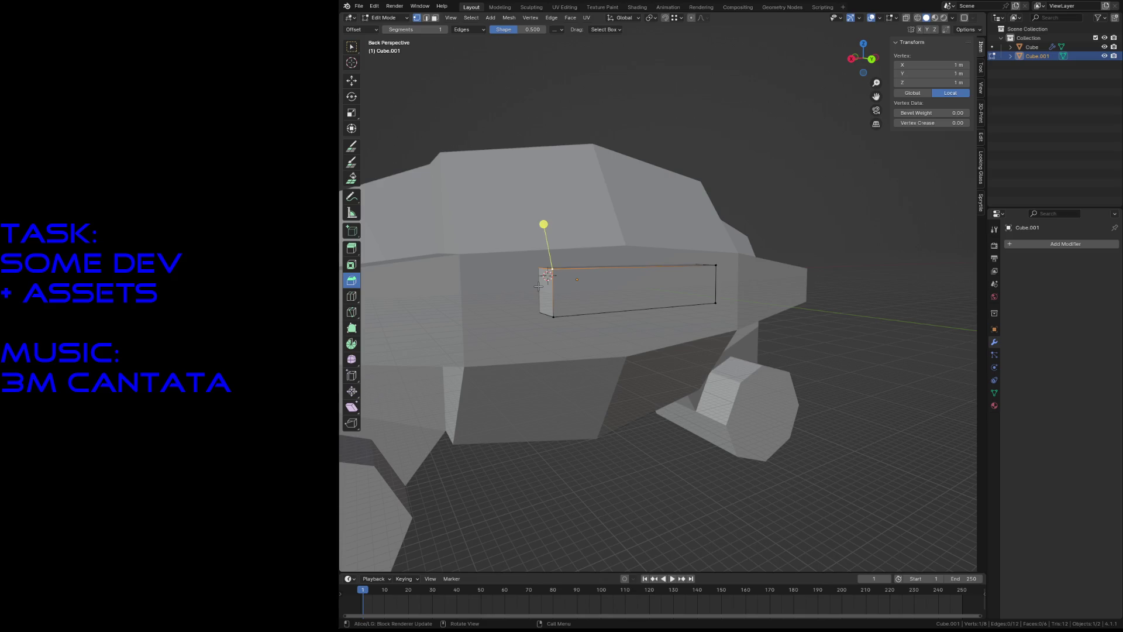
pyautogui.press('3')
pyautogui.click(538, 286)
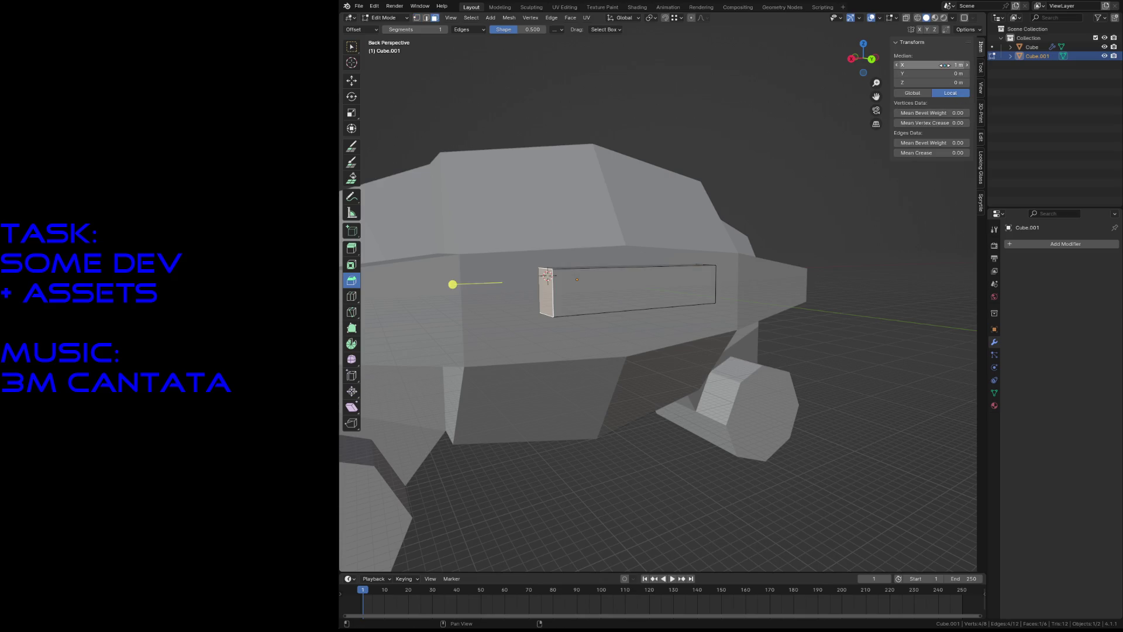
pyautogui.write('0')
pyautogui.press('Return')
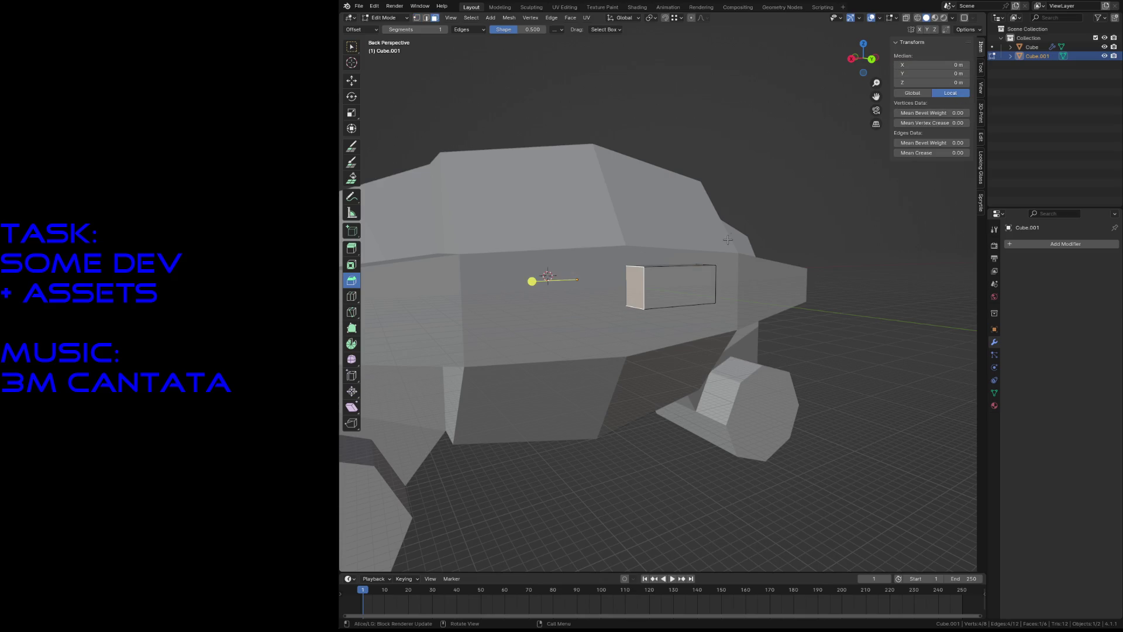
pyautogui.press('x')
pyautogui.press('Escape')
# Step: Bevel the cube's top front edge
pyautogui.hotkey('shift', '`')
pyautogui.press('w')
pyautogui.click(662, 291)
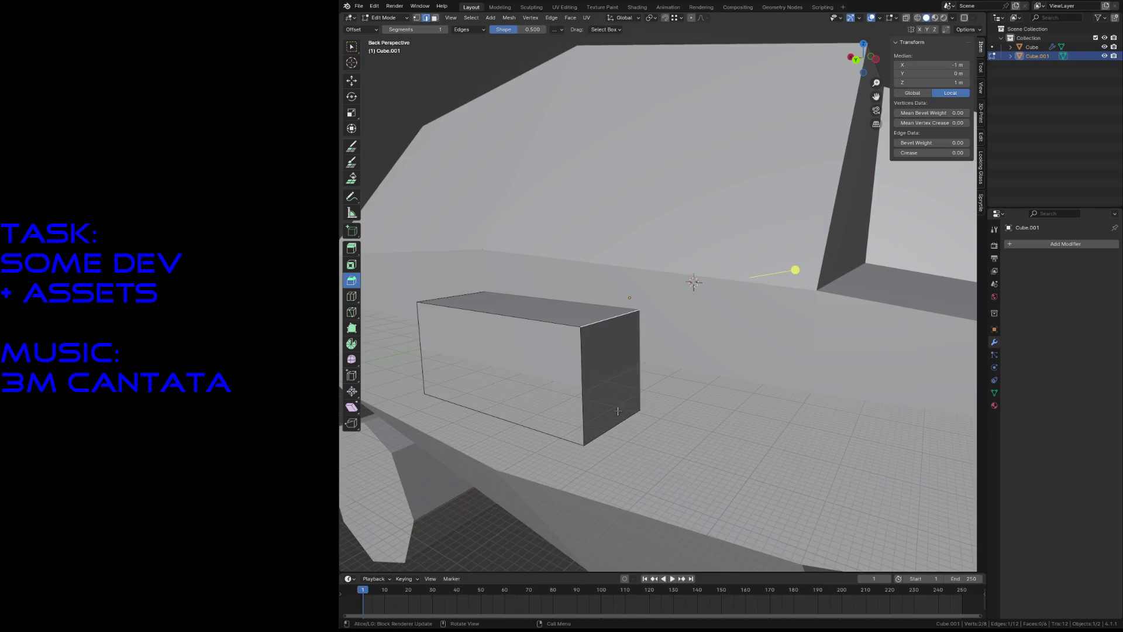
pyautogui.moveTo(796, 314)
pyautogui.mouseDown()
pyautogui.moveTo(677, 286)
pyautogui.moveTo(628, 340)
pyautogui.mouseUp()
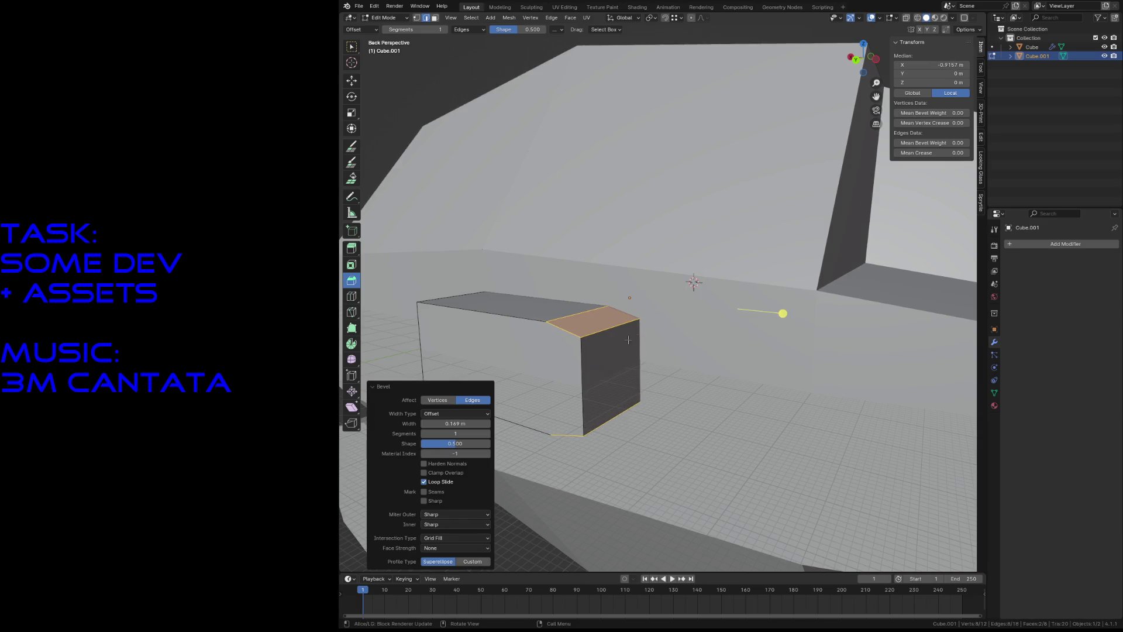
pyautogui.click(614, 369)
# Step: Scale the cube's front face along Z to 0.627
pyautogui.press('3')
pyautogui.click(614, 369)
pyautogui.press('s')
pyautogui.press('z')
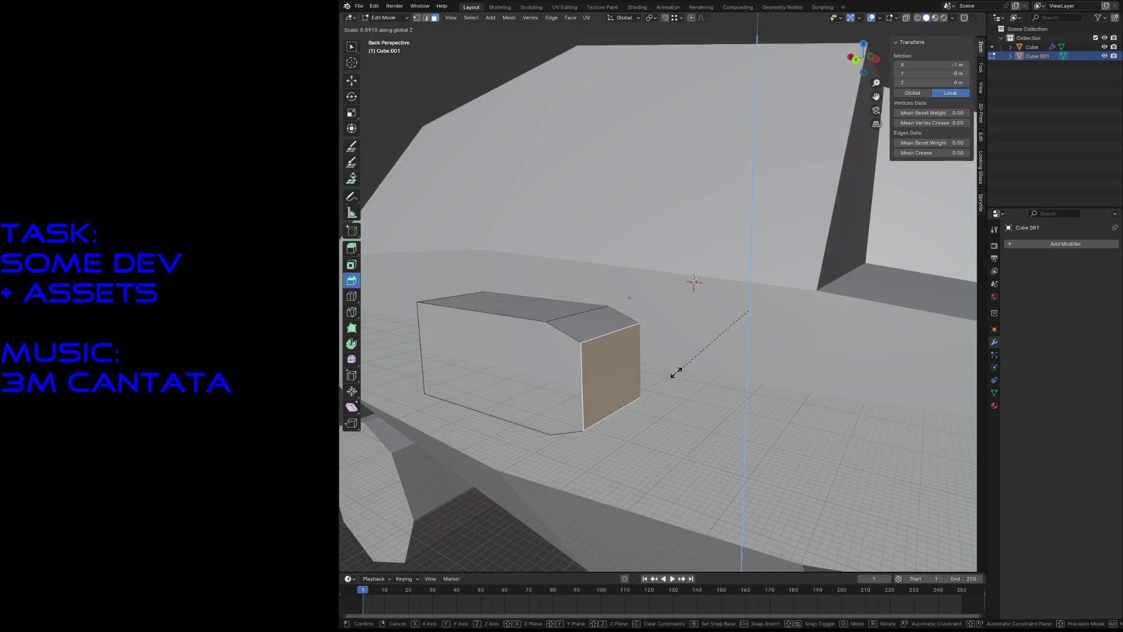
pyautogui.click(691, 324)
# Step: Inspect the tapered box on the hull side, then return to Object Mode and select the car body
pyautogui.hotkey('shift', '`')
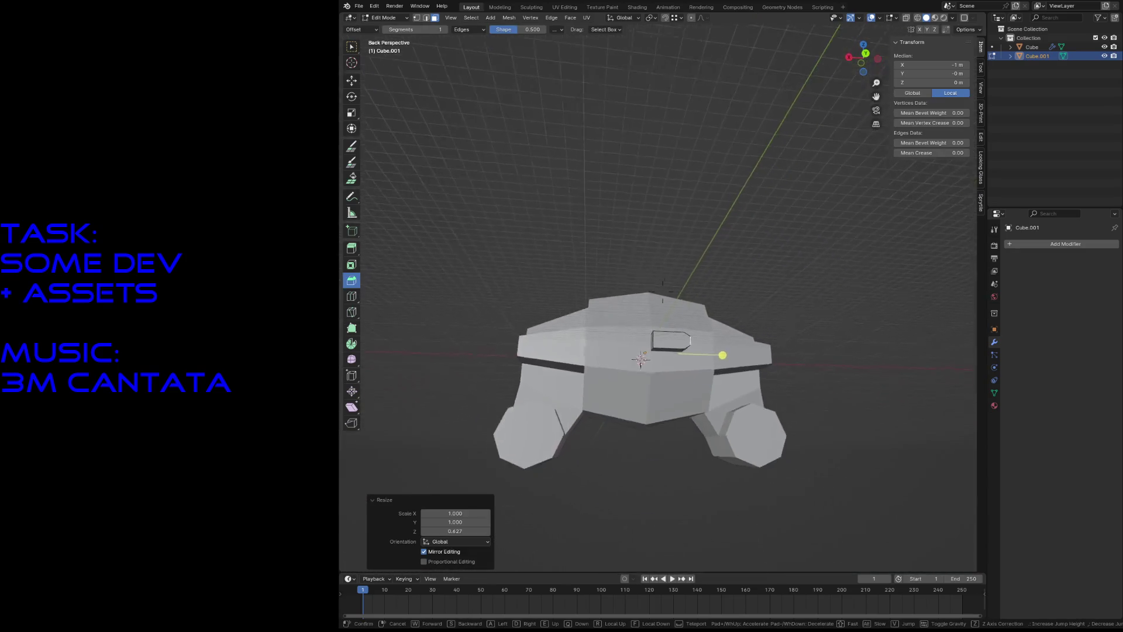
pyautogui.press('w')
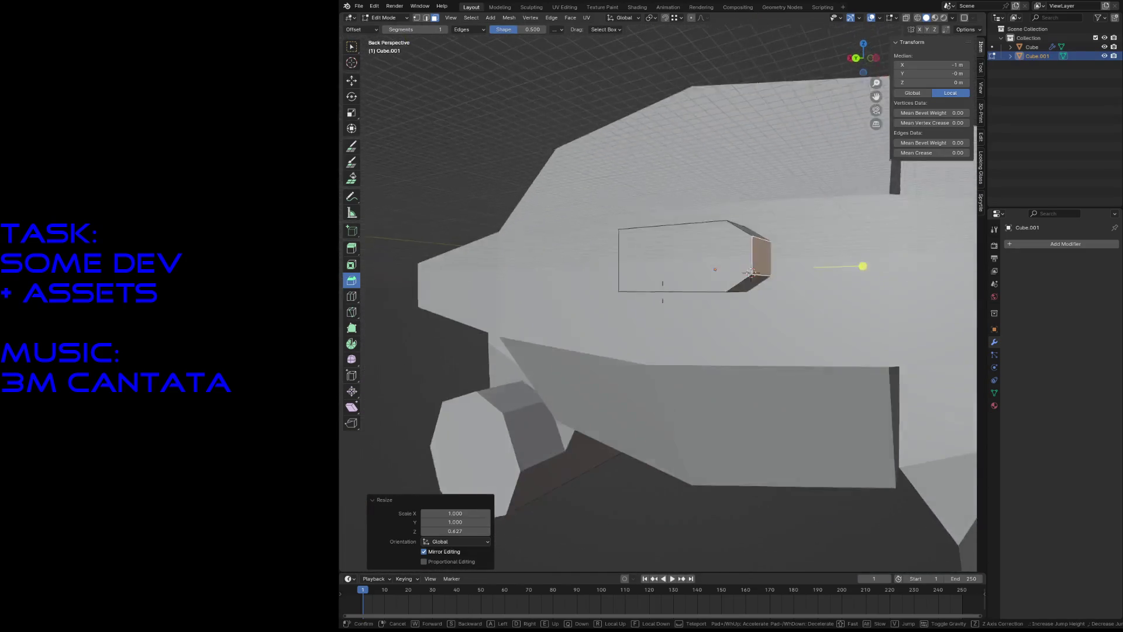
pyautogui.press('s')
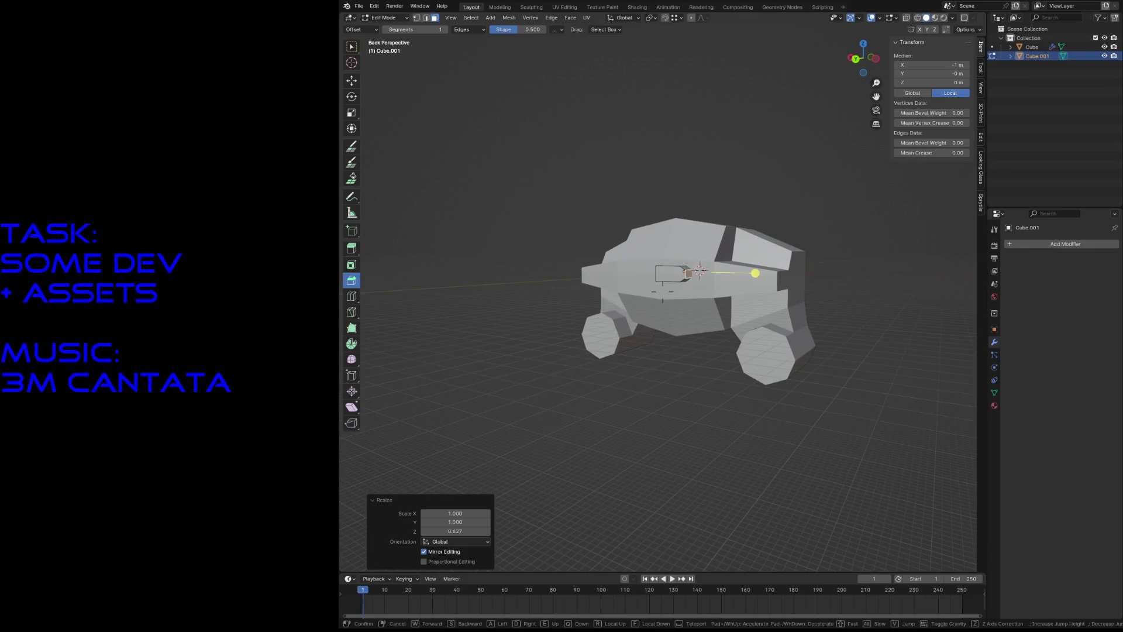
pyautogui.press('w')
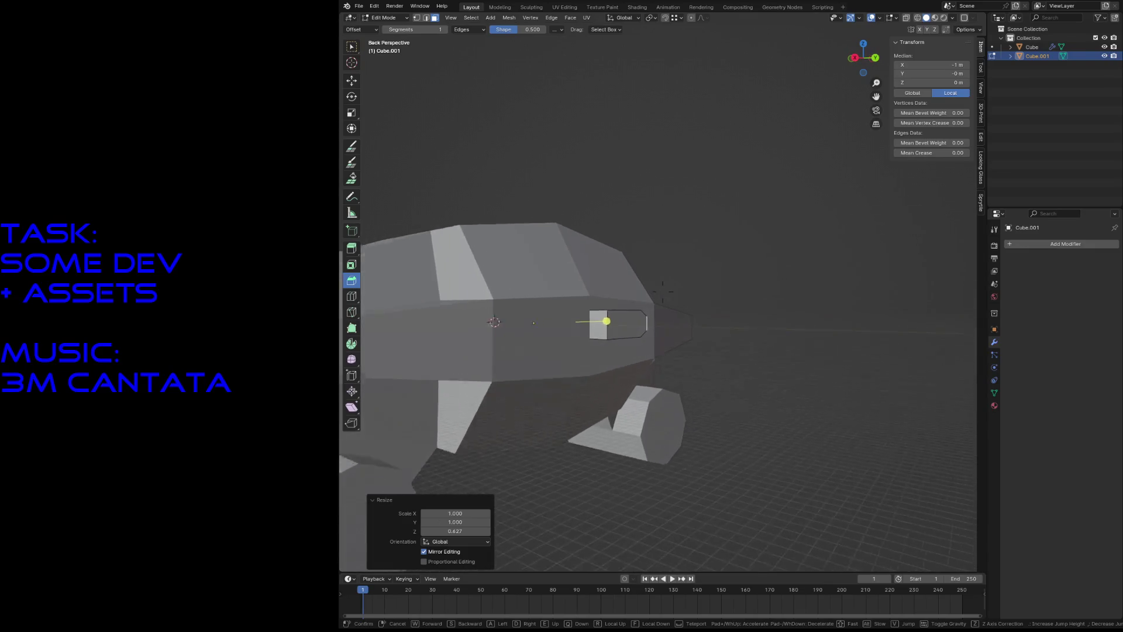
pyautogui.press('Return')
pyautogui.click(606, 238)
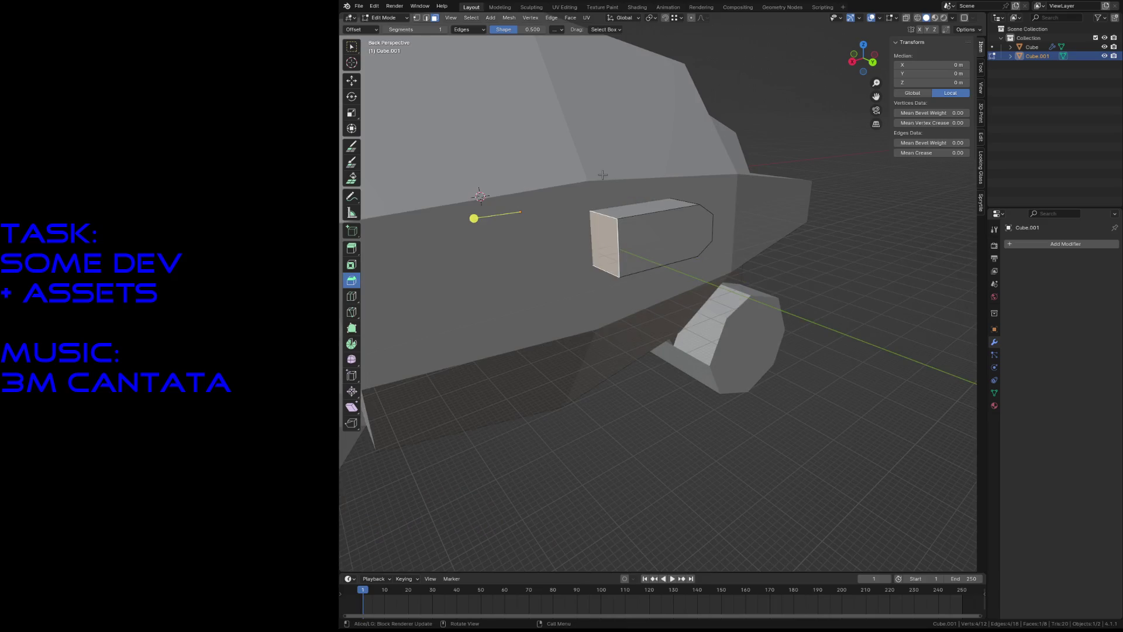
pyautogui.click(591, 193)
pyautogui.press('Tab')
pyautogui.click(623, 171)
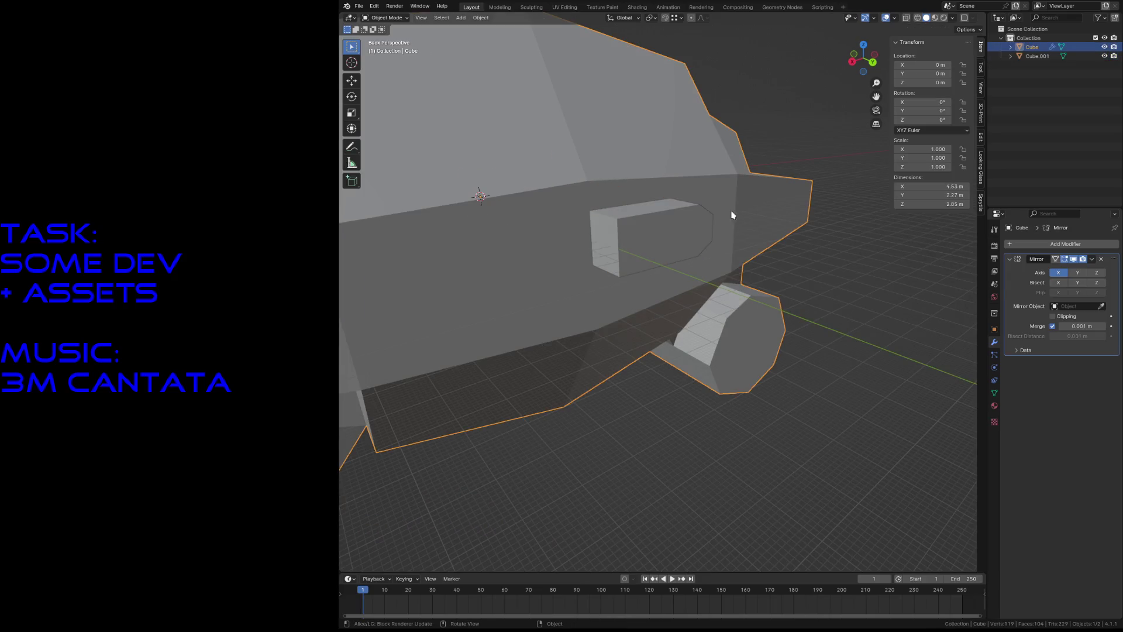
# Step: Add a Boolean modifier to the car body with Cube.001 as cutter and apply it
pyautogui.click(1041, 250)
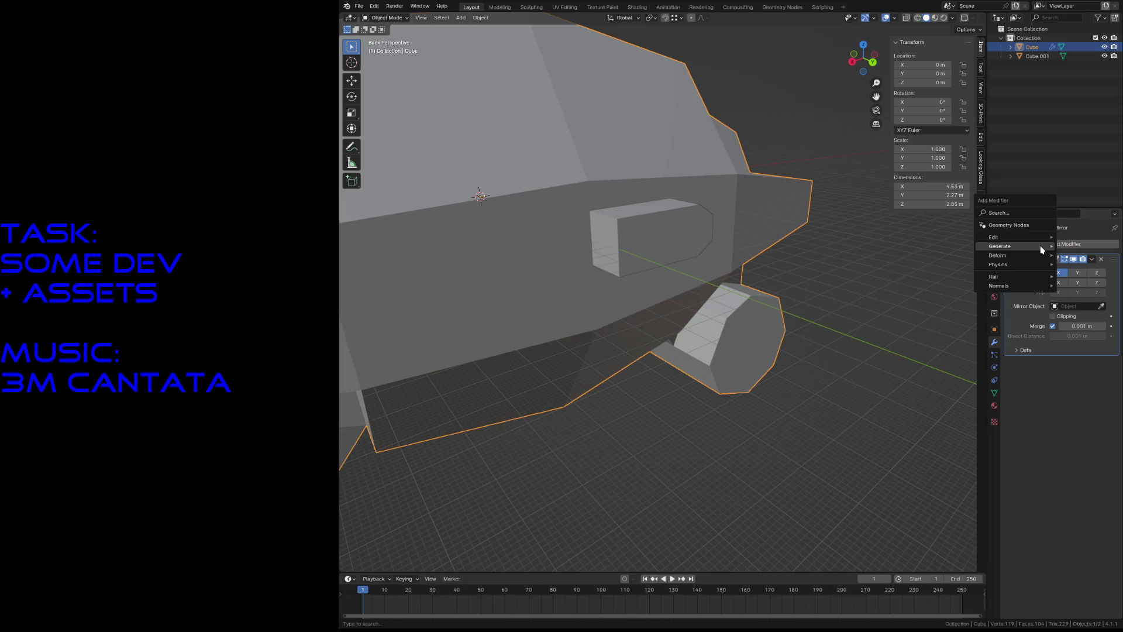
pyautogui.moveTo(1042, 250)
pyautogui.click(921, 264)
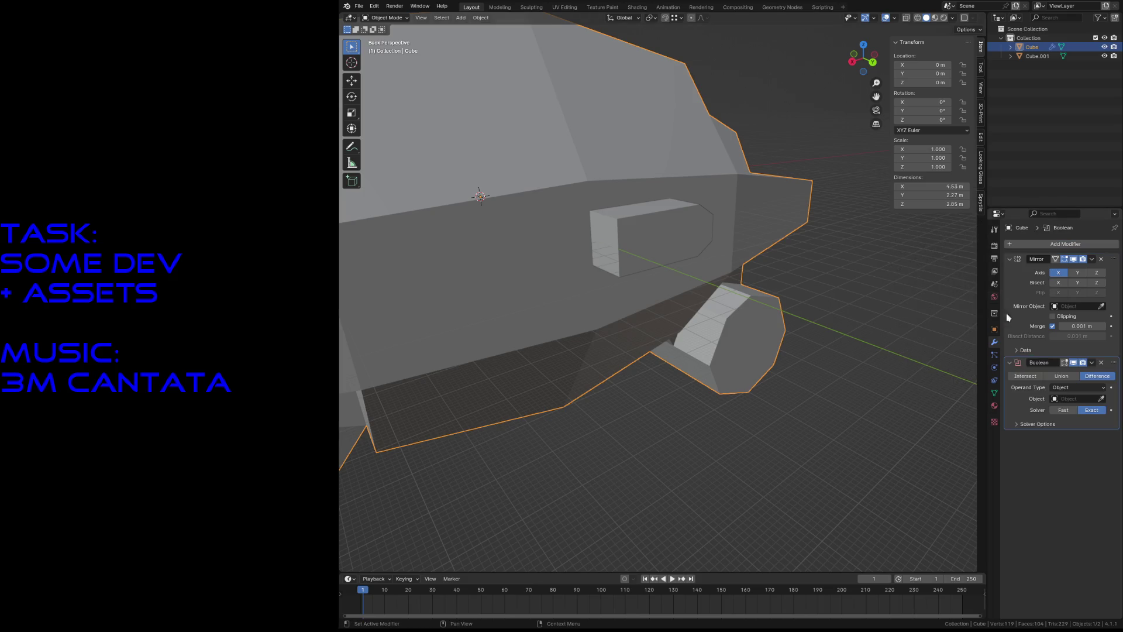
pyautogui.click(701, 242)
pyautogui.click(1092, 363)
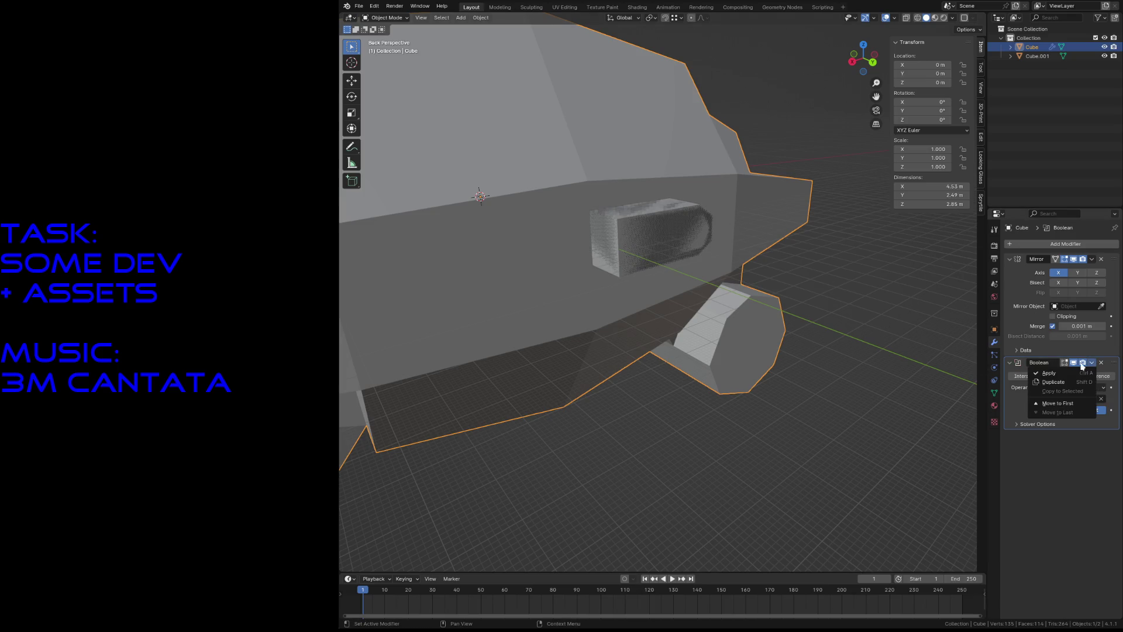
pyautogui.click(1065, 375)
# Step: In Edit Mode, delete the leftover faces above and below the cut
pyautogui.press('Tab')
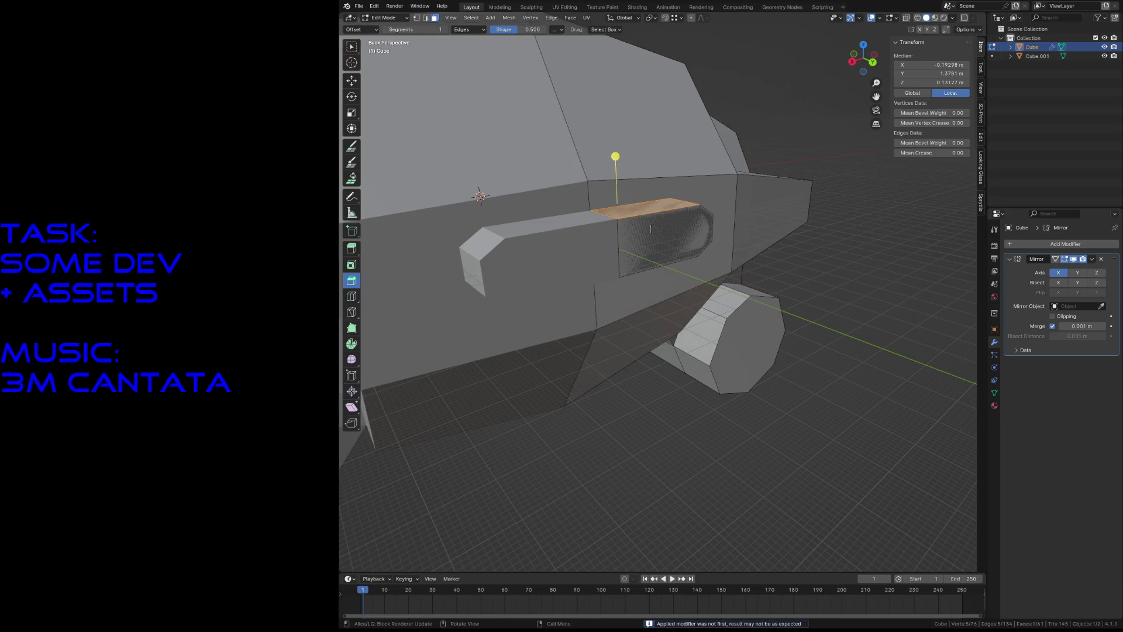
pyautogui.click(607, 242)
pyautogui.press('x')
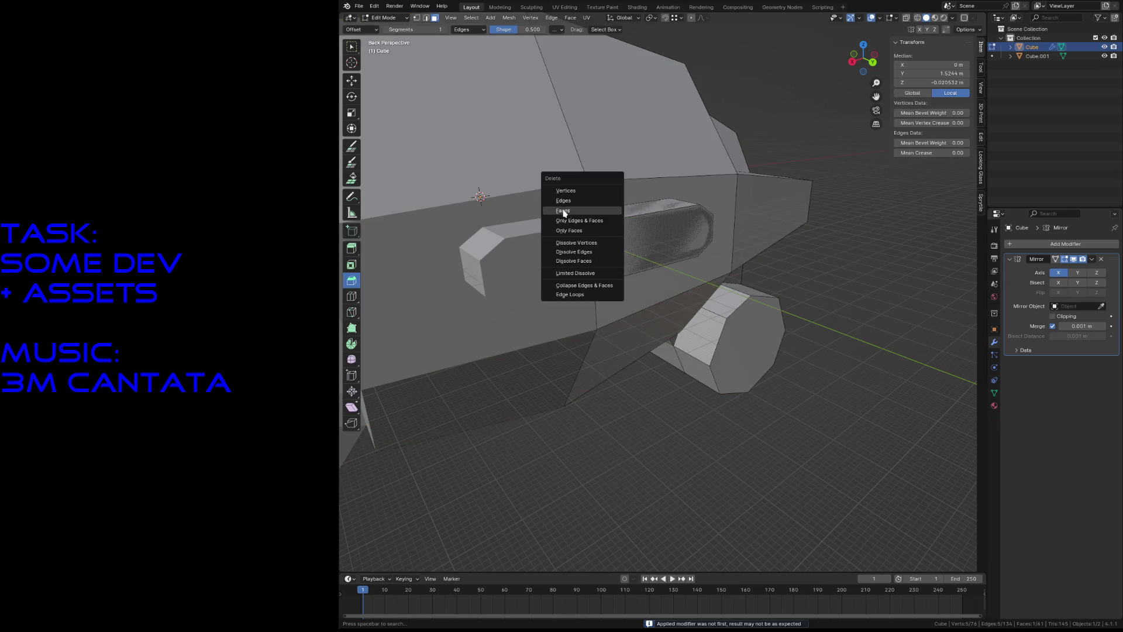
pyautogui.click(563, 212)
pyautogui.hotkey('shift', '`')
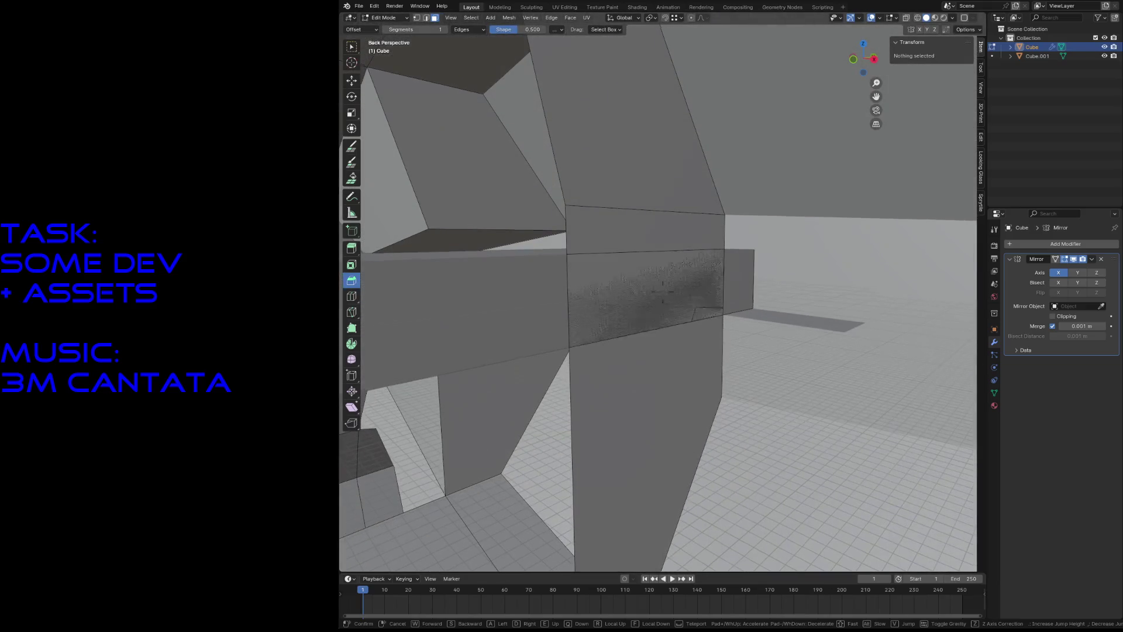
pyautogui.click(472, 305)
pyautogui.hotkey('ctrl', 'z')
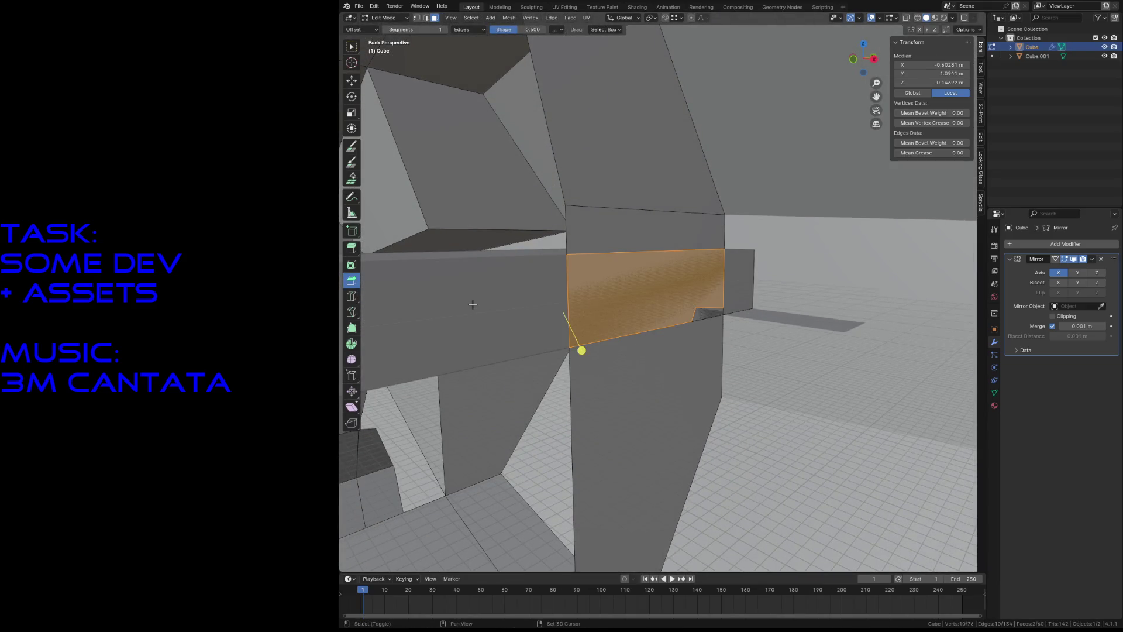
pyautogui.press('x')
pyautogui.click(546, 321)
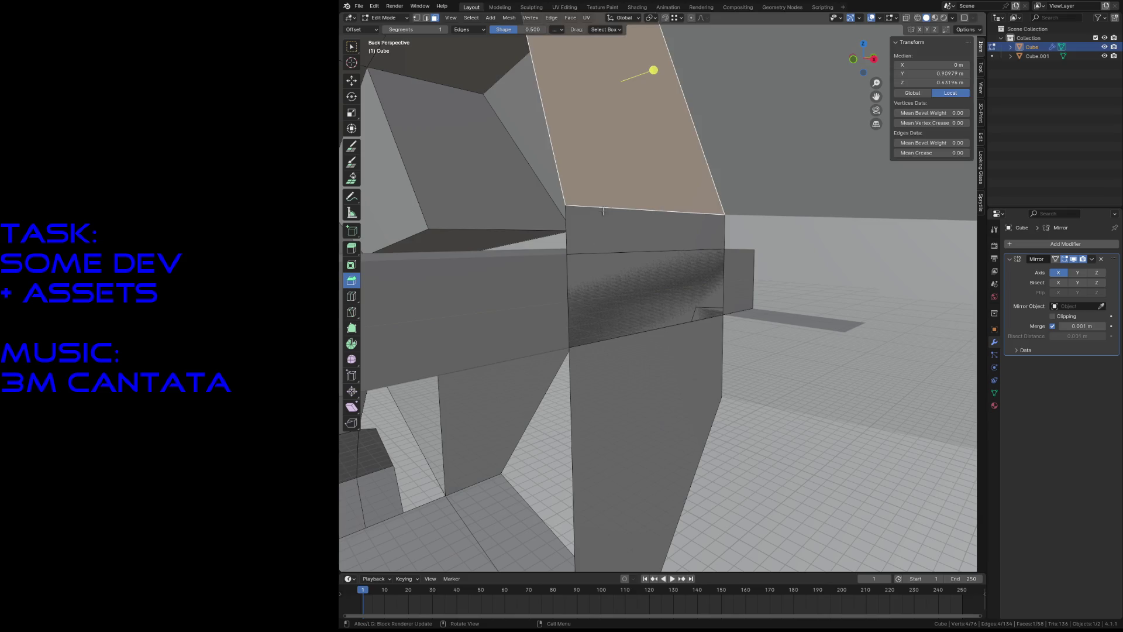
pyautogui.press('x')
pyautogui.click(650, 384)
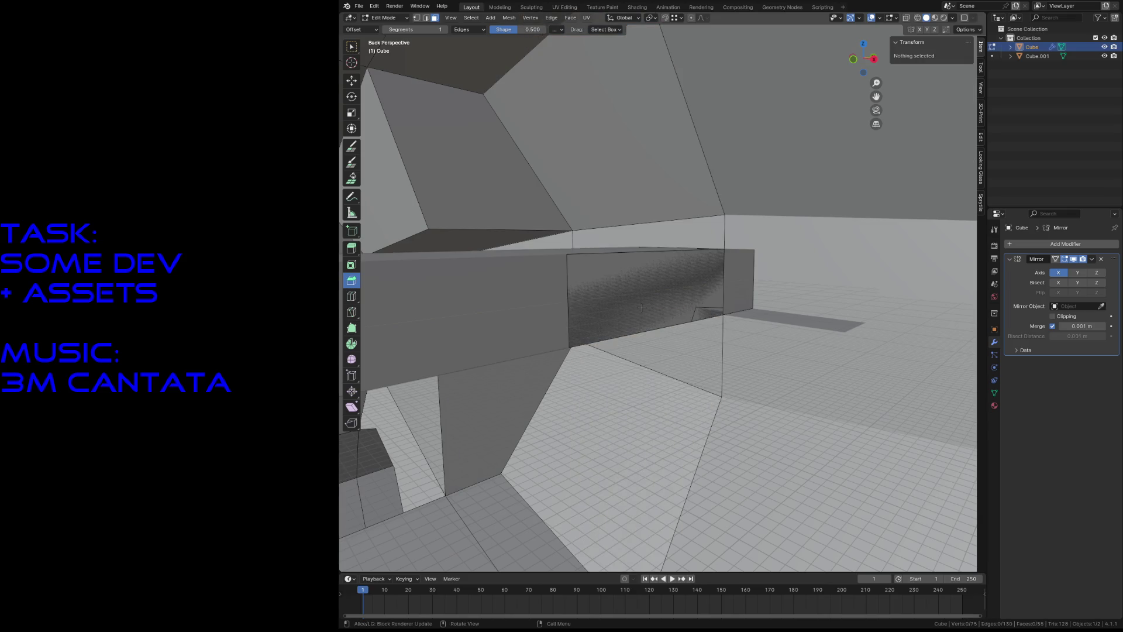
# Step: Delete the Cube.001 cutter object from the scene
pyautogui.click(1041, 56)
pyautogui.press('x')
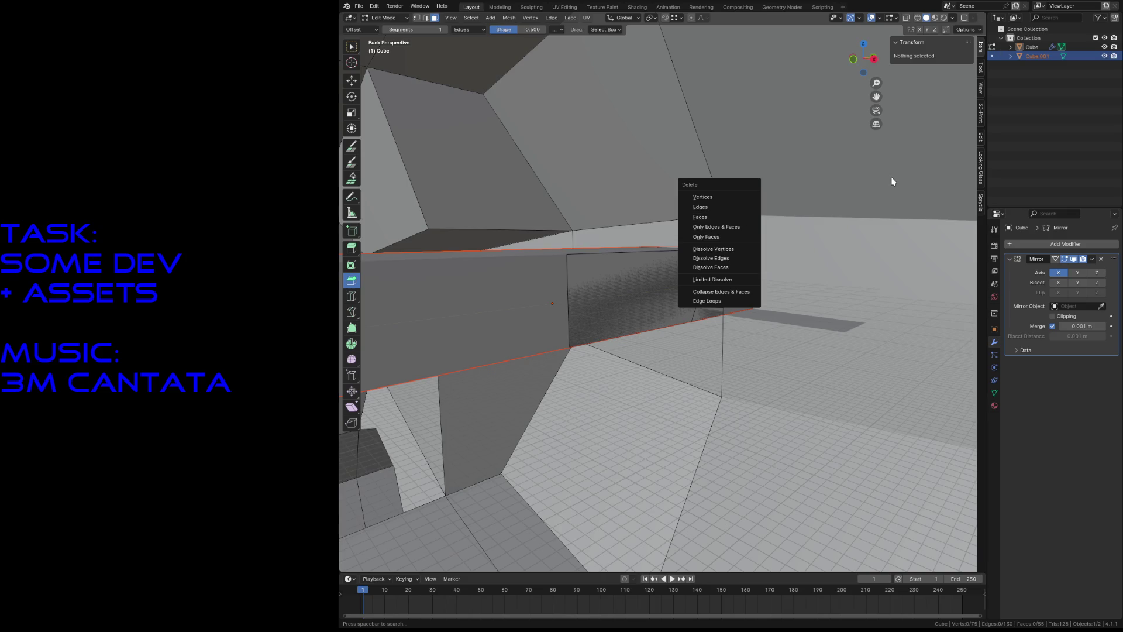
pyautogui.press('Escape')
pyautogui.press('Tab')
pyautogui.press('x')
pyautogui.click(868, 147)
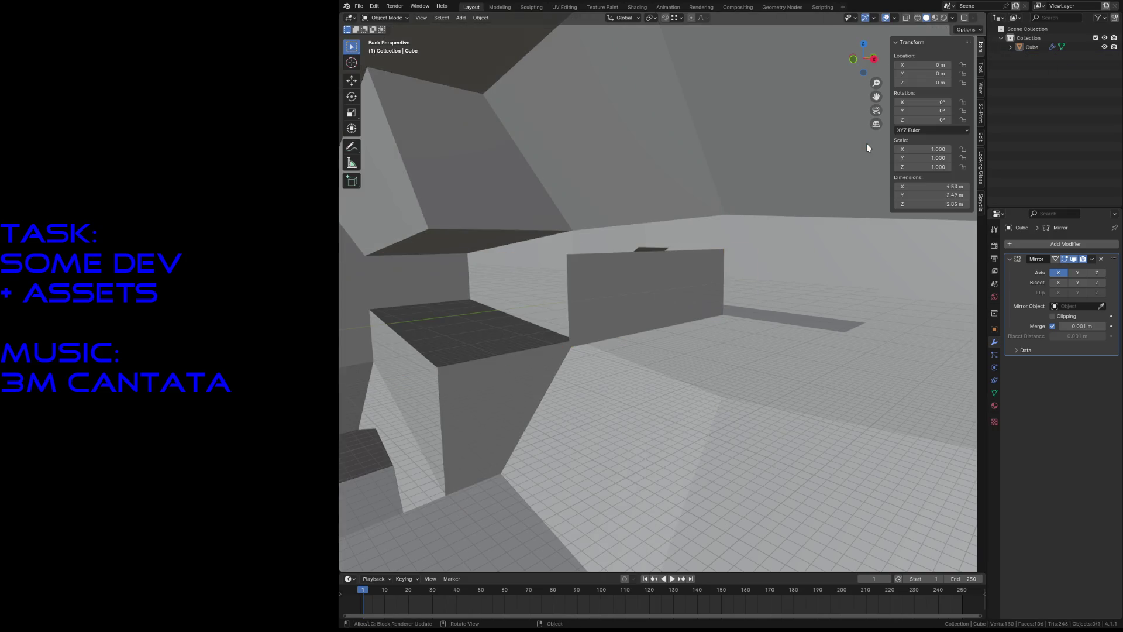
# Step: Delete two stray faces inside the car body's side opening
pyautogui.click(661, 290)
pyautogui.press('Tab')
pyautogui.moveTo(653, 288); pyautogui.dragTo(673, 275, button='middle')
pyautogui.click(692, 251)
pyautogui.press('x')
pyautogui.click(692, 251)
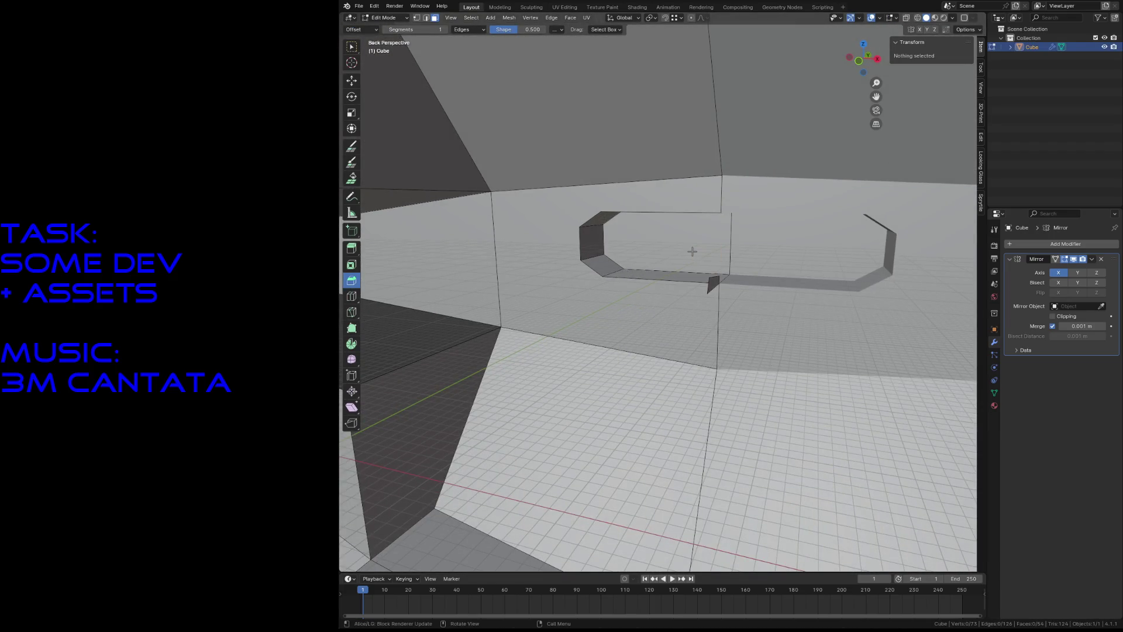
pyautogui.press('x')
pyautogui.click(713, 280)
pyautogui.moveTo(714, 280)
pyautogui.mouseDown(button='middle')
pyautogui.moveTo(665, 288)
pyautogui.moveTo(714, 280)
pyautogui.mouseUp(button='middle')
pyautogui.press('x')
pyautogui.press('Escape')
# Step: Fly around the body mesh to inspect the opening and its surrounding faces
pyautogui.hotkey('shift', '`')
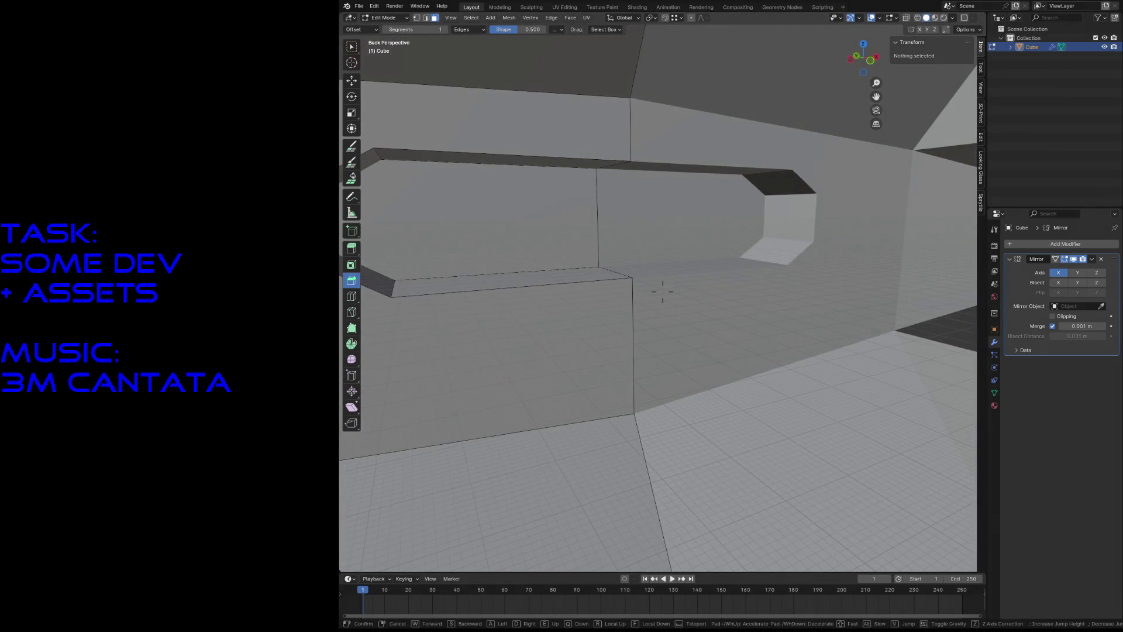
pyautogui.press('s')
pyautogui.press('w')
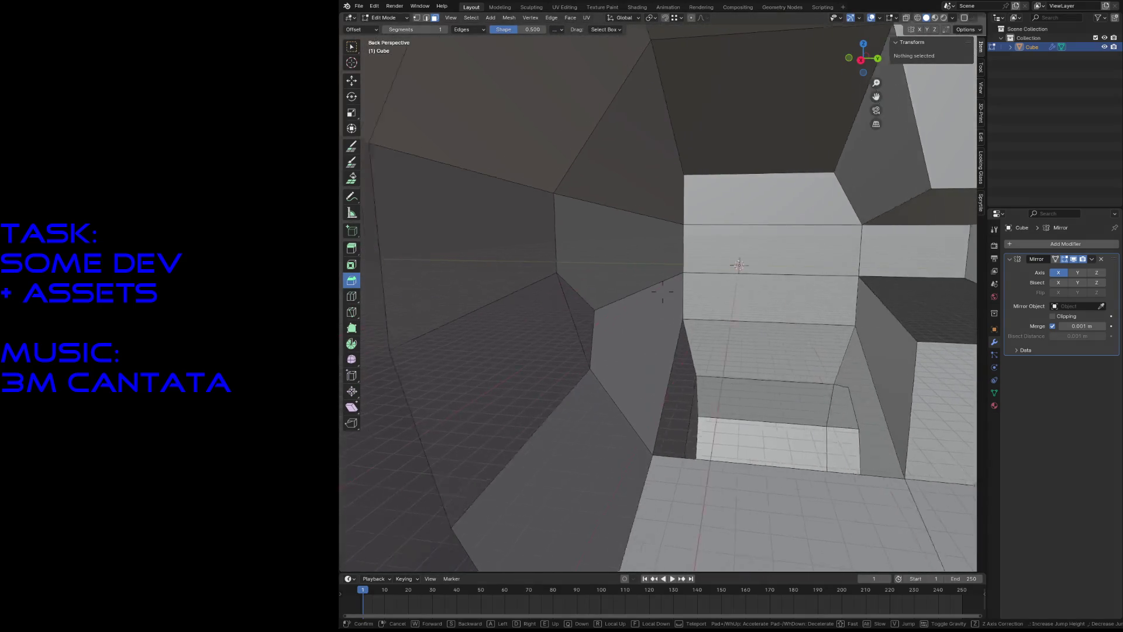
pyautogui.press('s')
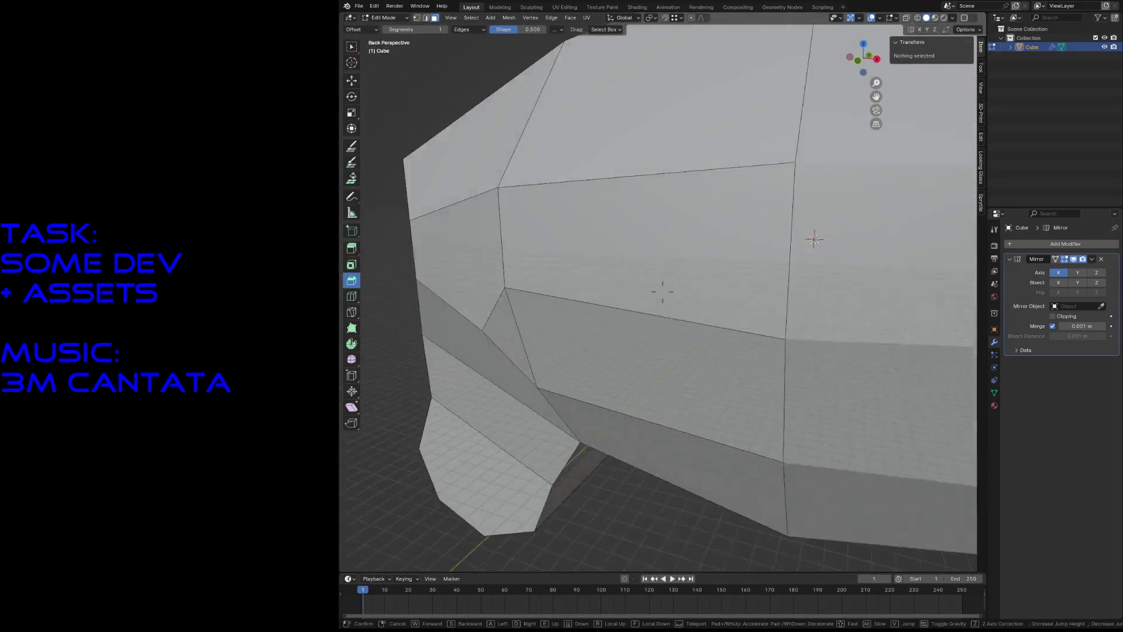
pyautogui.press('w')
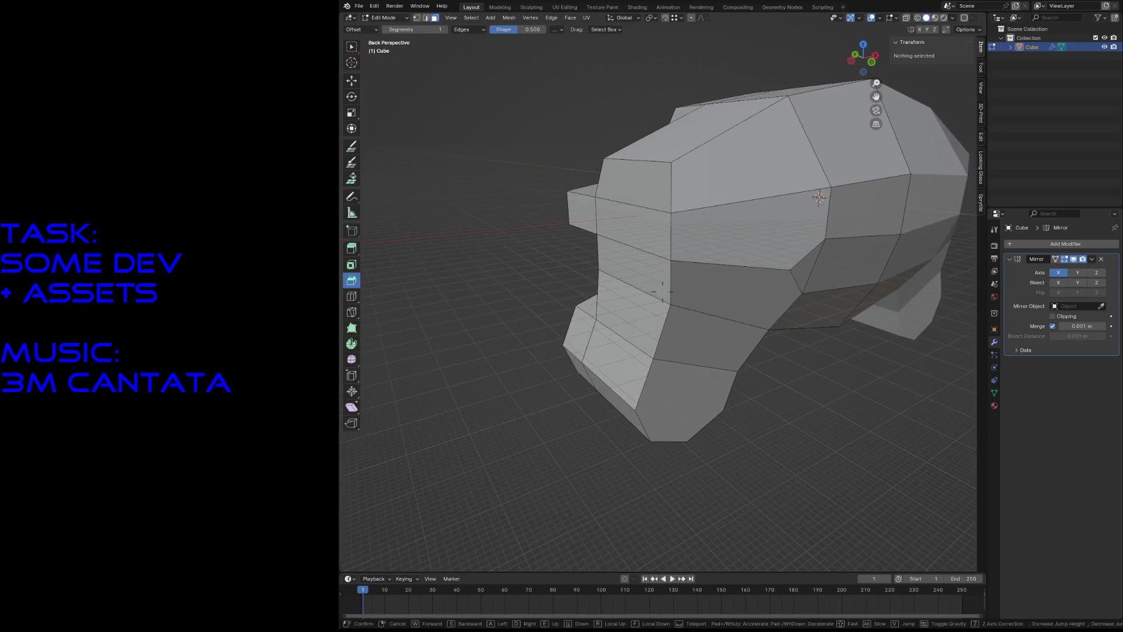
pyautogui.press('s')
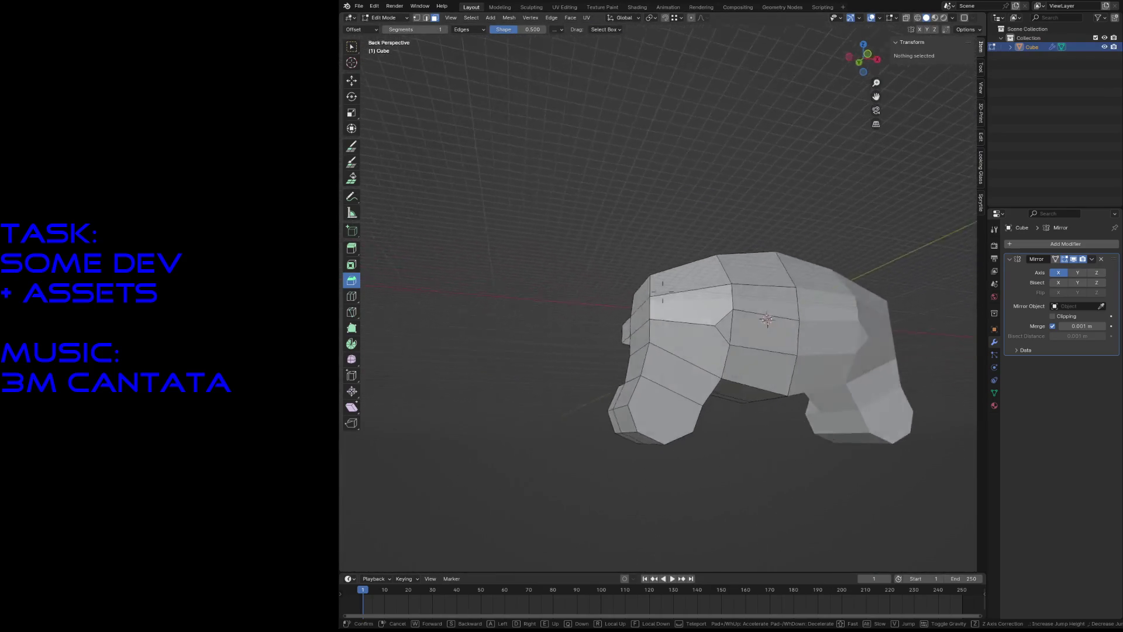
pyautogui.press('d')
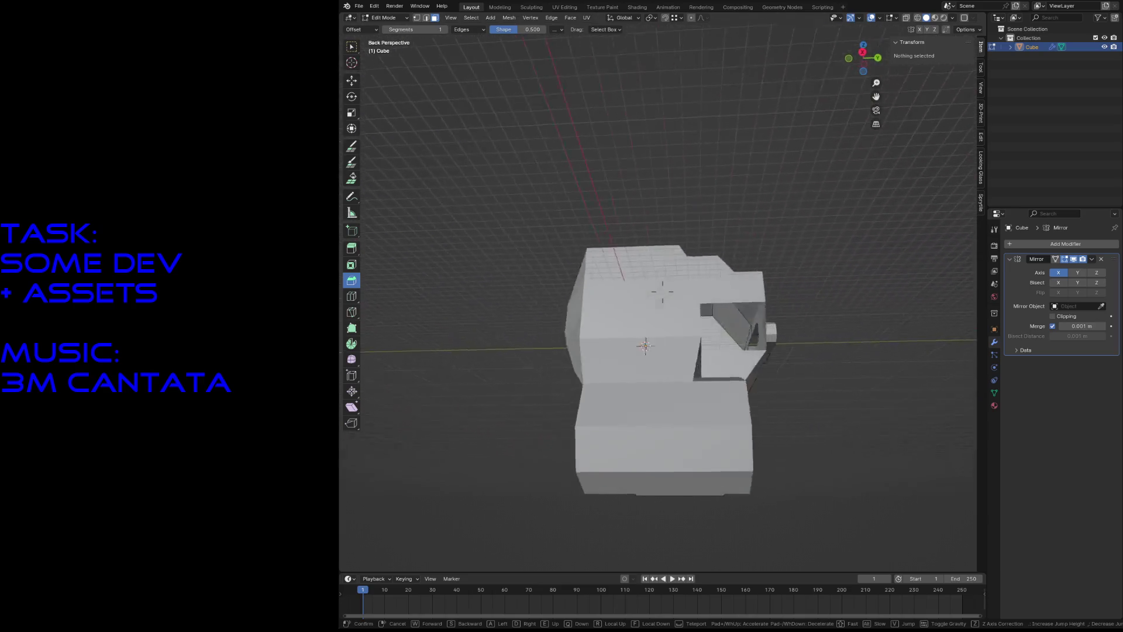
pyautogui.press('w')
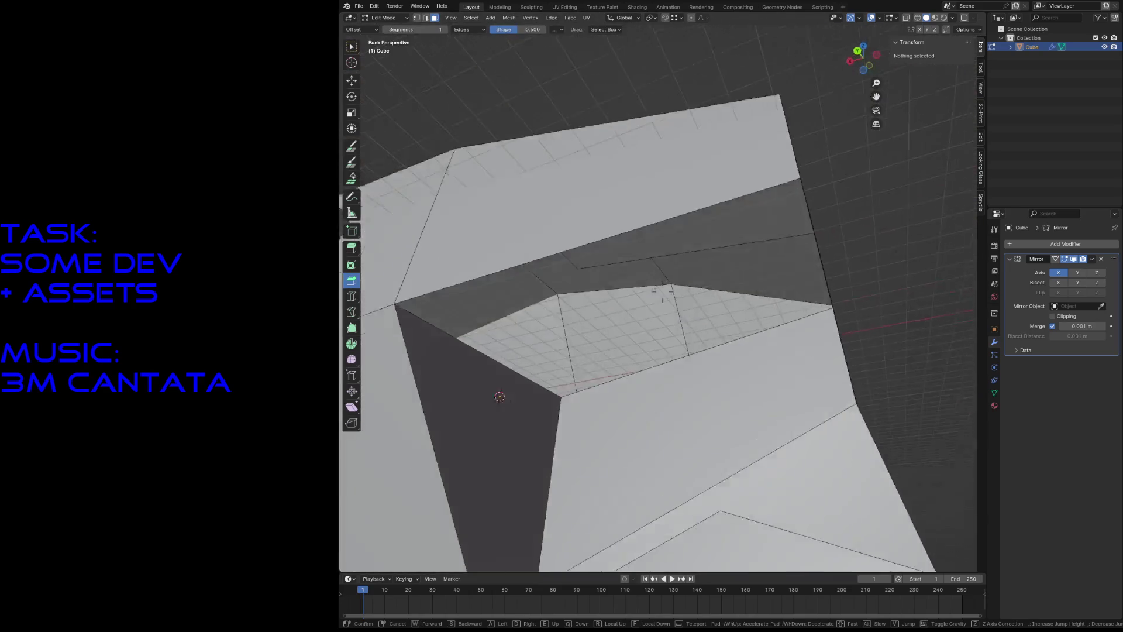
pyautogui.click(621, 266)
# Step: Fill the gap beside the opening by bridging two edges with a new face
pyautogui.press('2')
pyautogui.click(609, 275)
pyautogui.press('f')
pyautogui.hotkey('shift', '`')
pyautogui.click(647, 262)
pyautogui.hotkey('shift', '`')
# Step: Save the file and return to Object Mode
pyautogui.press('s')
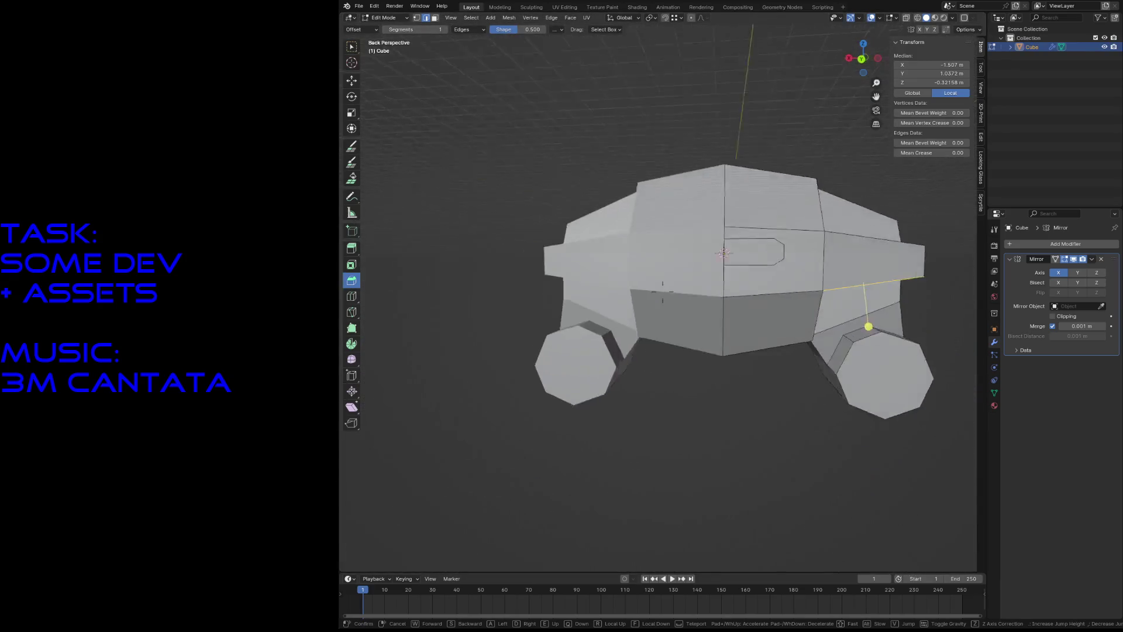
pyautogui.click(644, 260)
pyautogui.hotkey('ctrl', 's')
pyautogui.press('Tab')
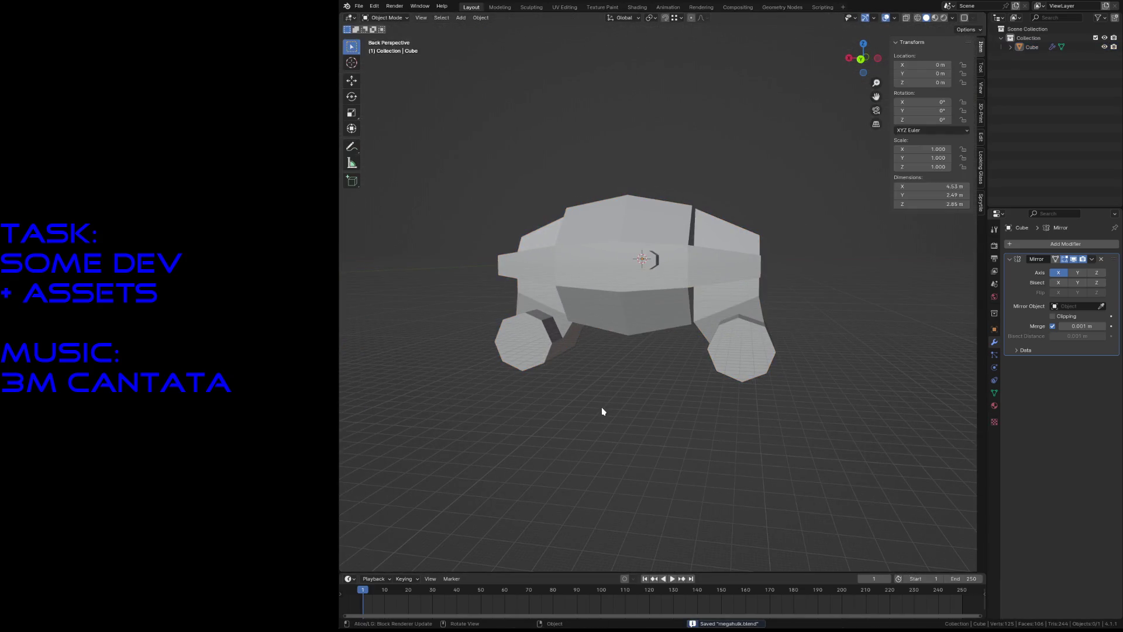
# Step: Slide the end face inside the side slot along Y
pyautogui.hotkey('shift', '`')
pyautogui.press('w')
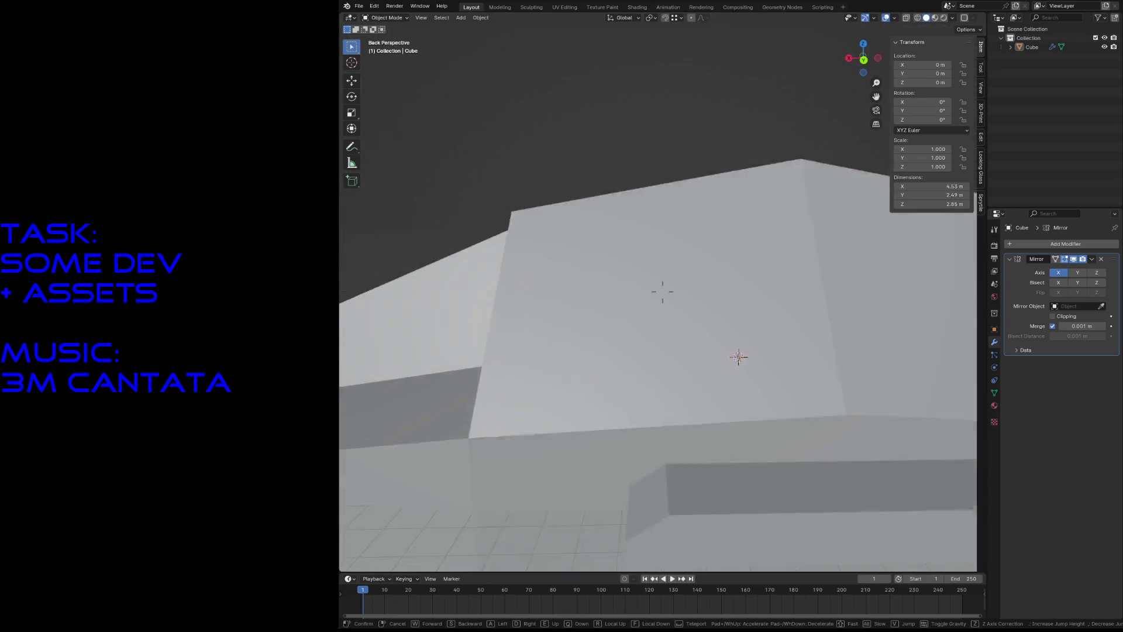
pyautogui.press('s')
pyautogui.press('w')
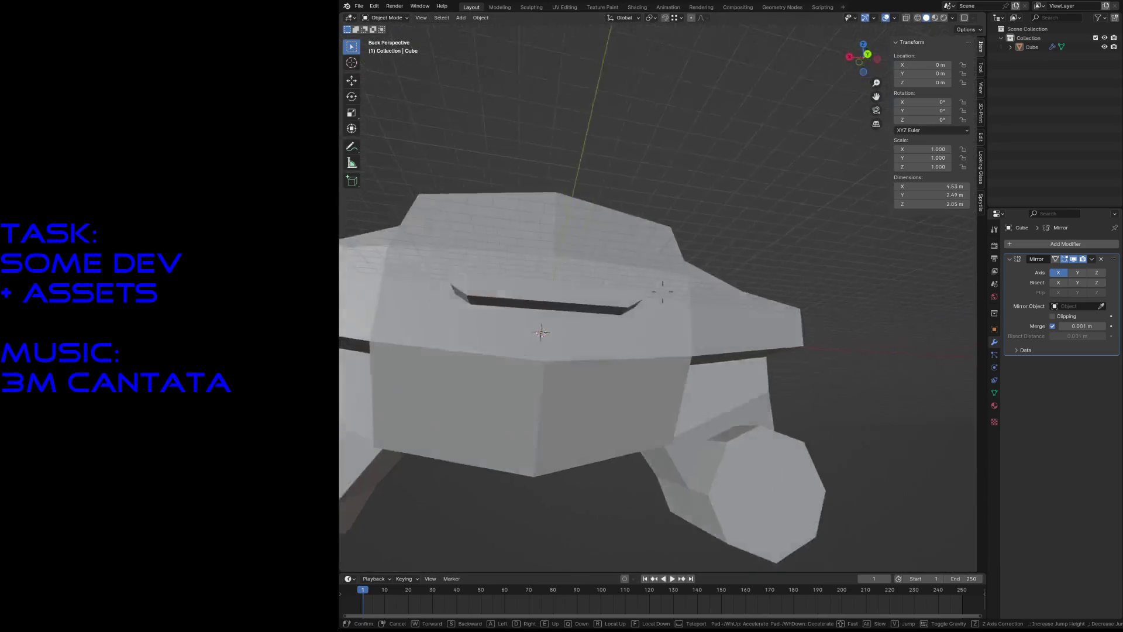
pyautogui.click(602, 412)
pyautogui.press('Tab')
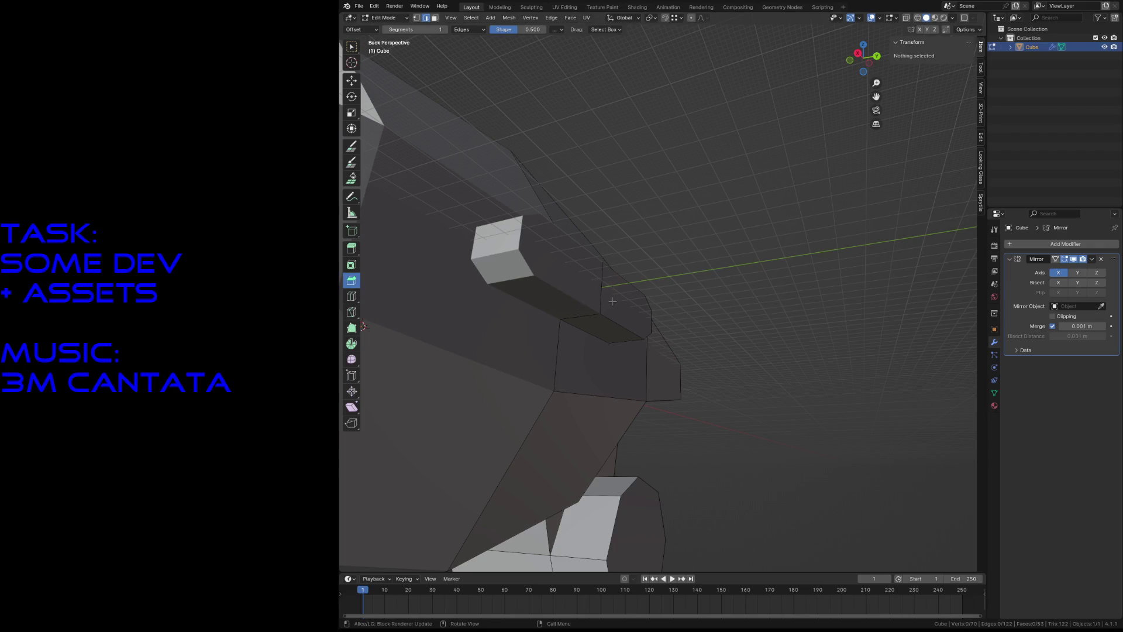
pyautogui.click(614, 301)
pyautogui.press('g')
pyautogui.press('y')
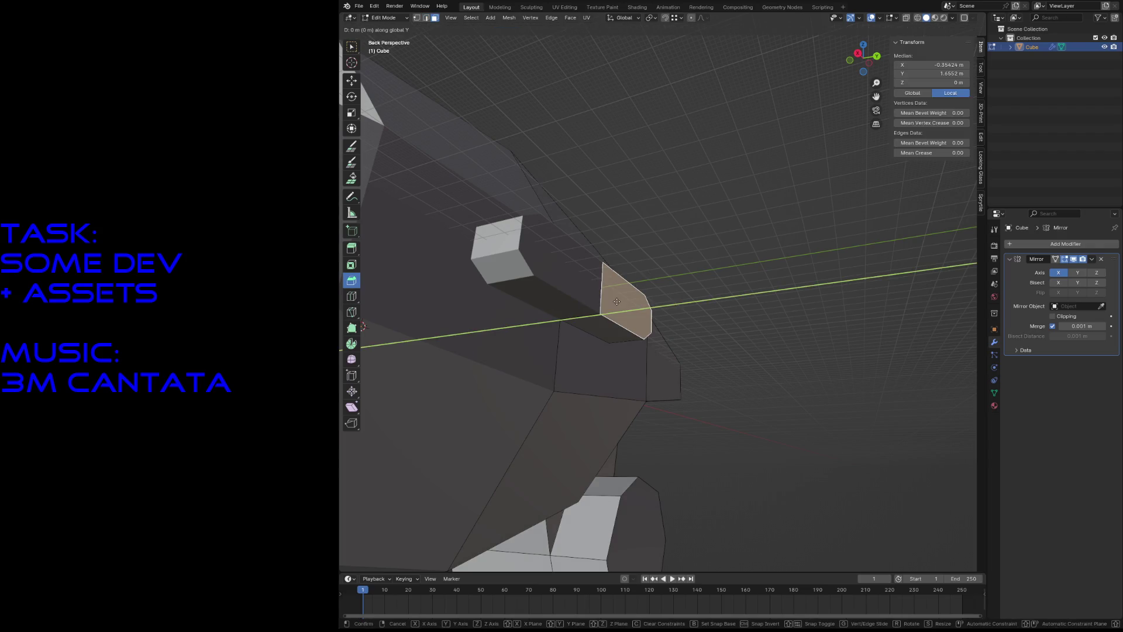
pyautogui.click(660, 306)
pyautogui.press('Tab')
# Step: Re-save megabulk.blend, review the vehicle's side, and enter Edit Mode on the car body
pyautogui.click(699, 283)
pyautogui.hotkey('ctrl', 's')
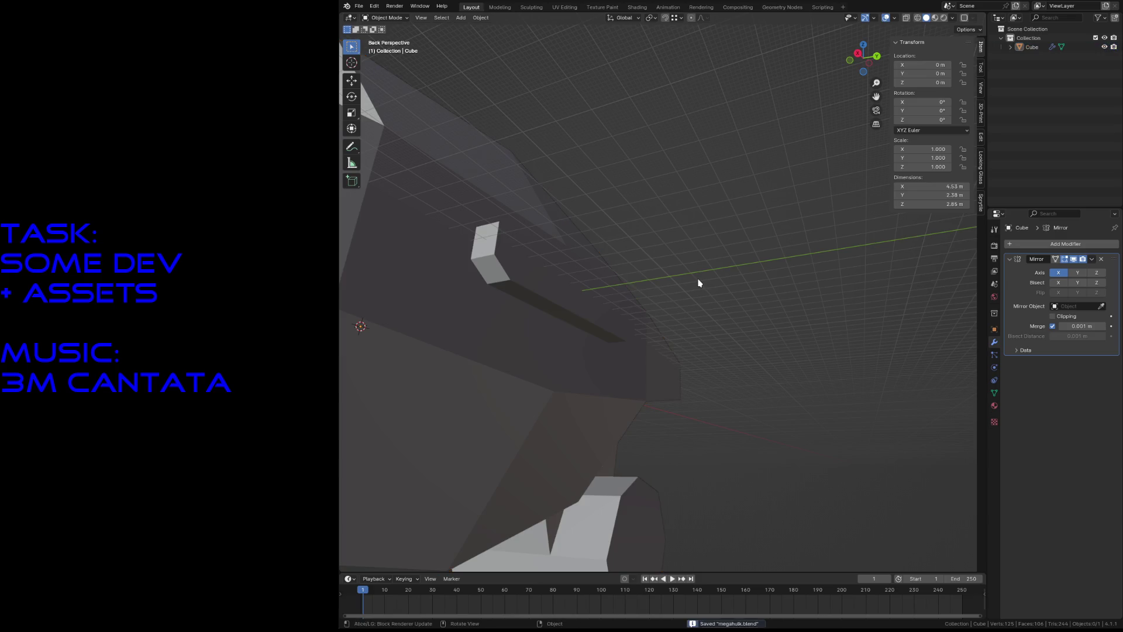
pyautogui.hotkey('shift', '`')
pyautogui.press('s')
pyautogui.press('d')
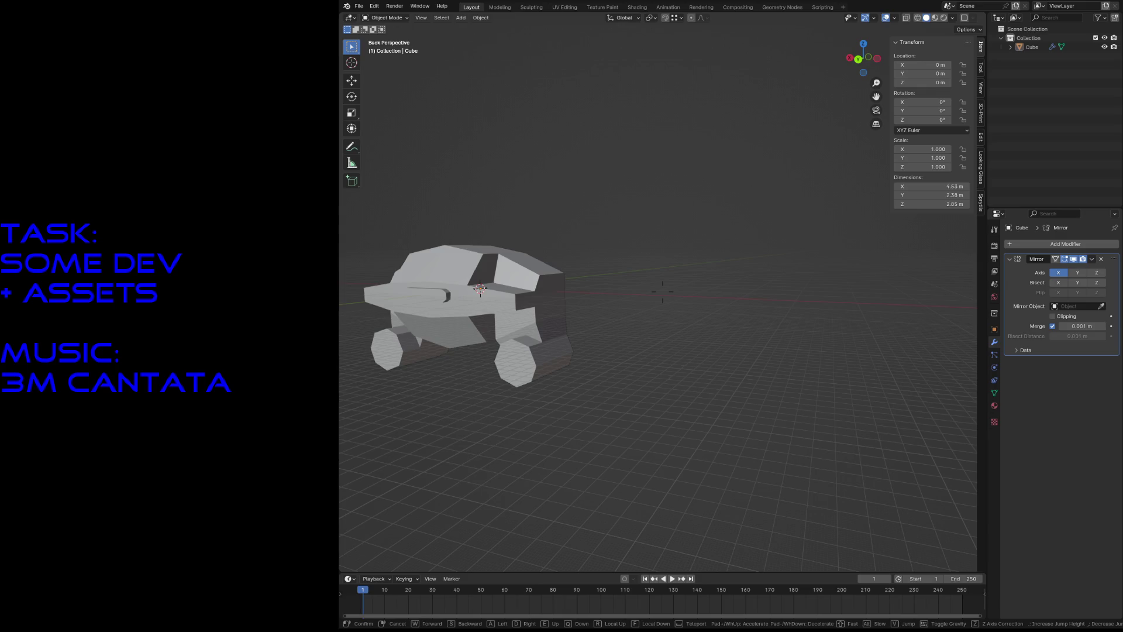
pyautogui.press('w')
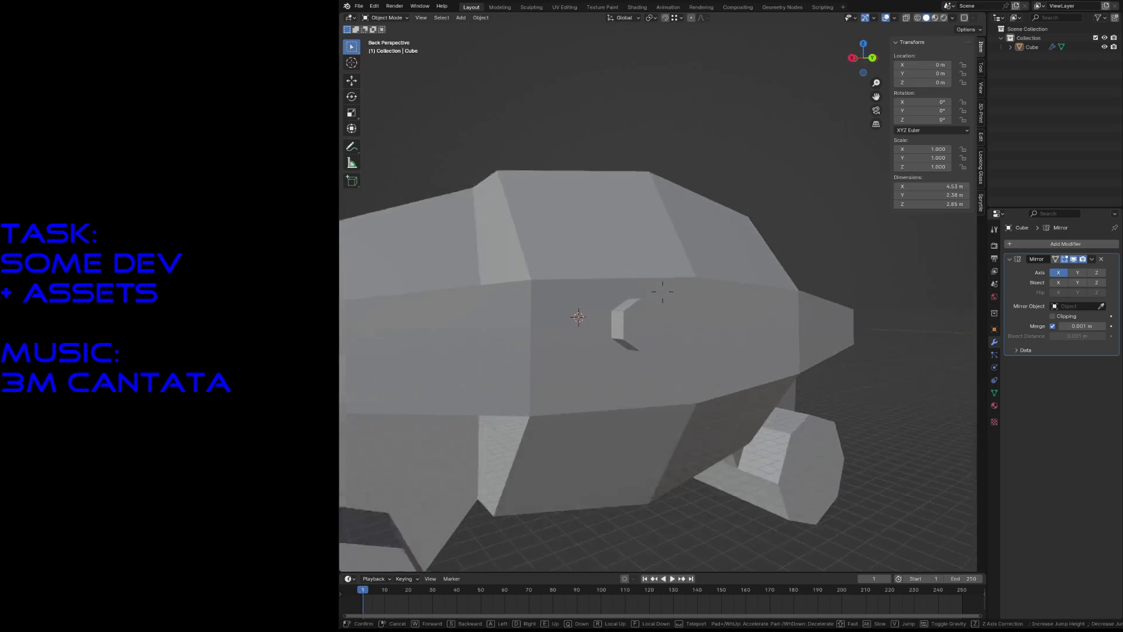
pyautogui.click(611, 309)
pyautogui.press('Tab')
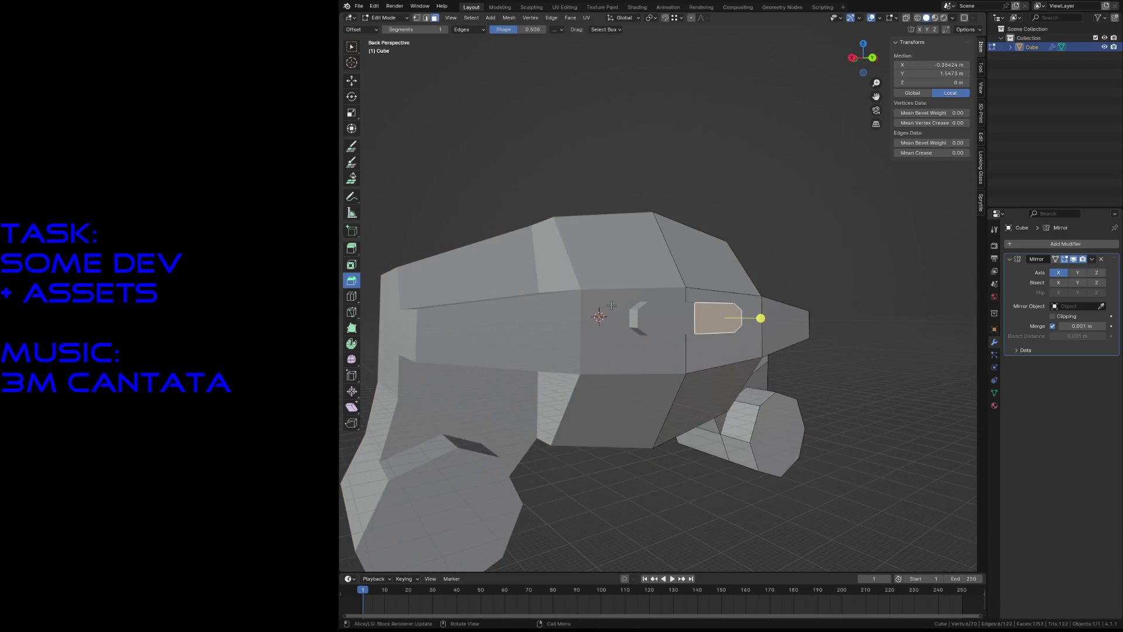
# Step: Switch the viewport to wireframe shading, clear the selection and save the file
pyautogui.scroll(-5, 611, 308)
pyautogui.press('z')
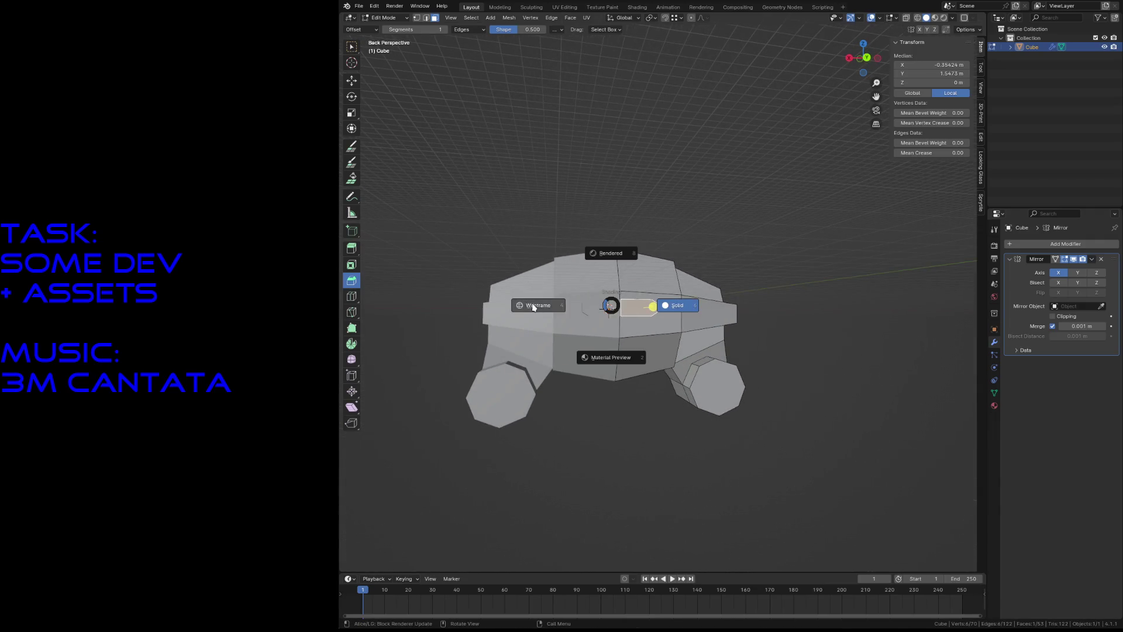
pyautogui.click(538, 305)
pyautogui.hotkey('alt', 'a')
pyautogui.hotkey('ctrl', 's')
# Step: In Front view, box-select the upper-left faces of the car body
pyautogui.moveTo(608, 445); pyautogui.dragTo(771, 227)
pyautogui.press('KP_1')
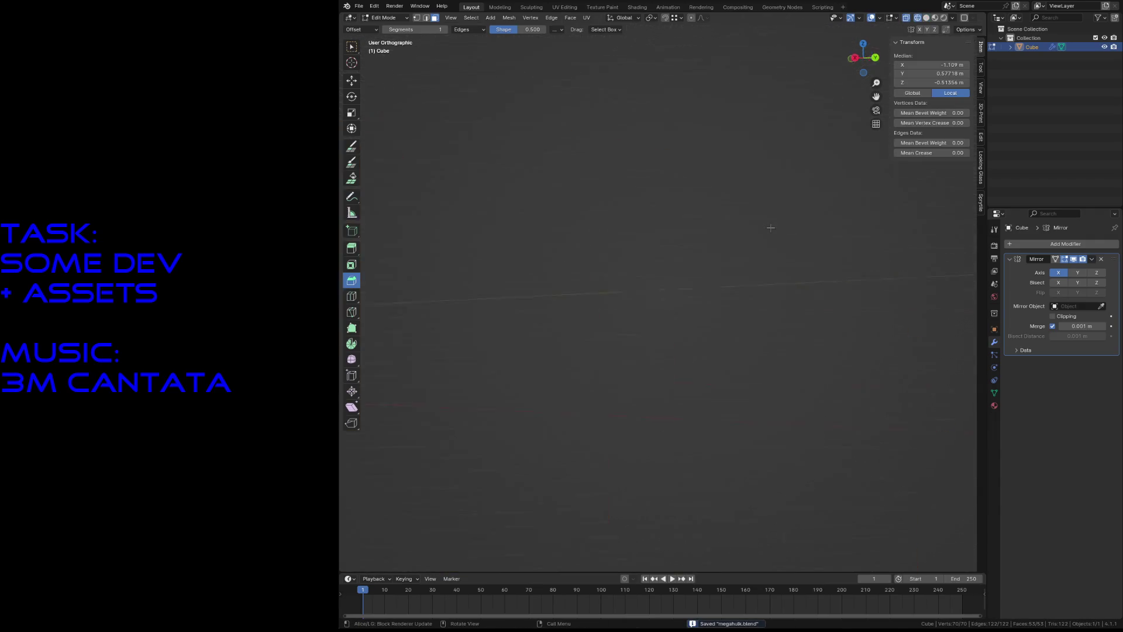
pyautogui.scroll(3, 702, 251)
pyautogui.scroll(-3, 703, 251)
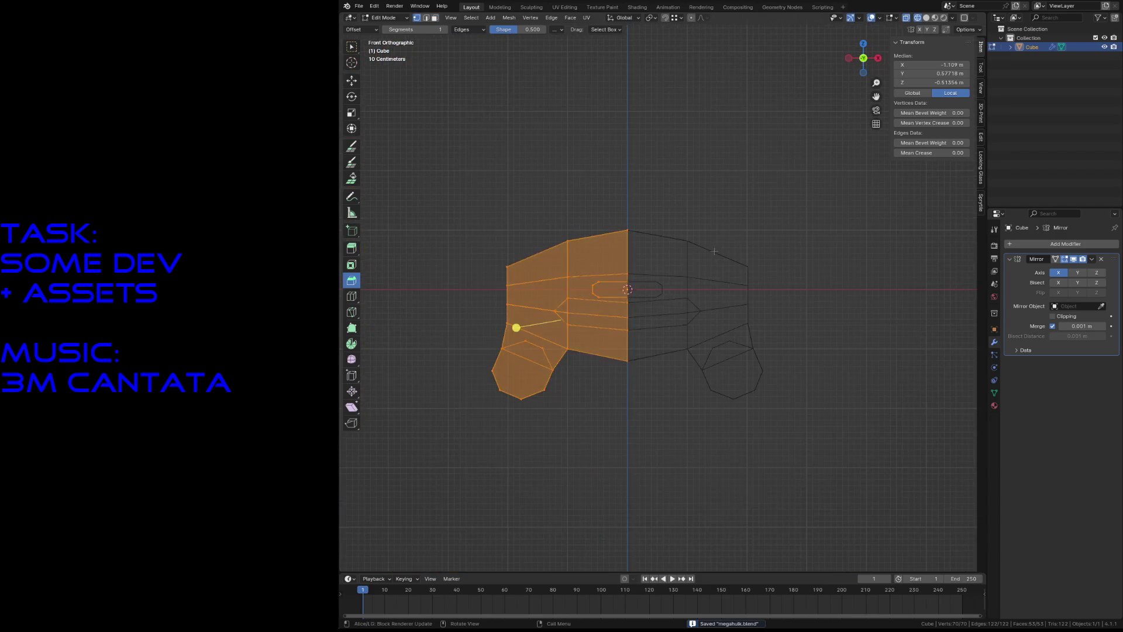
pyautogui.hotkey('alt', 'a')
pyautogui.moveTo(480, 187)
pyautogui.mouseDown()
pyautogui.moveTo(647, 275)
pyautogui.moveTo(637, 285)
pyautogui.mouseUp()
pyautogui.moveTo(483, 264); pyautogui.dragTo(518, 294)
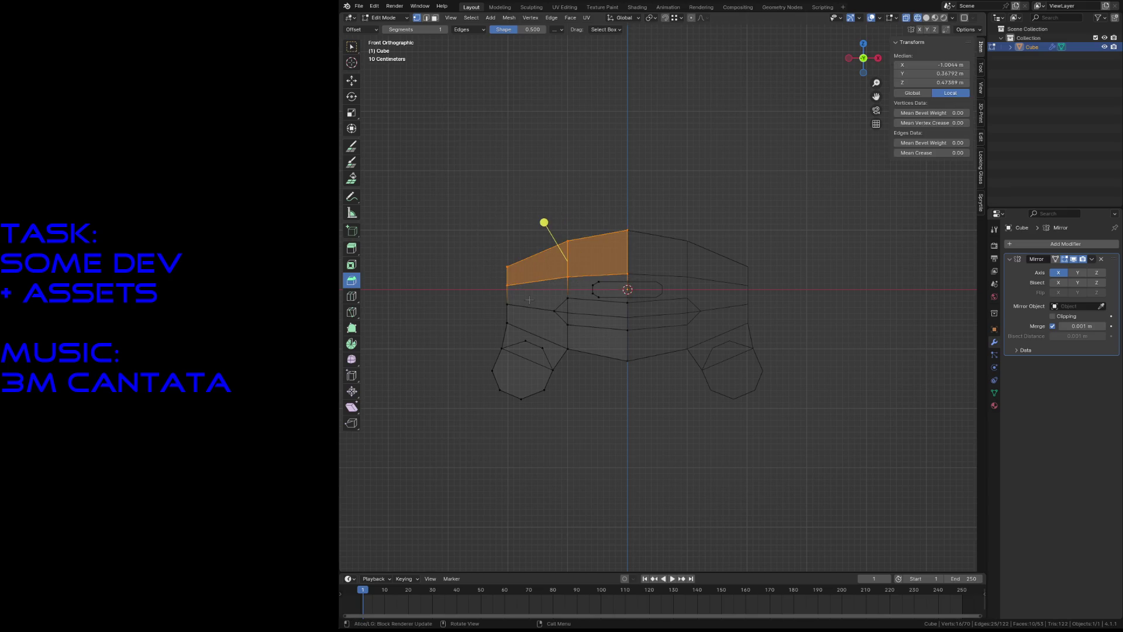
# Step: Raise the selected faces about 0.24 m along Z, return to Object Mode and save
pyautogui.press('g')
pyautogui.press('z')
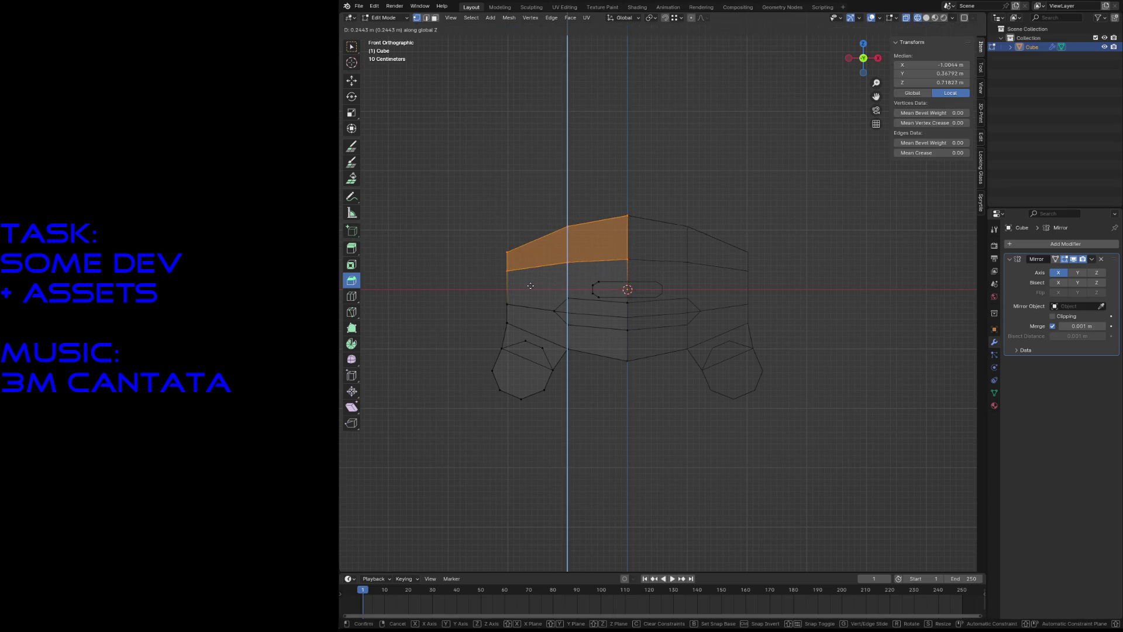
pyautogui.click(531, 286)
pyautogui.press('Tab')
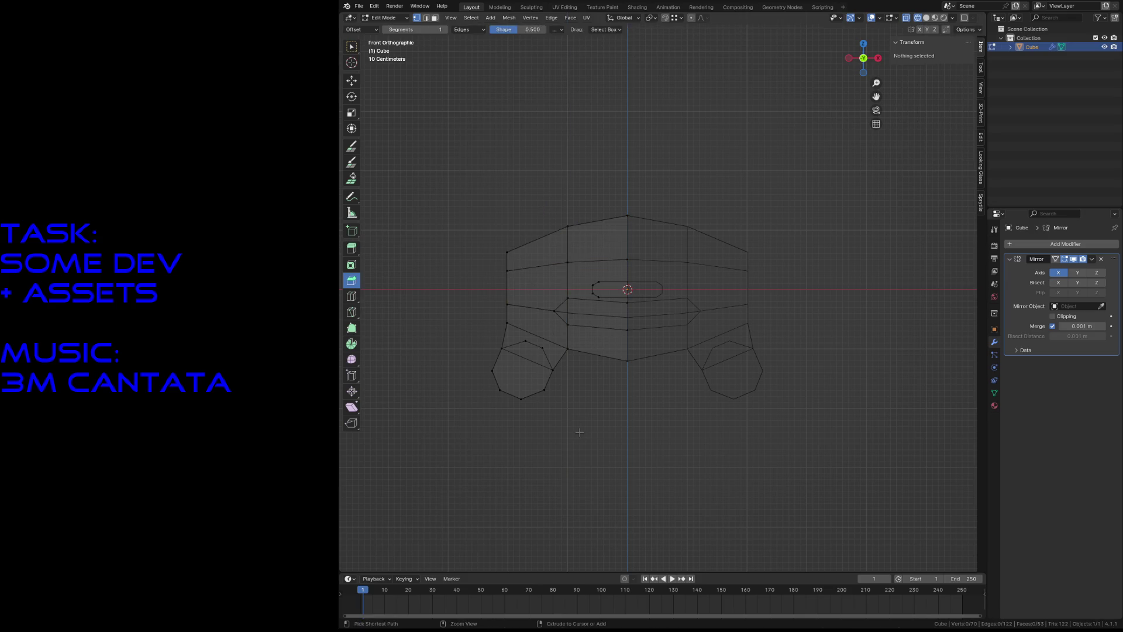
pyautogui.hotkey('ctrl', 's')
# Step: Deselect the car body and switch back to solid shading
pyautogui.click(581, 436)
pyautogui.press('z')
pyautogui.click(644, 433)
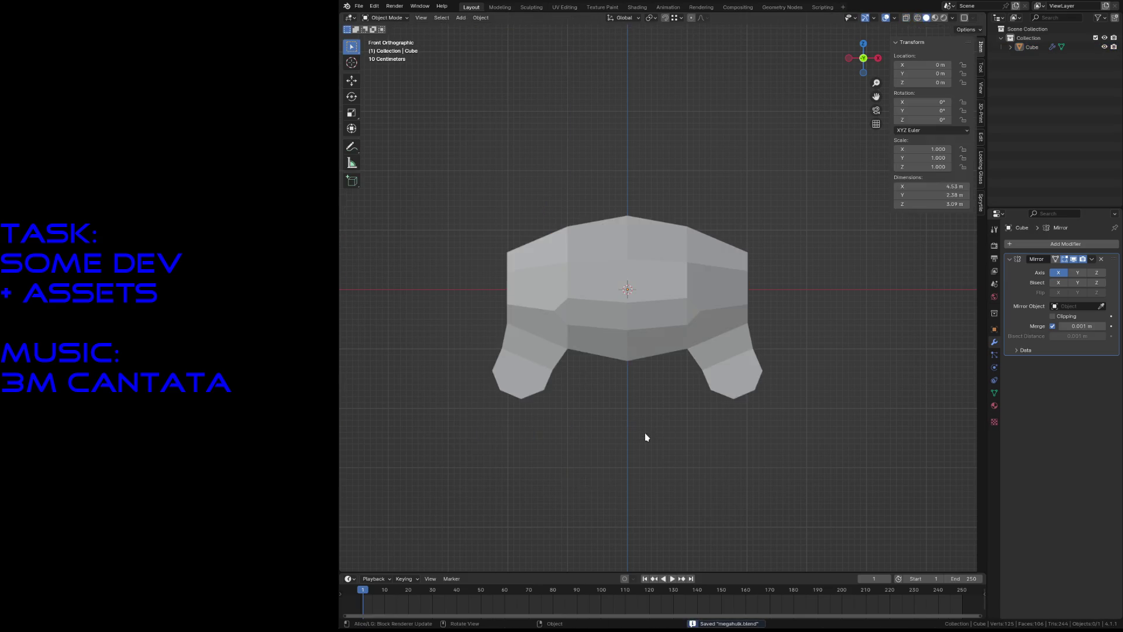
# Step: Recalculate the car body's normals to face outside, then save megabulk.blend
pyautogui.hotkey('shift', '`')
pyautogui.press('s')
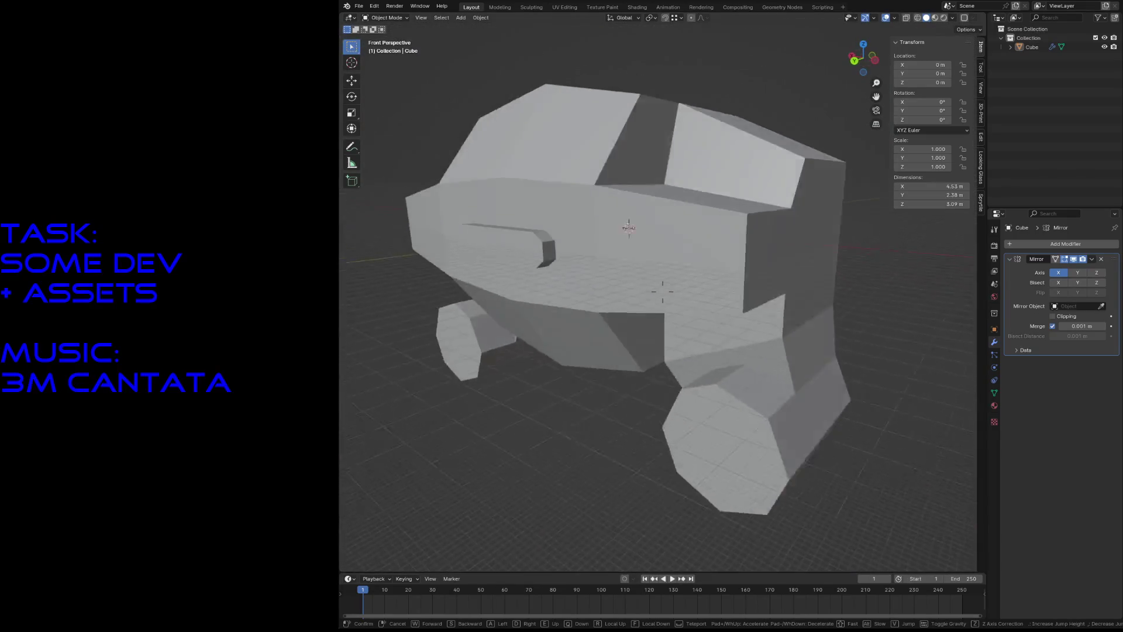
pyautogui.click(646, 438)
pyautogui.click(670, 276)
pyautogui.press('Tab')
pyautogui.press('F3')
pyautogui.write('r')
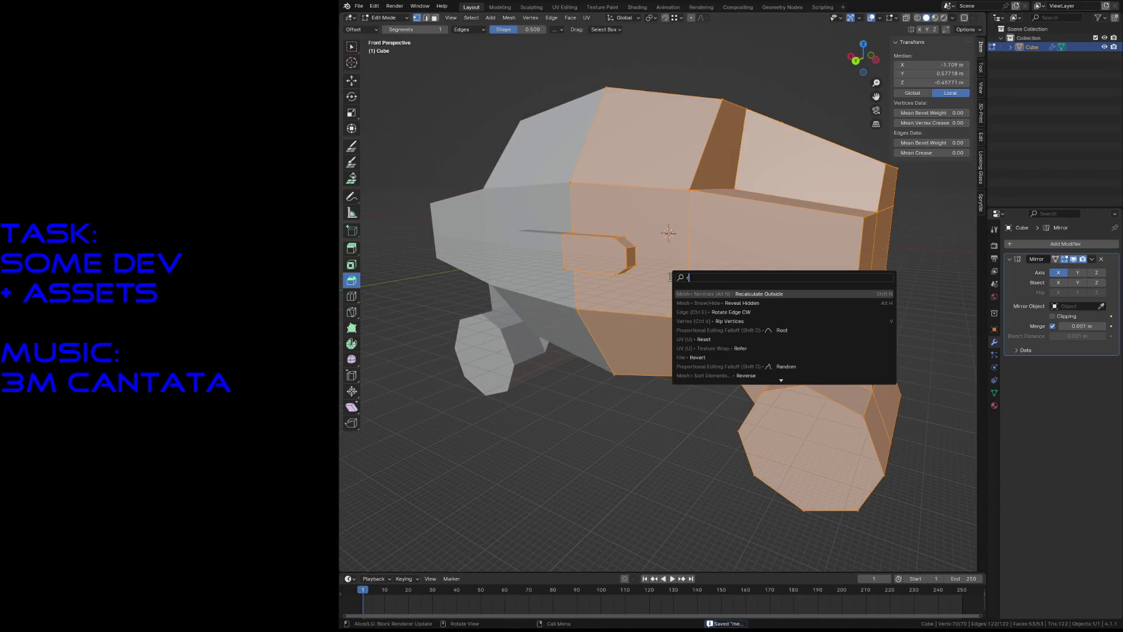
pyautogui.click(760, 295)
pyautogui.press('Tab')
pyautogui.hotkey('ctrl', 's')
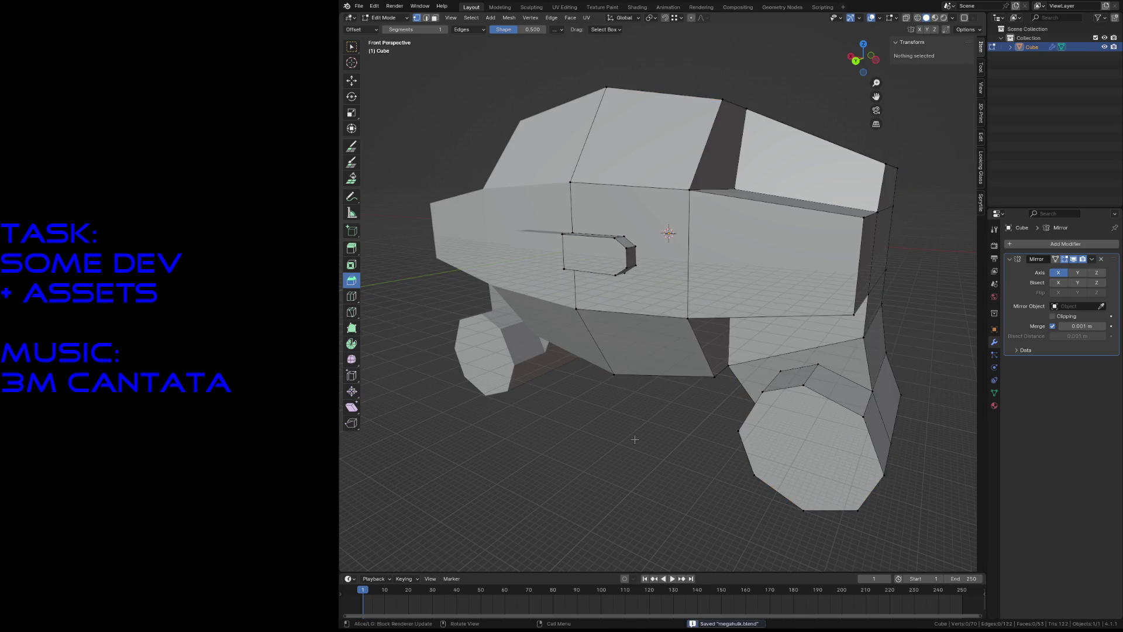
# Step: Fly the view around to frame the car, then reselect the car body
pyautogui.click(634, 439)
pyautogui.hotkey('shift', '`')
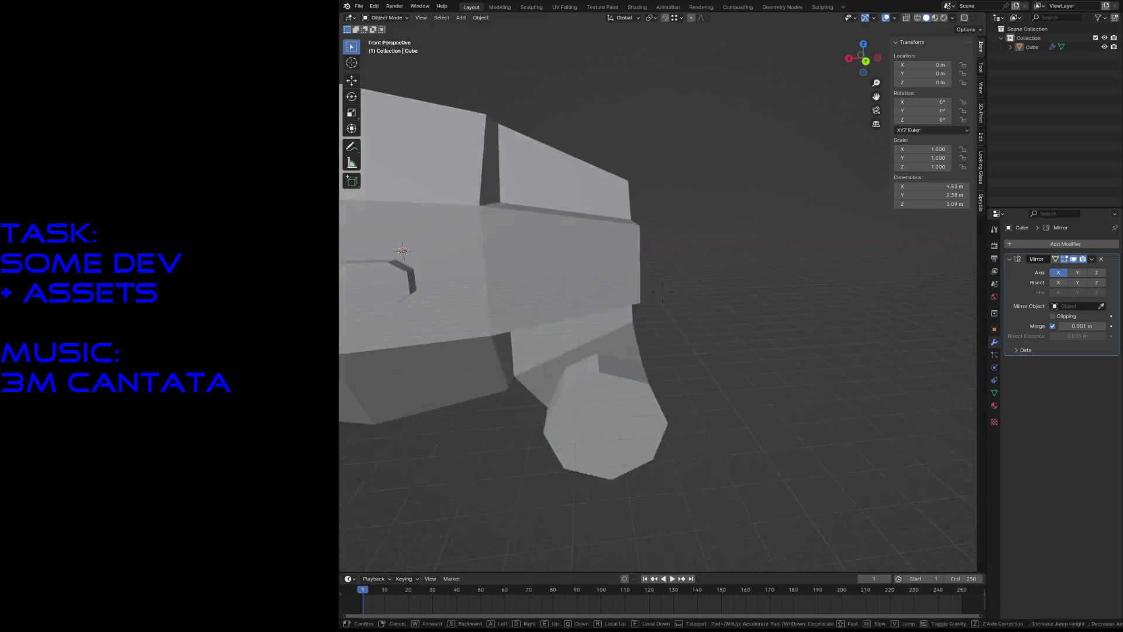
pyautogui.press('s')
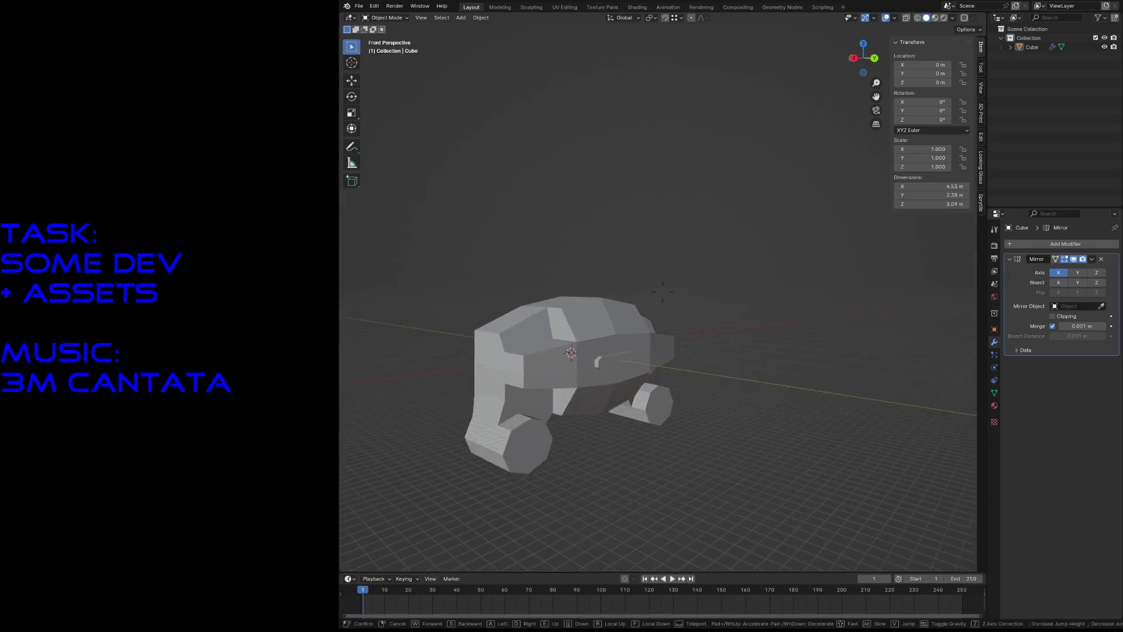
pyautogui.press('w')
pyautogui.press('s')
pyautogui.press('w')
pyautogui.press('s')
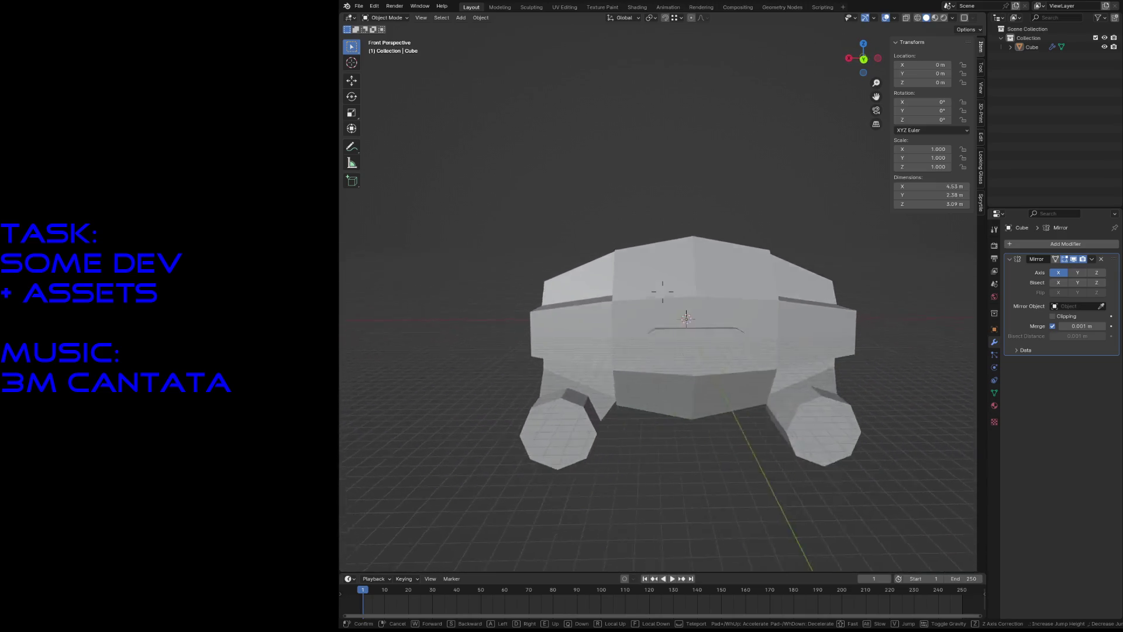
pyautogui.press('w')
pyautogui.click(674, 339)
pyautogui.click(674, 339)
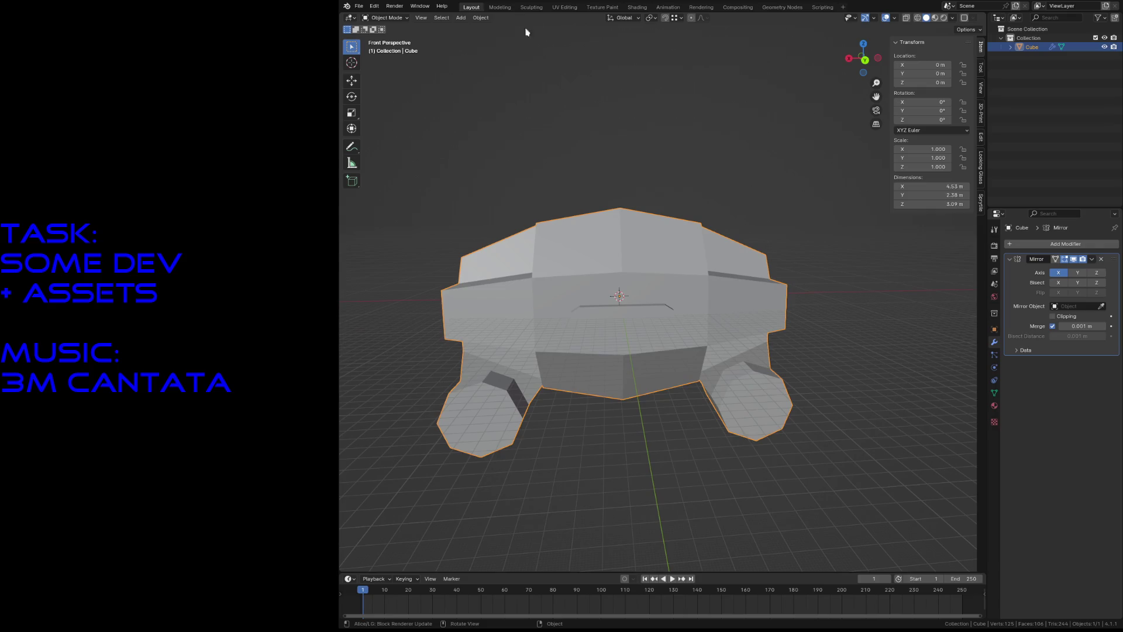
# Step: Switch to the UV Editing workspace, browse the UV menu, and enable UV Sync Selection
pyautogui.click(554, 9)
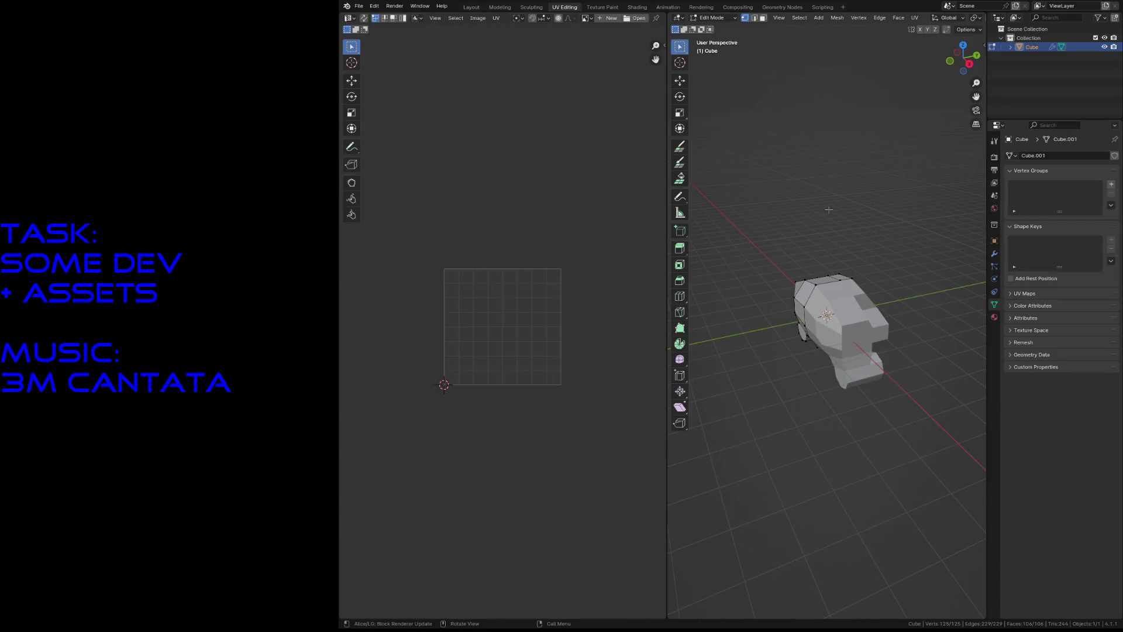
pyautogui.click(966, 29)
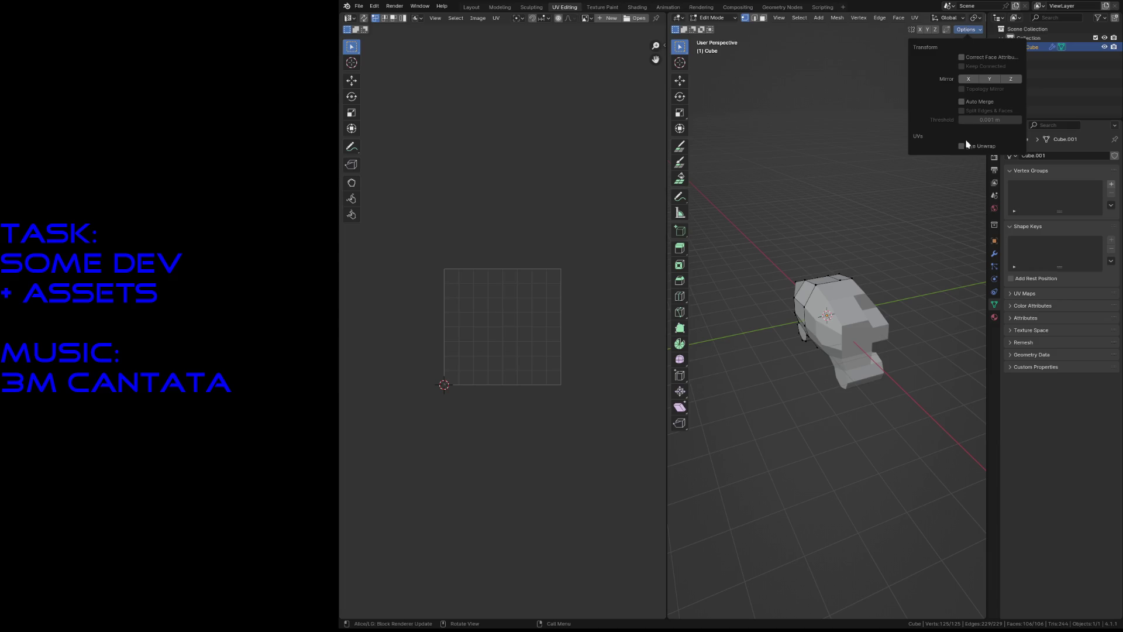
pyautogui.click(496, 19)
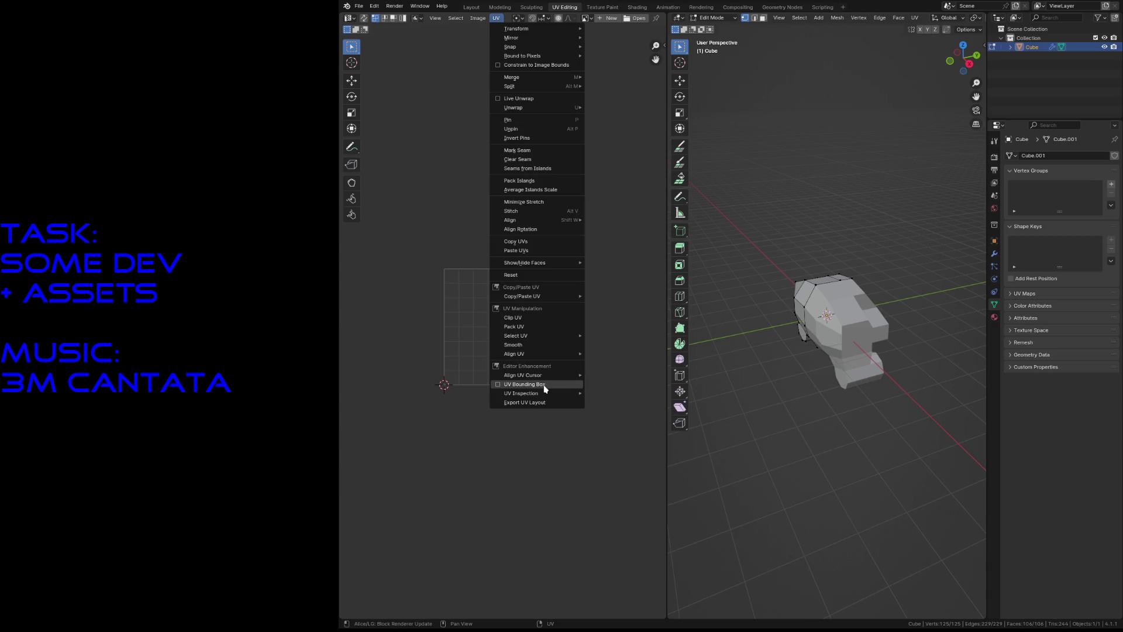
pyautogui.moveTo(547, 370)
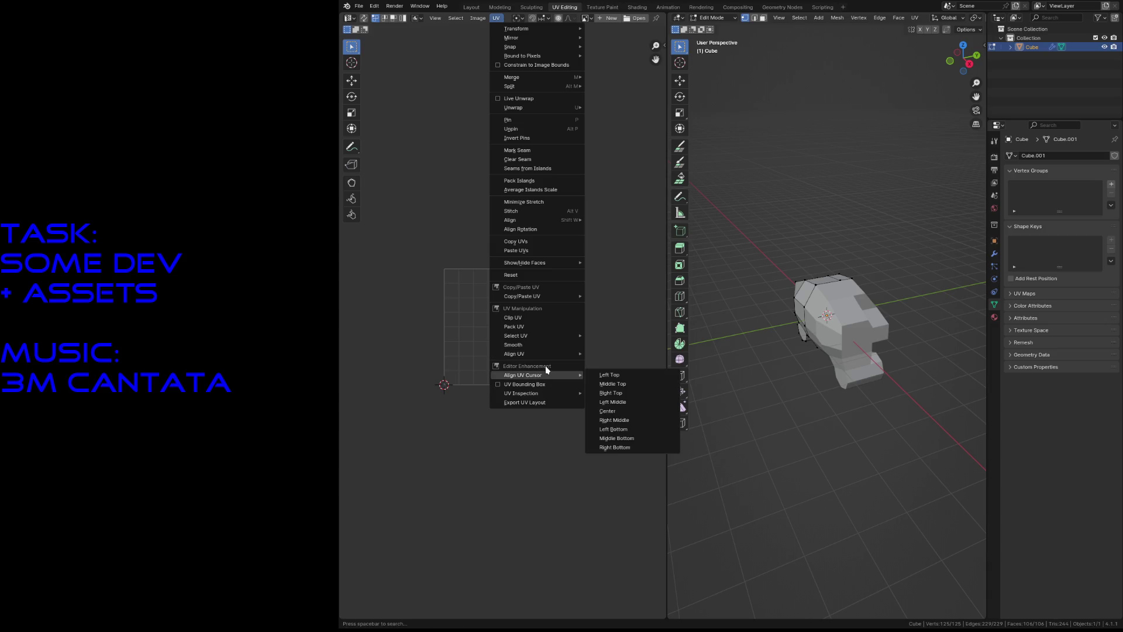
pyautogui.click(526, 98)
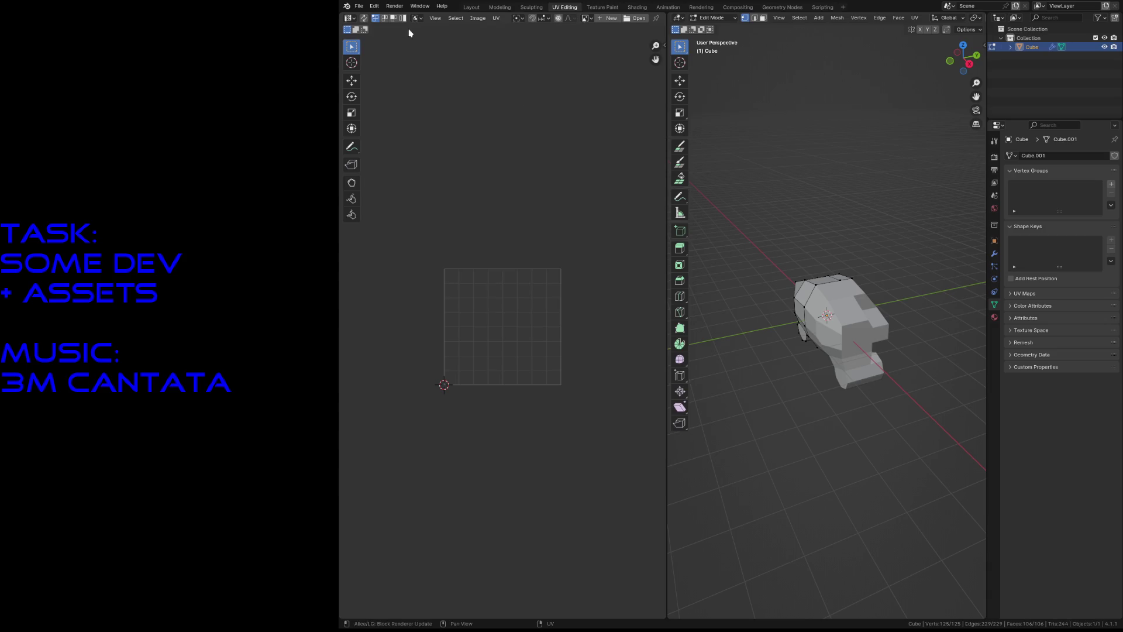
pyautogui.click(365, 20)
pyautogui.hotkey('shift', '`')
pyautogui.press('w')
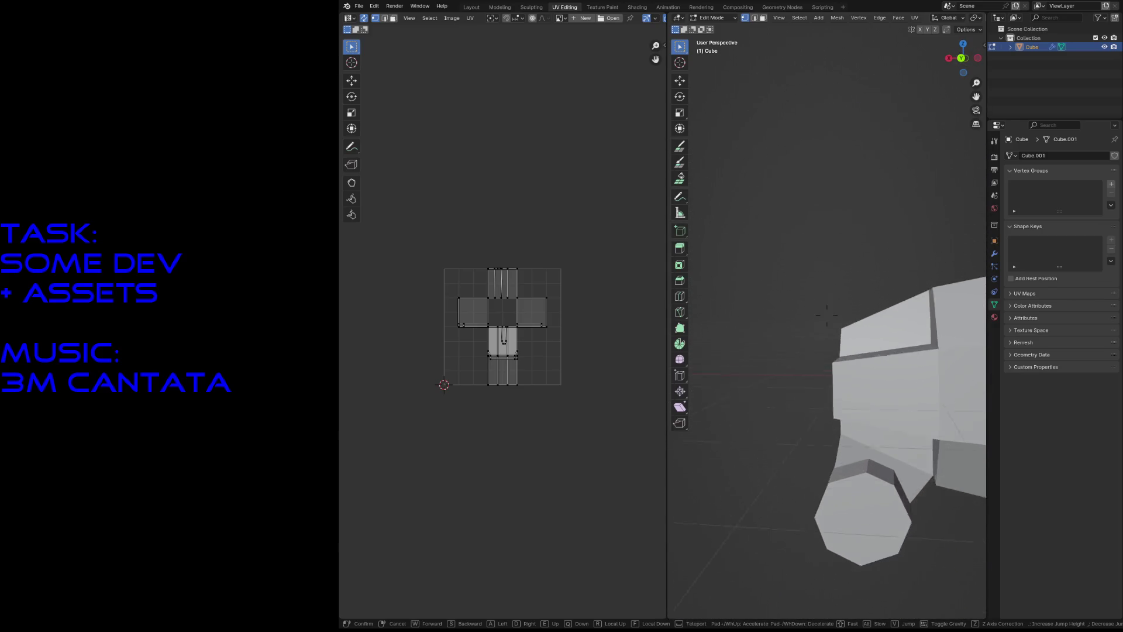
pyautogui.press('s')
pyautogui.click(825, 316)
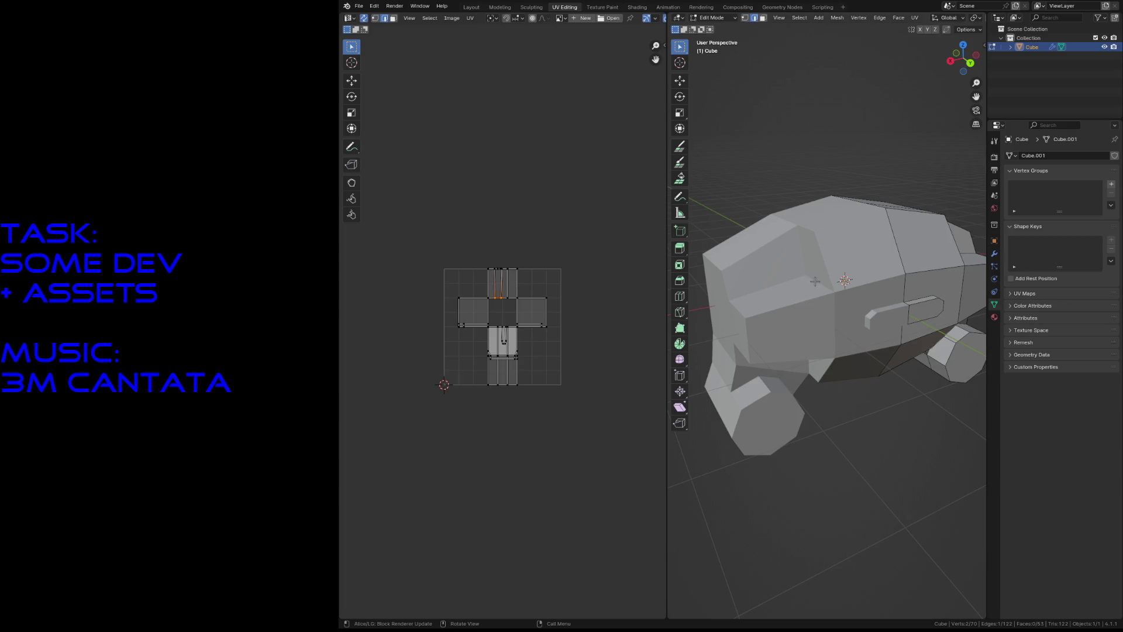
# Step: Mark the first two roof-panel edges as seams via Mark Seam
pyautogui.moveTo(916, 285); pyautogui.dragTo(783, 309, button='middle')
pyautogui.click(745, 334)
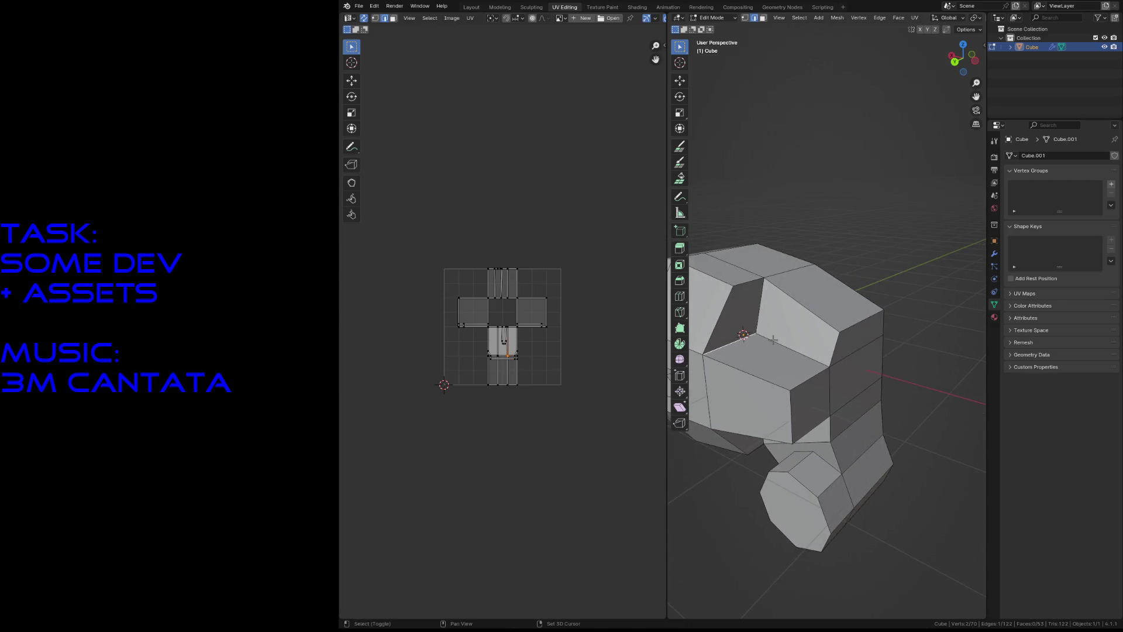
pyautogui.keyDown('shift'); pyautogui.click(761, 314); pyautogui.keyUp('shift')
pyautogui.press('F3')
pyautogui.click(813, 348)
# Step: Mark another roof-panel edge as a seam and select the next edge
pyautogui.hotkey('shift', '`')
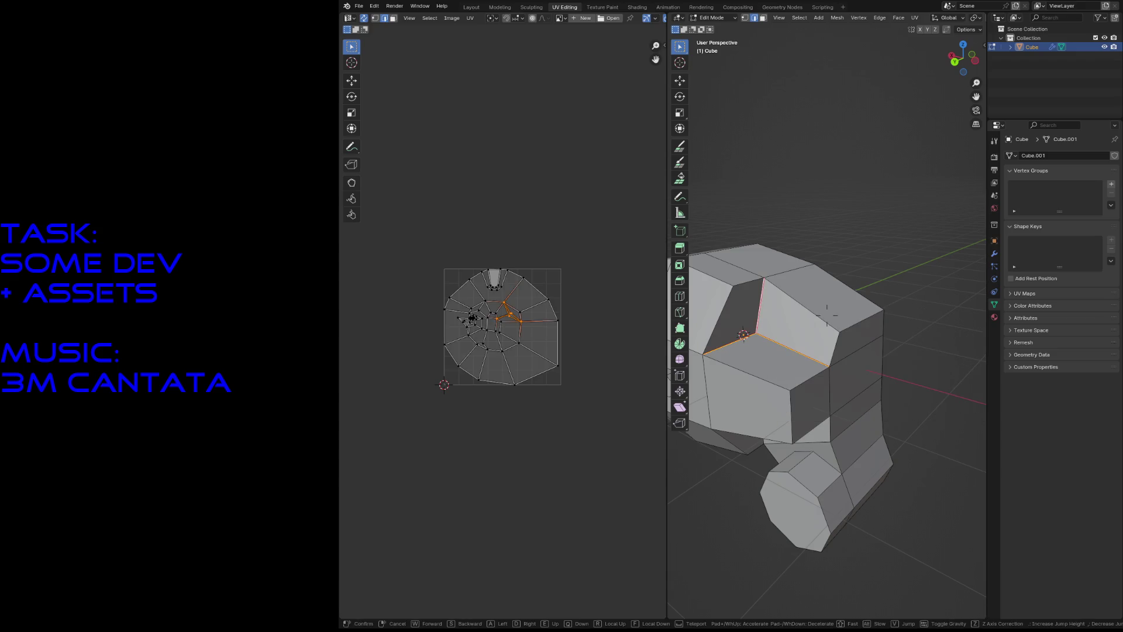
pyautogui.press('s')
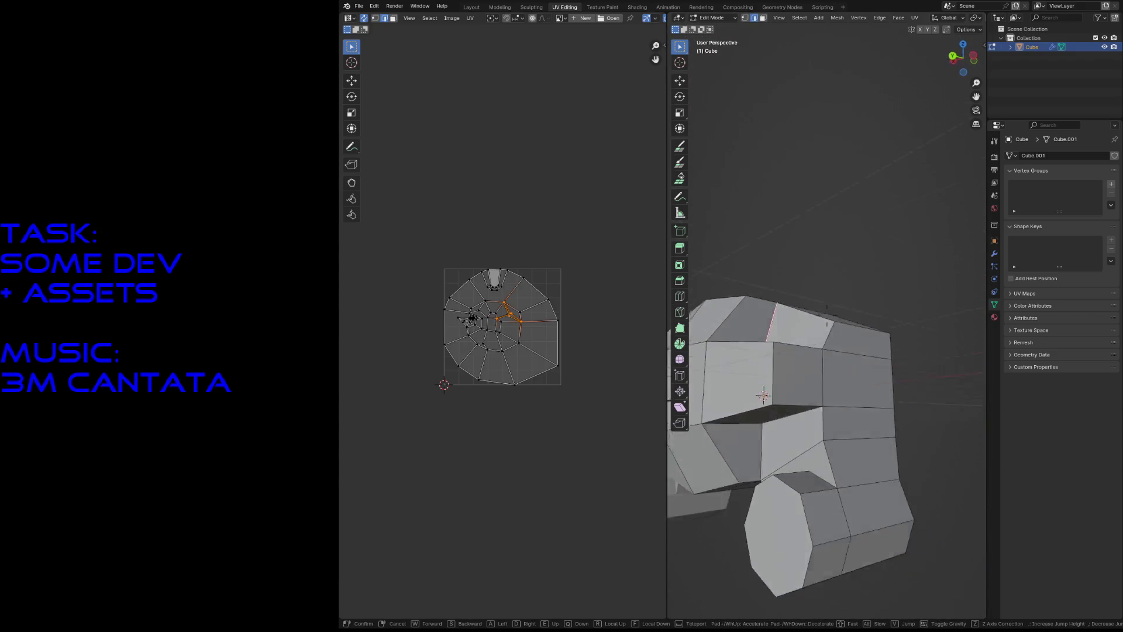
pyautogui.click(827, 315)
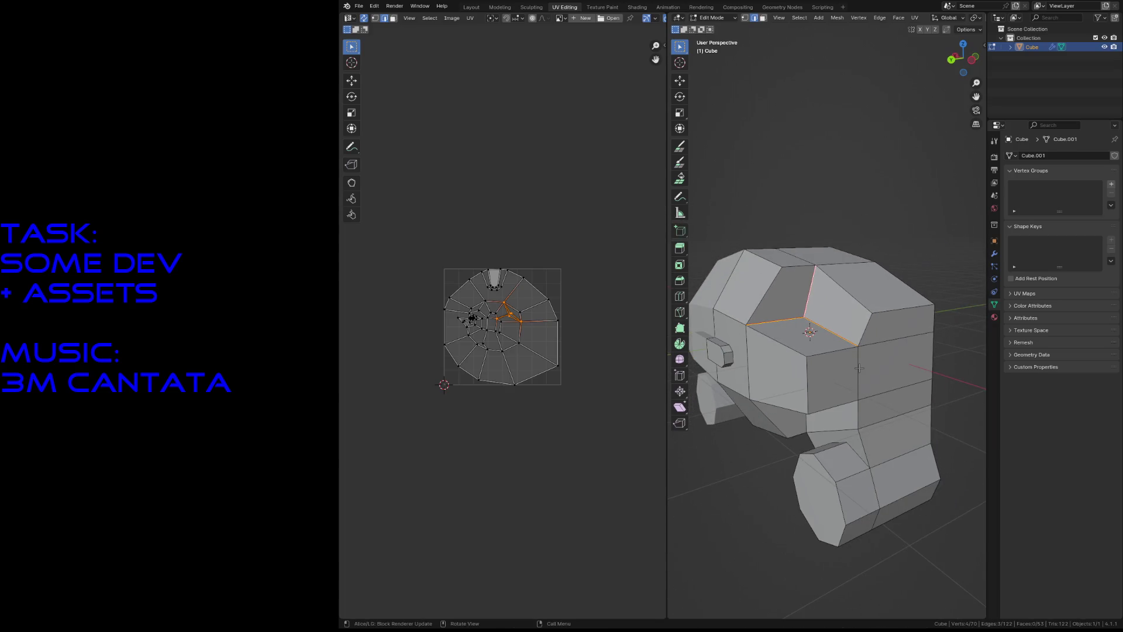
pyautogui.click(864, 332)
pyautogui.press('F3')
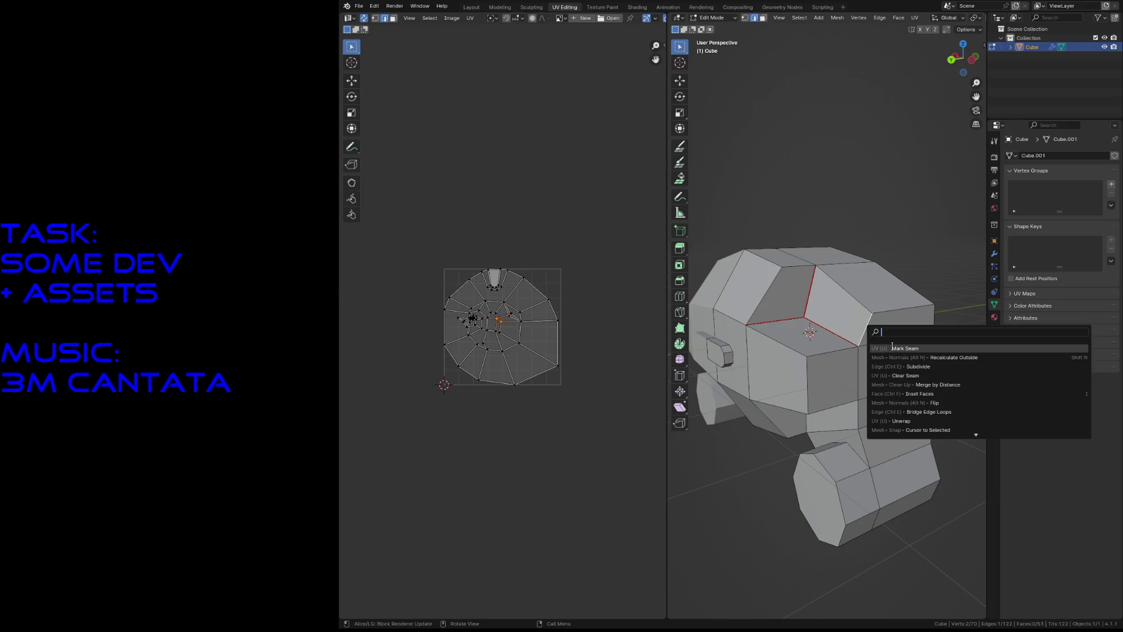
pyautogui.click(892, 347)
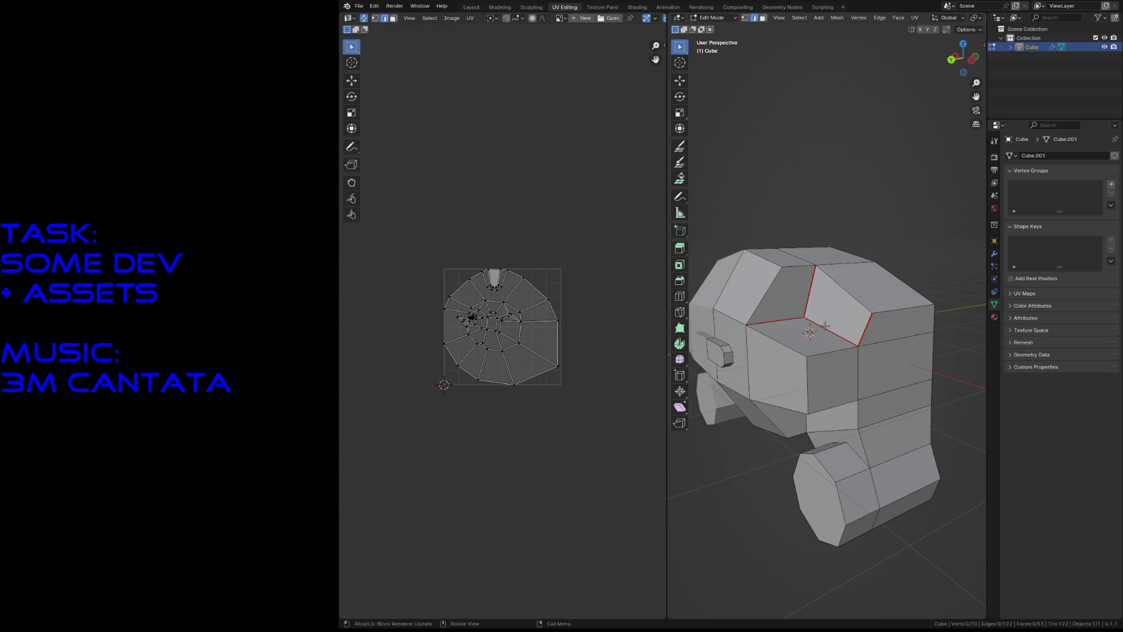
pyautogui.click(780, 339)
pyautogui.press('F3')
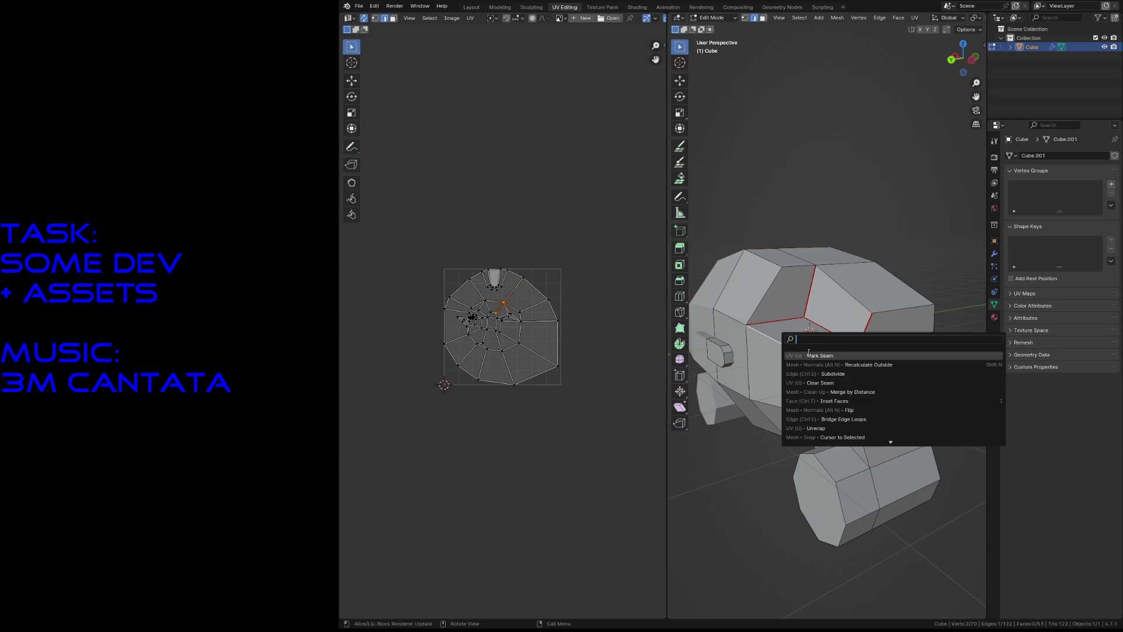
# Step: Mark the selected roof edge as a seam and bring the view closer to the body
pyautogui.click(808, 355)
pyautogui.hotkey('shift', '`')
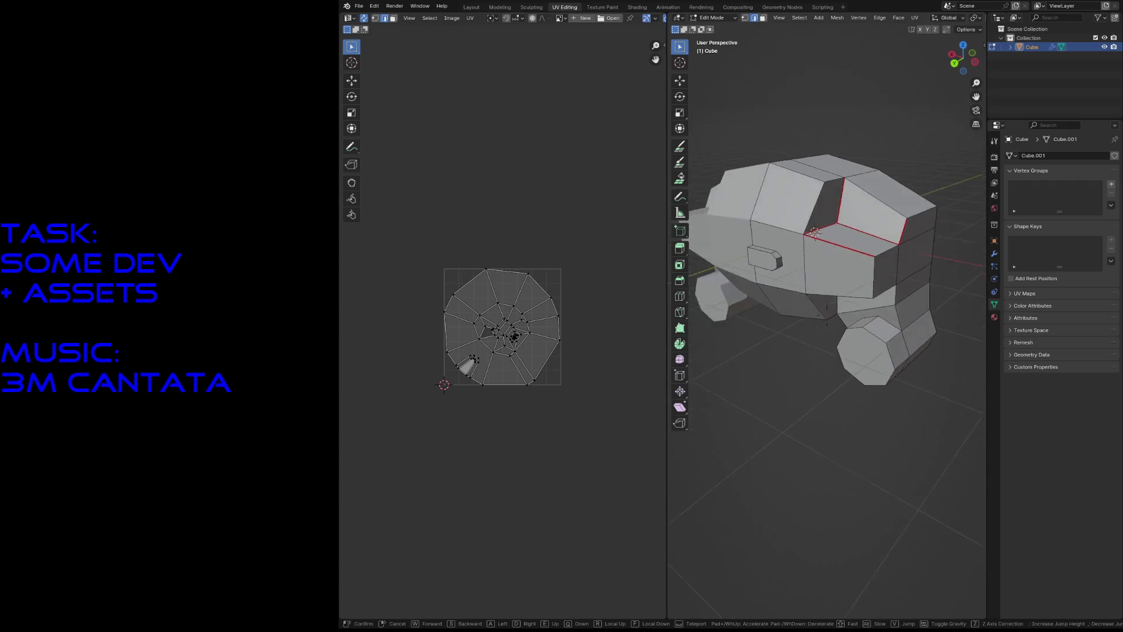
pyautogui.press('w')
pyautogui.press('Escape')
pyautogui.press('F3')
pyautogui.press('Return')
pyautogui.press('w')
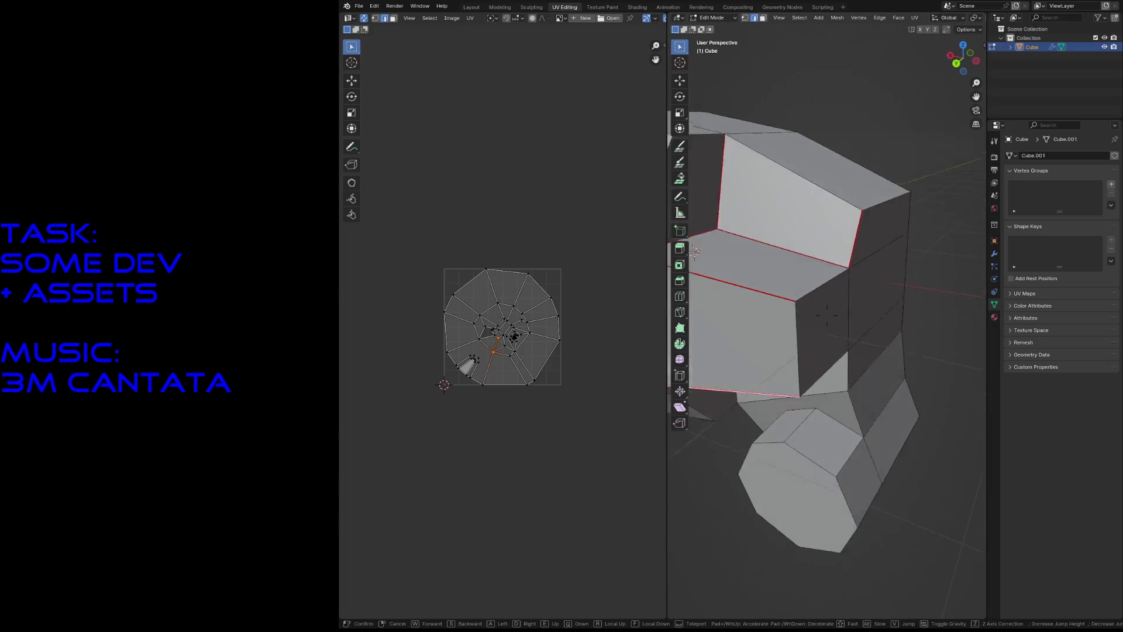
pyautogui.click(827, 315)
# Step: Re-unwrap the octagonal wheel cap's edge loop, then clear the selection
pyautogui.keyDown('alt'); pyautogui.keyDown('shift'); pyautogui.click(848, 412); pyautogui.keyUp('shift'); pyautogui.keyUp('alt')
pyautogui.press('u')
pyautogui.click(847, 413)
pyautogui.hotkey('alt', 'a')
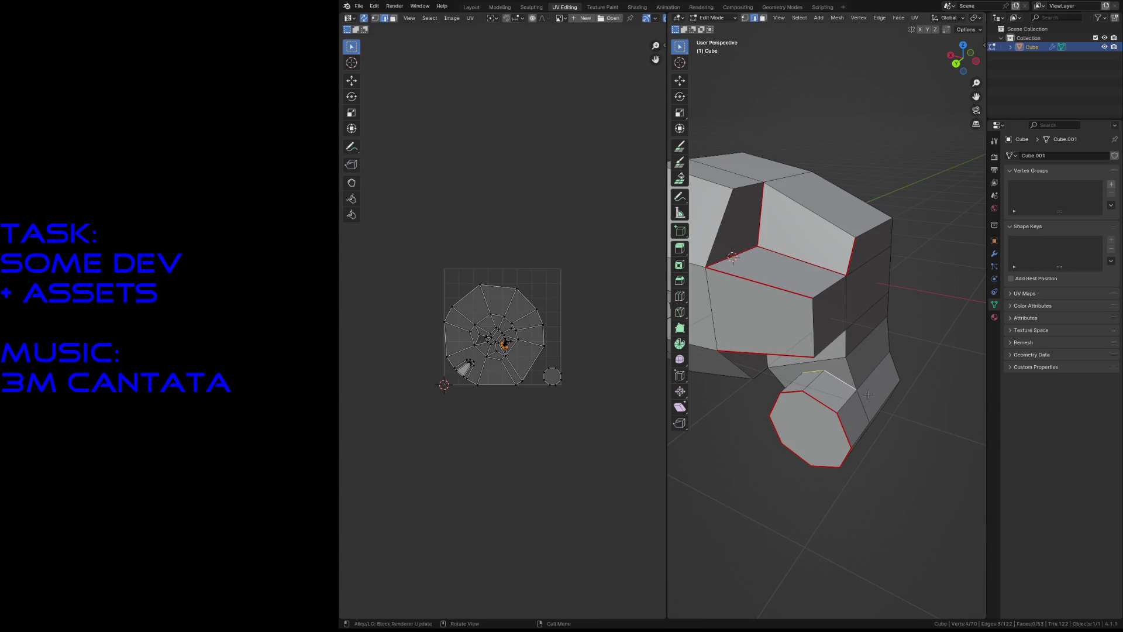
# Step: Select rim edges around the octagonal wheel cap for seaming
pyautogui.click(874, 412)
pyautogui.moveTo(843, 387); pyautogui.dragTo(843, 387, button='middle')
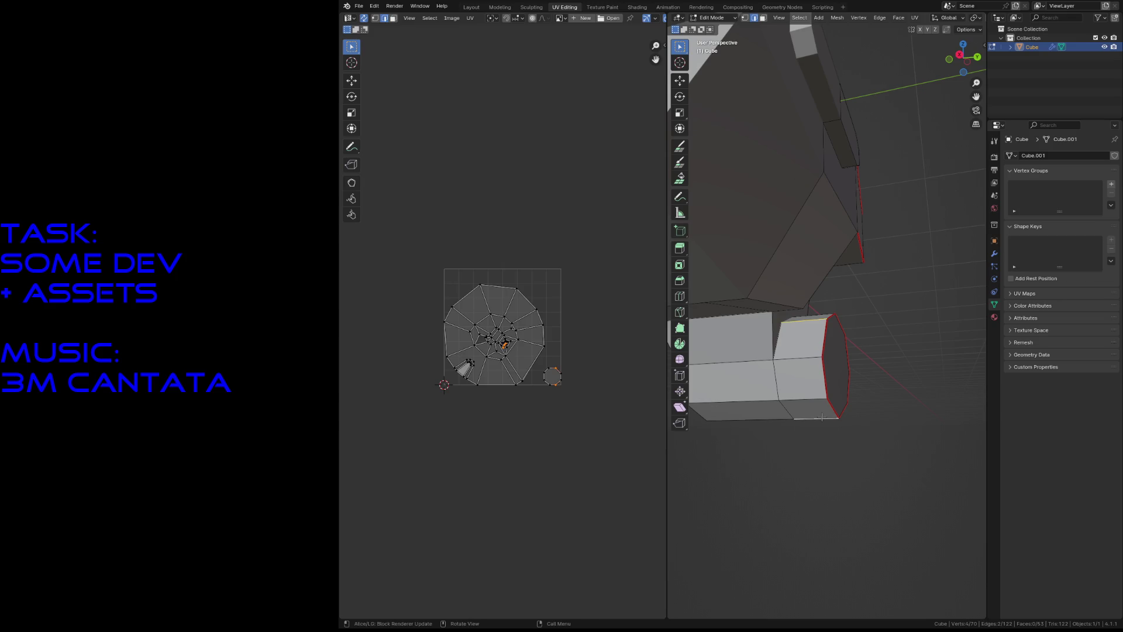
pyautogui.hotkey('shift', '`')
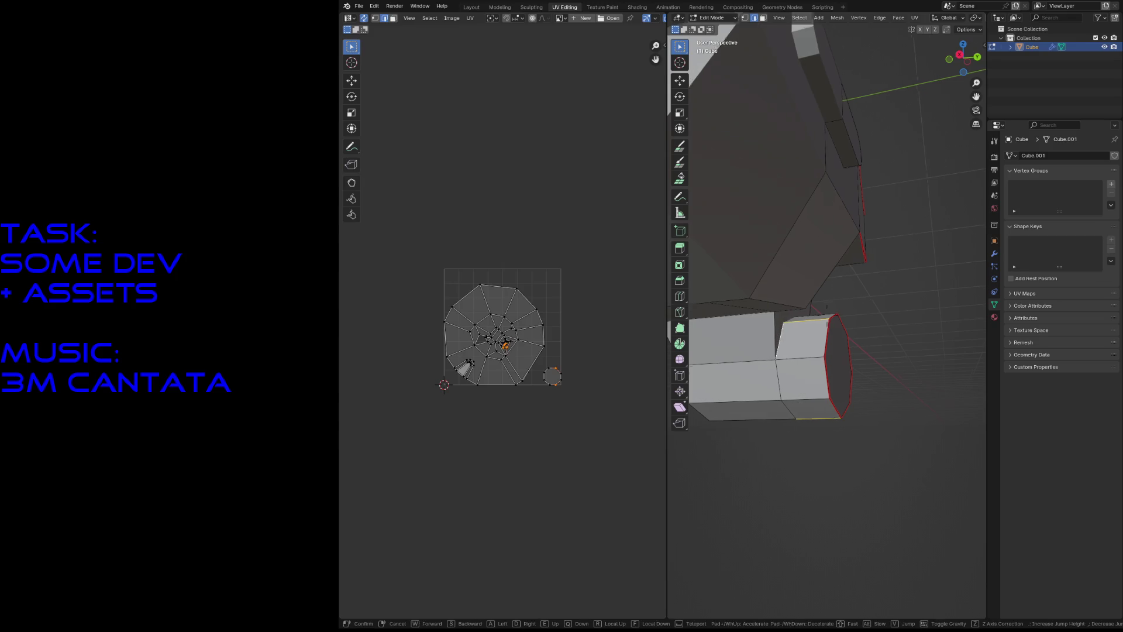
pyautogui.press('w')
pyautogui.press('s')
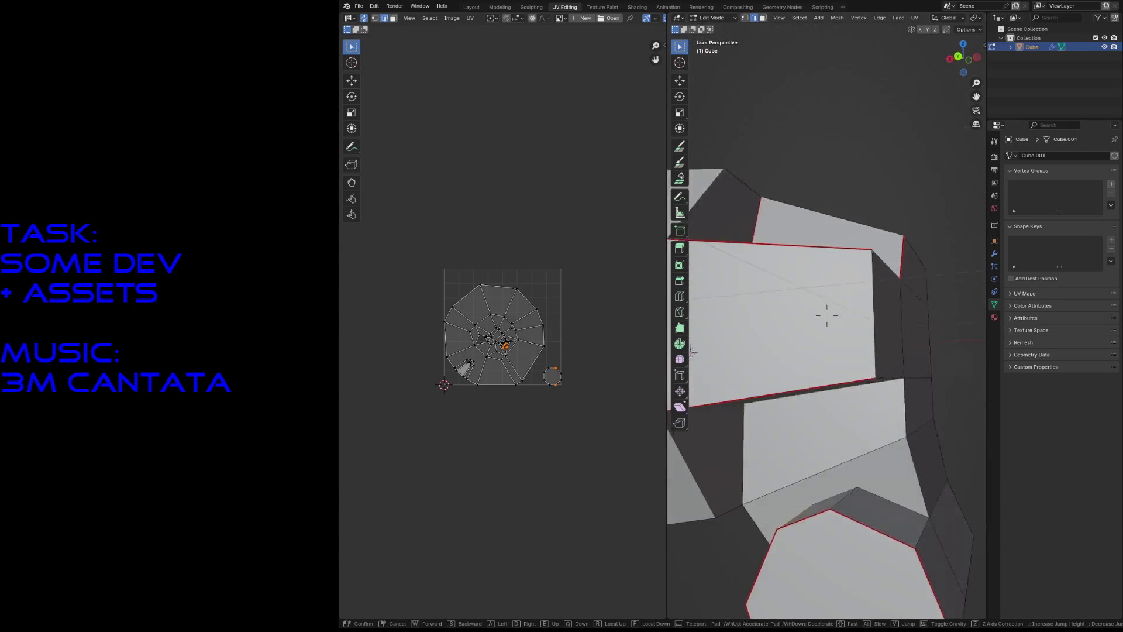
pyautogui.click(785, 343)
pyautogui.keyDown('shift'); pyautogui.click(836, 349); pyautogui.keyUp('shift')
pyautogui.press('F3')
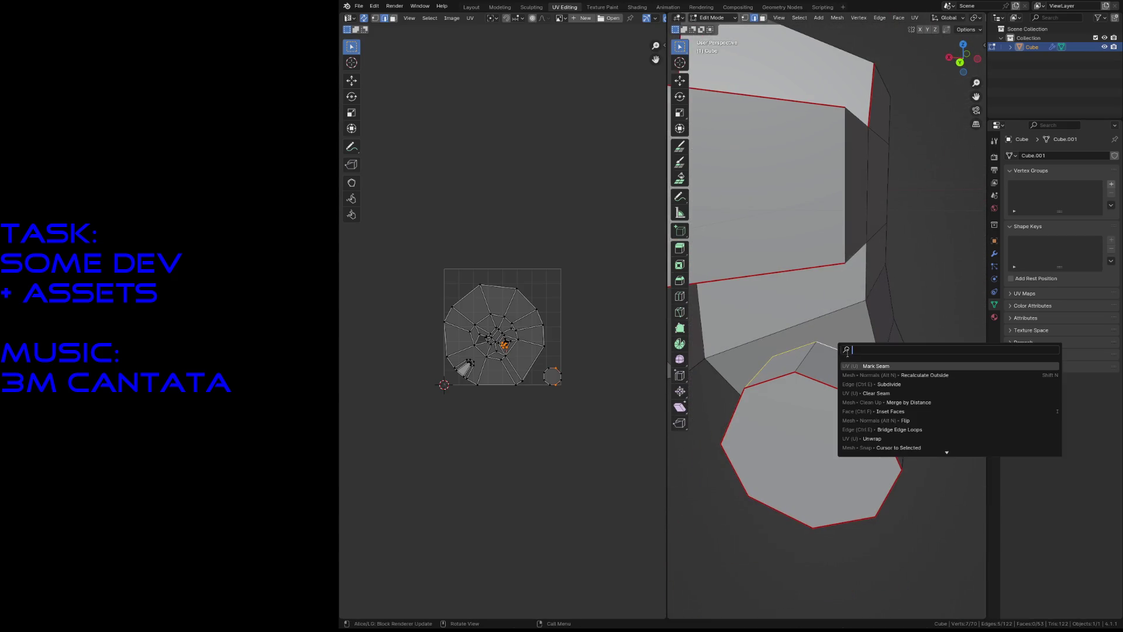
# Step: Mark the selected octagonal rim edges as seams
pyautogui.click(870, 365)
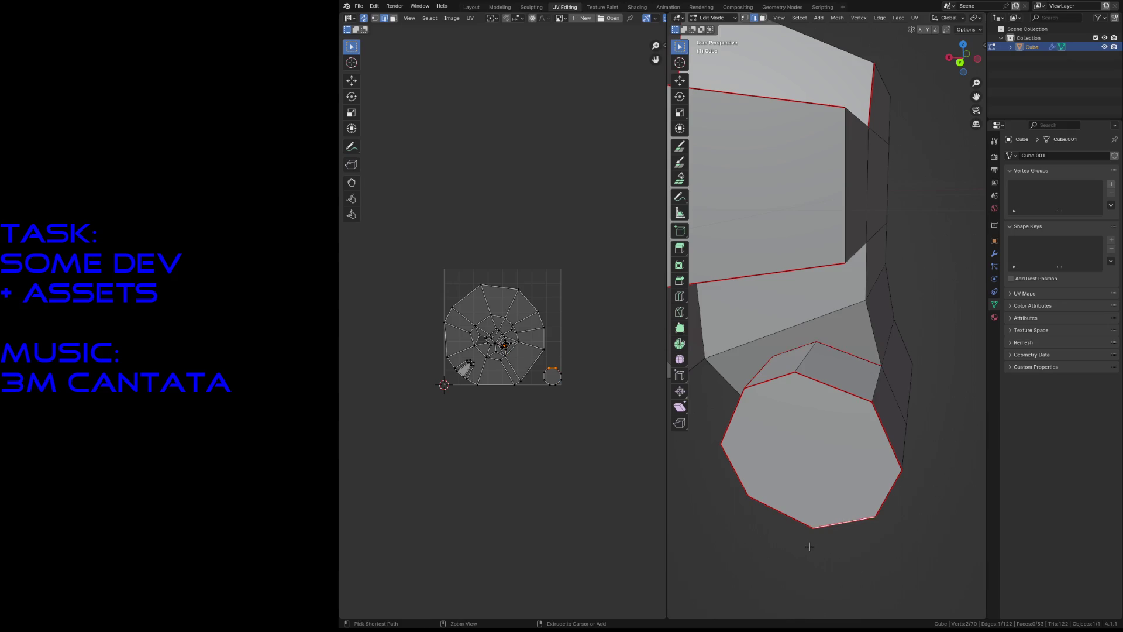
pyautogui.hotkey('shift', '`')
pyautogui.press('s')
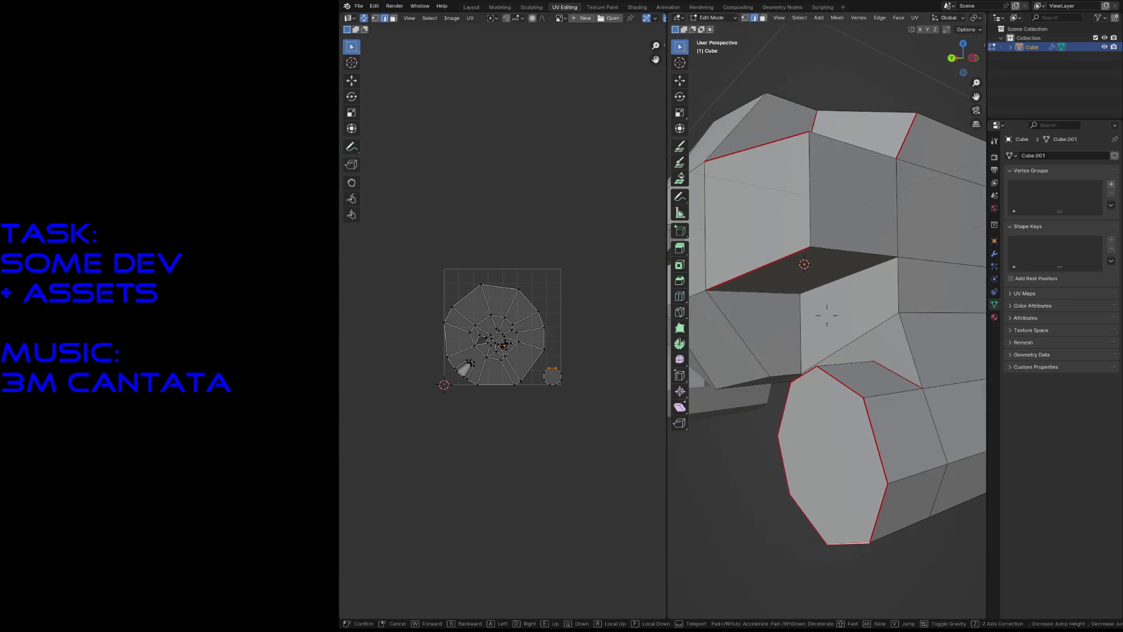
pyautogui.press('w')
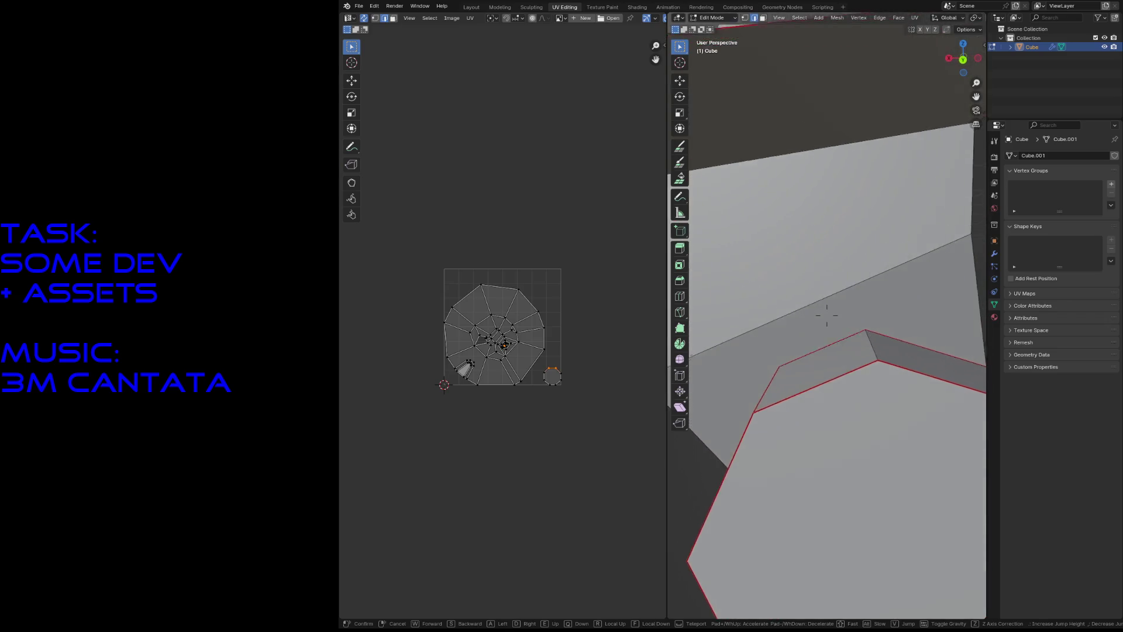
pyautogui.press('a')
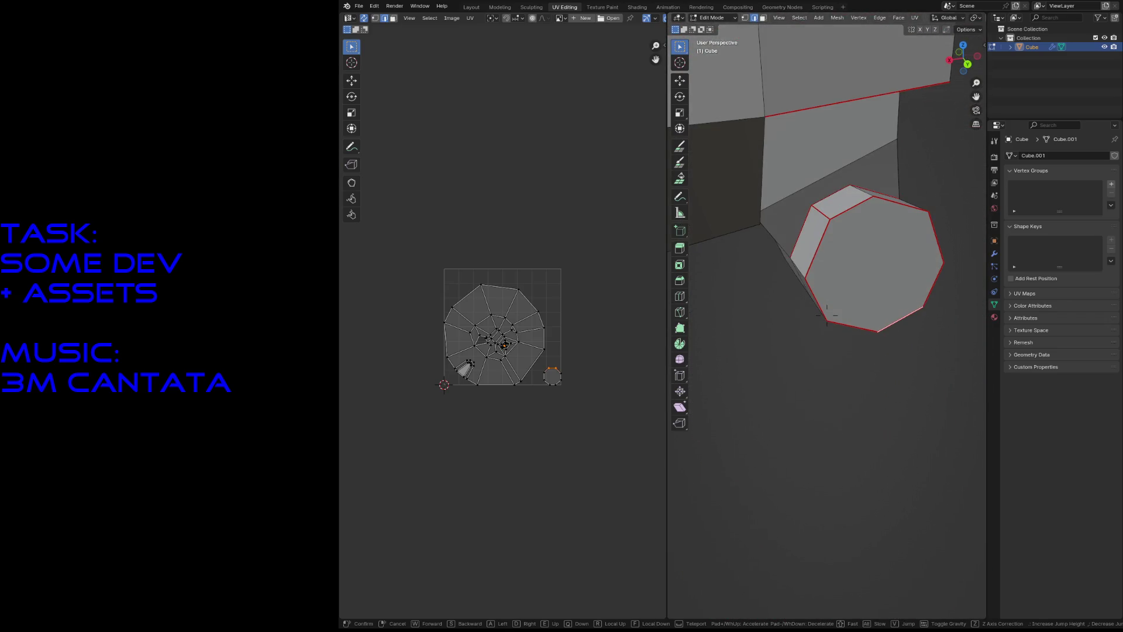
pyautogui.press('w')
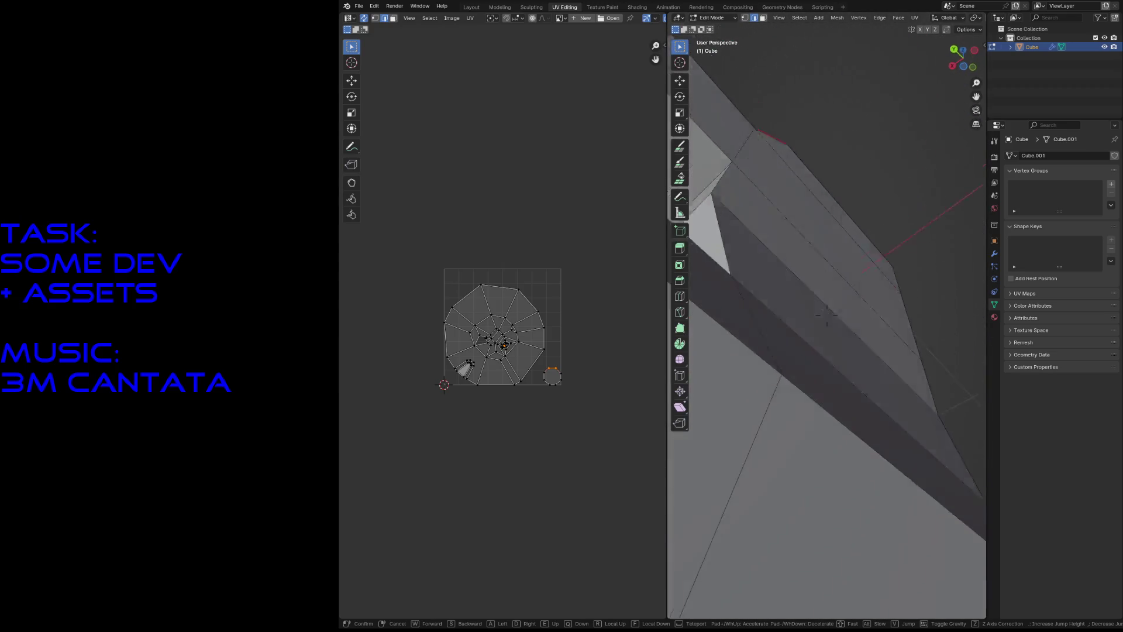
pyautogui.press('w')
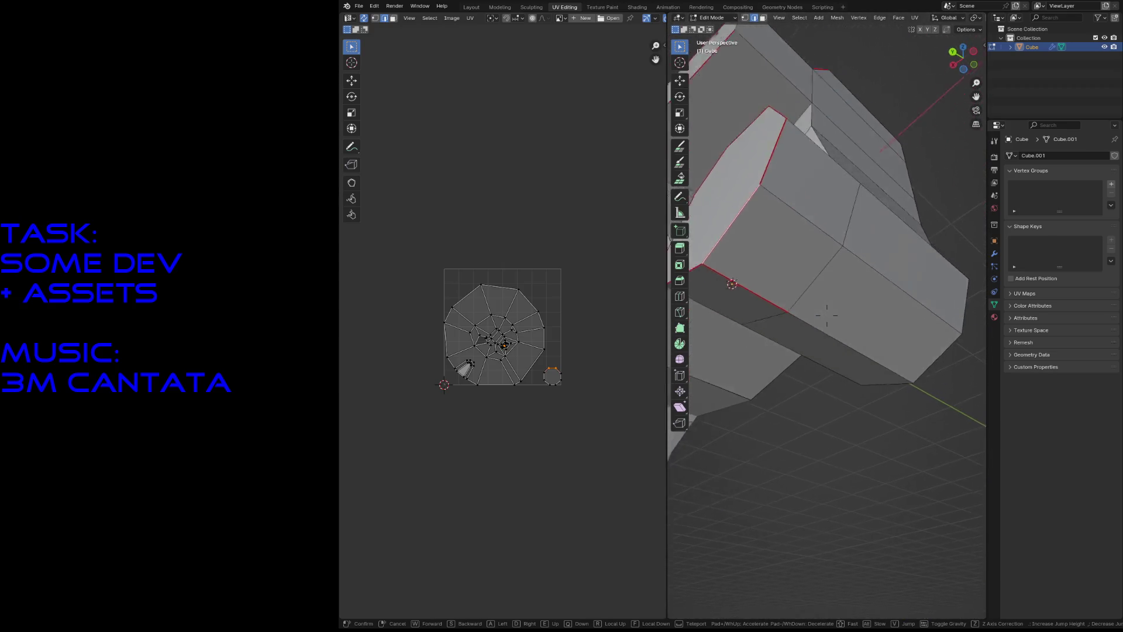
pyautogui.click(826, 314)
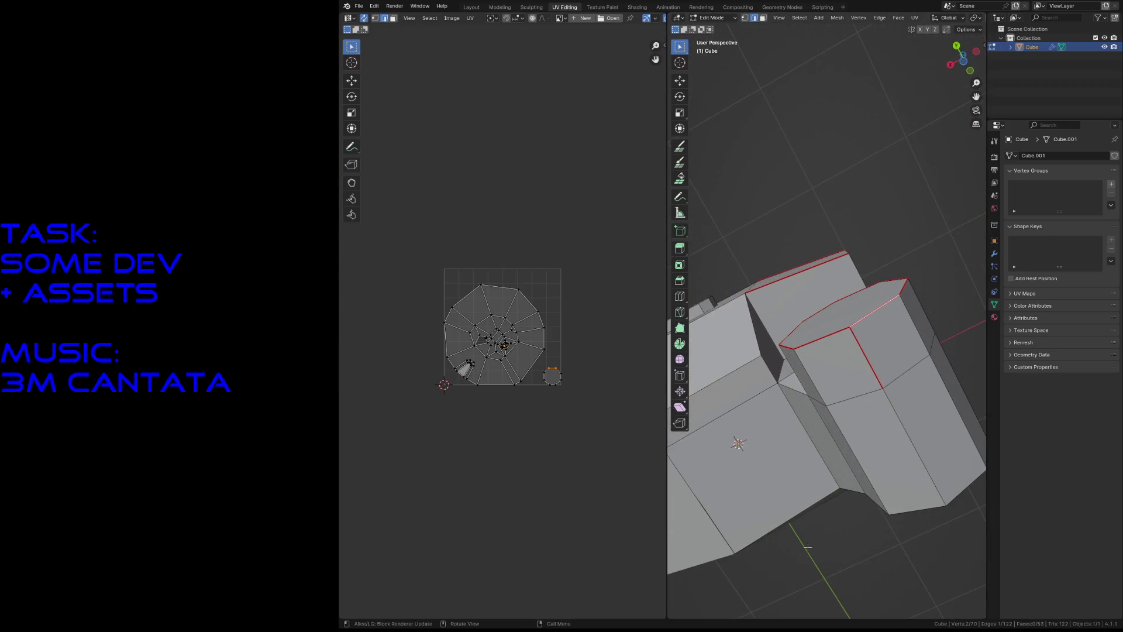
# Step: Clear the stray seam from the vertical edge on the wheel's side
pyautogui.click(854, 369)
pyautogui.rightClick(854, 369)
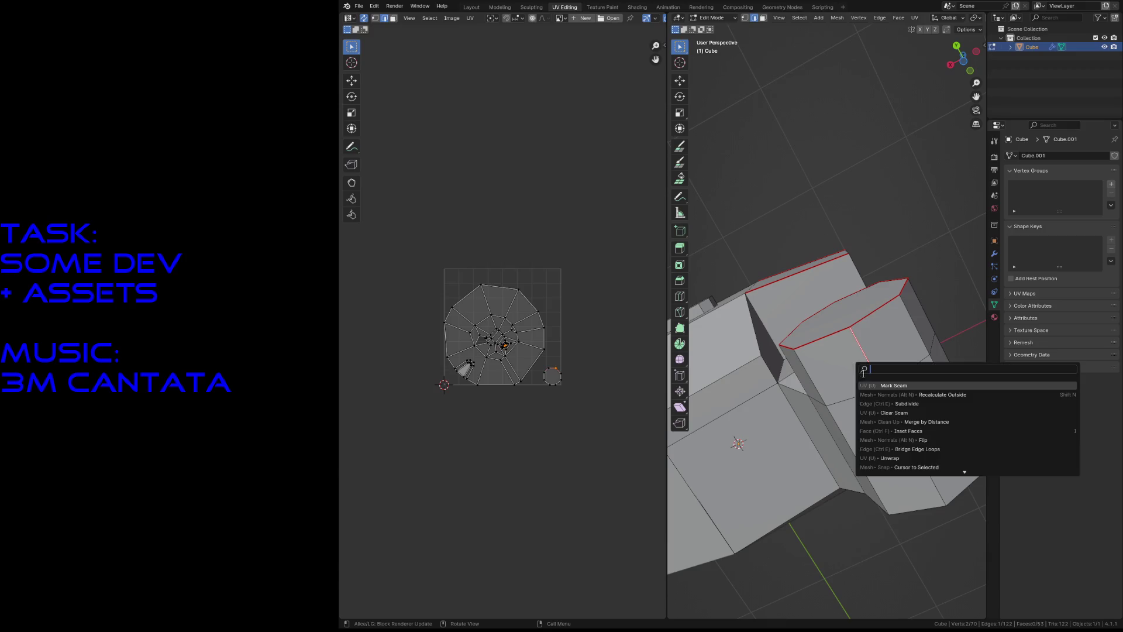
pyautogui.click(896, 415)
pyautogui.hotkey('shift', '`')
pyautogui.press('w')
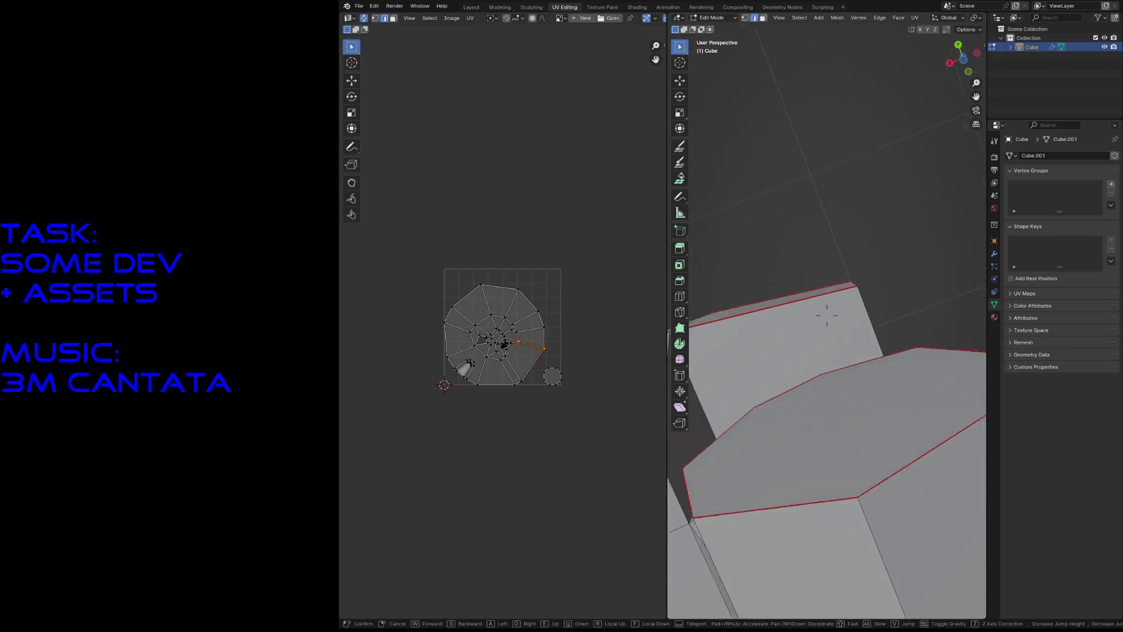
pyautogui.press('s')
pyautogui.press('w')
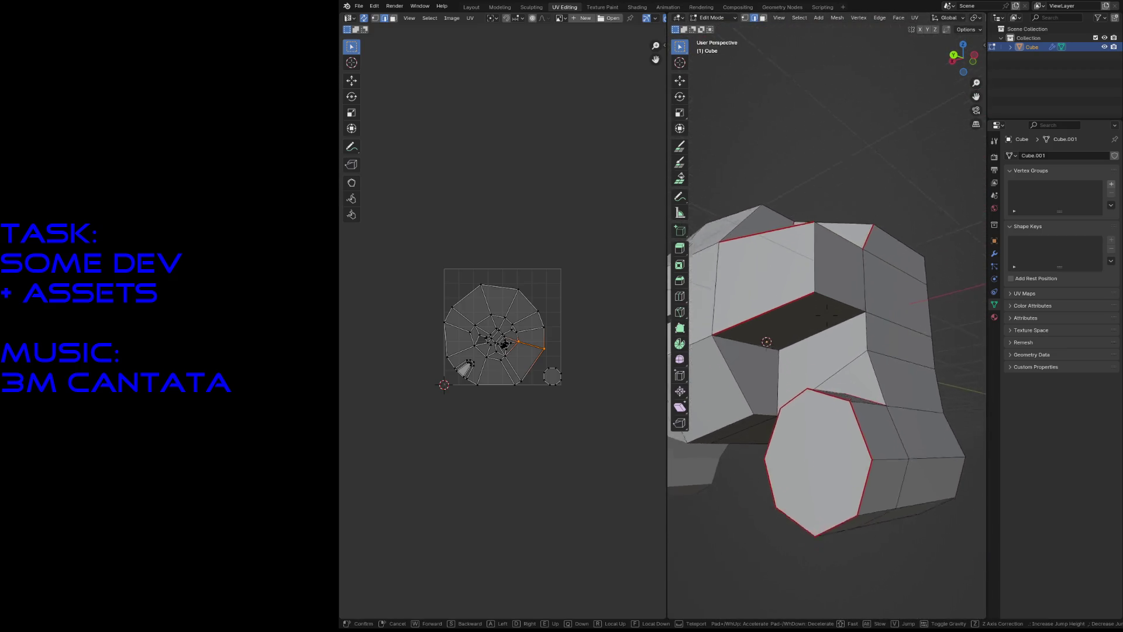
pyautogui.press('s')
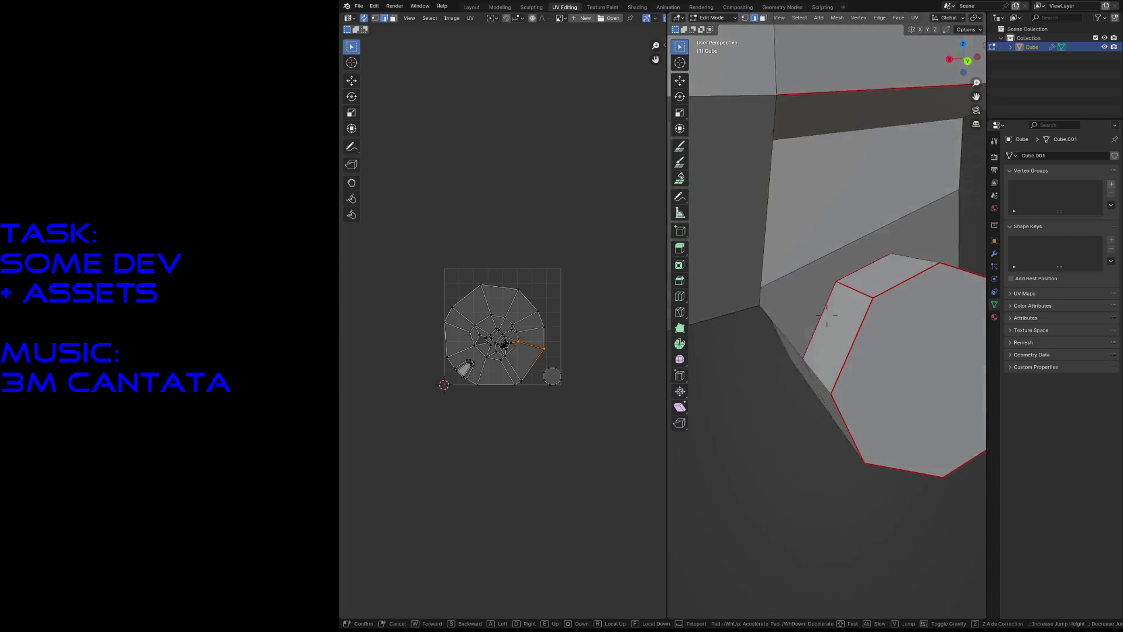
pyautogui.click(841, 321)
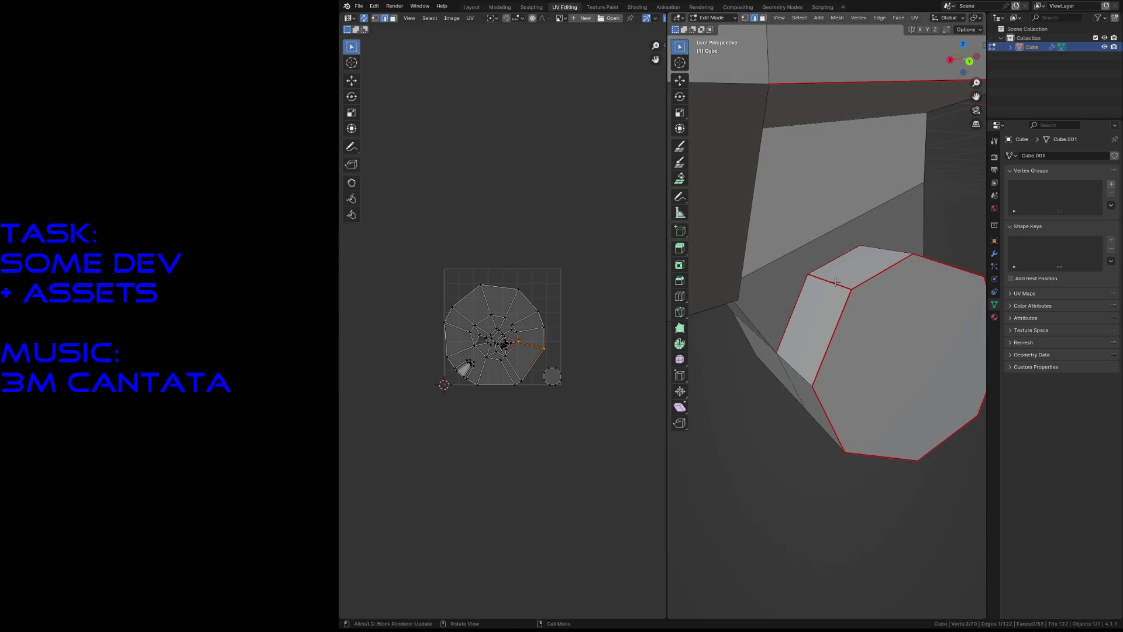
# Step: Add the lower wheel edge to the selection and mark it as a seam
pyautogui.press('F3')
pyautogui.press('Escape')
pyautogui.hotkey('shift', '`')
pyautogui.click(822, 322)
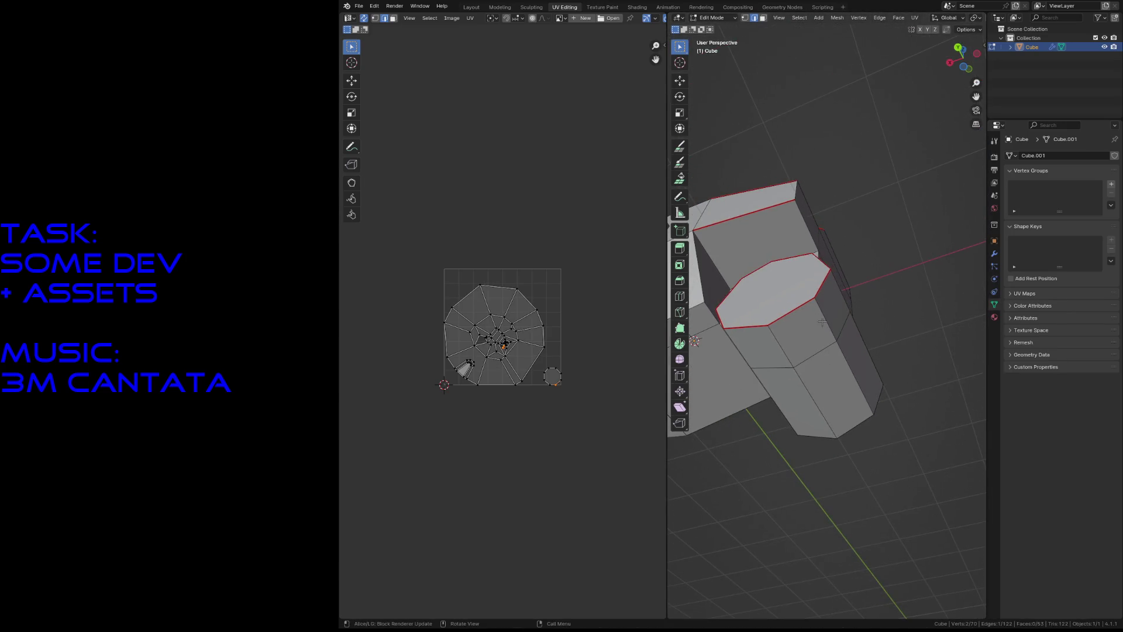
pyautogui.keyDown('shift'); pyautogui.click(816, 404); pyautogui.keyUp('shift')
pyautogui.press('F3')
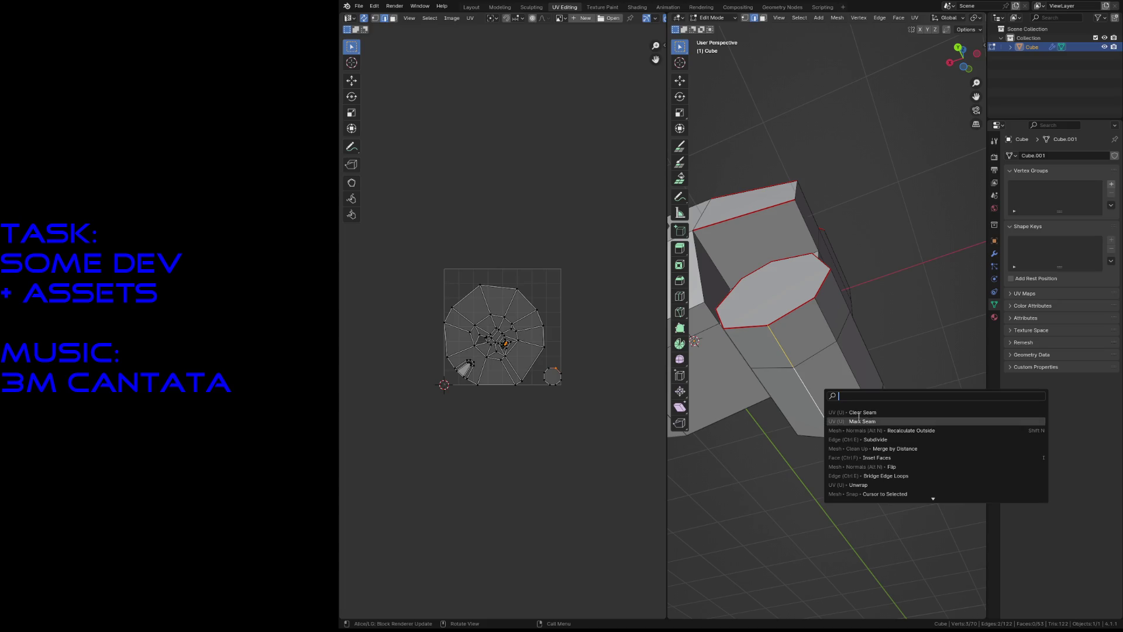
pyautogui.click(859, 418)
pyautogui.hotkey('shift', '`')
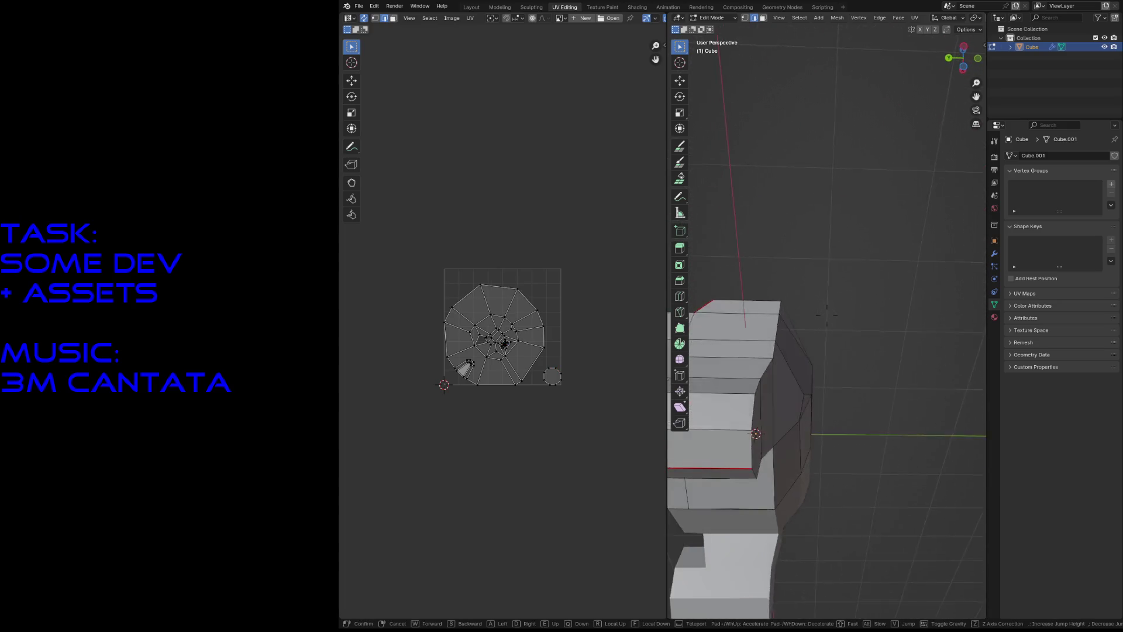
# Step: Select an edge loop on the body and re-unwrap the UVs into strips
pyautogui.press('s')
pyautogui.click(850, 365)
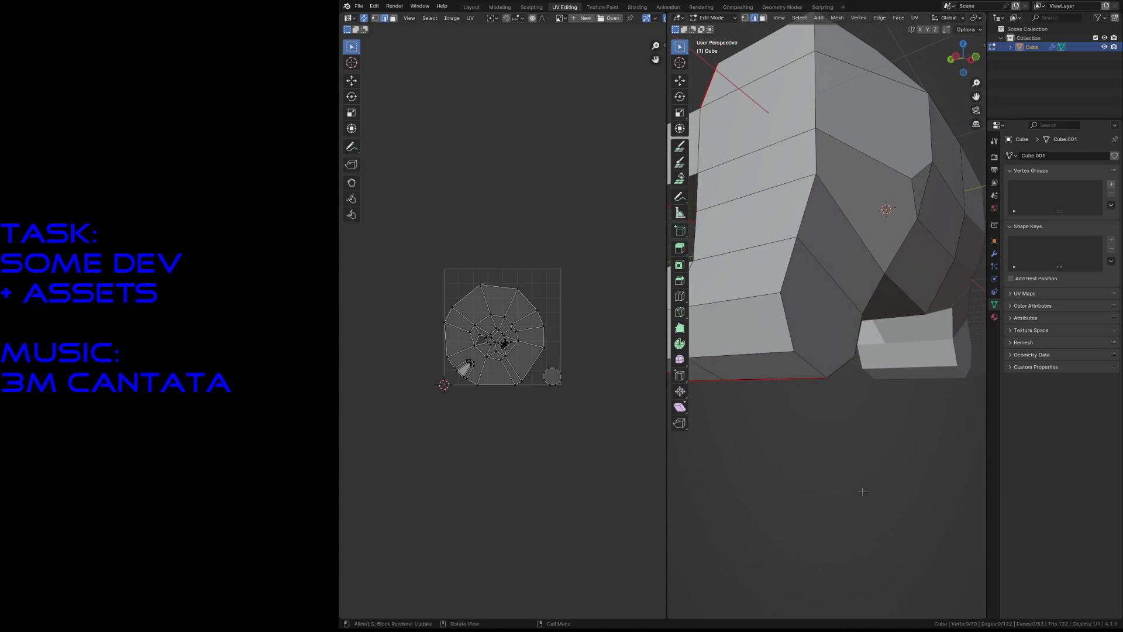
pyautogui.keyDown('alt'); pyautogui.click(850, 365); pyautogui.keyUp('alt')
pyautogui.press('u')
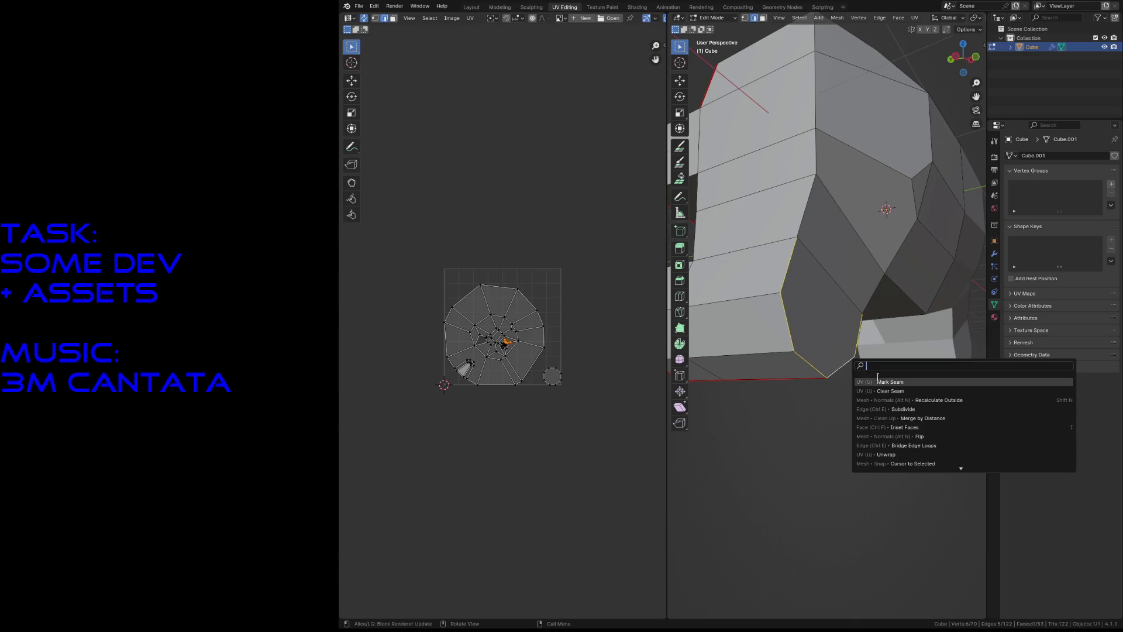
pyautogui.click(884, 381)
pyautogui.click(850, 451)
# Step: Mark the chosen edges around the cabin notch as seams with Mark Seam
pyautogui.hotkey('shift', '`')
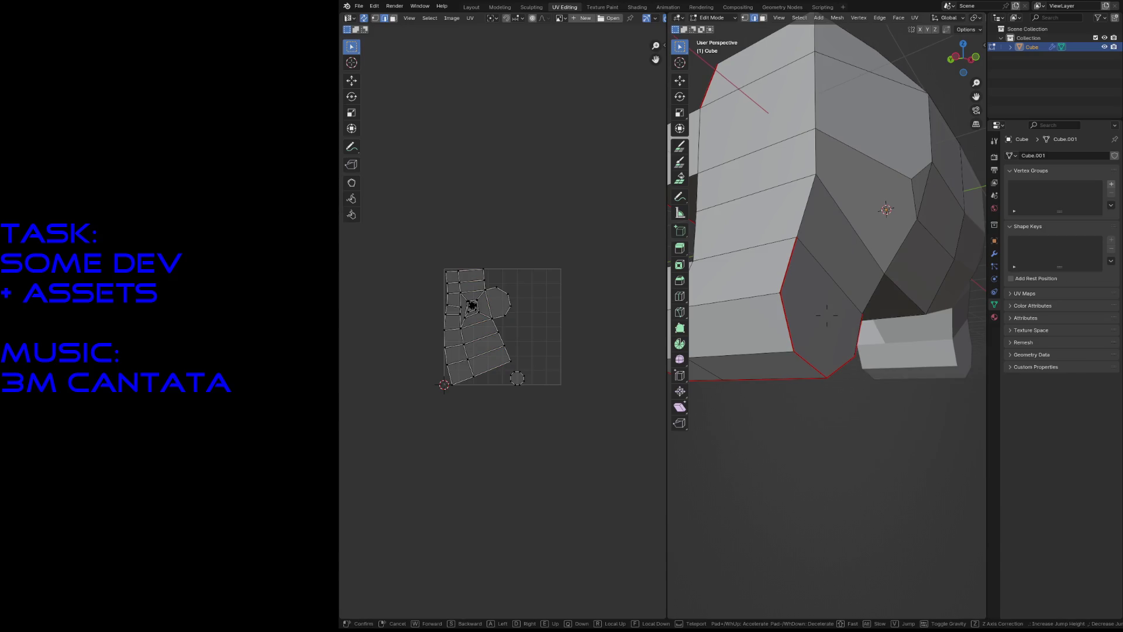
pyautogui.press('s')
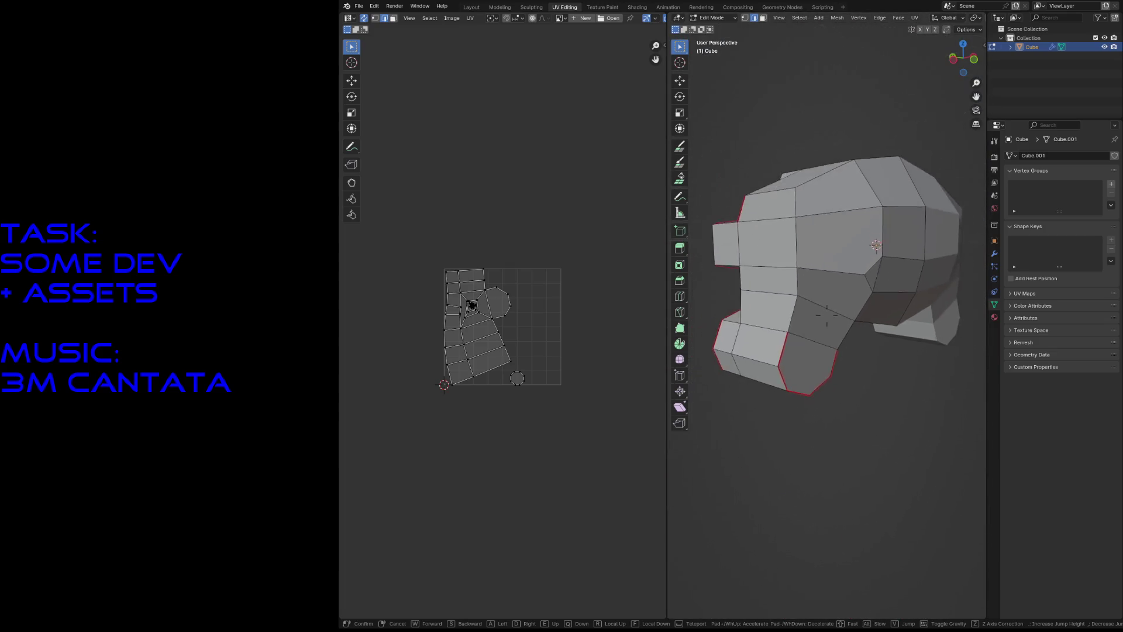
pyautogui.click(791, 395)
pyautogui.keyDown('shift'); pyautogui.click(799, 347); pyautogui.keyUp('shift')
pyautogui.hotkey('alt', 'a')
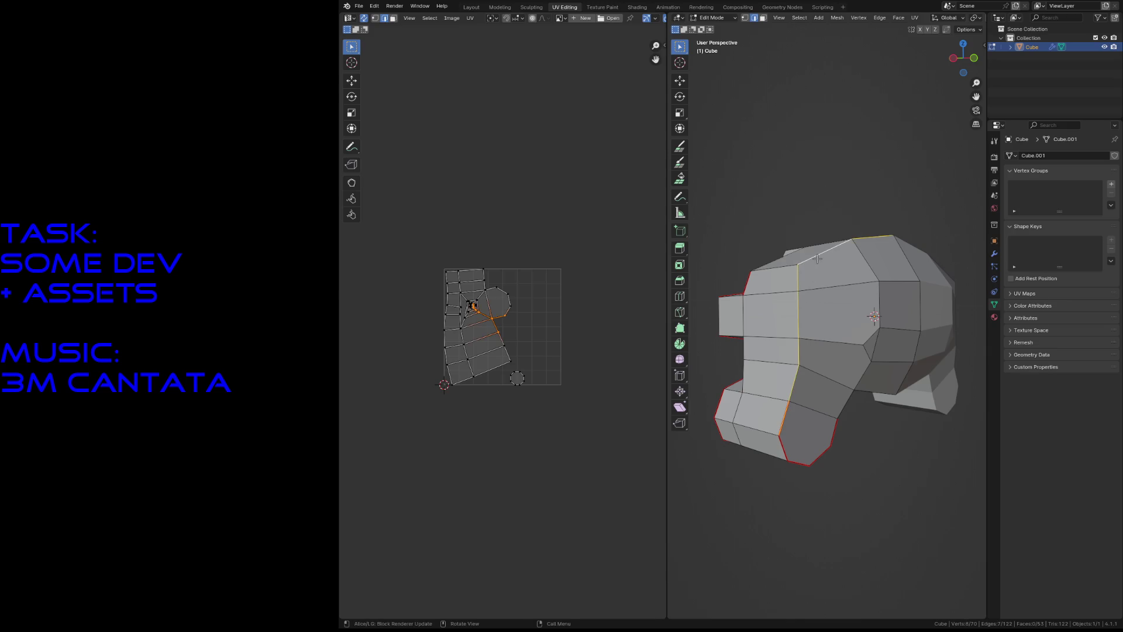
pyautogui.press('F3')
pyautogui.click(859, 275)
# Step: Fly in closer to the notch and mark the selected edge as a seam
pyautogui.hotkey('alt', 'a')
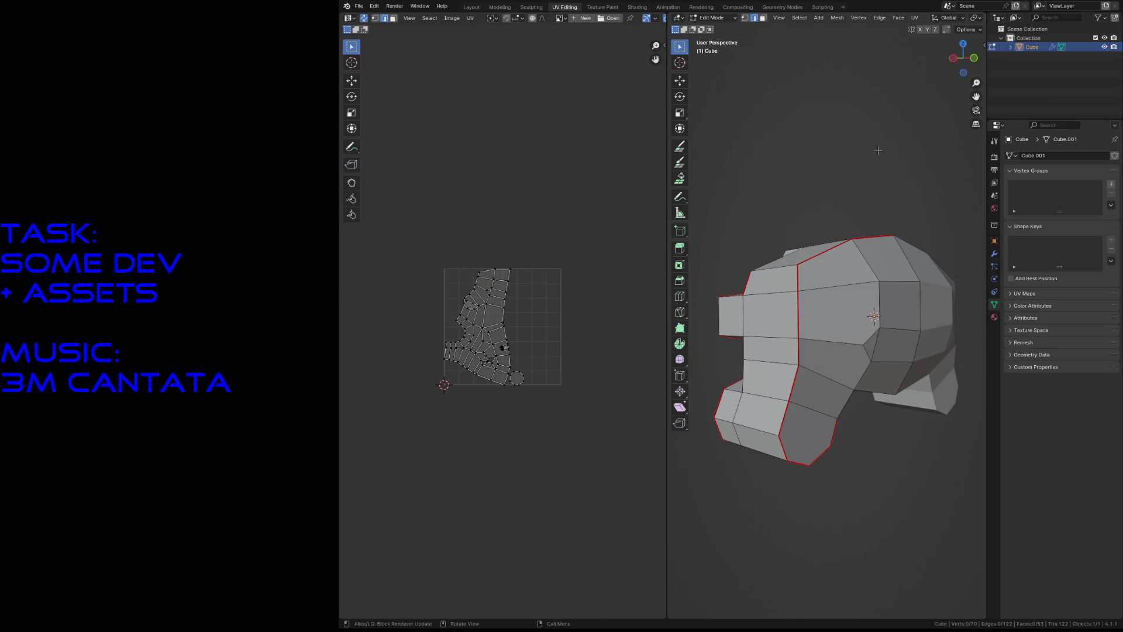
pyautogui.hotkey('shift', '`')
pyautogui.press('s')
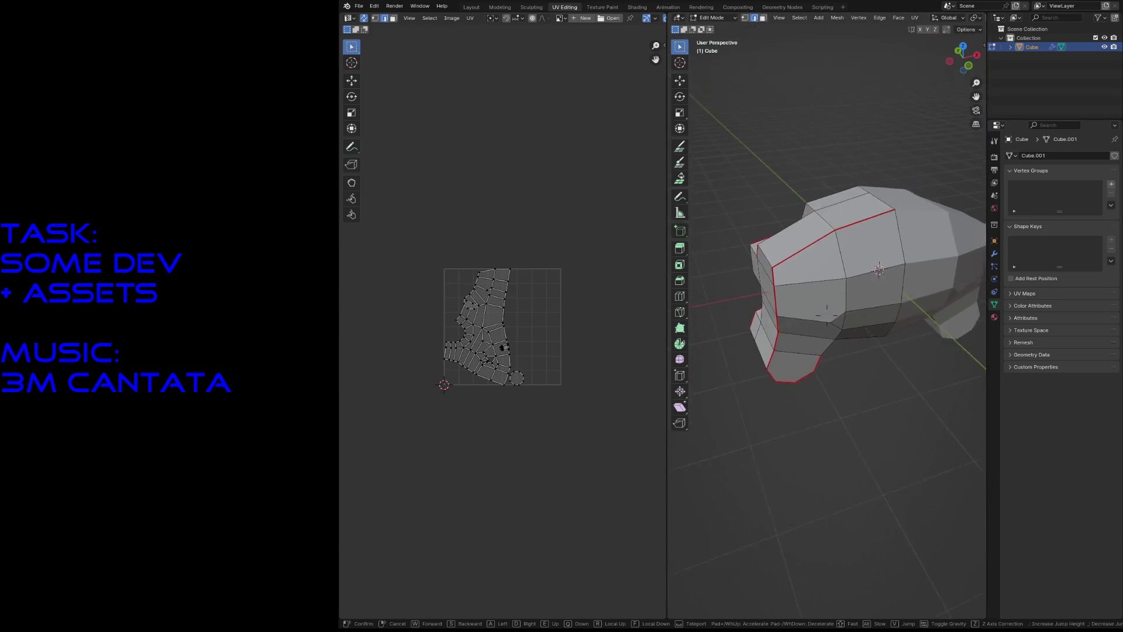
pyautogui.press('w')
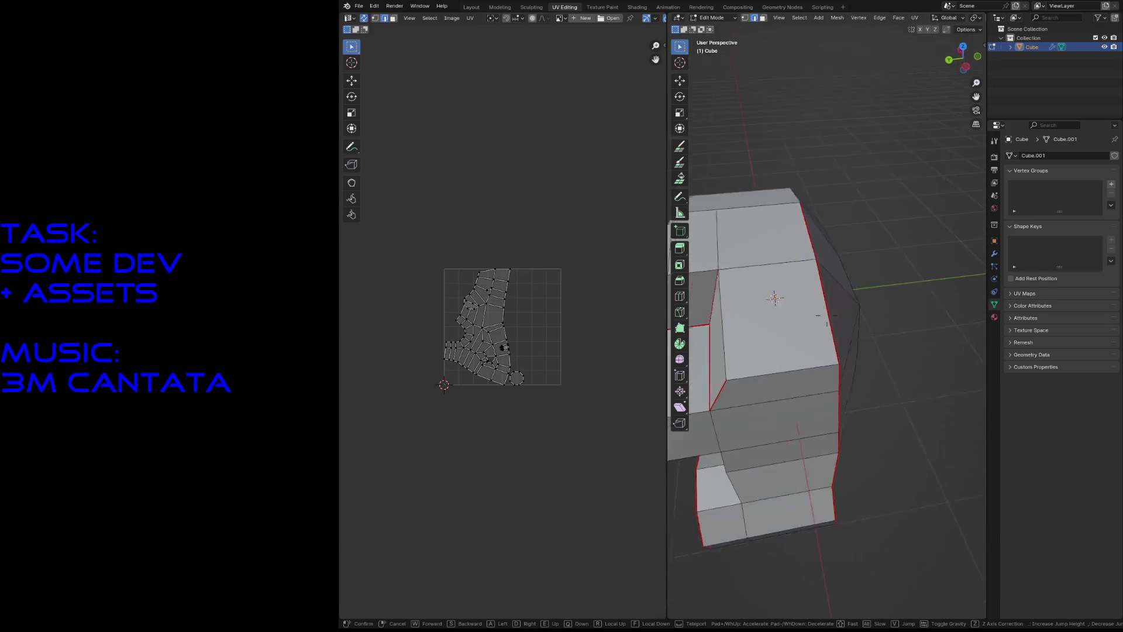
pyautogui.press('s')
pyautogui.press('w')
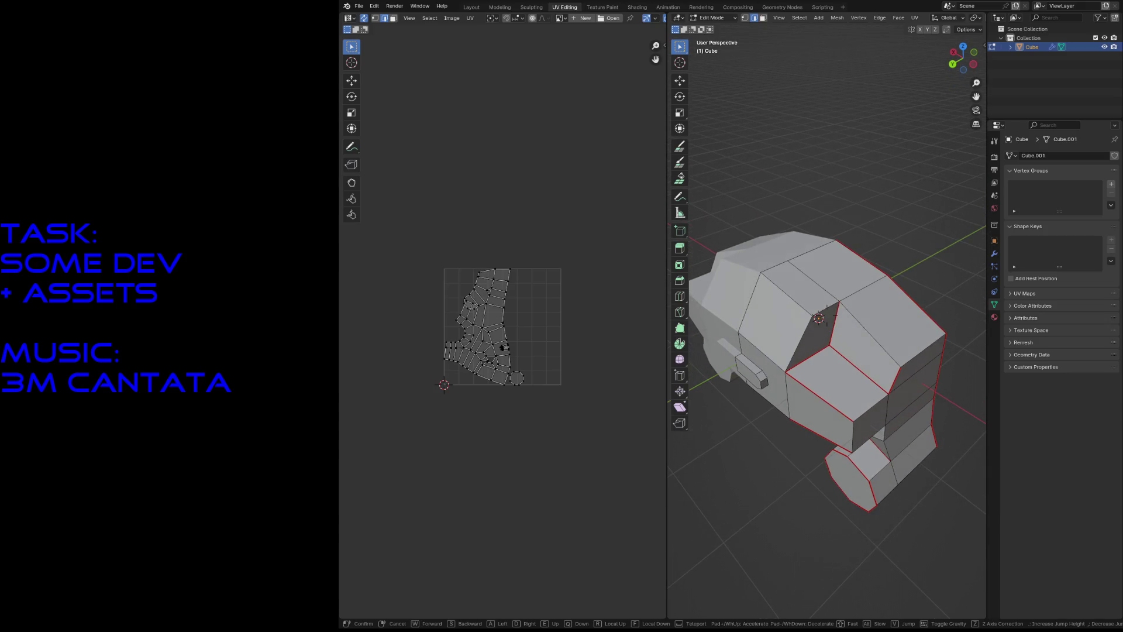
pyautogui.press('w')
pyautogui.press('Return')
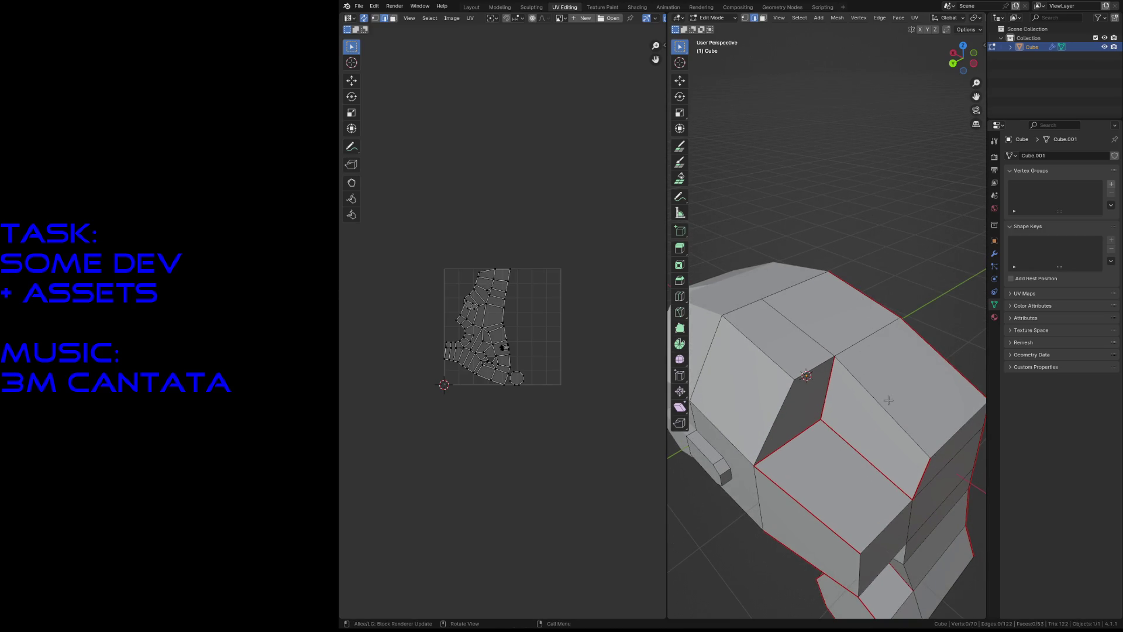
pyautogui.press('F3')
pyautogui.press('Return')
pyautogui.press('F3')
pyautogui.press('Return')
# Step: Save megahulk.blend from a tilted view of the body
pyautogui.hotkey('shift', '`')
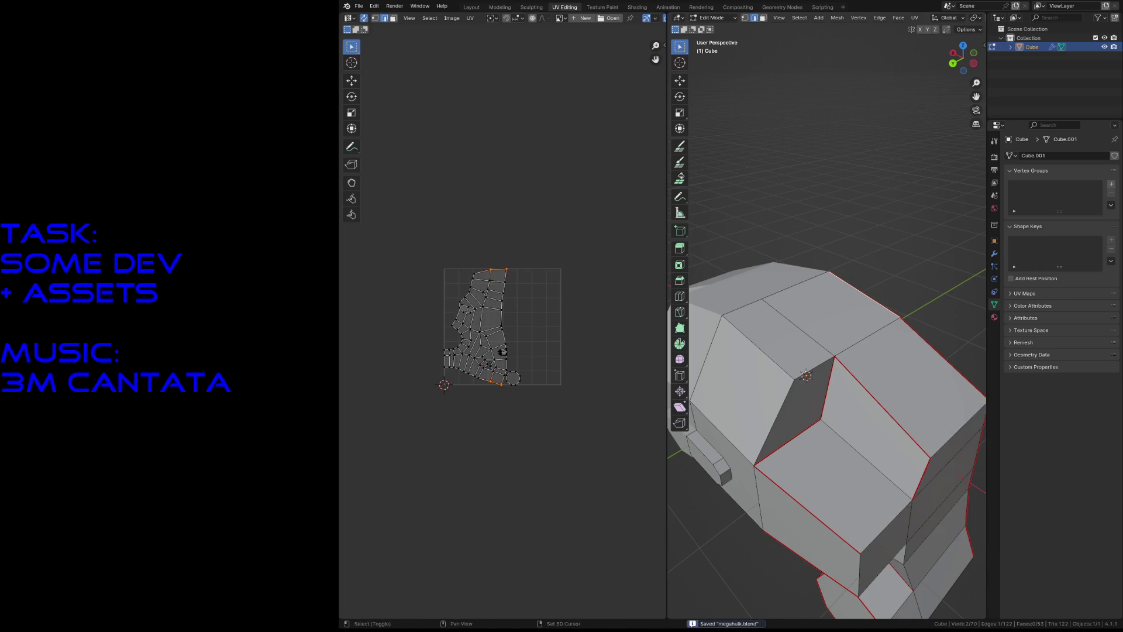
pyautogui.press('Return')
pyautogui.hotkey('ctrl', 's')
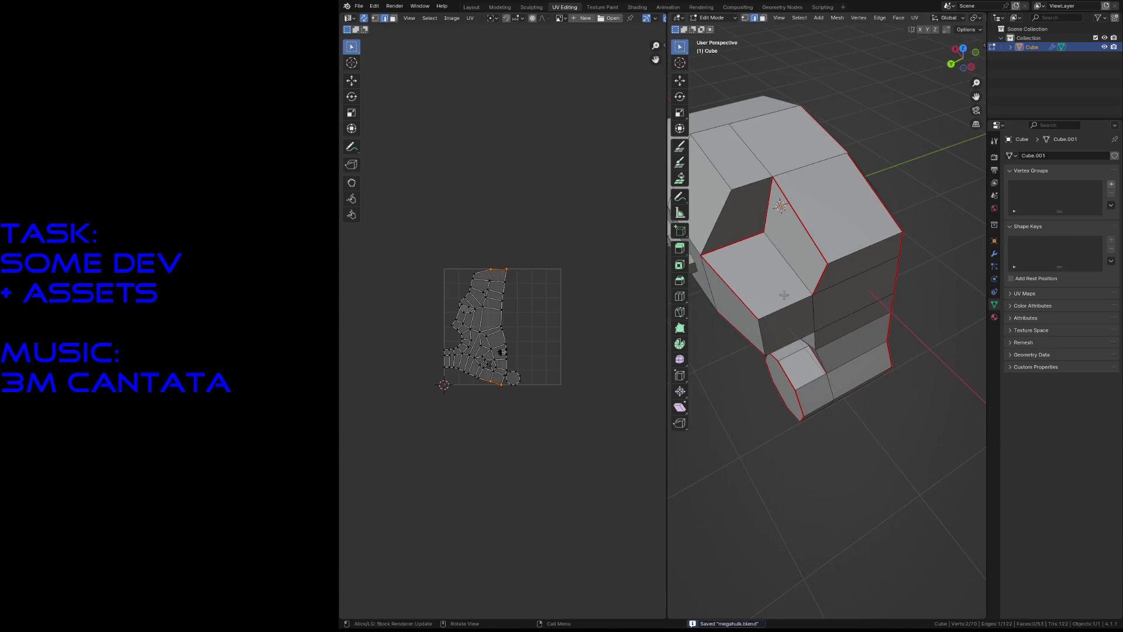
# Step: Mark another notch edge as a seam and save megahulk.blend again
pyautogui.press('F3')
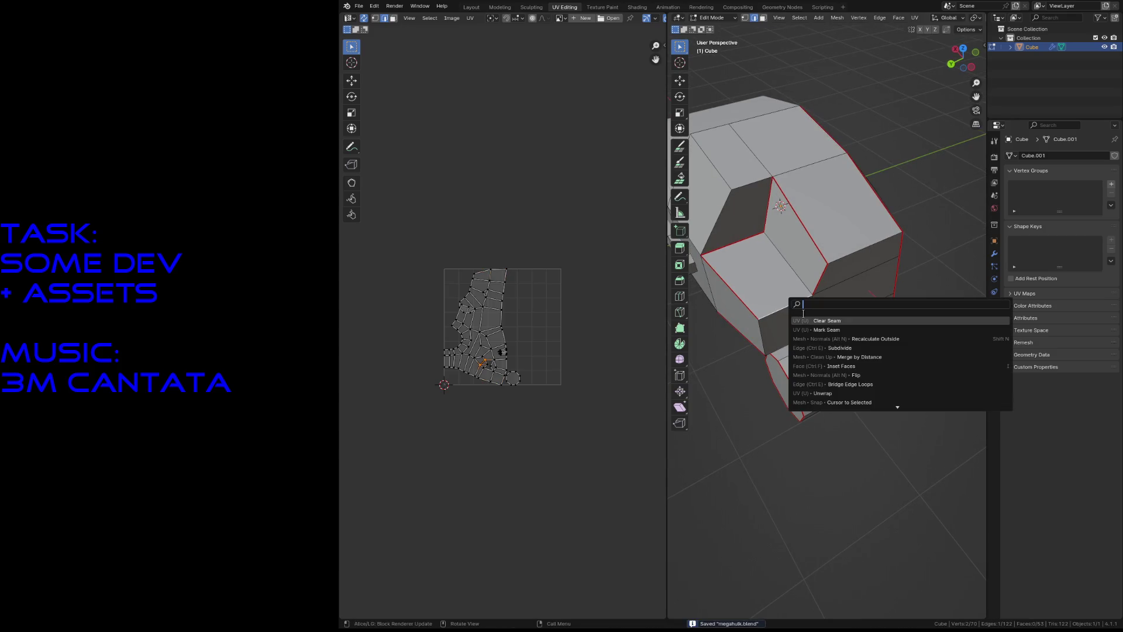
pyautogui.click(821, 334)
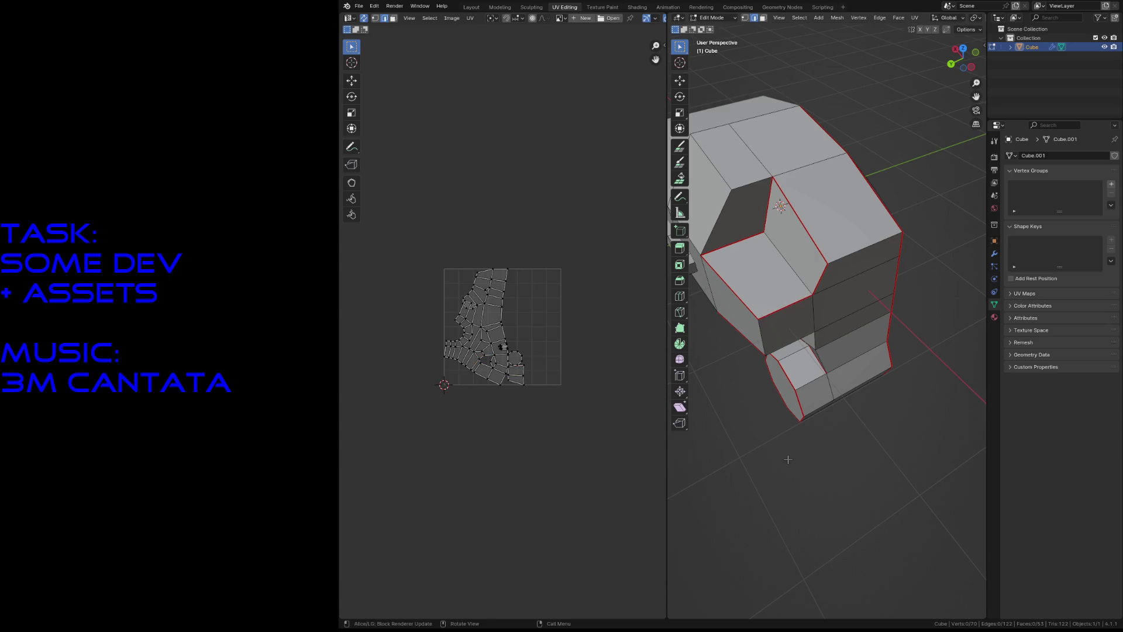
pyautogui.hotkey('shift', '`')
pyautogui.press('w')
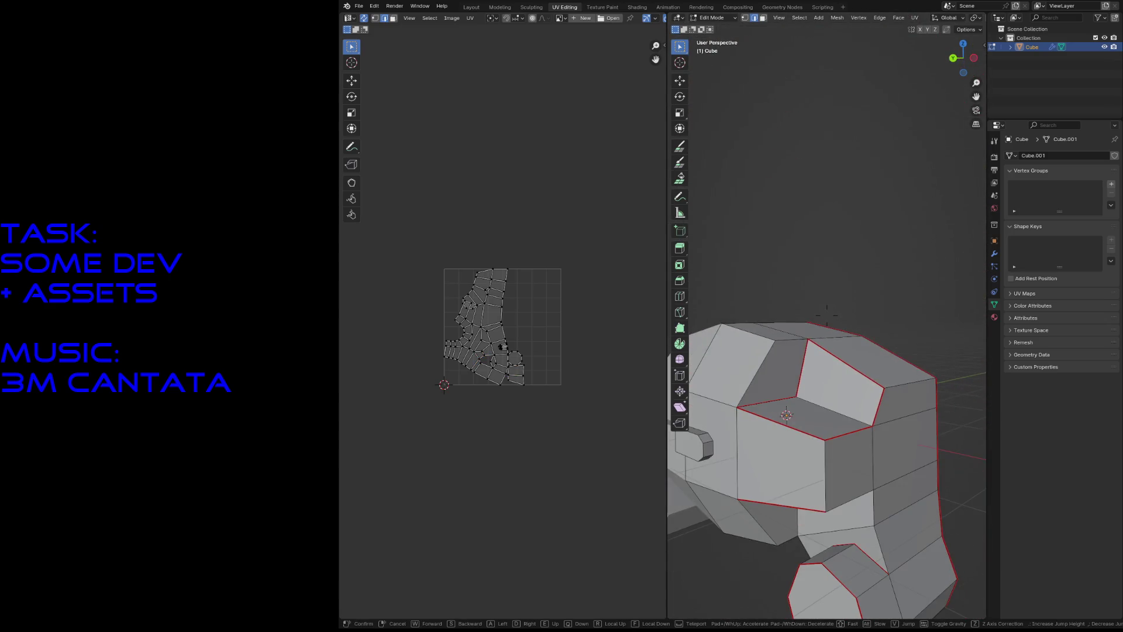
pyautogui.press('Return')
pyautogui.hotkey('ctrl', 's')
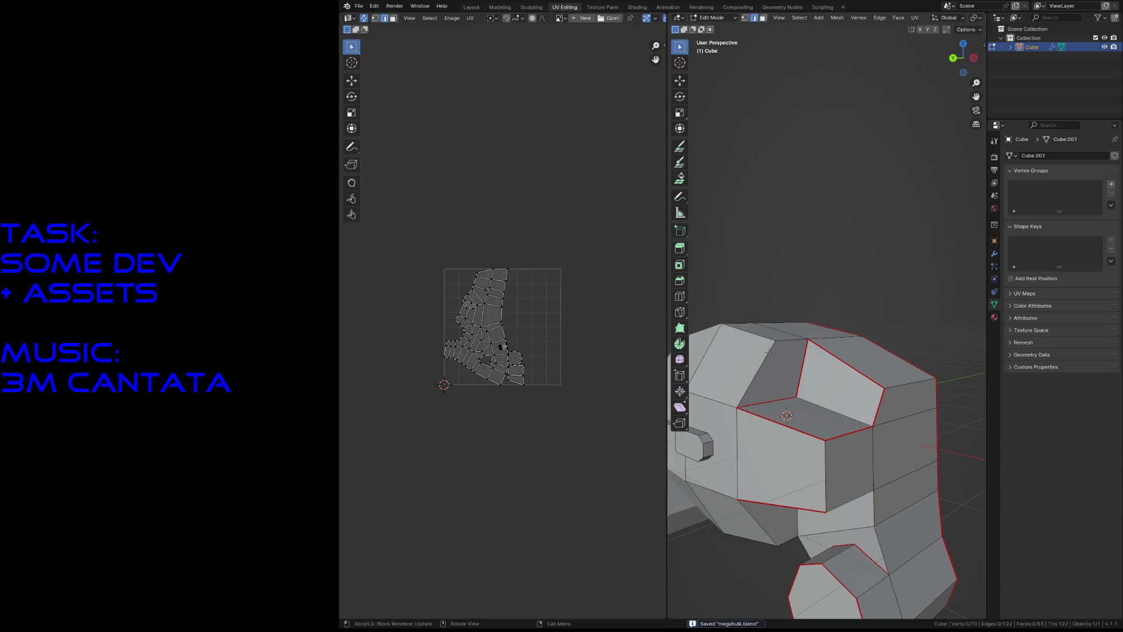
# Step: Mark the cabin notch's top edge as a seam
pyautogui.press('F3')
pyautogui.click(813, 358)
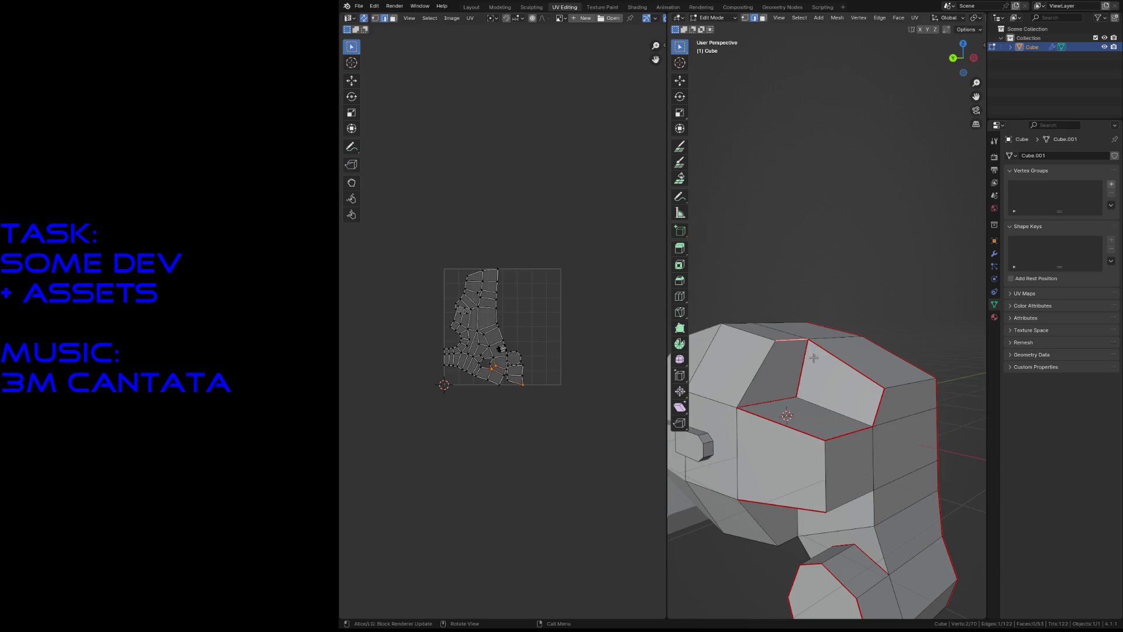
pyautogui.hotkey('shift', '`')
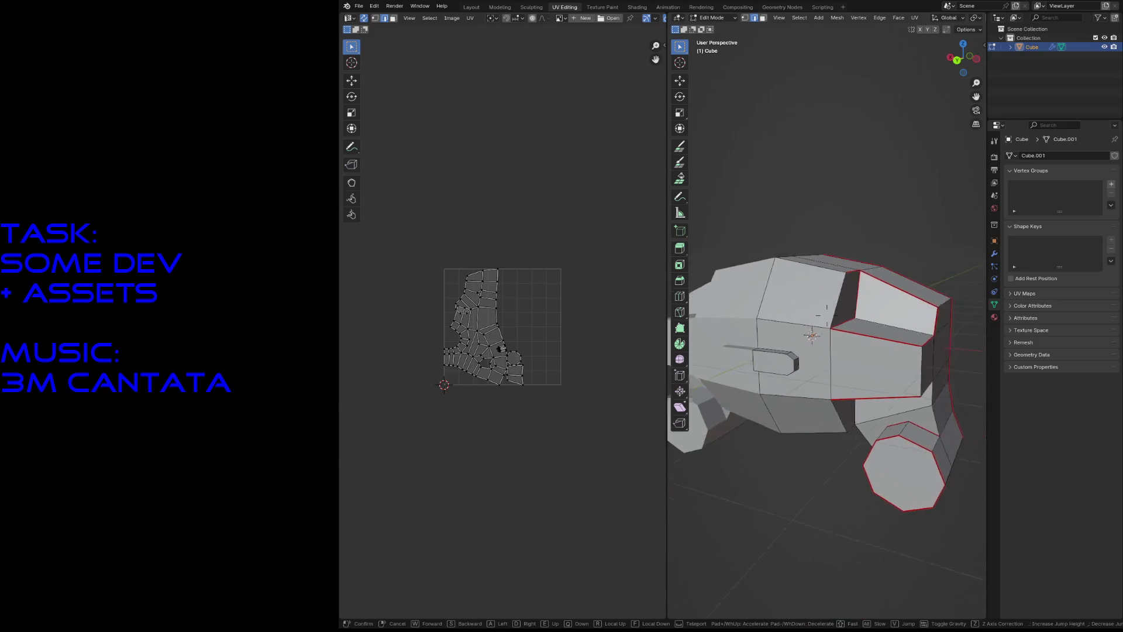
pyautogui.press('w')
pyautogui.press('Return')
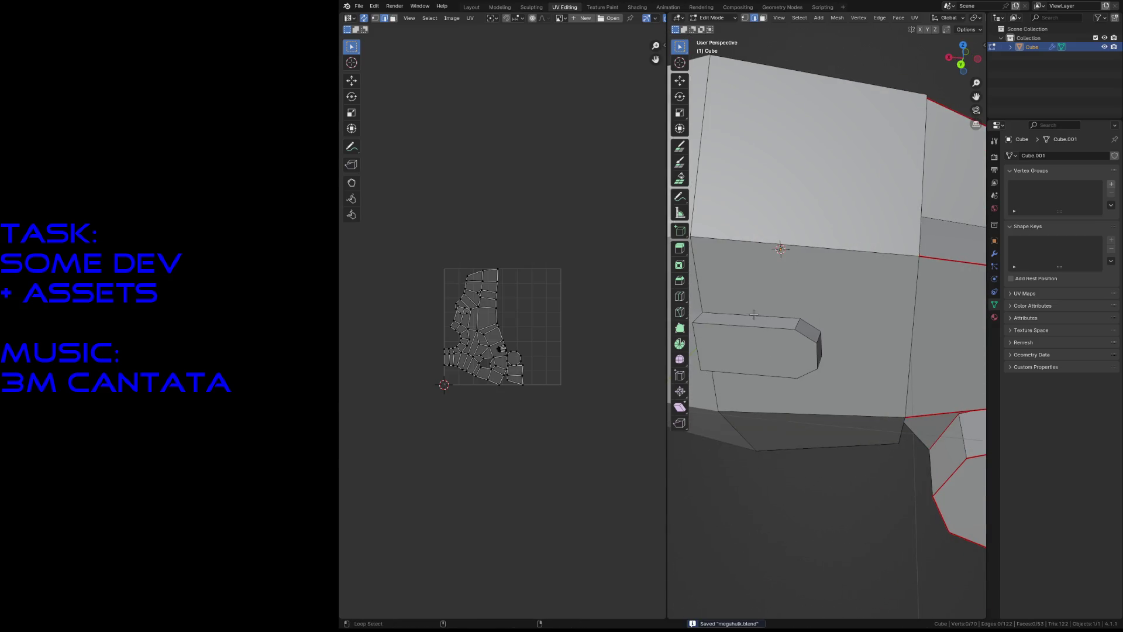
# Step: Mark the edge loop around the small side protrusion as a seam
pyautogui.keyDown('alt'); pyautogui.keyDown('shift'); pyautogui.click(758, 327); pyautogui.keyUp('shift'); pyautogui.keyUp('alt')
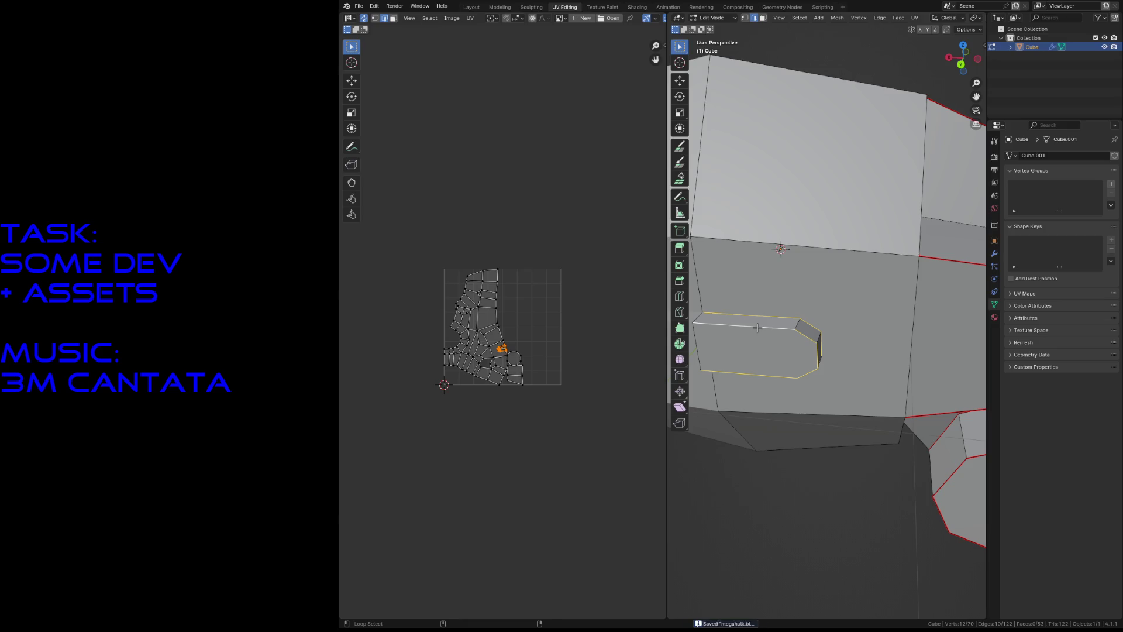
pyautogui.press('F3')
pyautogui.click(784, 343)
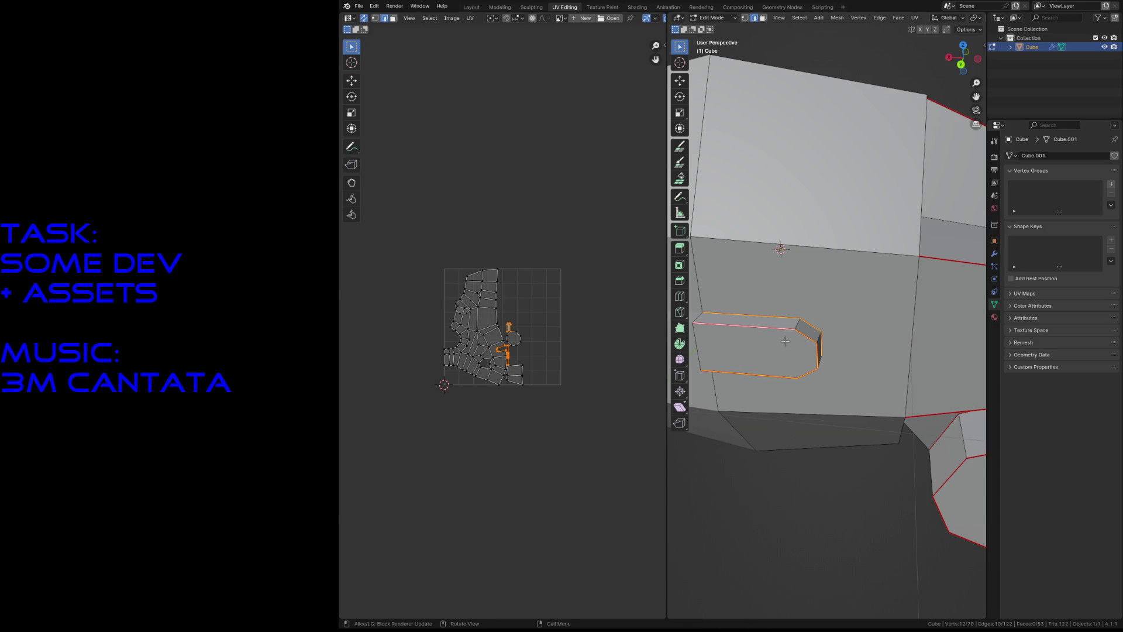
pyautogui.hotkey('alt', 'a')
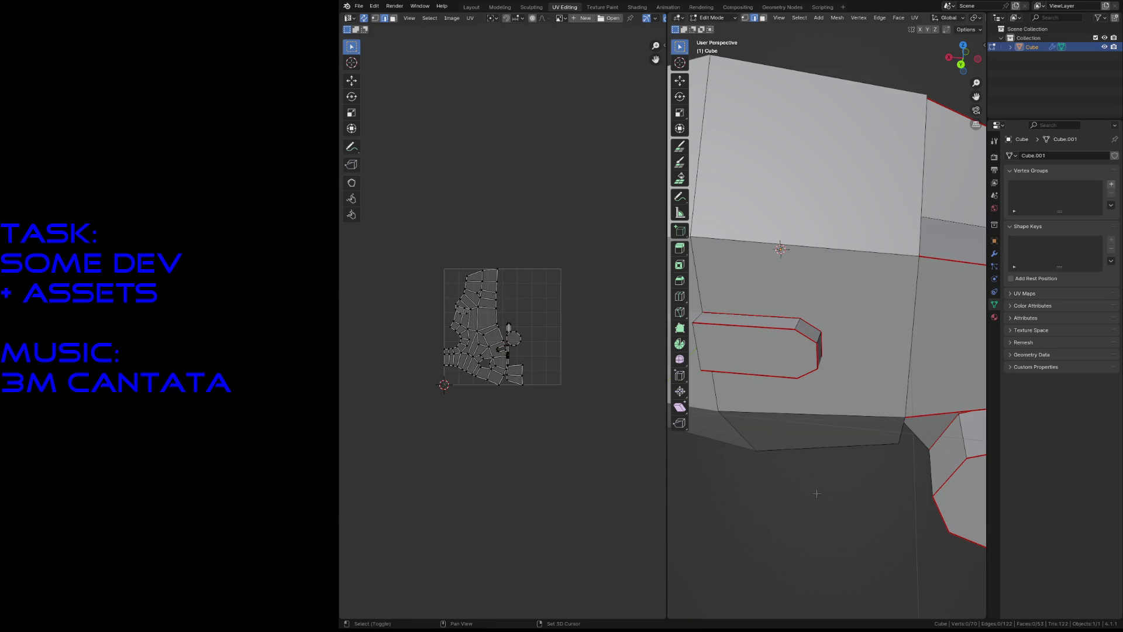
pyautogui.hotkey('shift', '`')
pyautogui.press('s')
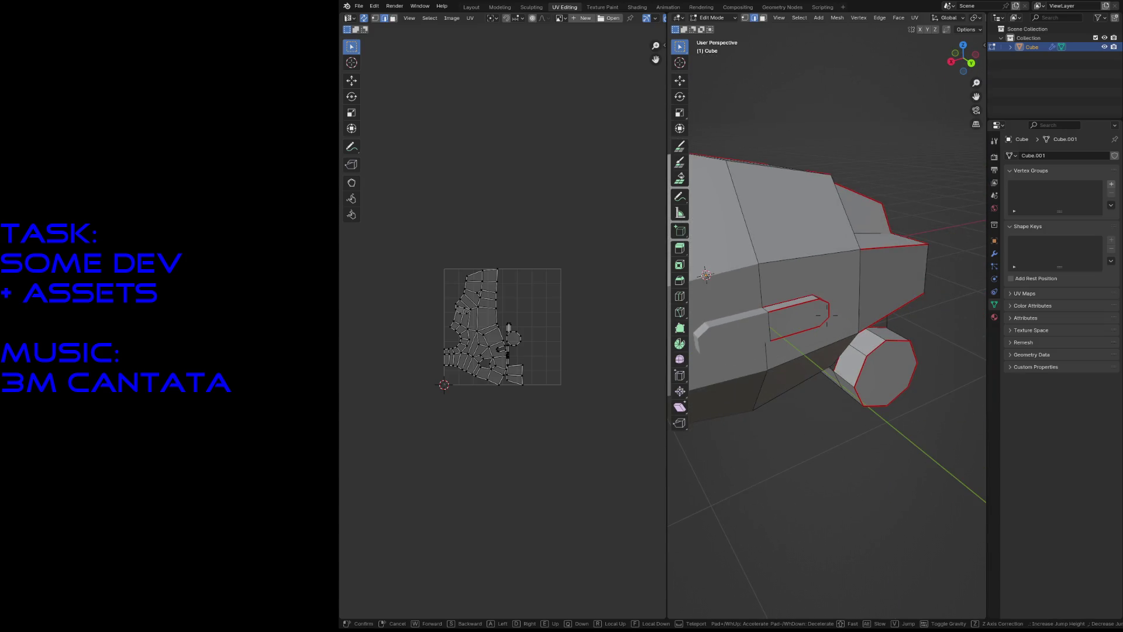
pyautogui.press('w')
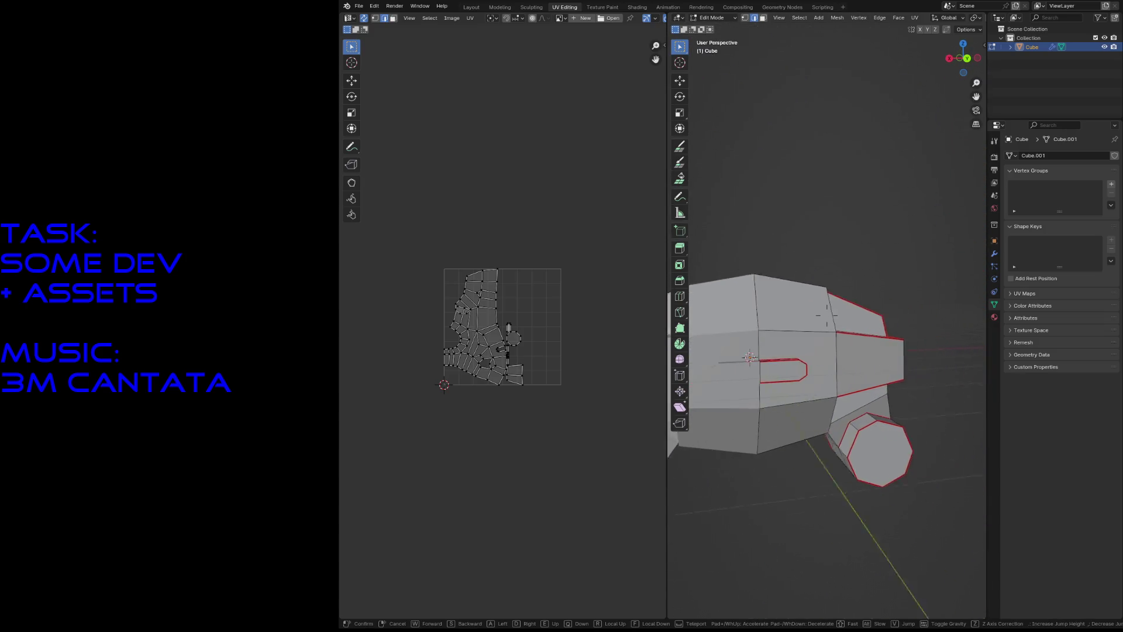
pyautogui.press('e')
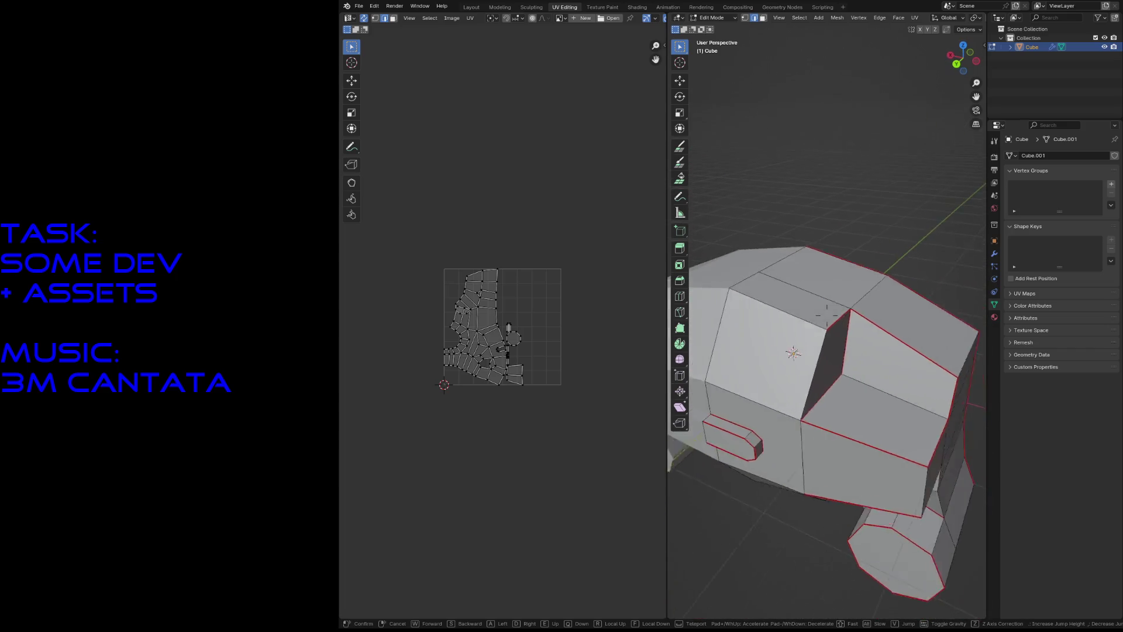
pyautogui.press('d')
pyautogui.click(826, 315)
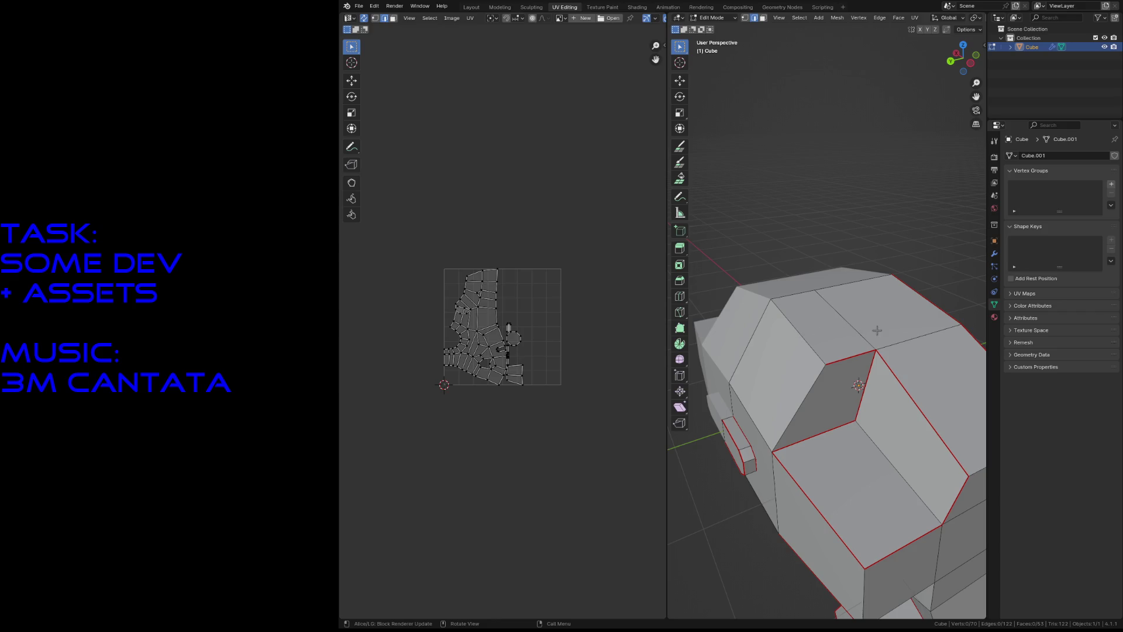
# Step: Mark the active edge on the lower body as a seam from the edge menu
pyautogui.hotkey('shift', '`')
pyautogui.press('w')
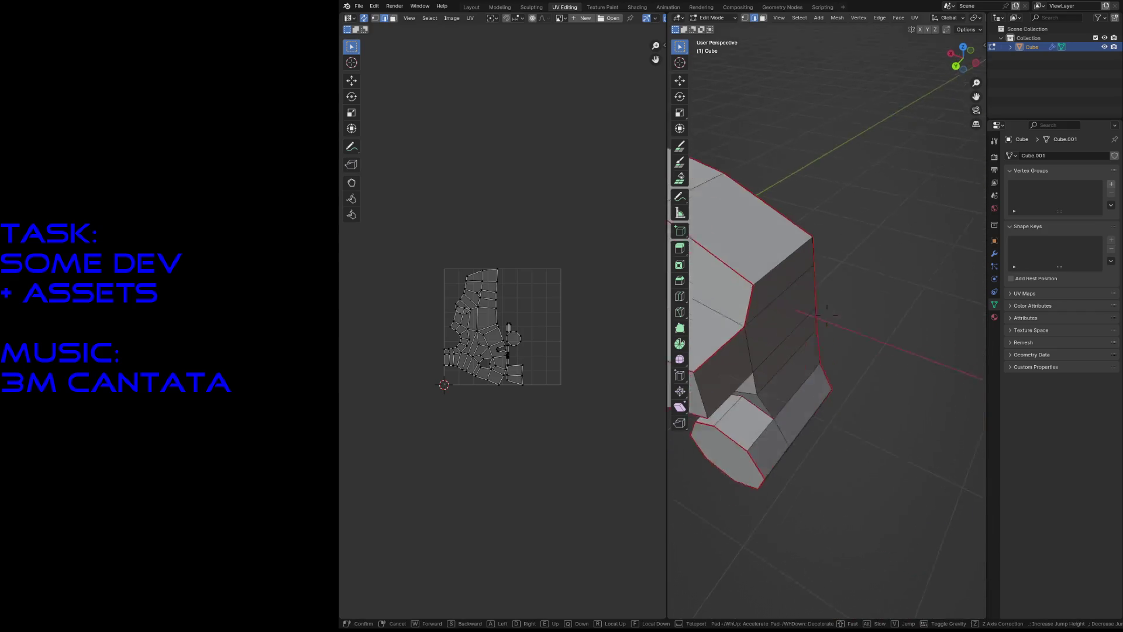
pyautogui.press('s')
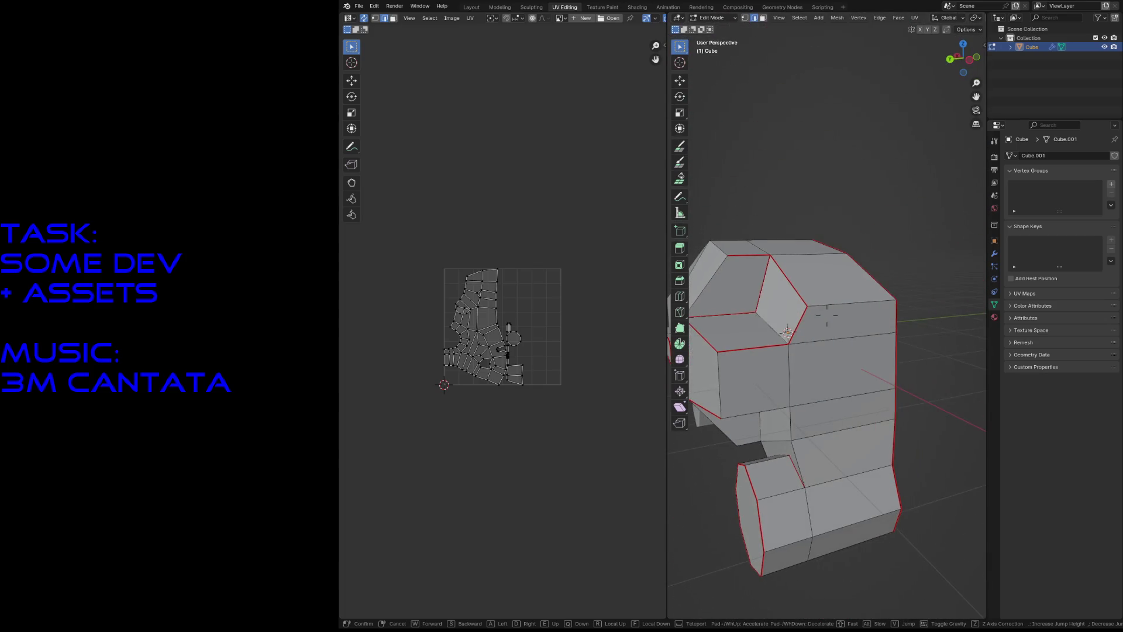
pyautogui.press('w')
pyautogui.press('s')
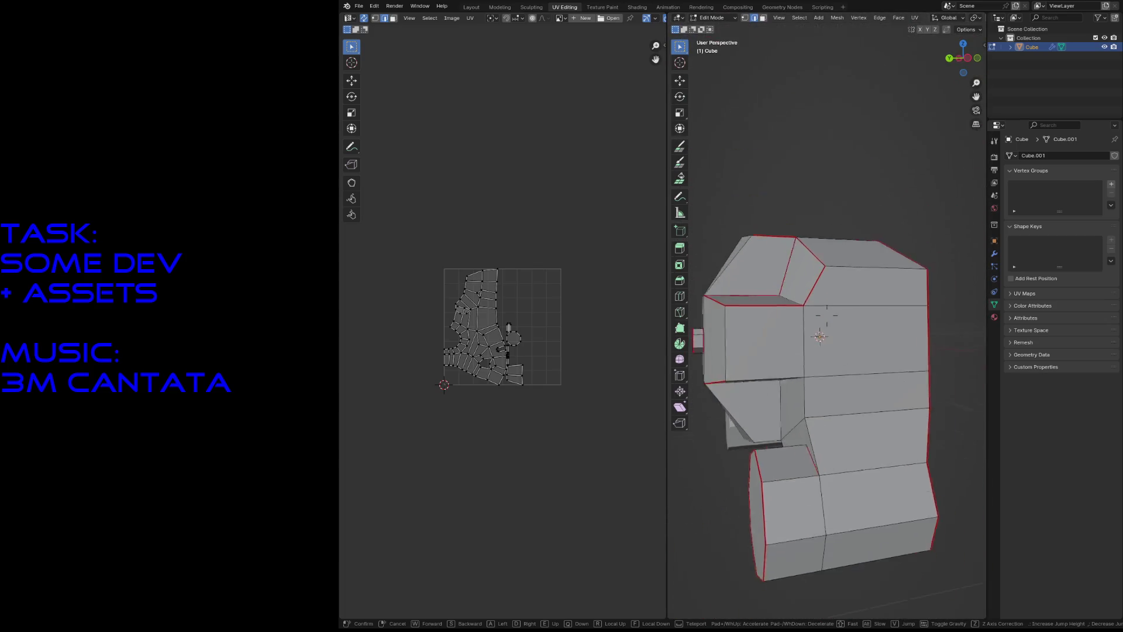
pyautogui.press('w')
pyautogui.click(826, 315)
pyautogui.rightClick(839, 454)
pyautogui.click(872, 466)
# Step: Pick the thin strip face in the UV layout and select its top edge
pyautogui.press('a')
pyautogui.hotkey('ctrl', 'z')
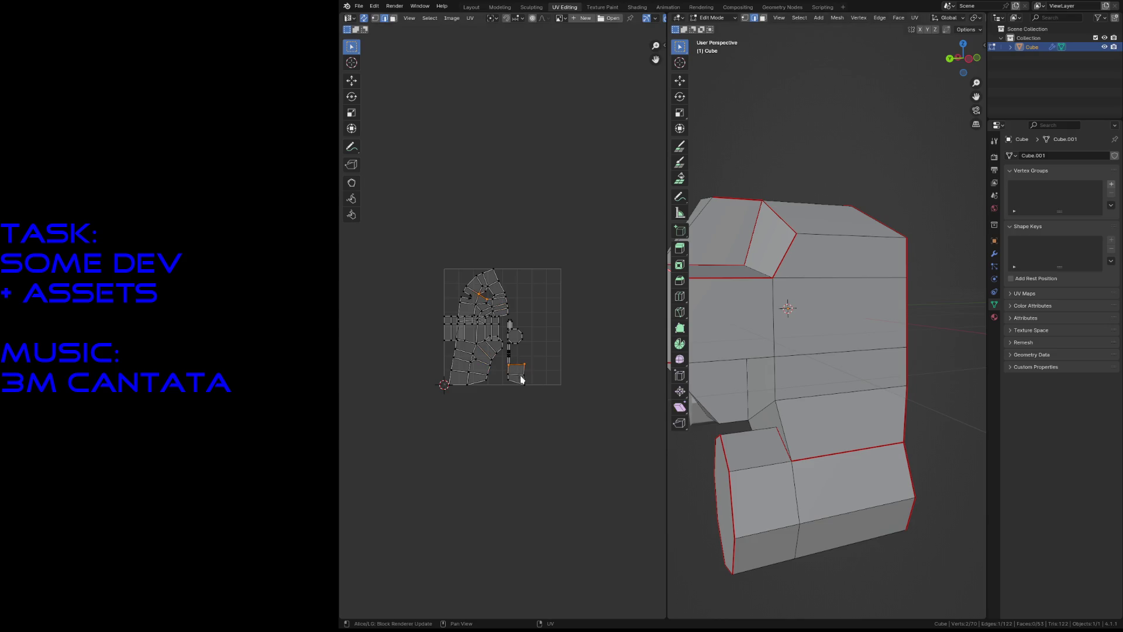
pyautogui.click(516, 372)
pyautogui.click(516, 381)
pyautogui.click(518, 371)
pyautogui.click(837, 488)
pyautogui.press('2')
pyautogui.click(831, 458)
# Step: Add another lower-body edge to the selection and mark both as seams
pyautogui.hotkey('shift', '`')
pyautogui.press('w')
pyautogui.press('s')
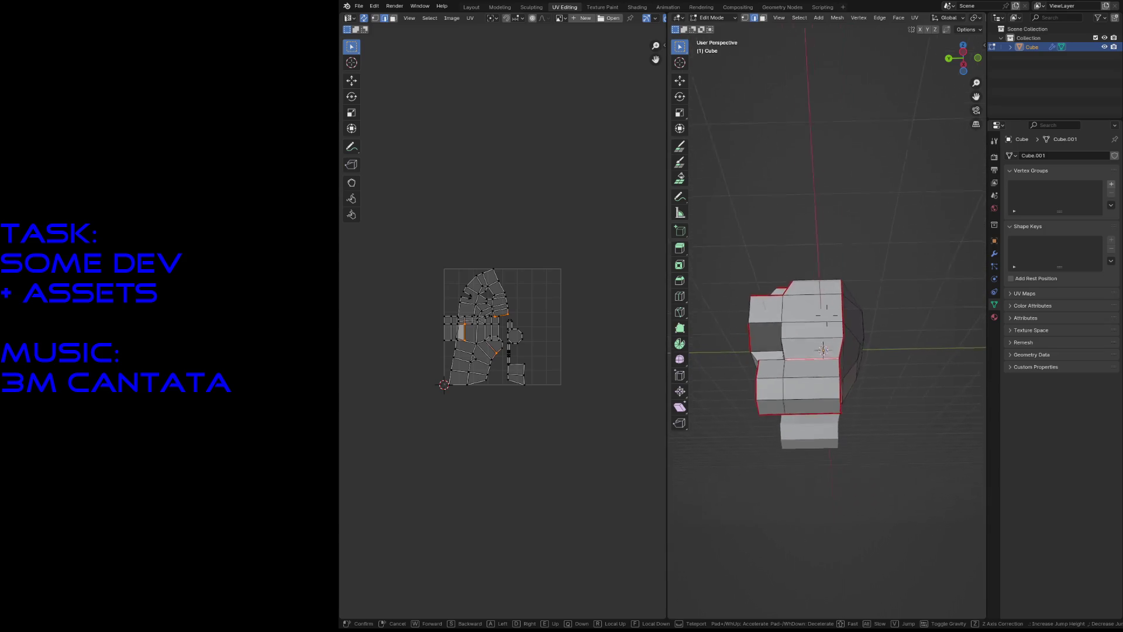
pyautogui.press('w')
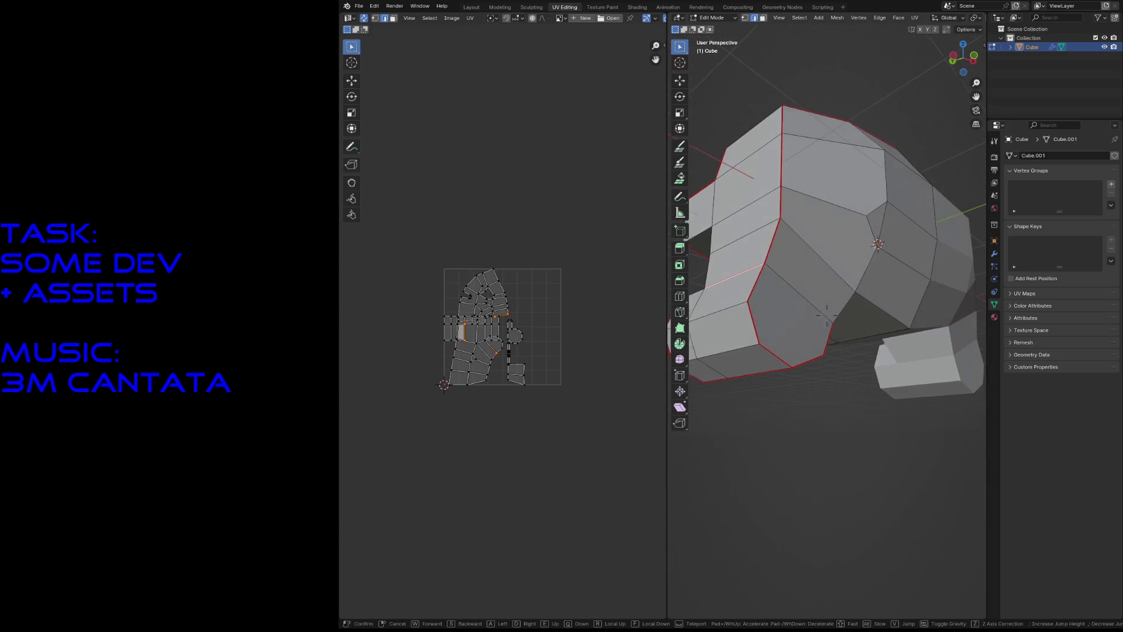
pyautogui.press('w')
pyautogui.press('s')
pyautogui.press('w')
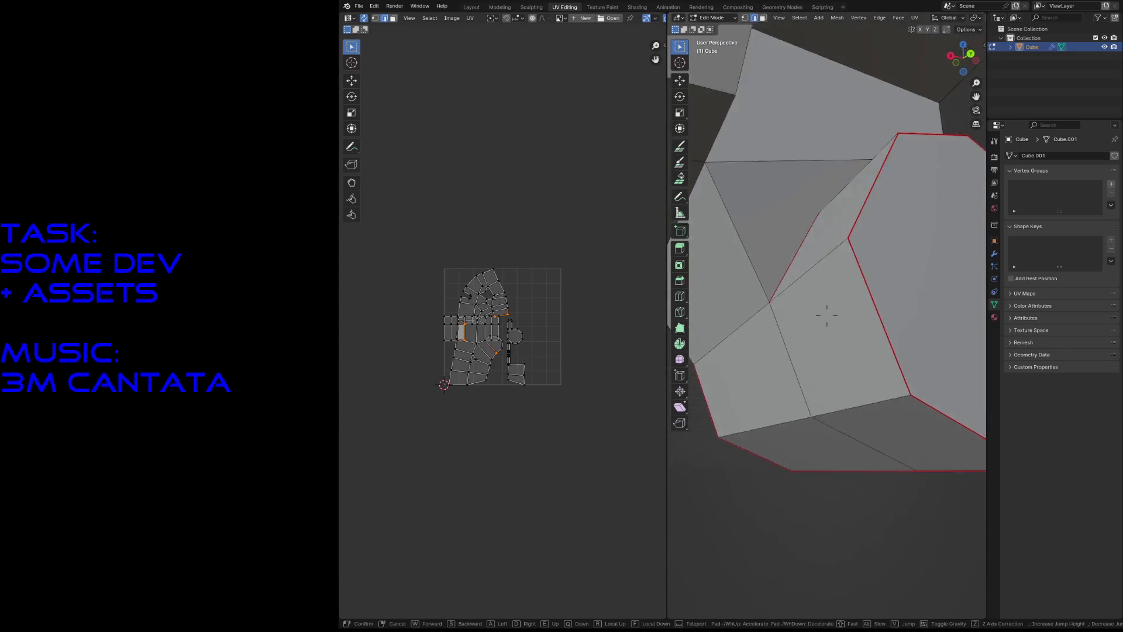
pyautogui.press('s')
pyautogui.click(827, 314)
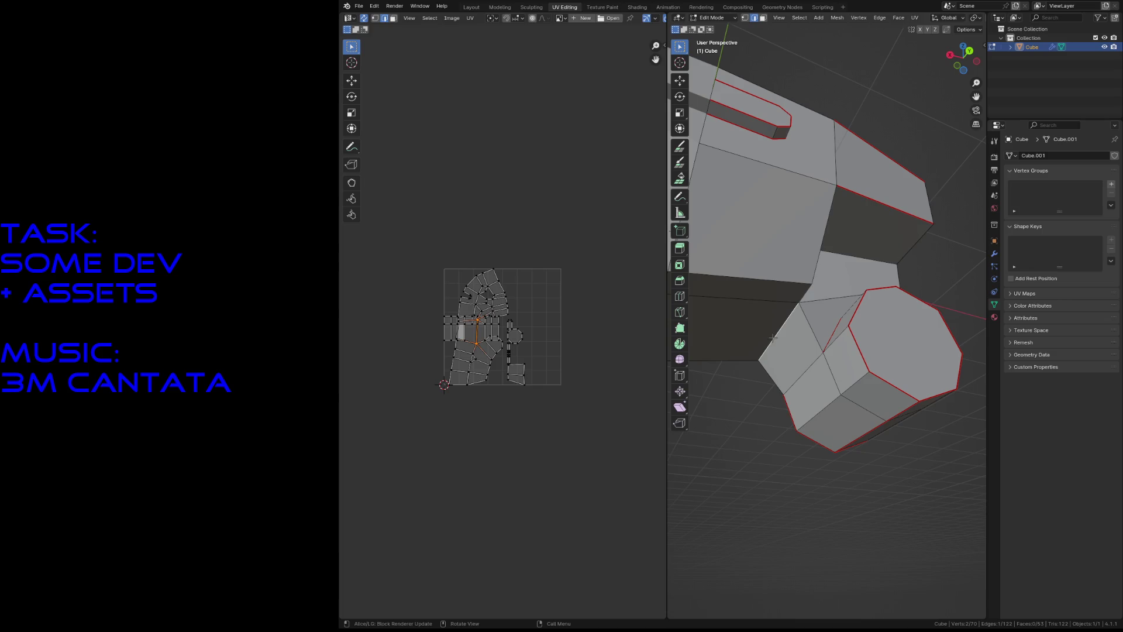
pyautogui.hotkey('shift', '`')
pyautogui.press('w')
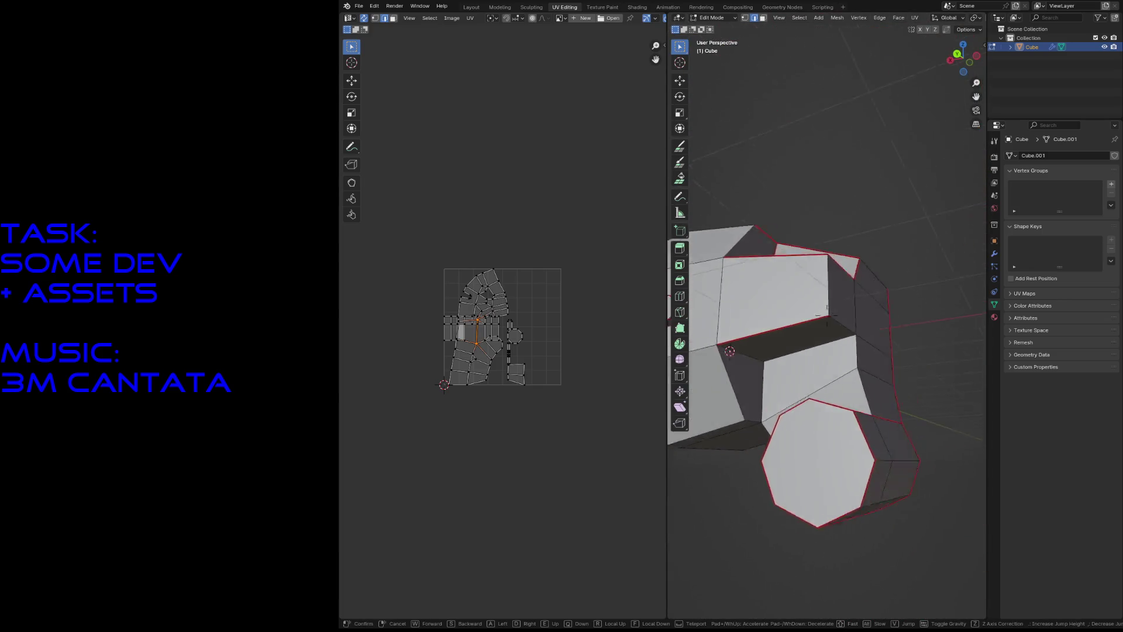
pyautogui.press('w')
pyautogui.click(744, 404)
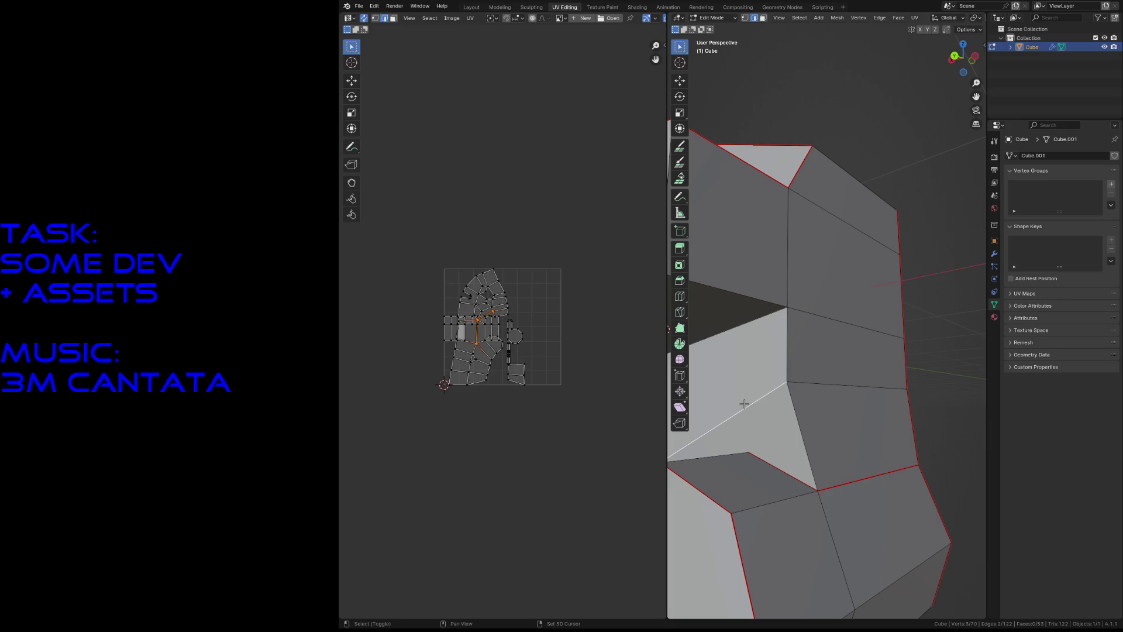
pyautogui.keyDown('shift'); pyautogui.click(857, 384); pyautogui.keyUp('shift')
pyautogui.press('F3')
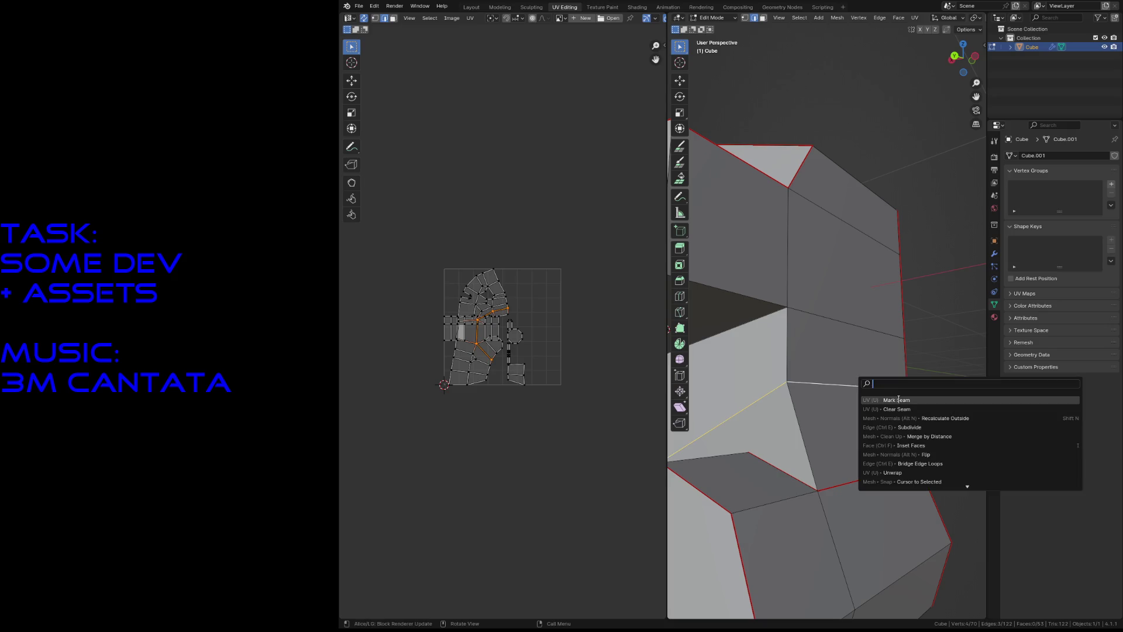
pyautogui.click(898, 400)
# Step: Clear the seam from a different edge on the body
pyautogui.click(901, 471)
pyautogui.press('F3')
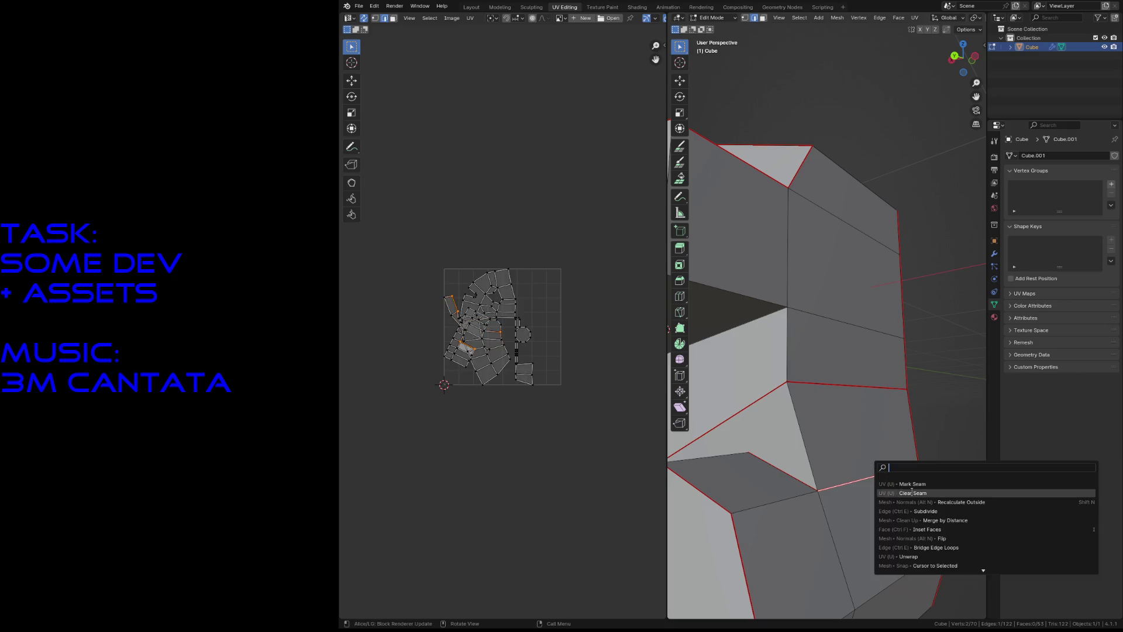
pyautogui.click(911, 492)
pyautogui.scroll(-5, 946, 400)
pyautogui.hotkey('shift', '`')
# Step: Mark the chosen wheel edge as a UV seam from its context menu
pyautogui.press('w')
pyautogui.press('s')
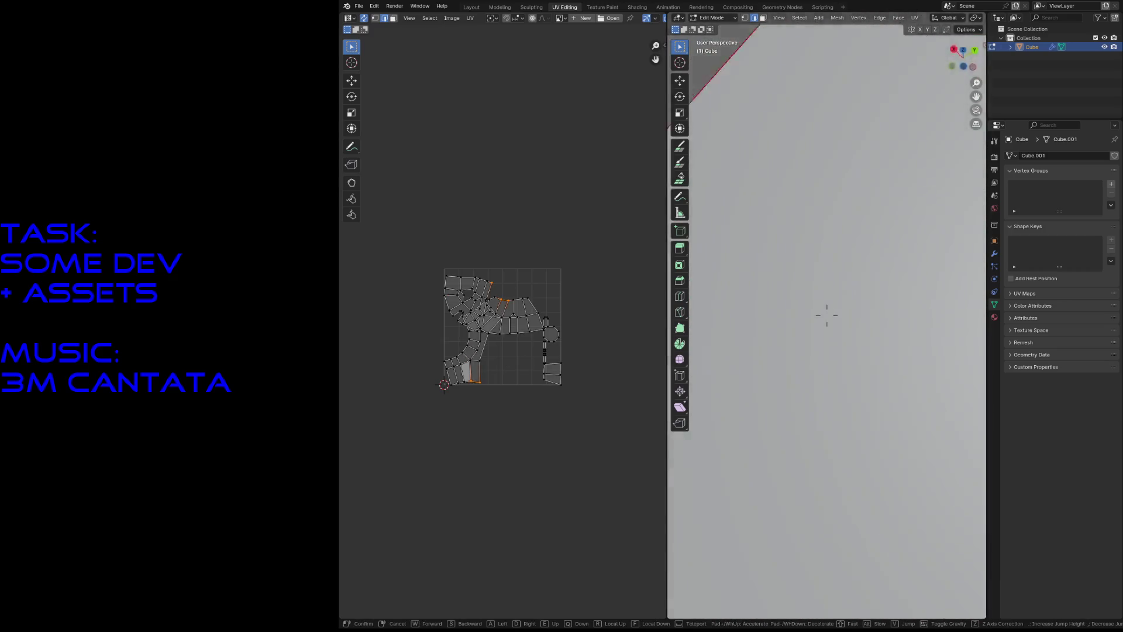
pyautogui.click(813, 354)
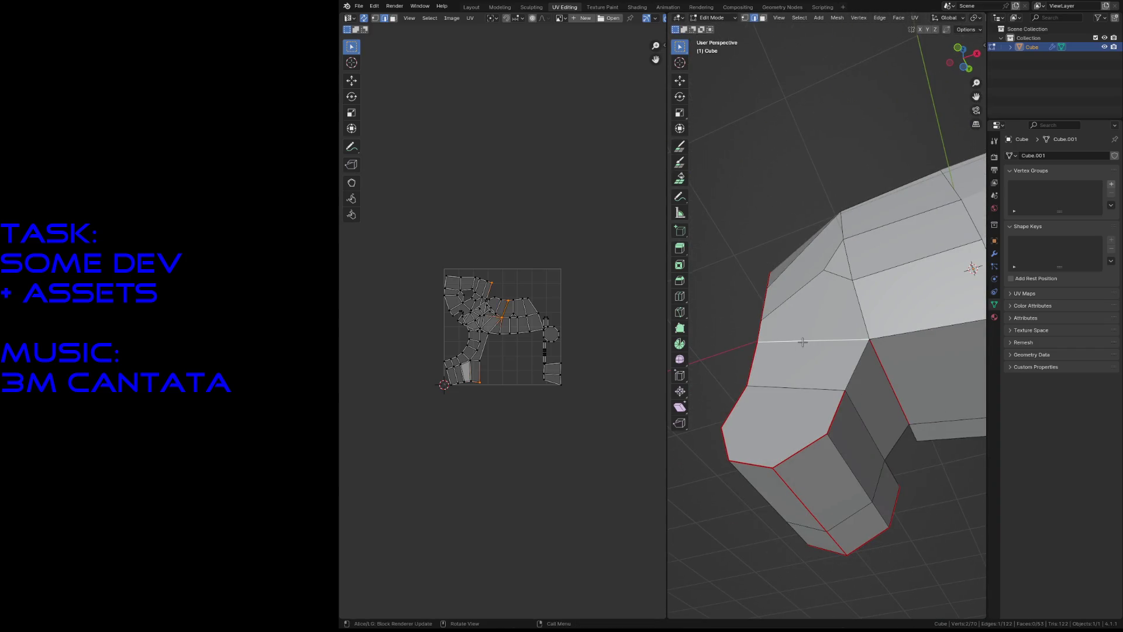
pyautogui.rightClick(802, 342)
pyautogui.click(843, 365)
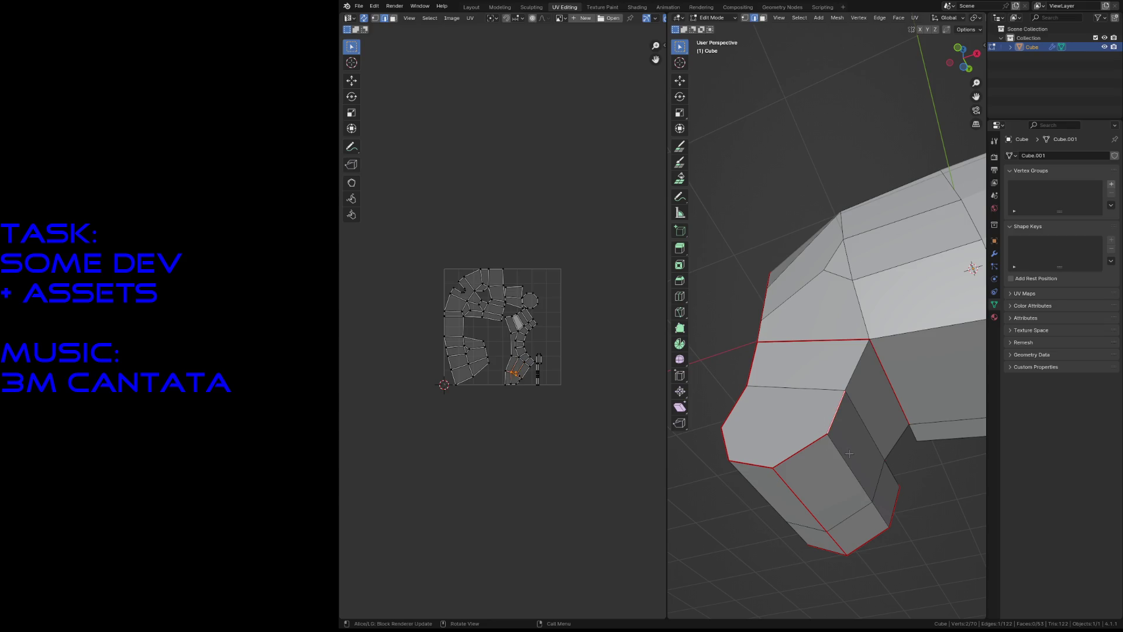
# Step: Switch to face selection and pick the bottom face's UV faces in the layout
pyautogui.press('3')
pyautogui.click(518, 346)
pyautogui.click(529, 361)
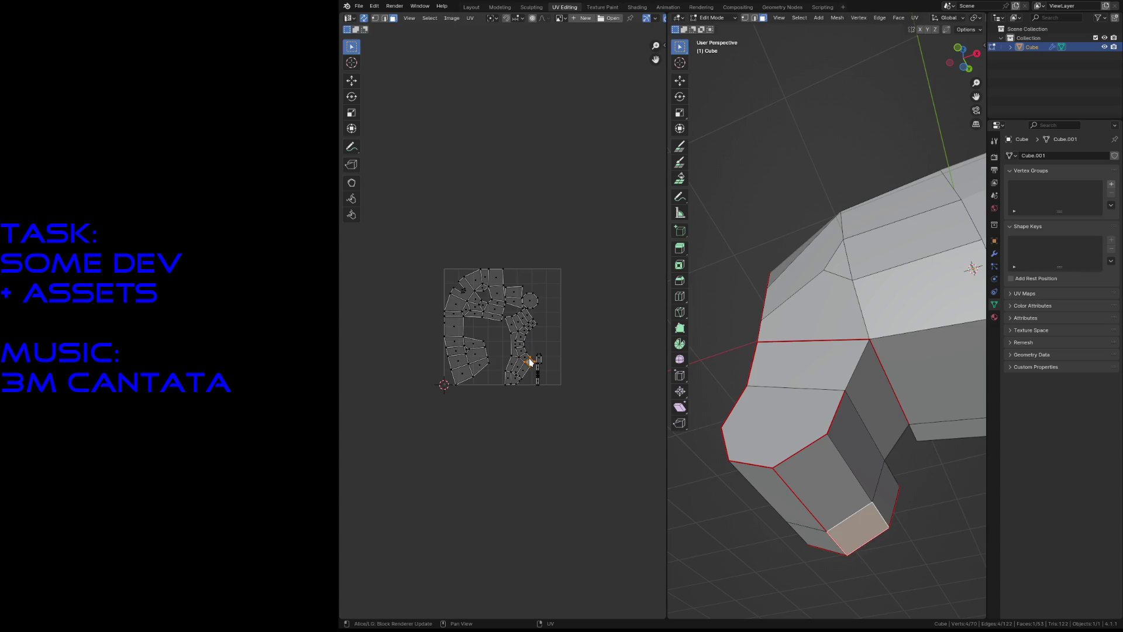
# Step: Walk-navigate to the octagonal part and mark a wheel edge as a seam via F3
pyautogui.hotkey('shift', '`')
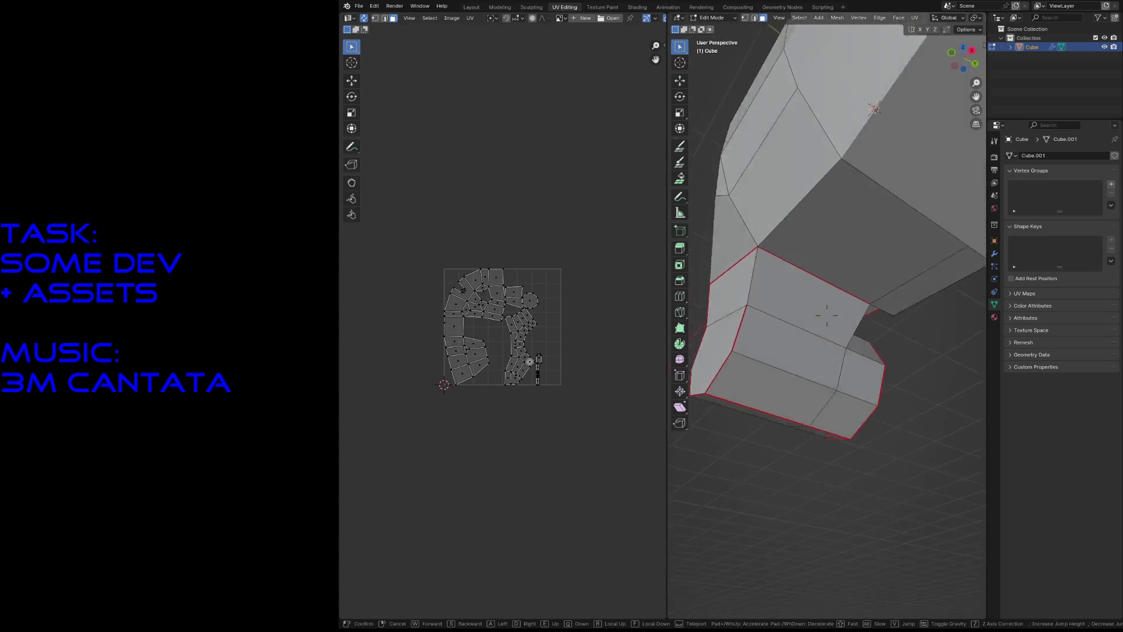
pyautogui.press('w')
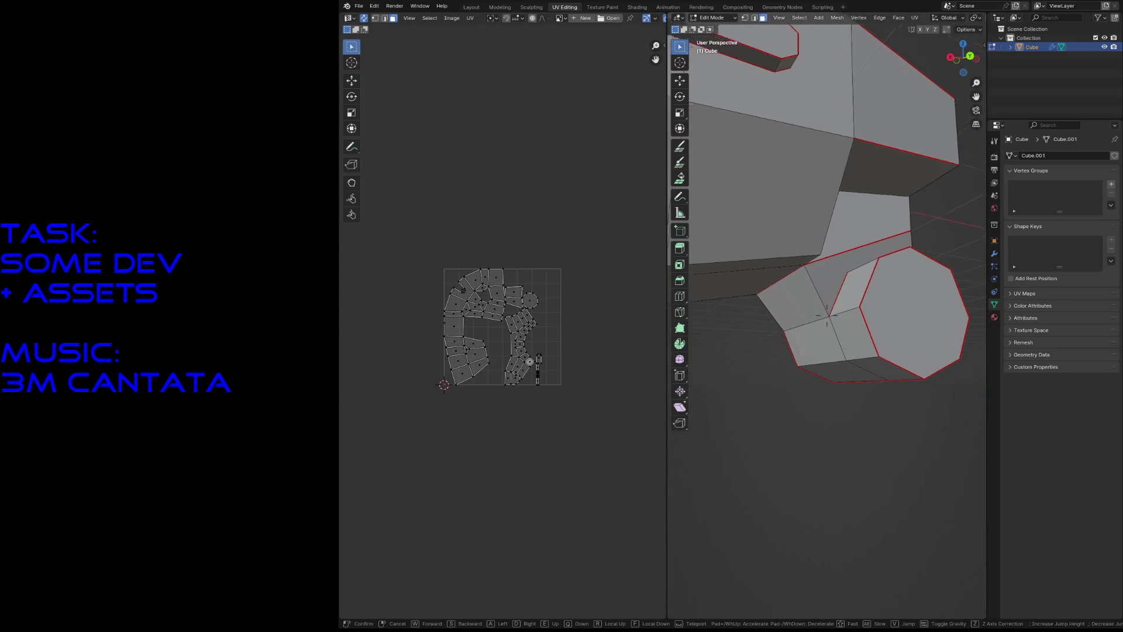
pyautogui.press('w')
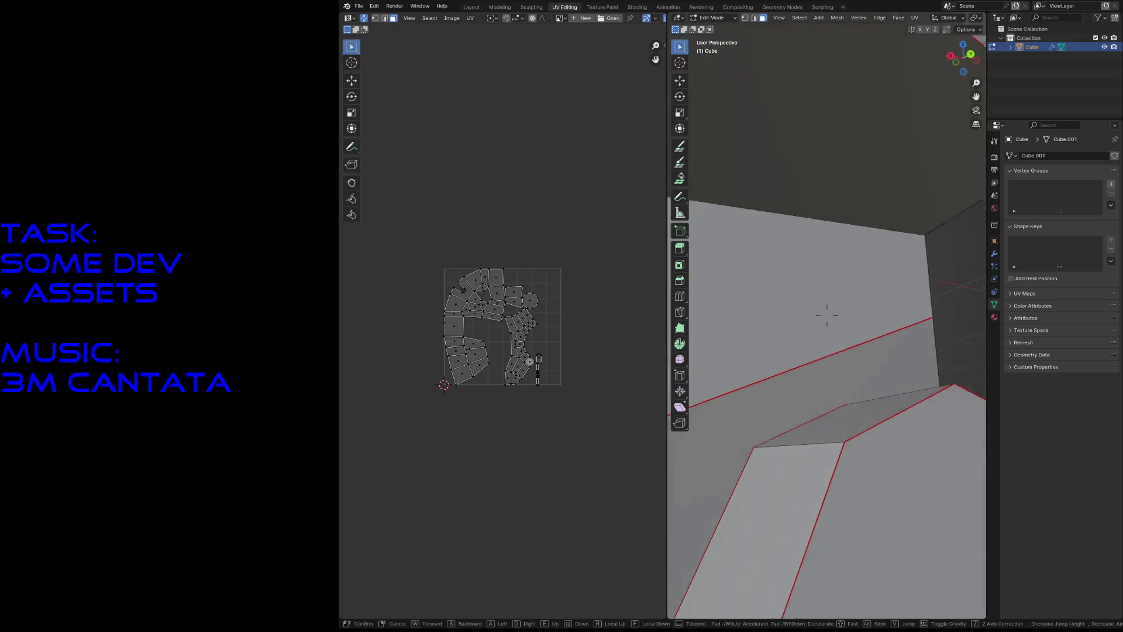
pyautogui.press('s')
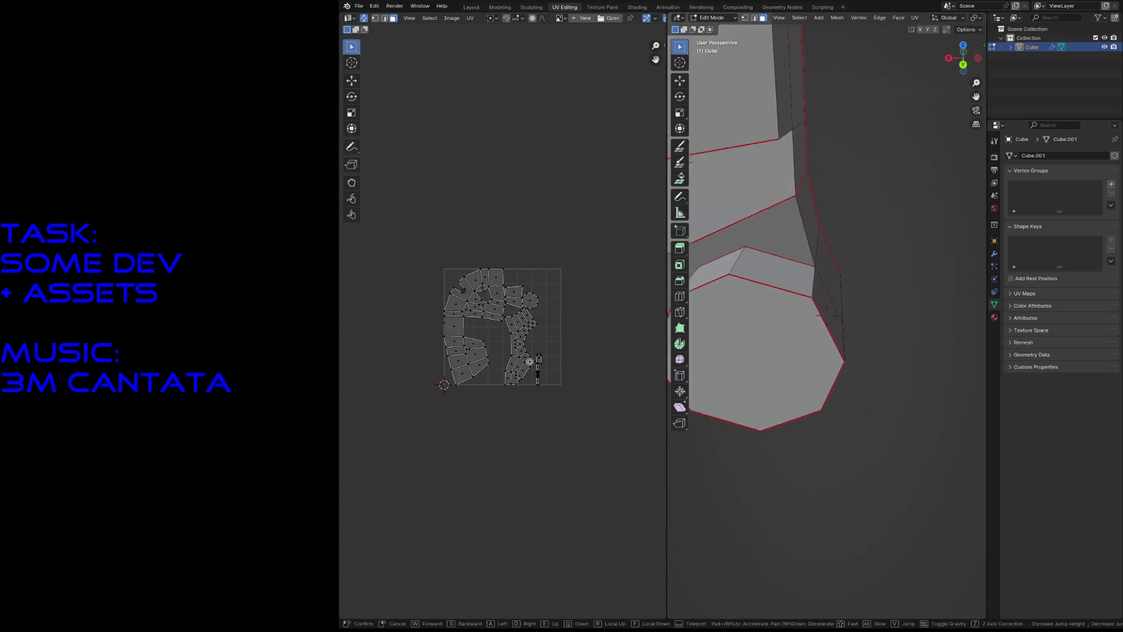
pyautogui.press('w')
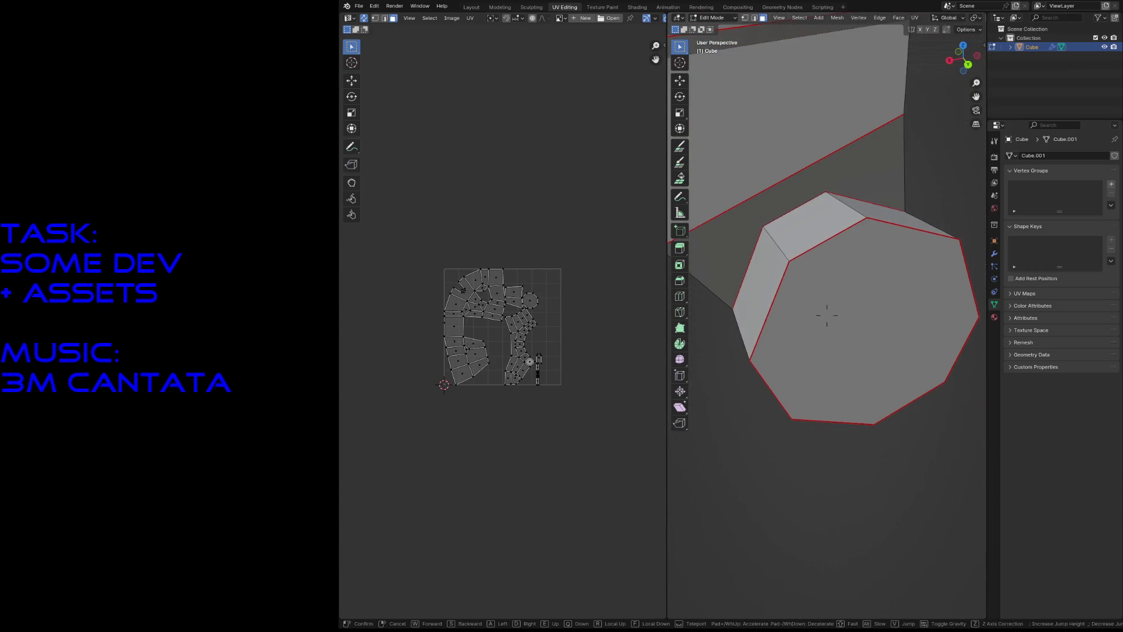
pyautogui.press('s')
pyautogui.click(826, 314)
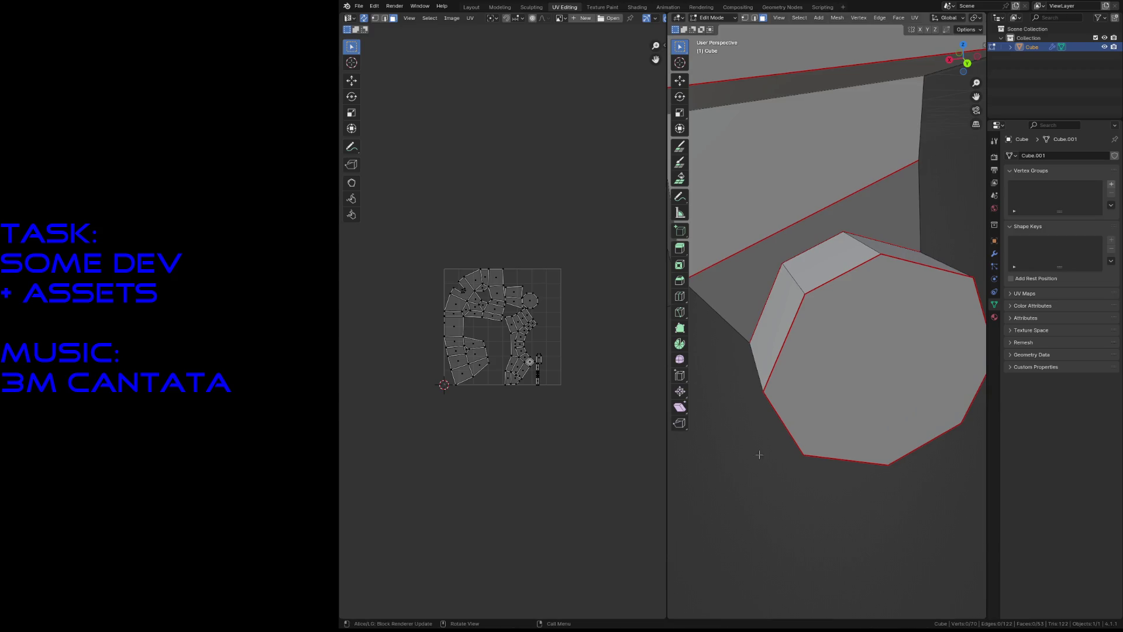
pyautogui.click(786, 283)
pyautogui.press('F3')
pyautogui.click(819, 298)
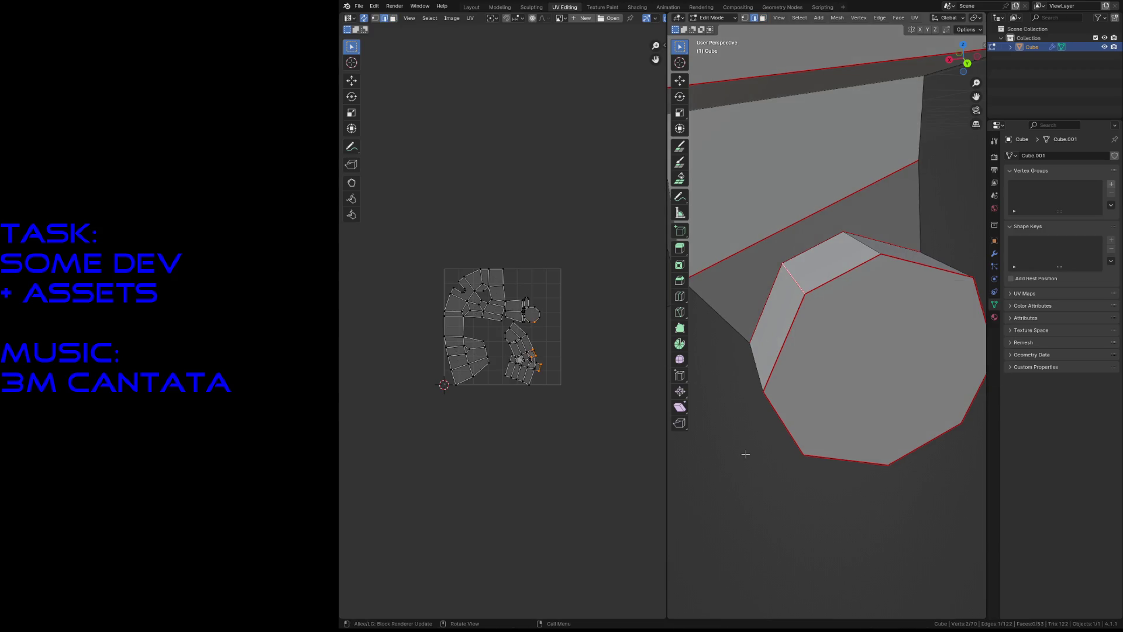
# Step: Clear the selection and walk around the wheel to inspect the octagonal end cap
pyautogui.press('a')
pyautogui.hotkey('alt', 'a')
pyautogui.hotkey('shift', '`')
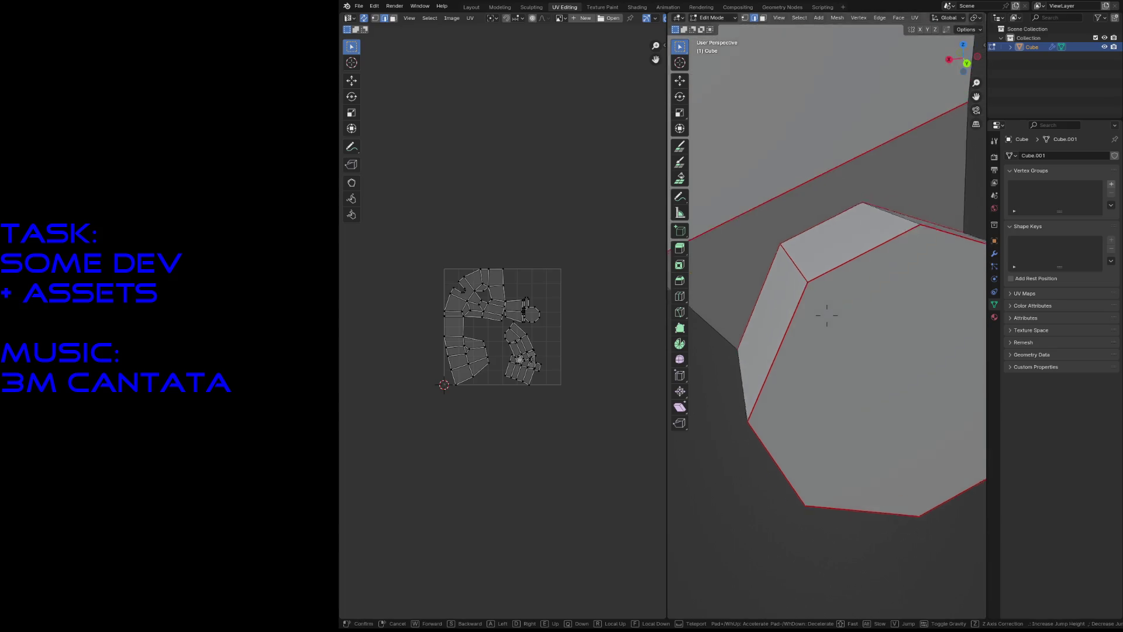
pyautogui.press('s')
pyautogui.press('w')
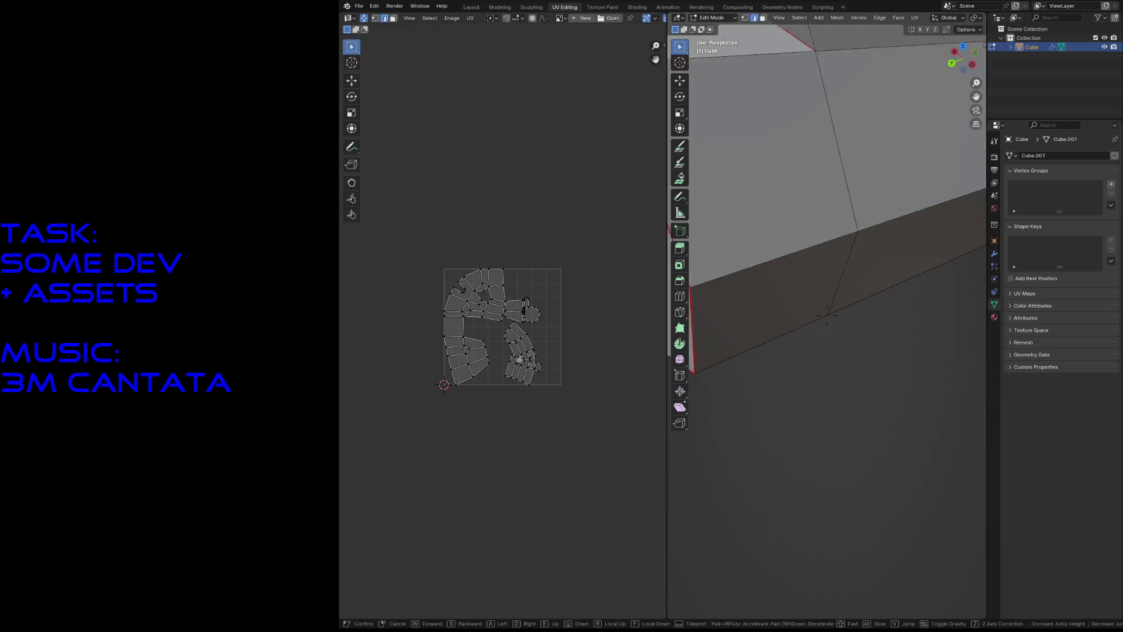
pyautogui.press('s')
pyautogui.press('w')
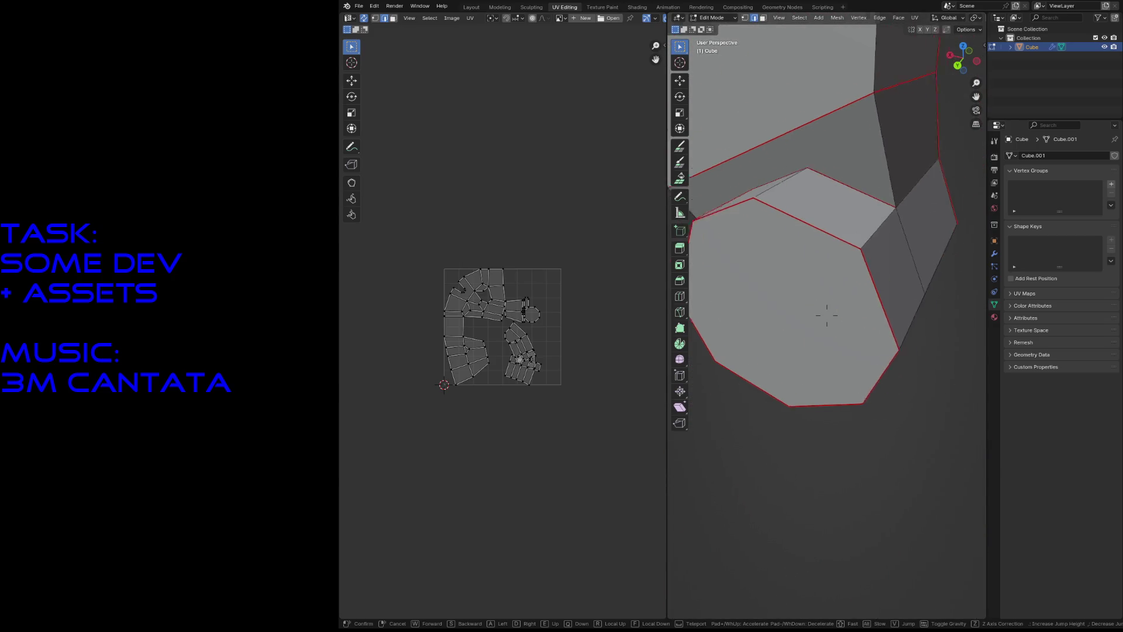
pyautogui.press('s')
pyautogui.press('w')
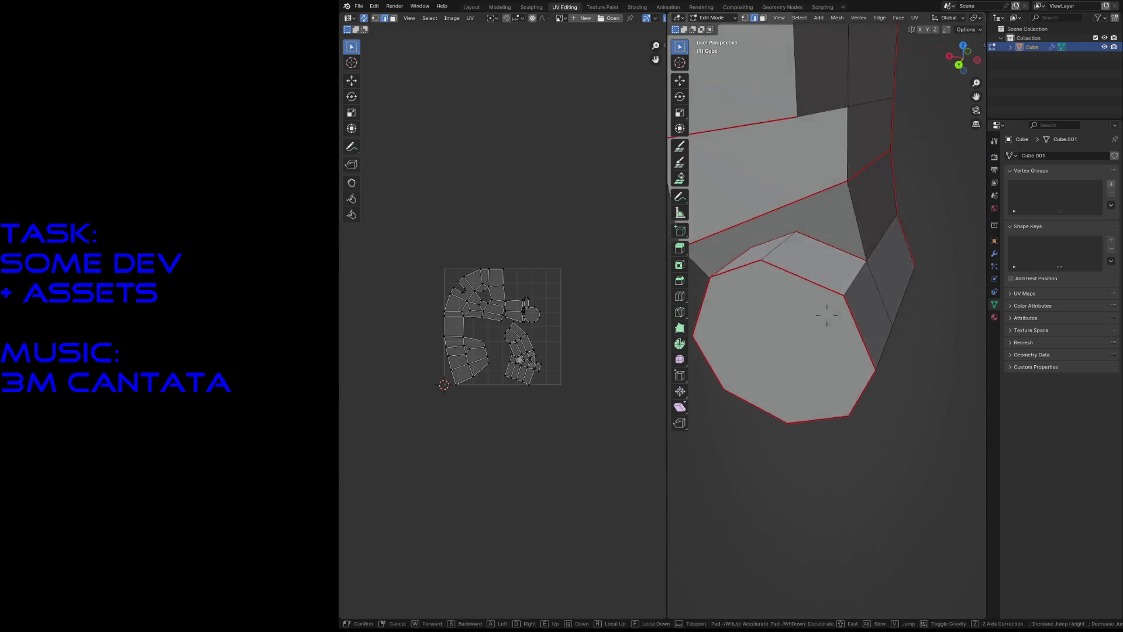
pyautogui.press('s')
pyautogui.press('w')
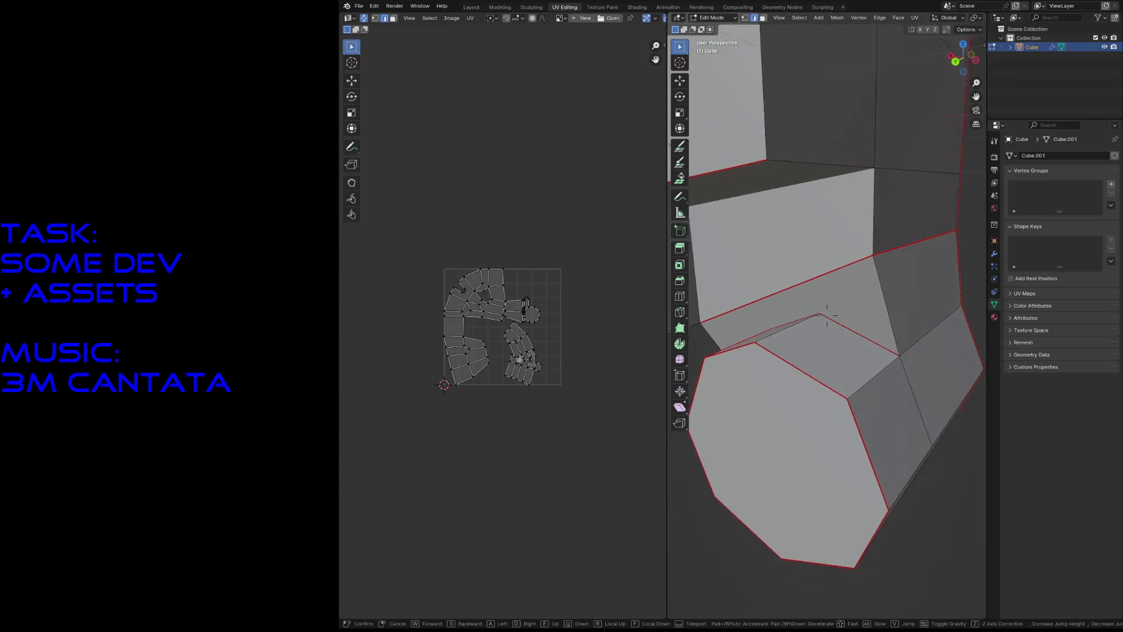
pyautogui.click(874, 419)
# Step: Mark the bottom edge of the wheel housing as a seam
pyautogui.hotkey('shift', '`')
pyautogui.press('w')
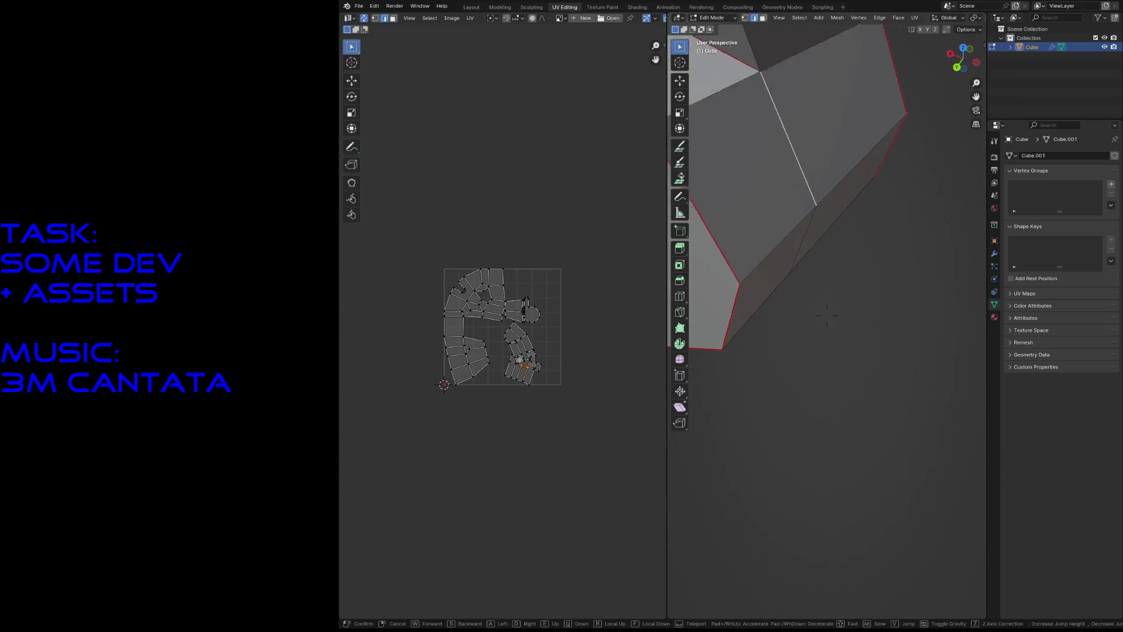
pyautogui.press('s')
pyautogui.click(884, 428)
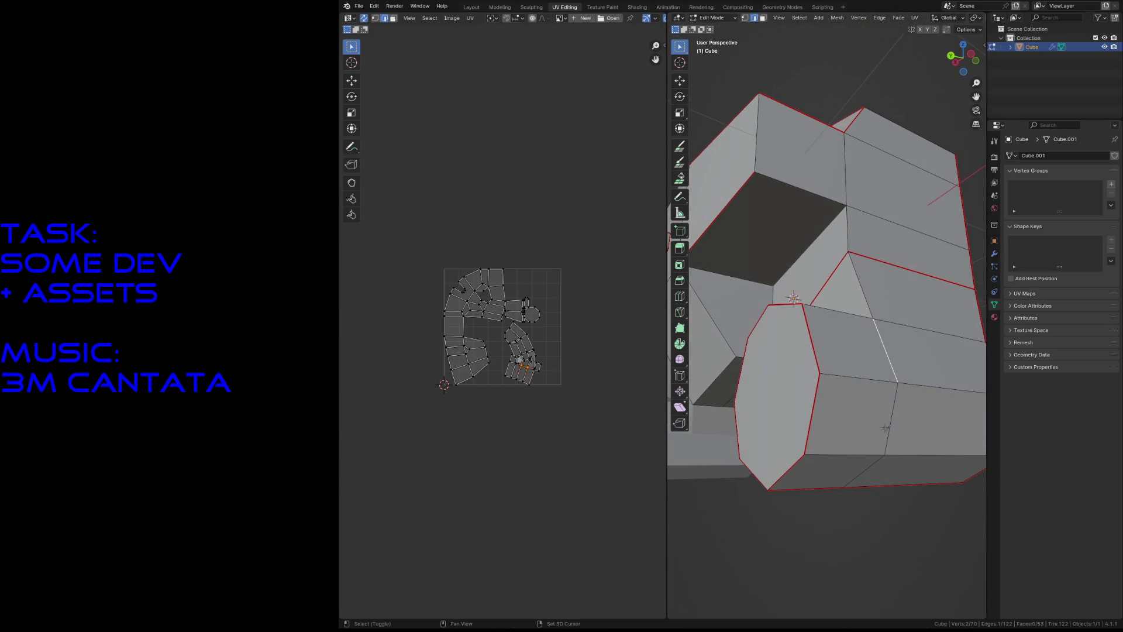
pyautogui.keyDown('shift'); pyautogui.click(868, 473); pyautogui.keyUp('shift')
pyautogui.press('F3')
pyautogui.click(889, 490)
# Step: Mark the vertical edges beside the wheel as seams
pyautogui.hotkey('shift', '`')
pyautogui.press('w')
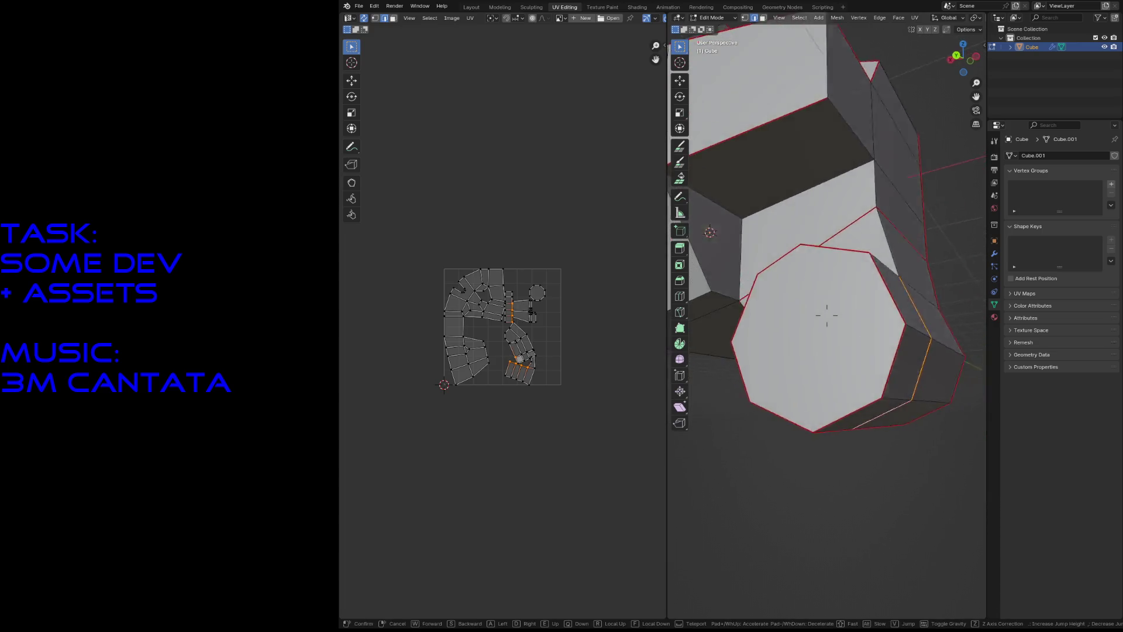
pyautogui.click(832, 443)
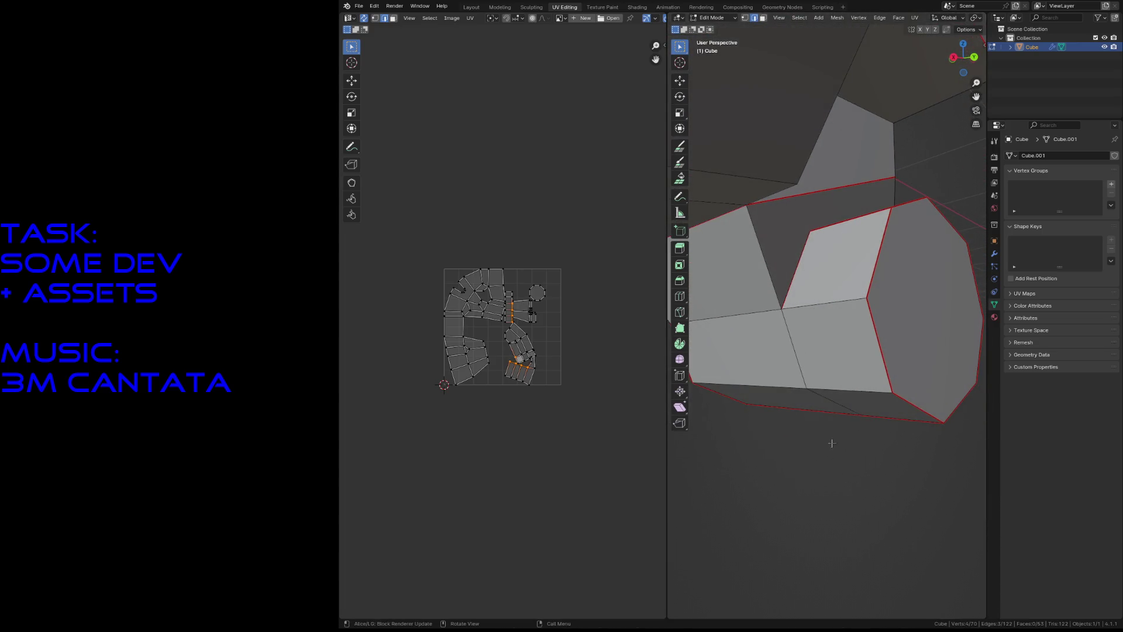
pyautogui.keyDown('alt'); pyautogui.click(830, 401); pyautogui.keyUp('alt')
pyautogui.press('F3')
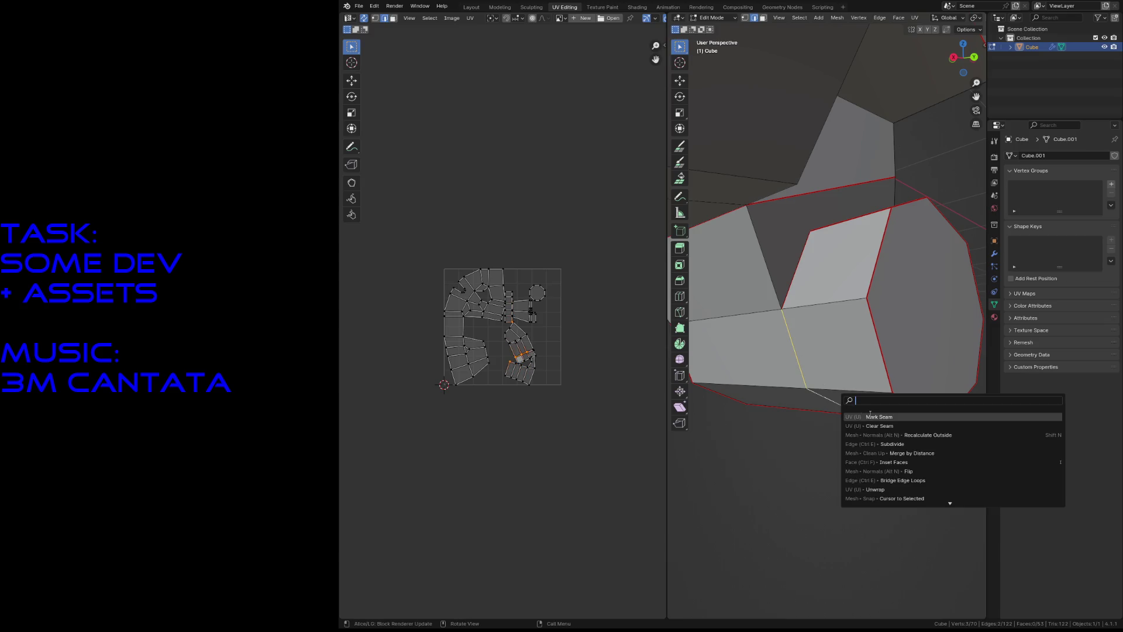
pyautogui.click(871, 417)
# Step: Zoom the UV editor onto the wheel islands and inspect the ring of 8 faces around the wheel
pyautogui.scroll(5, 574, 328)
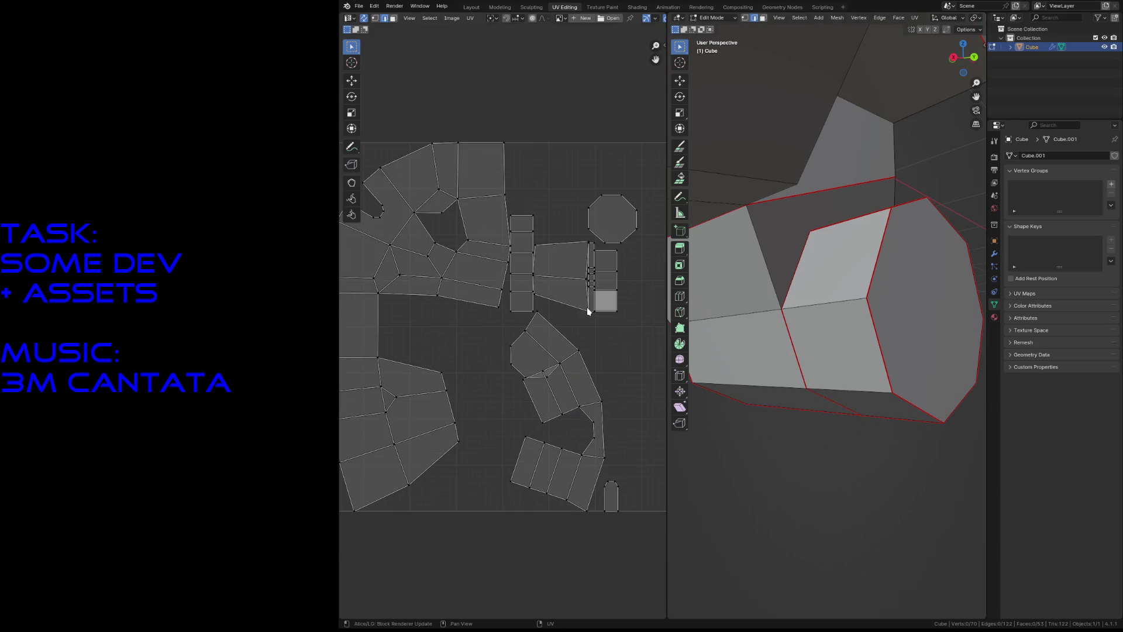
pyautogui.moveTo(609, 310)
pyautogui.mouseDown(button='middle')
pyautogui.moveTo(587, 307)
pyautogui.moveTo(542, 344)
pyautogui.mouseUp(button='middle')
pyautogui.scroll(1, 539, 345)
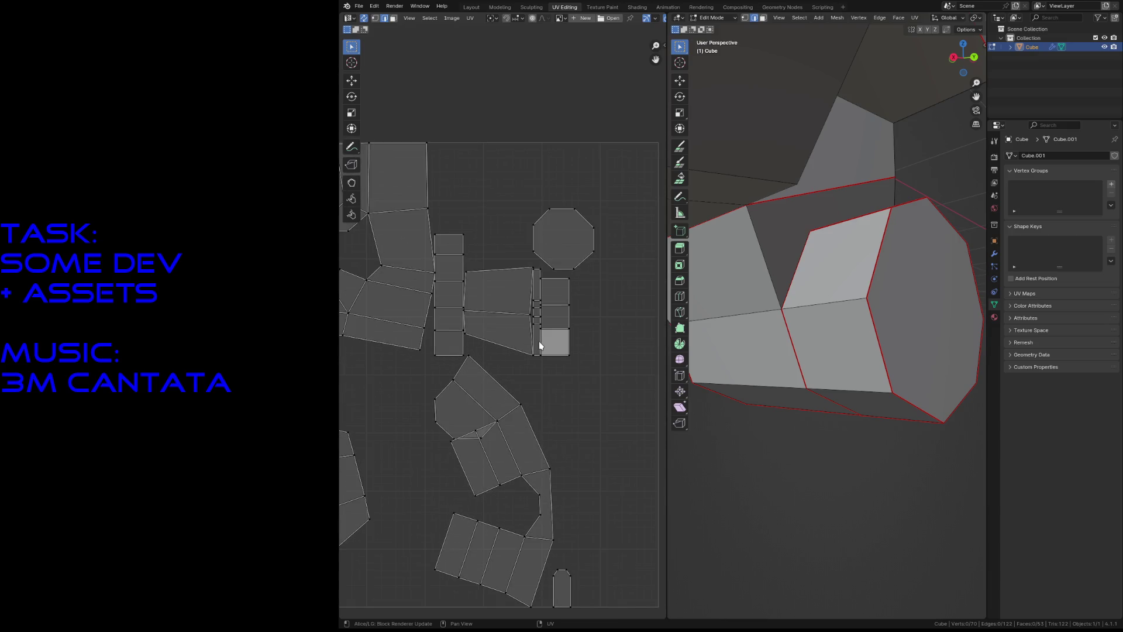
pyautogui.click(713, 427)
pyautogui.keyDown('alt'); pyautogui.click(832, 350); pyautogui.keyUp('alt')
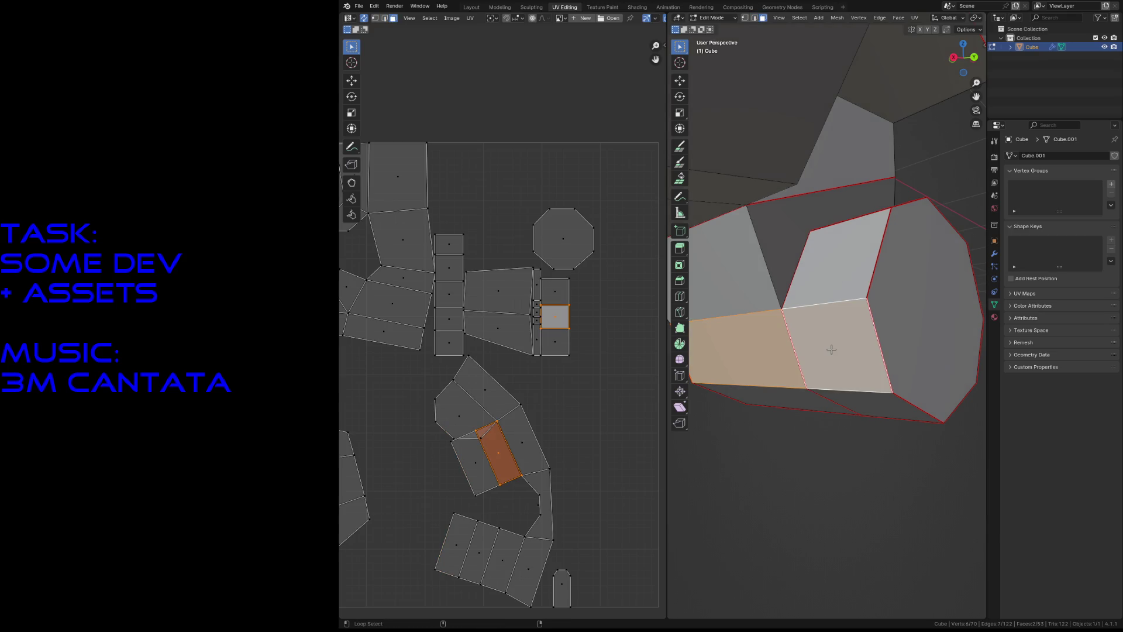
pyautogui.keyDown('alt'); pyautogui.click(830, 301); pyautogui.keyUp('alt')
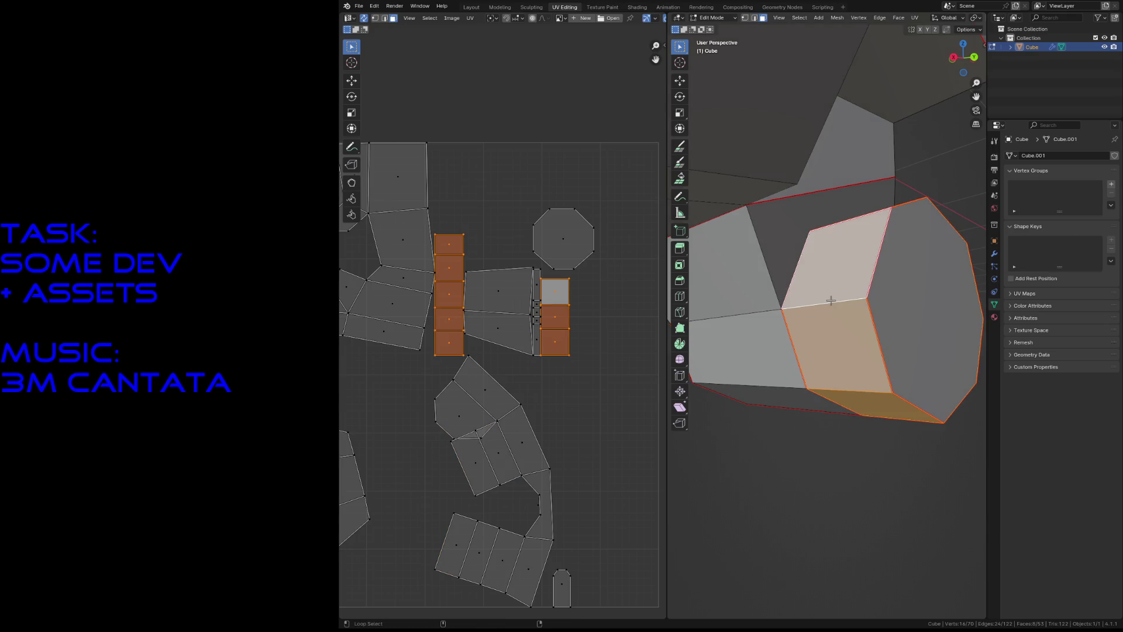
pyautogui.click(843, 451)
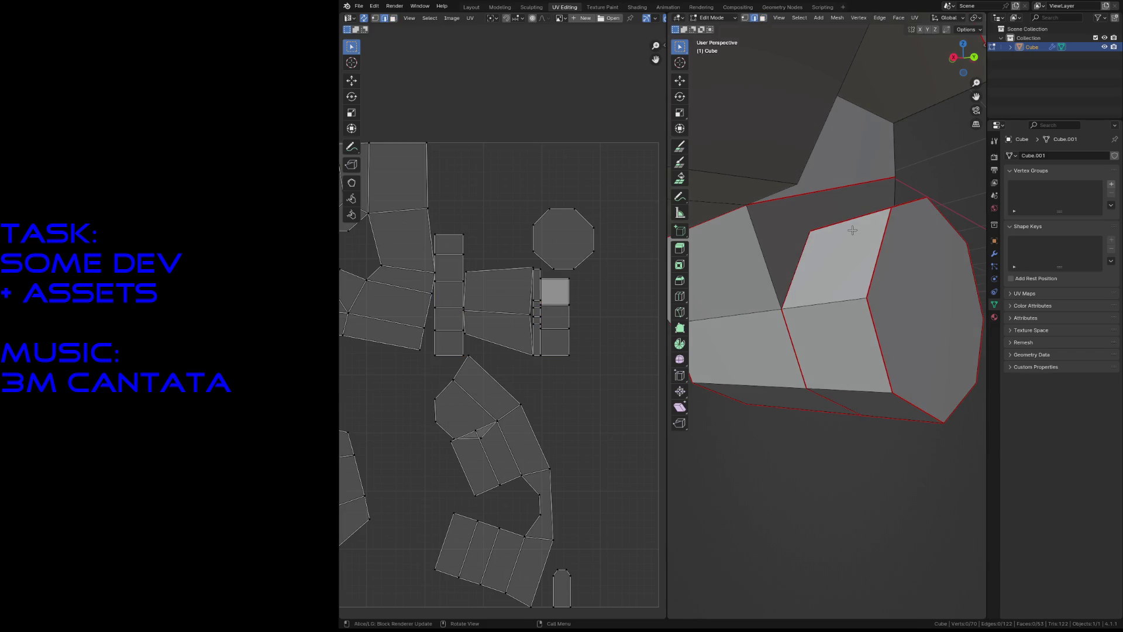
# Step: Walk into the mesh and bring up the context menu for a seam edge
pyautogui.hotkey('shift', '`')
pyautogui.press('w')
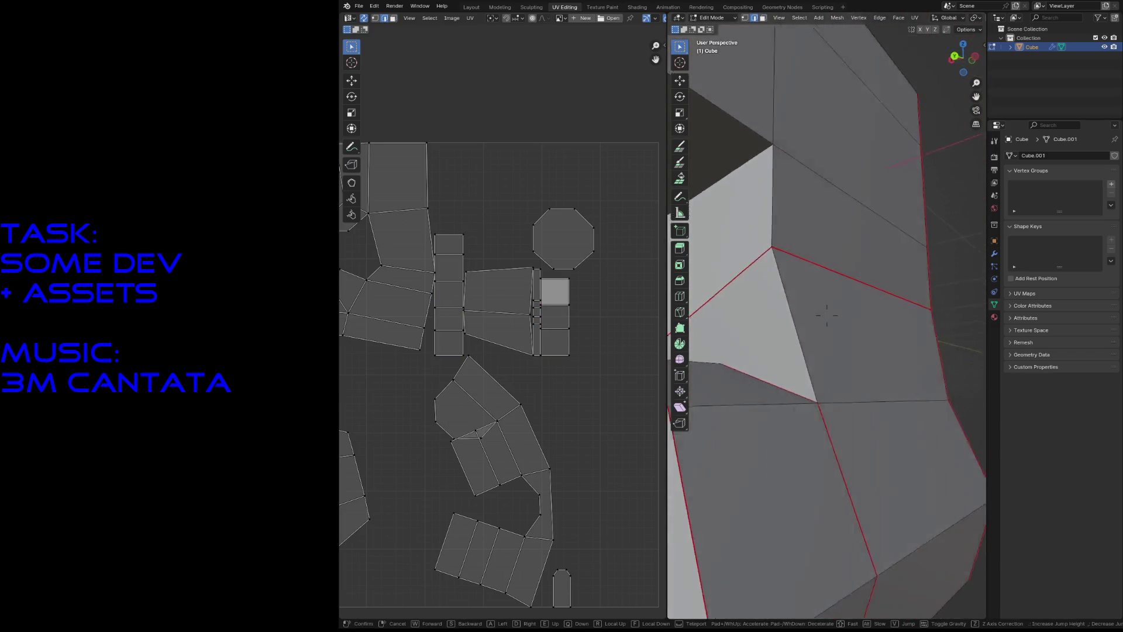
pyautogui.press('s')
pyautogui.click(852, 230)
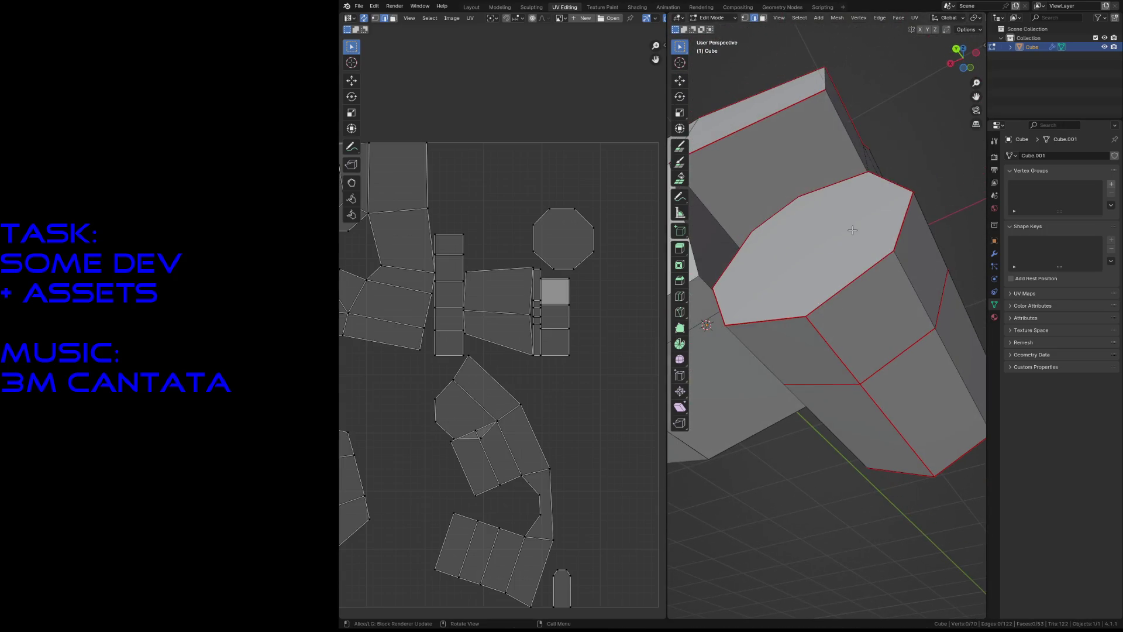
pyautogui.rightClick(841, 343)
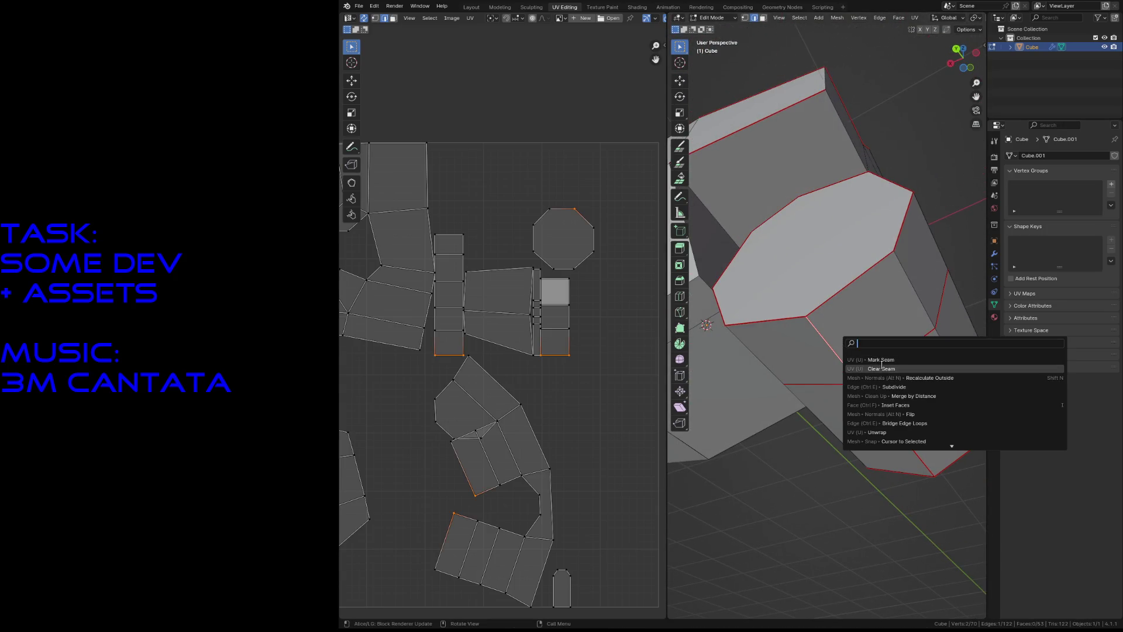
# Step: Clear the seam from the chosen edge and locate the octagonal cap face in the UV layout
pyautogui.click(881, 366)
pyautogui.moveTo(605, 492); pyautogui.dragTo(573, 453, button='middle')
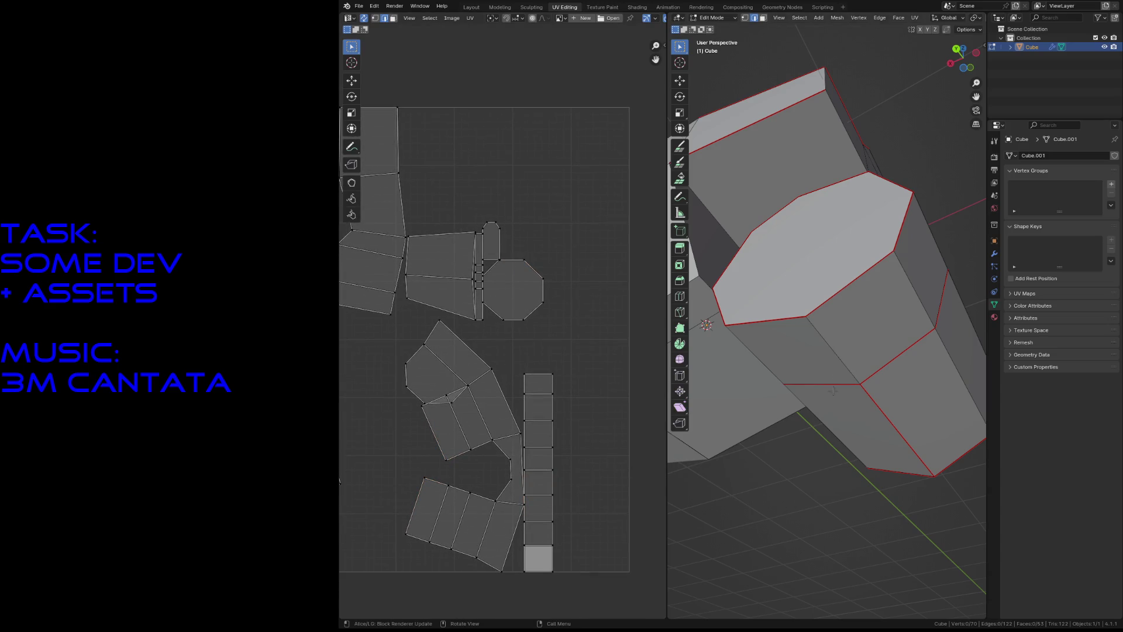
pyautogui.click(805, 270)
pyautogui.click(821, 489)
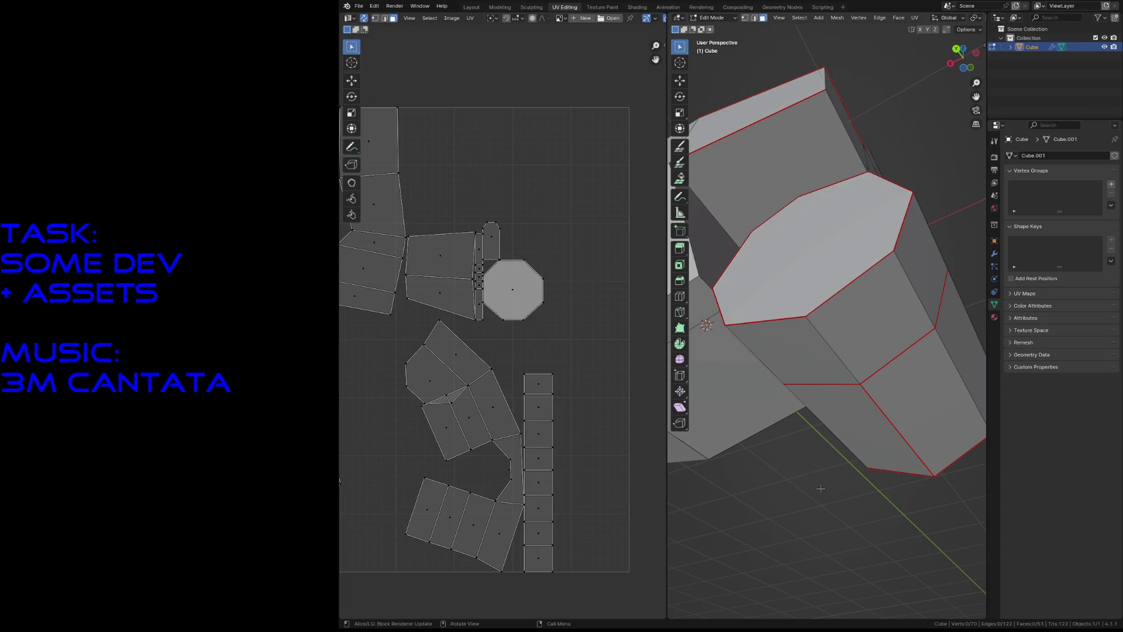
# Step: Clear the seam on an edge of the octagonal wheel
pyautogui.hotkey('shift', '`')
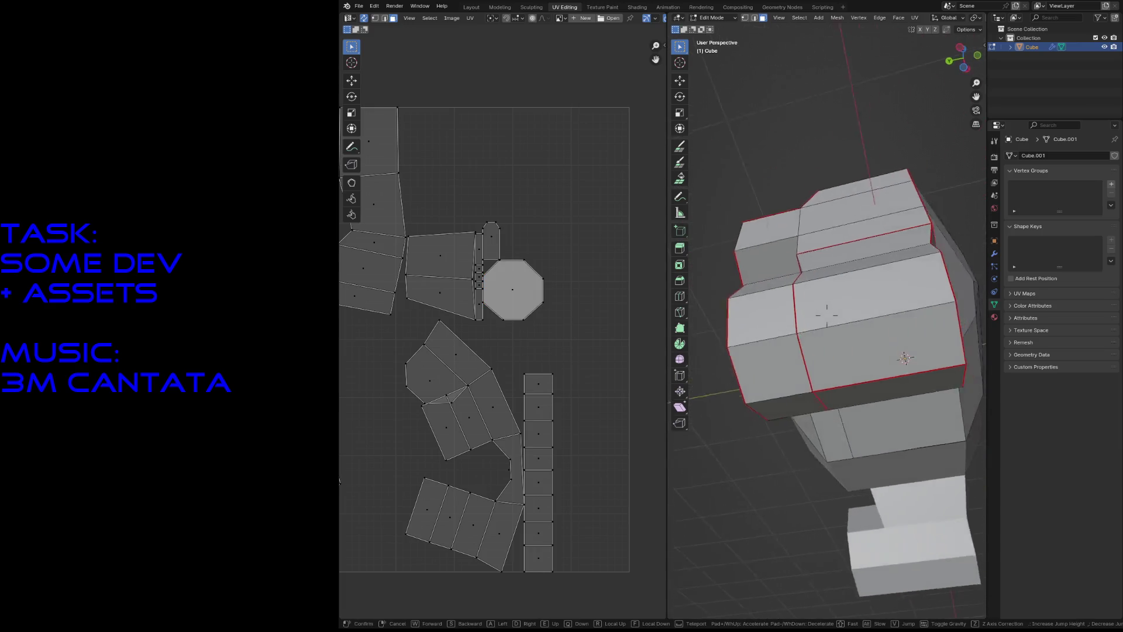
pyautogui.press('w')
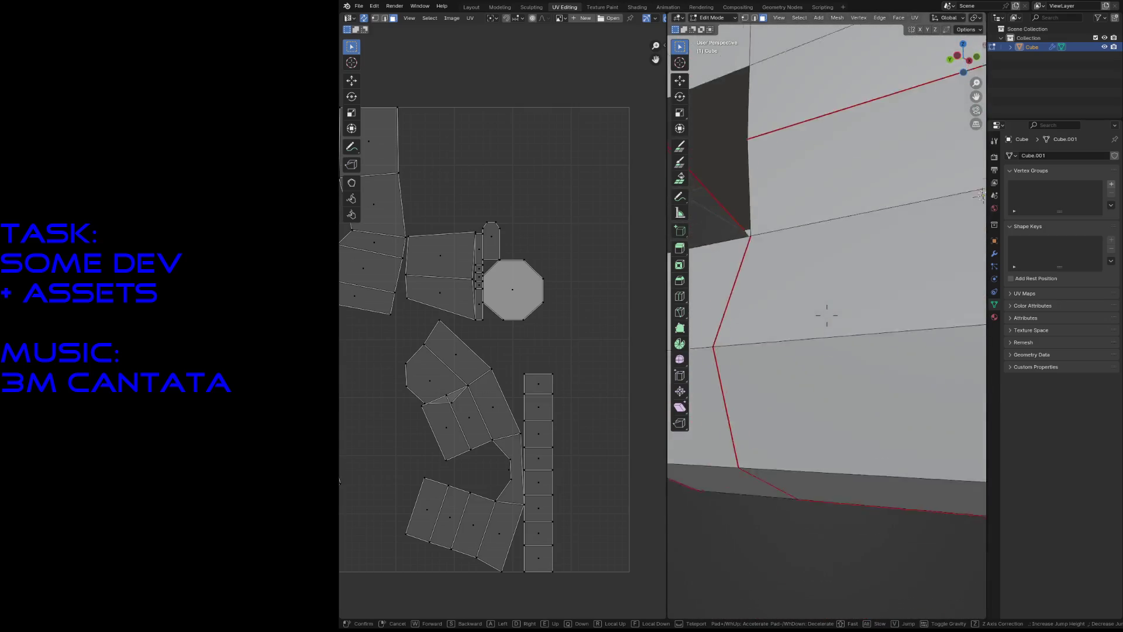
pyautogui.press('w')
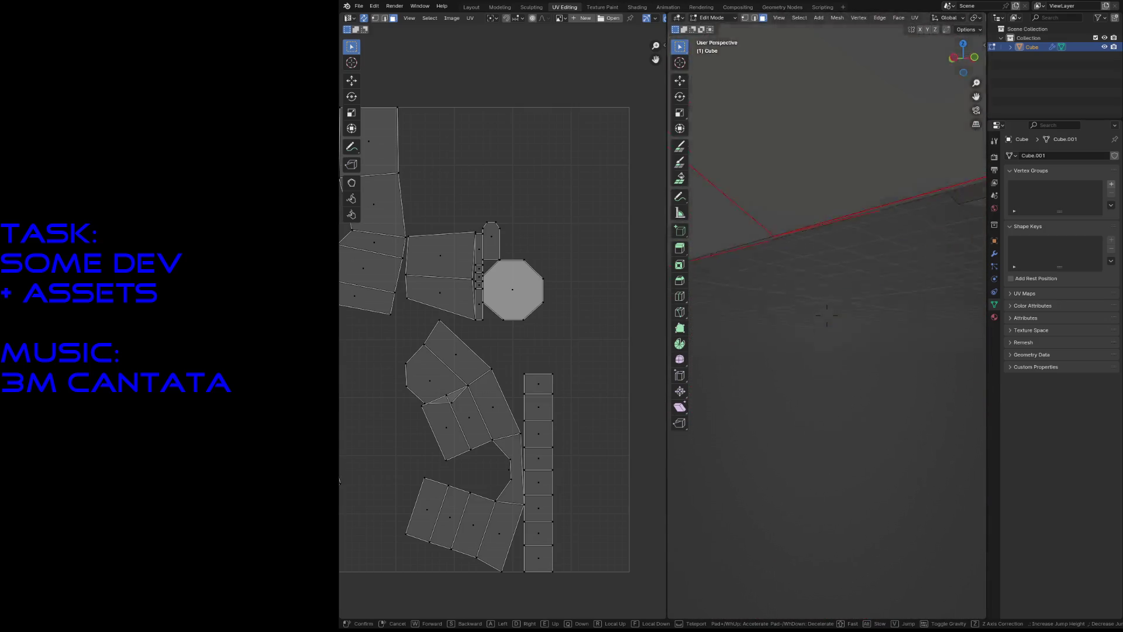
pyautogui.press('w')
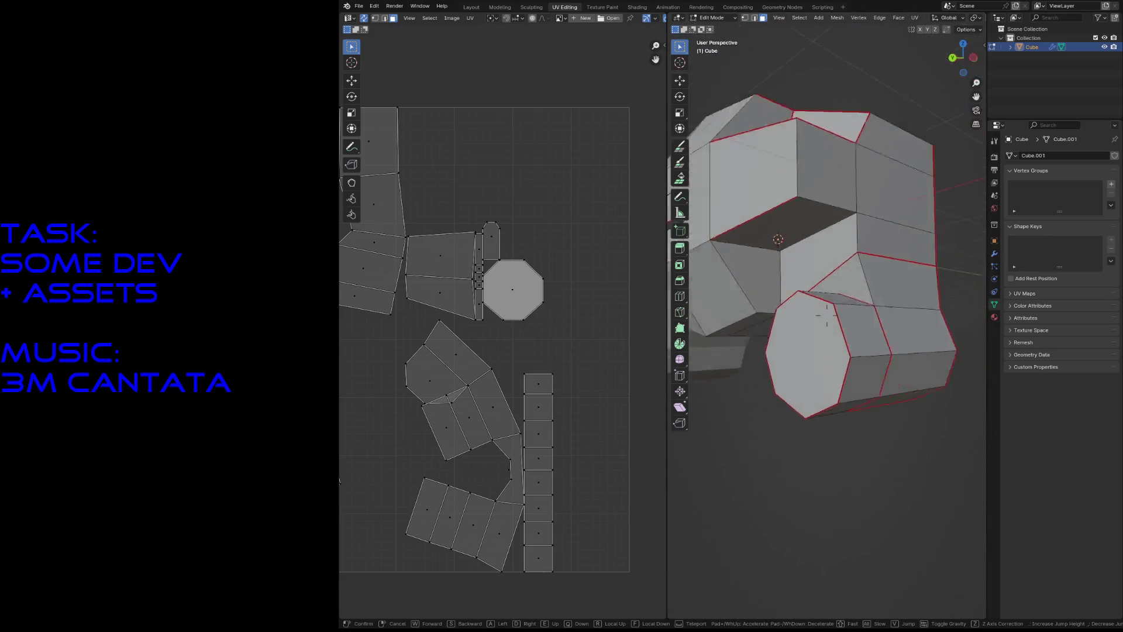
pyautogui.press('s')
pyautogui.click(807, 477)
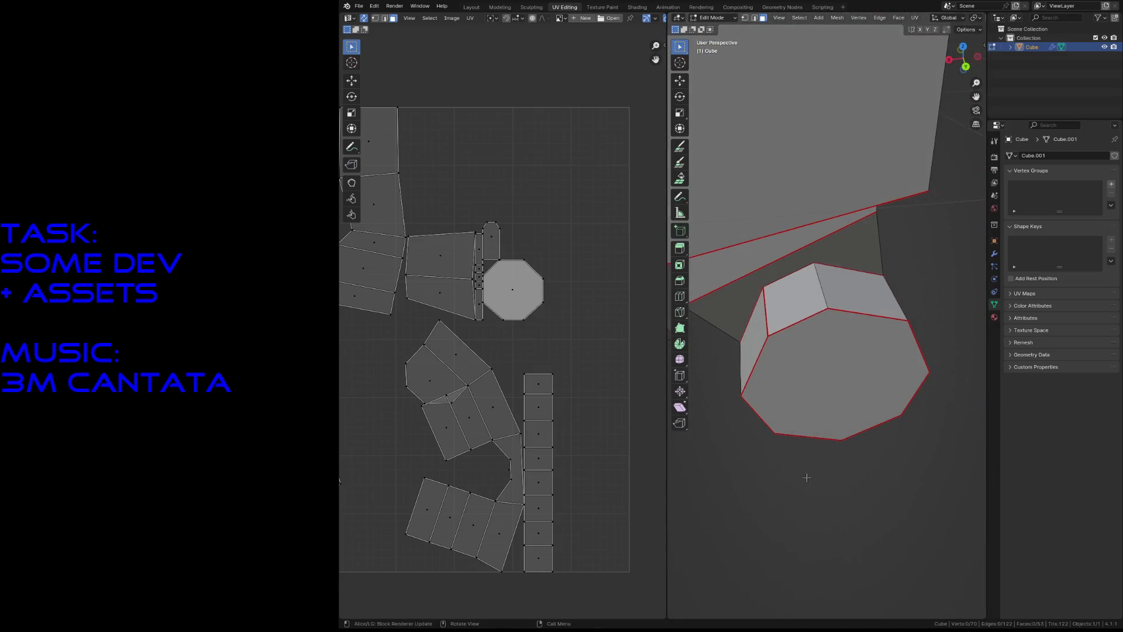
pyautogui.click(767, 321)
pyautogui.press('F3')
pyautogui.click(795, 340)
# Step: Mark an edge beside the wheel as a seam
pyautogui.hotkey('shift', '`')
pyautogui.press('w')
pyautogui.press('s')
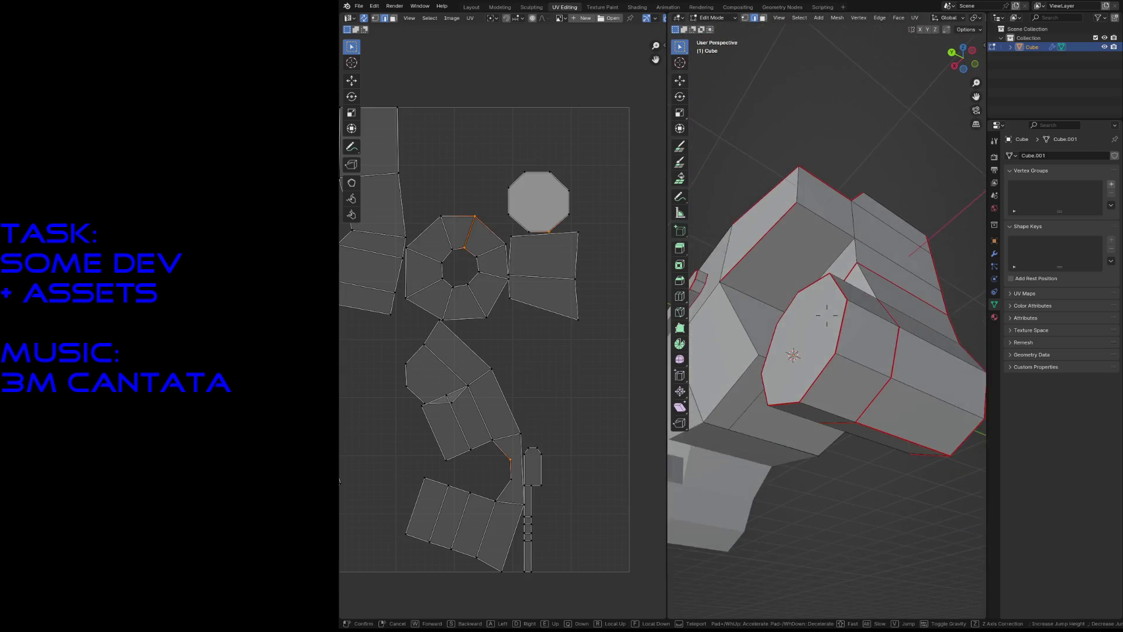
pyautogui.click(791, 342)
pyautogui.click(804, 312)
pyautogui.press('F3')
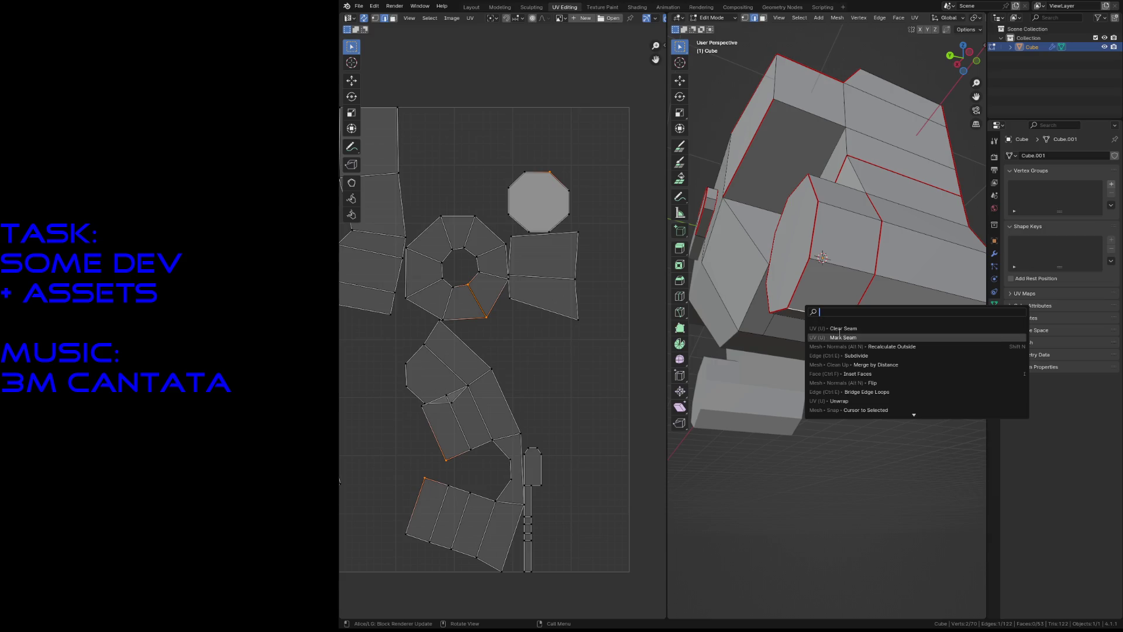
pyautogui.click(840, 333)
# Step: Mark the body's lower edge as a seam
pyautogui.hotkey('shift', '`')
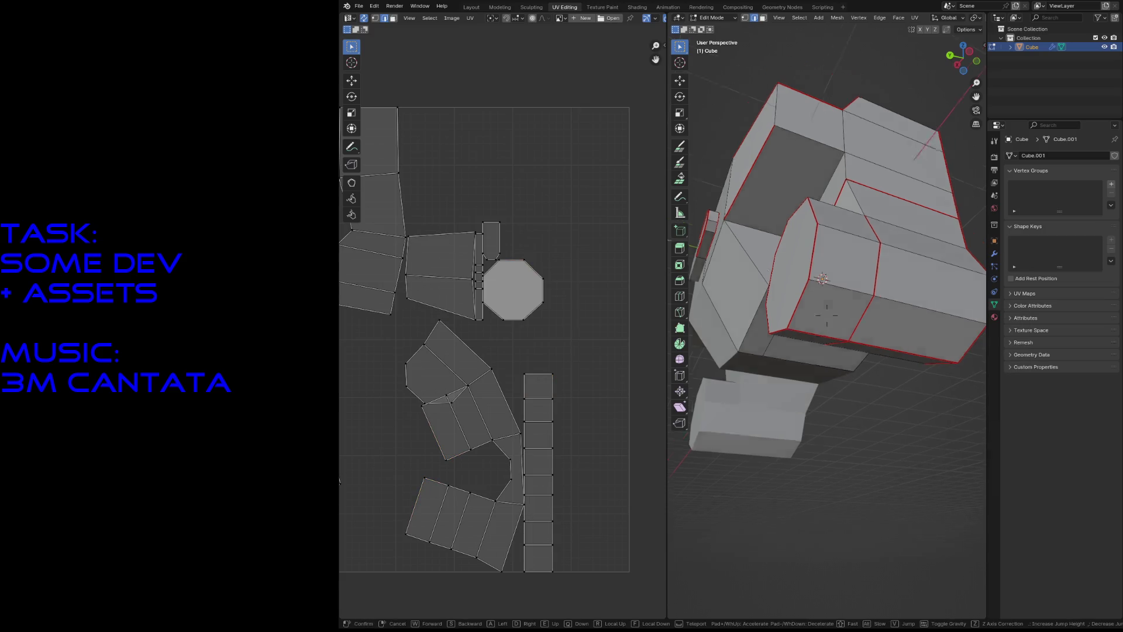
pyautogui.press('w')
pyautogui.press('a')
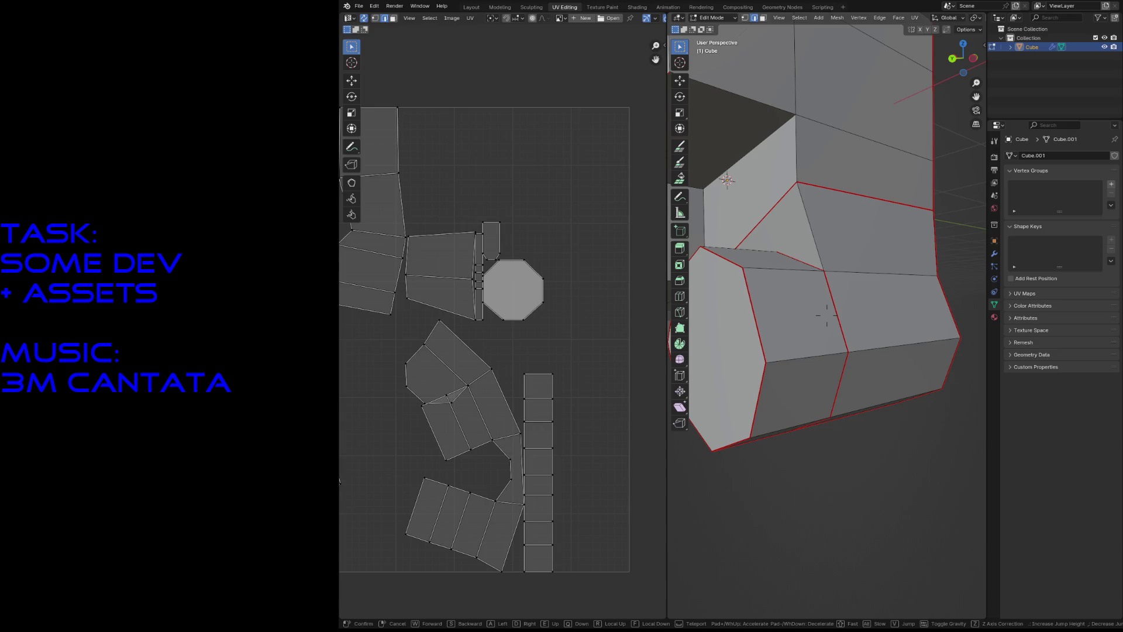
pyautogui.press('s')
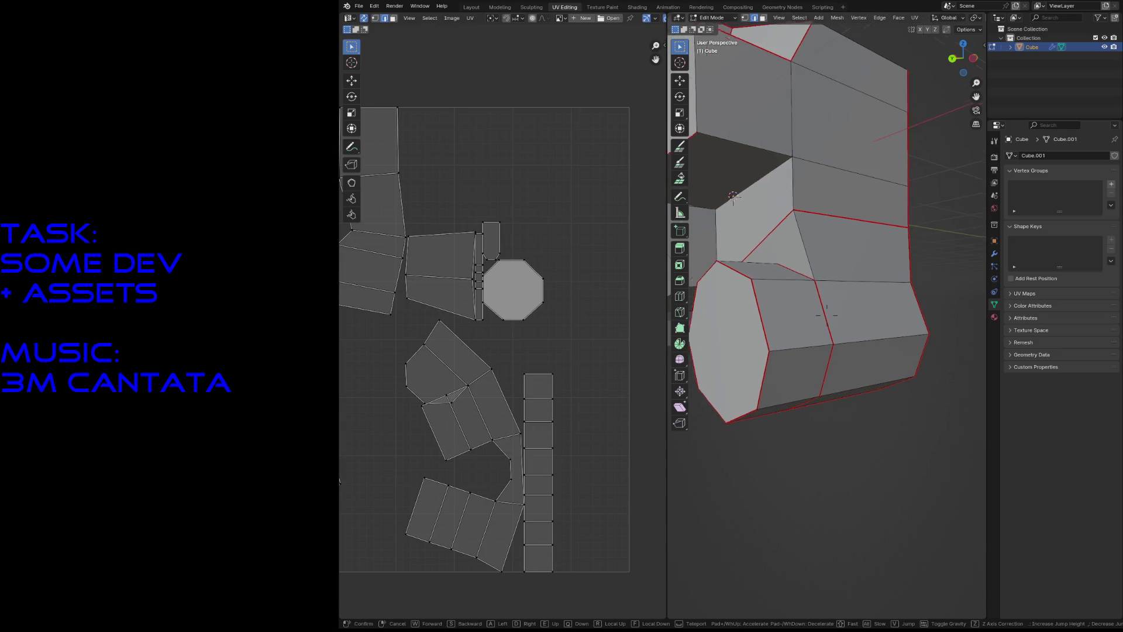
pyautogui.press('w')
pyautogui.press('a')
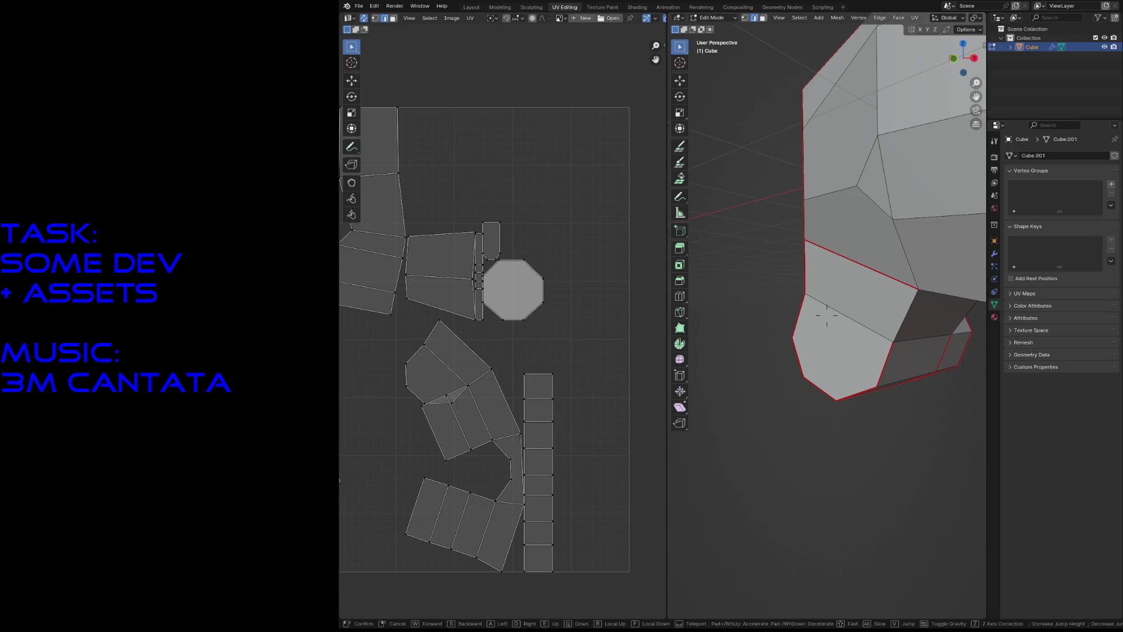
pyautogui.click(840, 450)
pyautogui.click(847, 323)
pyautogui.press('F3')
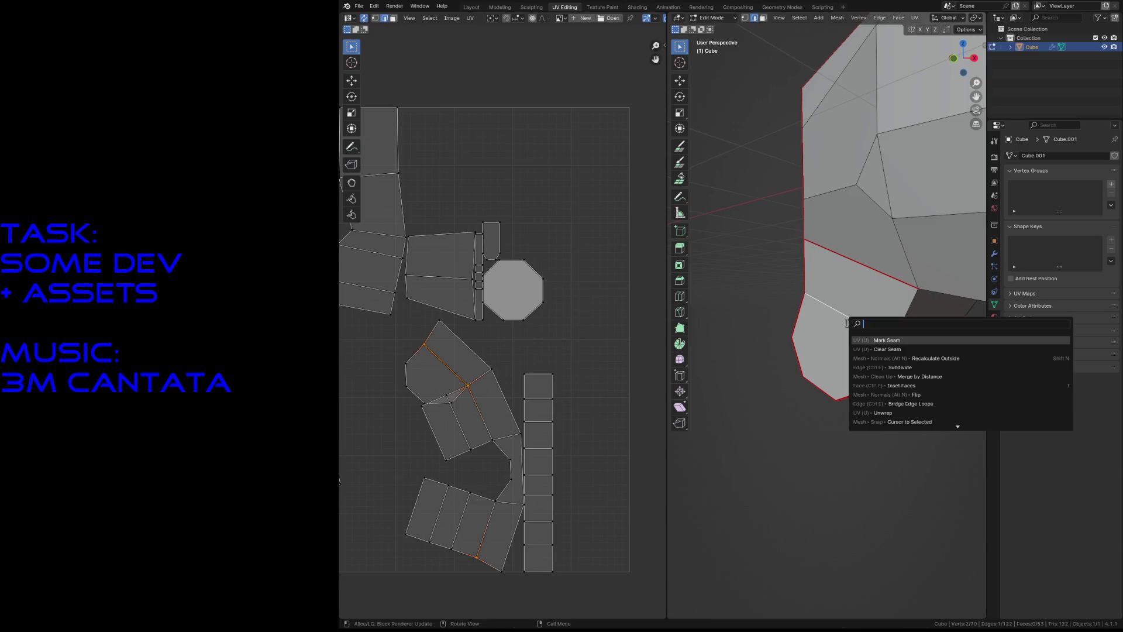
pyautogui.click(879, 340)
# Step: Clear the mesh selection and save megahulk.blend
pyautogui.press('a')
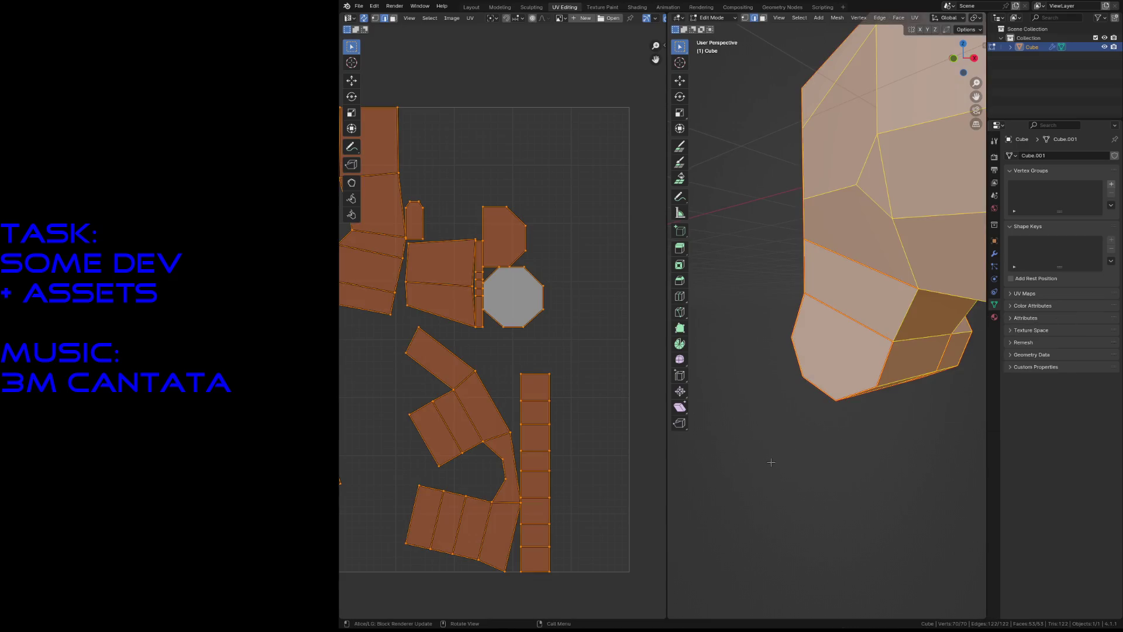
pyautogui.hotkey('alt', 'a')
pyautogui.hotkey('ctrl', 's')
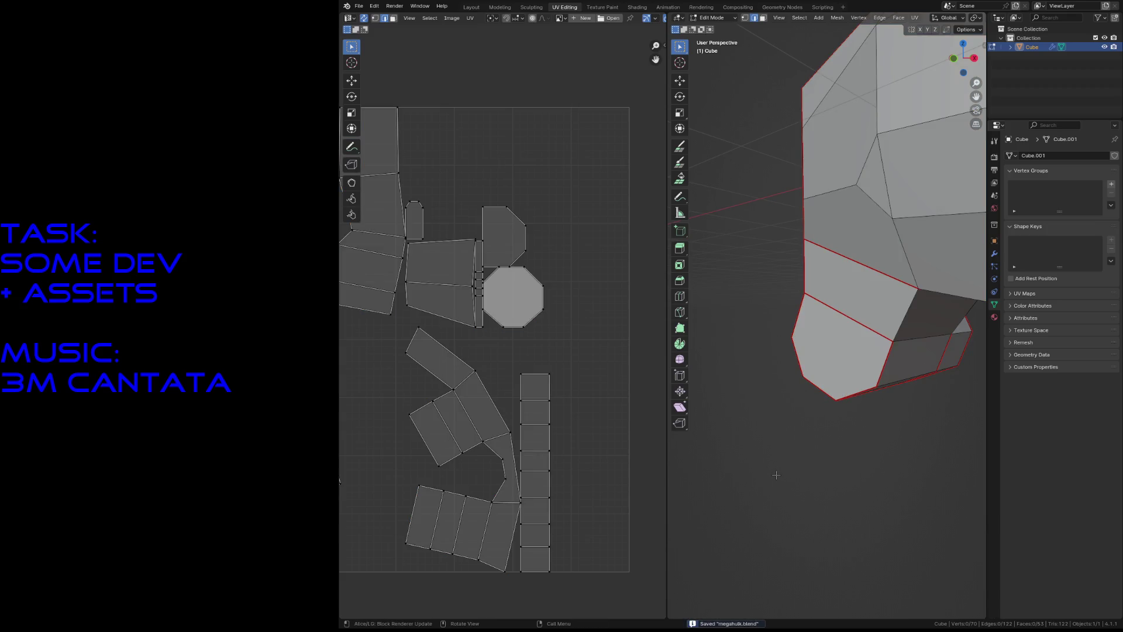
# Step: Mark an edge above the wheel as a seam
pyautogui.hotkey('shift', '`')
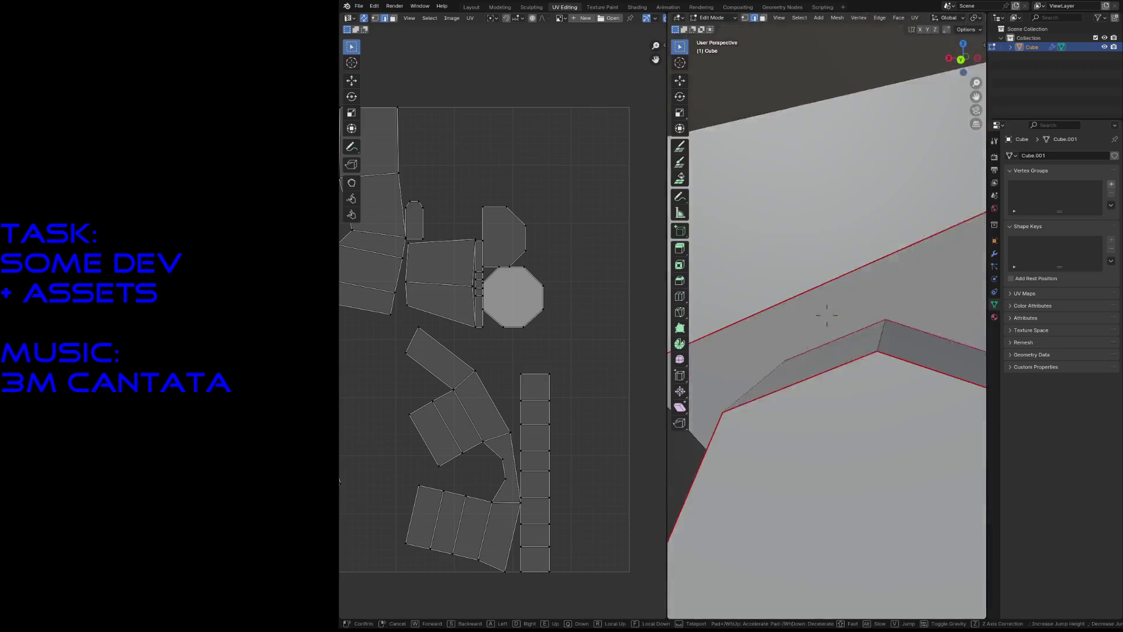
pyautogui.click(880, 402)
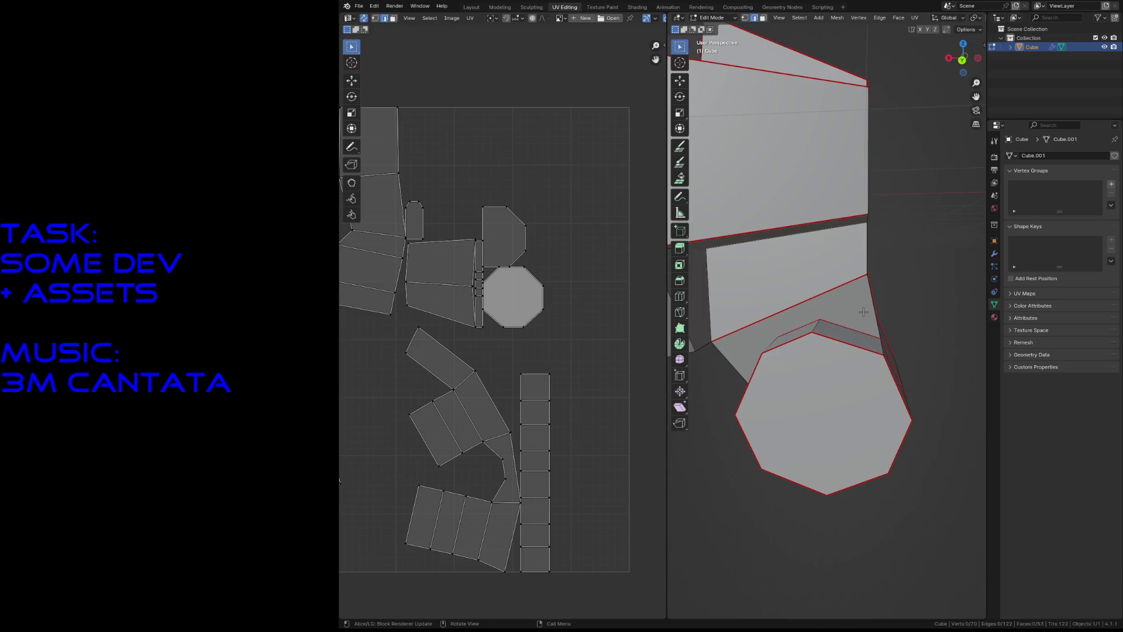
pyautogui.scroll(3, 863, 312)
pyautogui.click(823, 317)
pyautogui.press('q')
pyautogui.click(843, 325)
# Step: Seam a second edge near the wheel, then clear the seam on the chosen edge
pyautogui.moveTo(842, 325); pyautogui.dragTo(744, 339, button='middle')
pyautogui.click(744, 338)
pyautogui.press('F3')
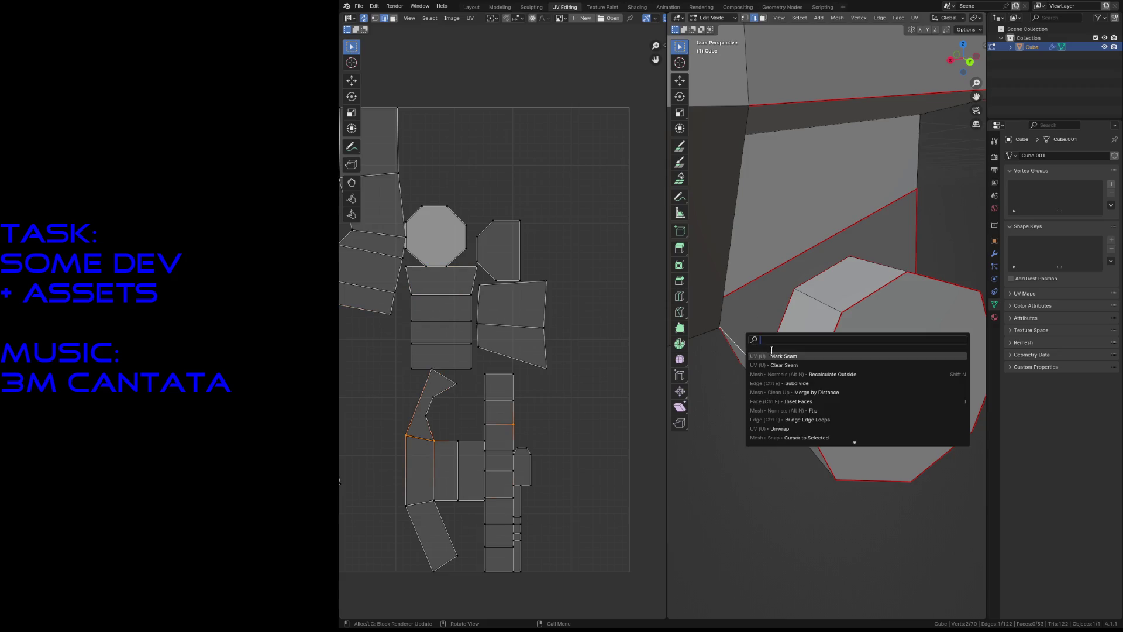
pyautogui.click(772, 353)
pyautogui.press('F3')
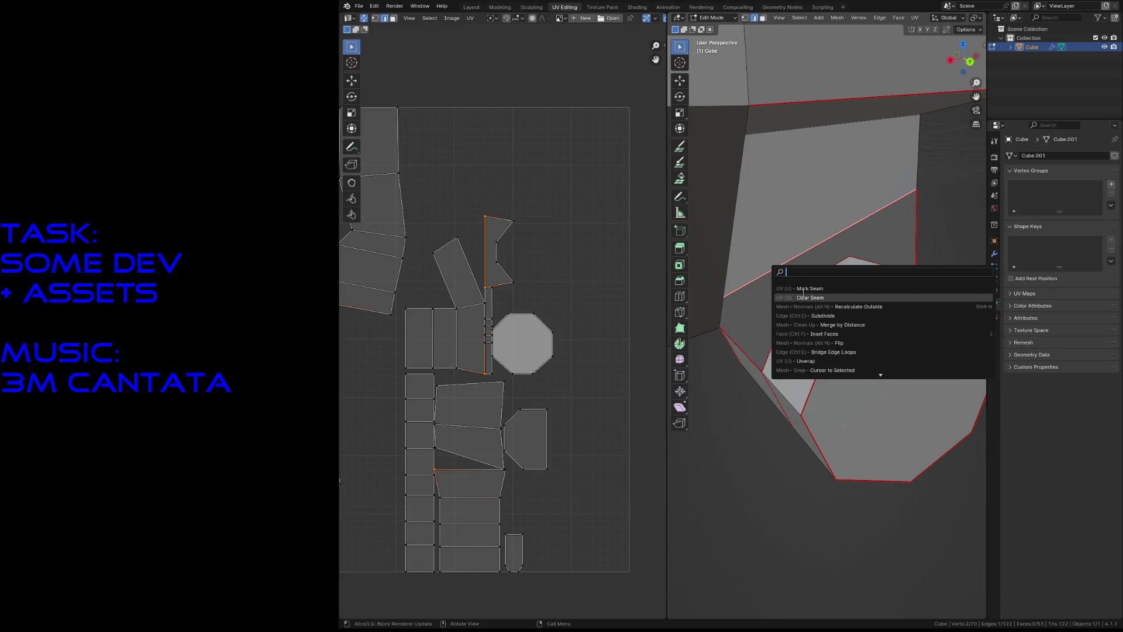
pyautogui.click(803, 296)
# Step: Select the two neighbouring faces above the wheel
pyautogui.click(732, 455)
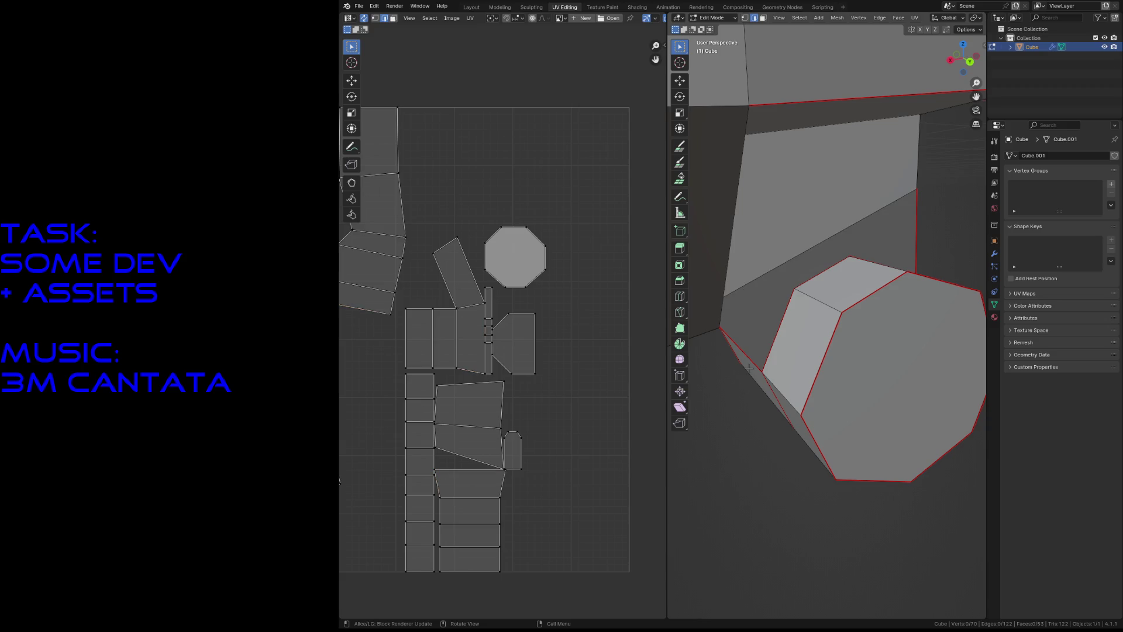
pyautogui.click(770, 314)
pyautogui.keyDown('shift'); pyautogui.click(774, 233); pyautogui.keyUp('shift')
pyautogui.scroll(-5, 522, 288)
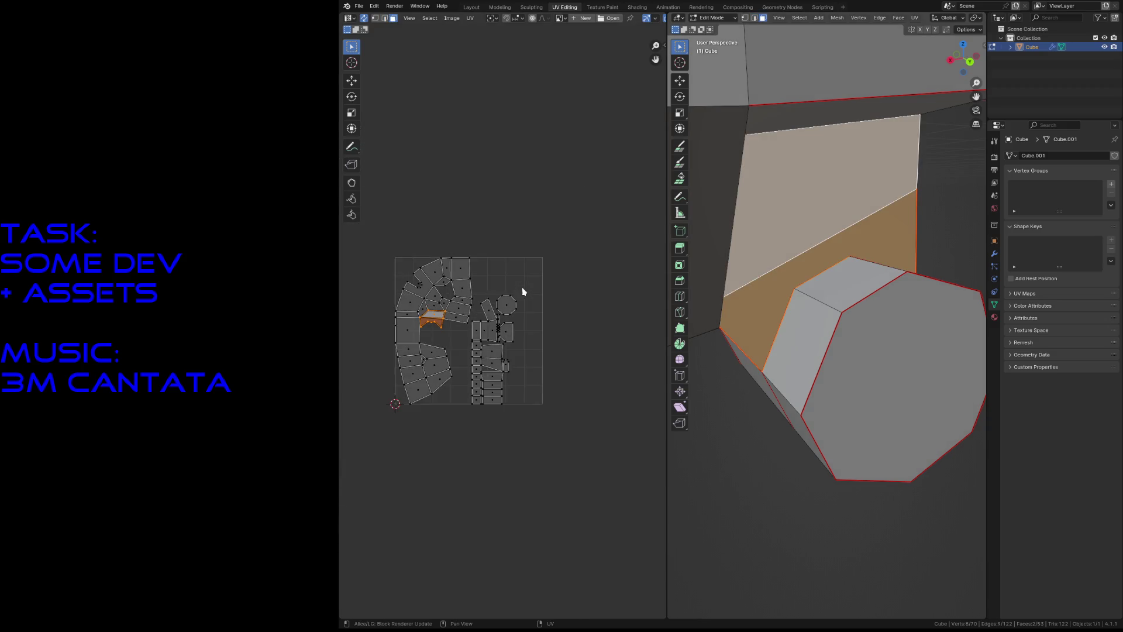
# Step: Deselect the two faces and locate a small UV face on the mesh
pyautogui.scroll(3, 441, 304)
pyautogui.click(442, 258)
pyautogui.scroll(2, 529, 317)
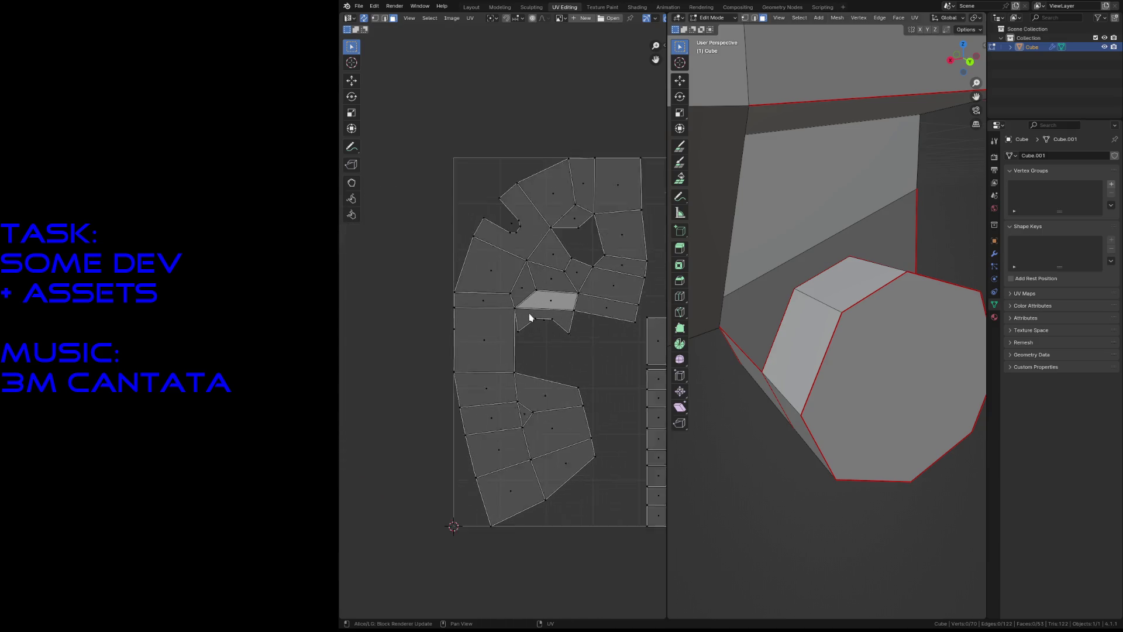
pyautogui.scroll(3, 529, 317)
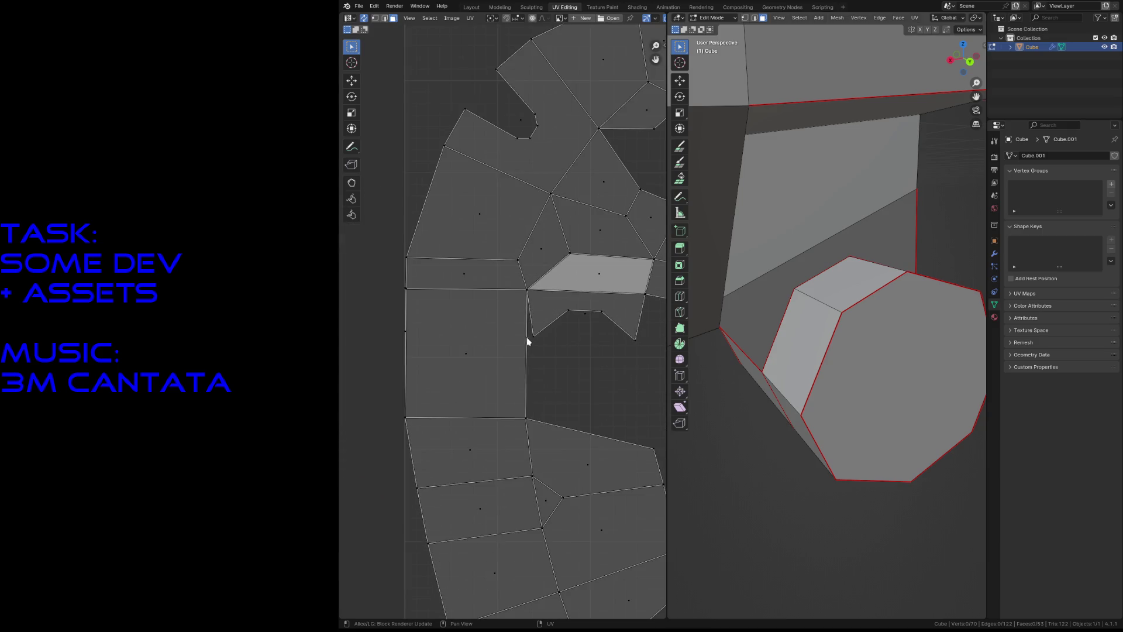
pyautogui.scroll(-4, 527, 341)
pyautogui.click(556, 246)
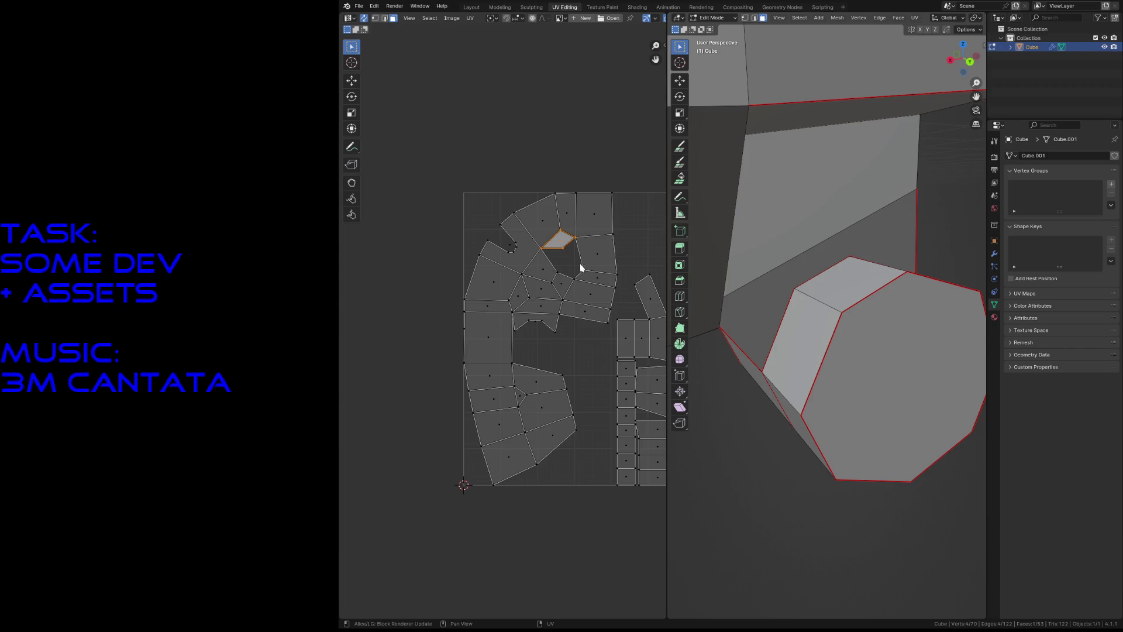
pyautogui.hotkey('shift', '`')
pyautogui.press('w')
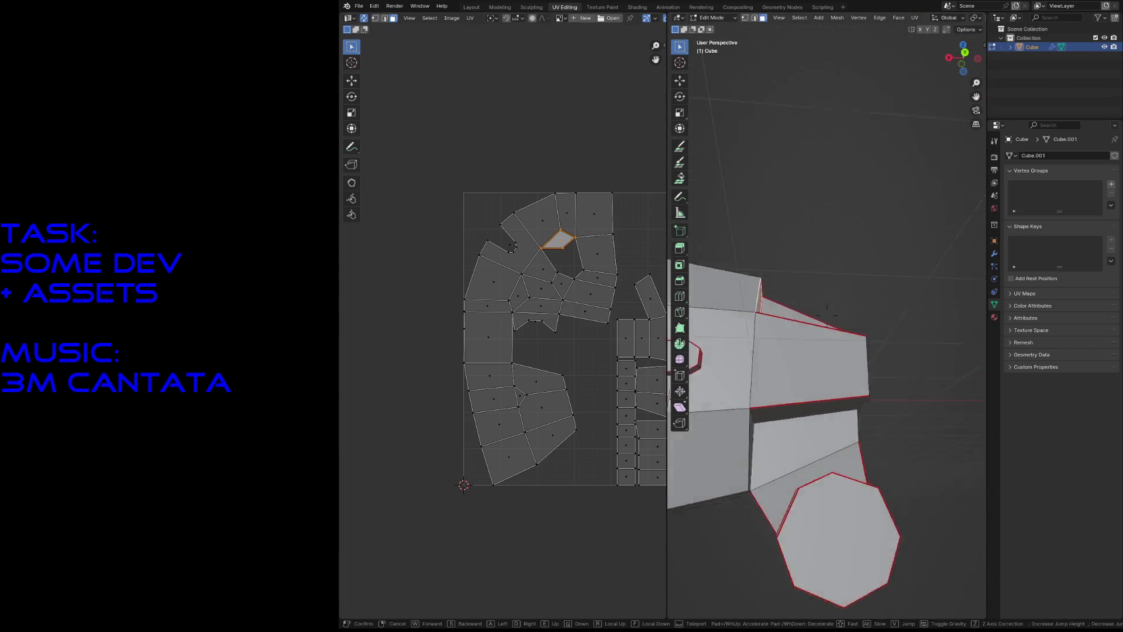
pyautogui.press('s')
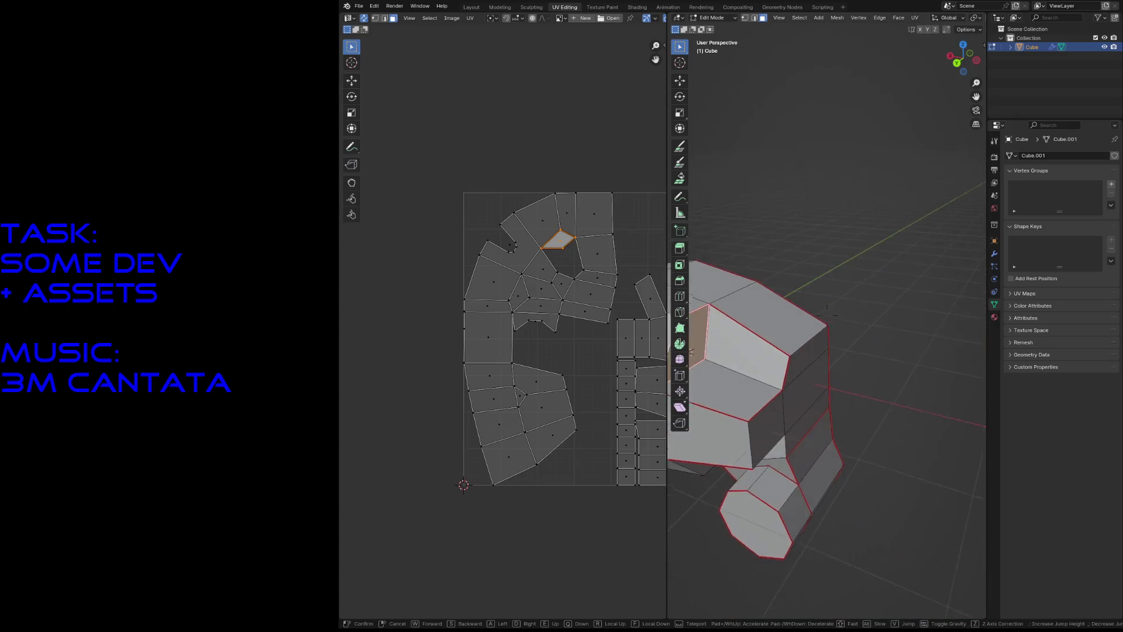
pyautogui.click(837, 135)
pyautogui.click(836, 129)
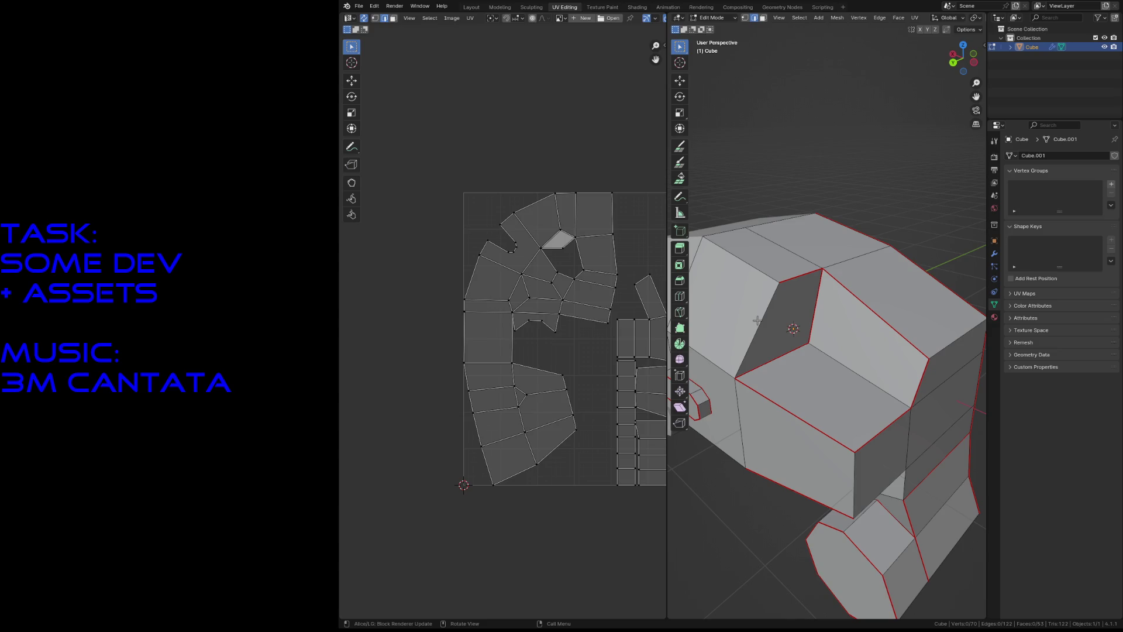
# Step: Re-unwrap the mesh twice with U > Unwrap
pyautogui.press('u')
pyautogui.click(795, 358)
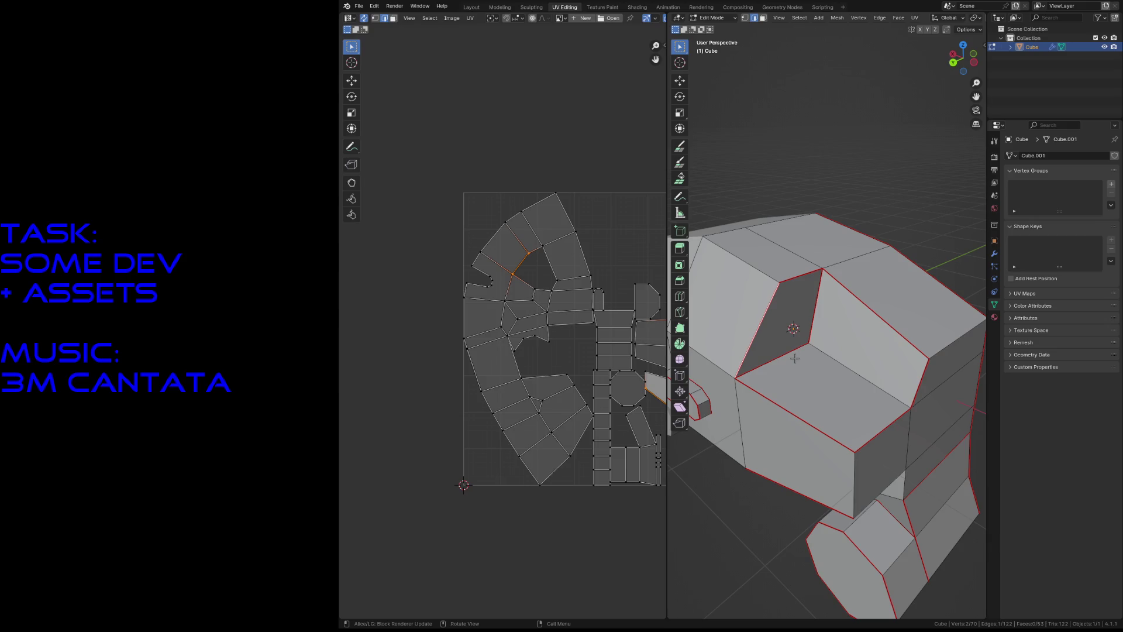
pyautogui.press('u')
pyautogui.click(840, 340)
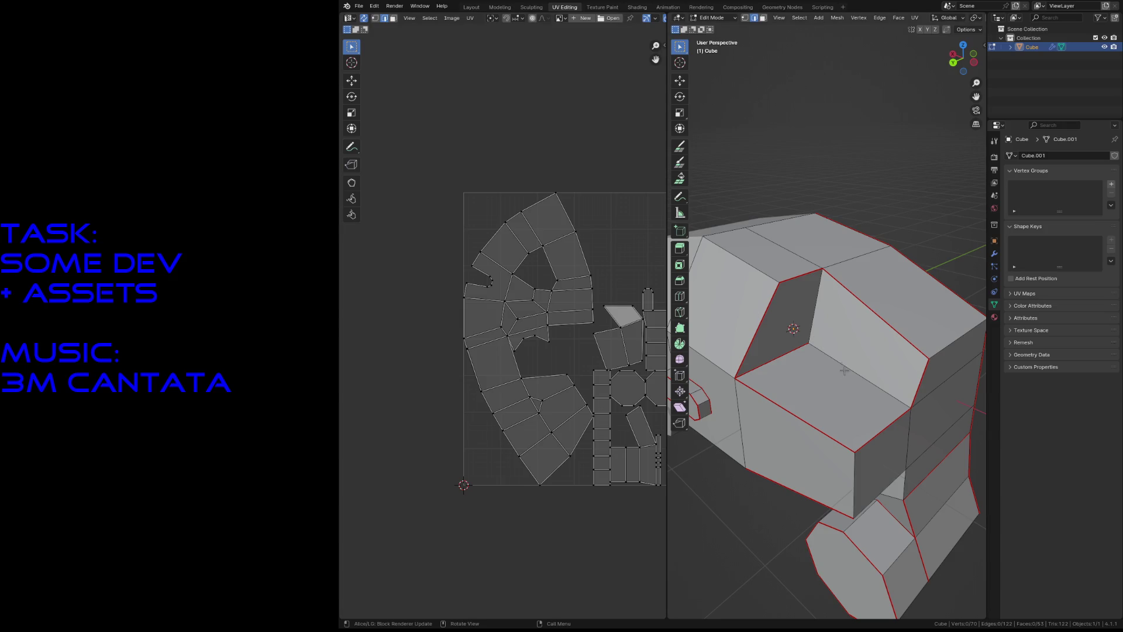
# Step: Clear the seam on a red seam edge of the body
pyautogui.click(870, 428)
pyautogui.press('F3')
pyautogui.click(890, 444)
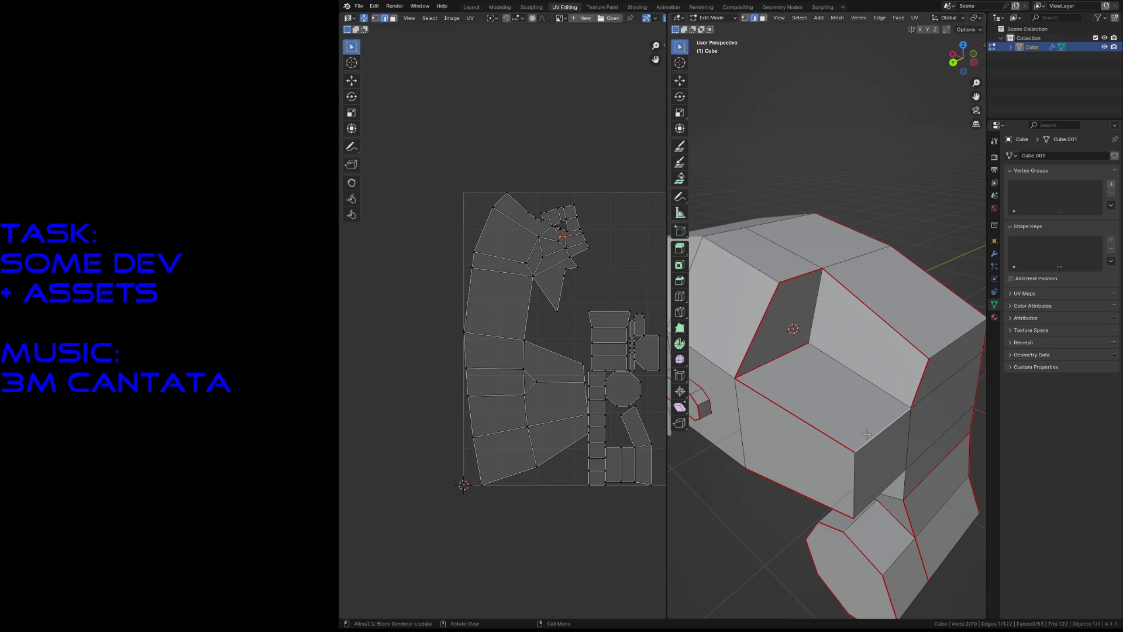
# Step: Select the recess's lower, right sloped and left faces to check them, then clear the selection
pyautogui.scroll(3, 594, 221)
pyautogui.press('3')
pyautogui.click(788, 372)
pyautogui.keyDown('shift'); pyautogui.click(848, 338); pyautogui.keyUp('shift')
pyautogui.keyDown('shift'); pyautogui.click(775, 281); pyautogui.keyUp('shift')
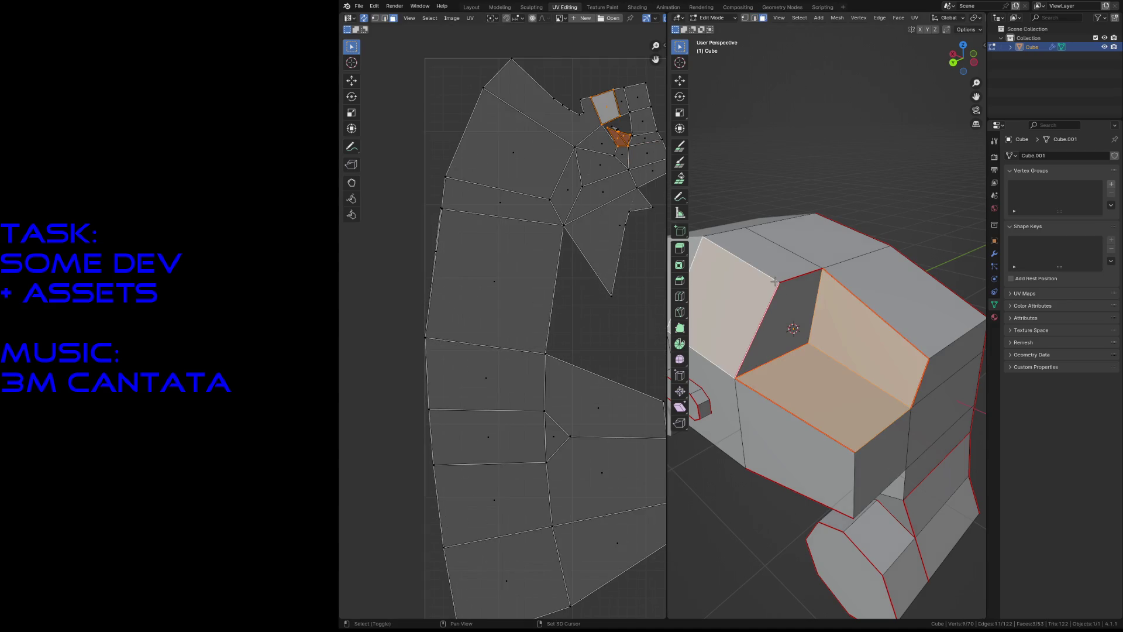
pyautogui.hotkey('alt', 'a')
# Step: Mark two vertical edges on the mech body as seams via F3 Mark Seam
pyautogui.hotkey('shift', '`')
pyautogui.press('s')
pyautogui.click(809, 240)
pyautogui.click(786, 268)
pyautogui.keyDown('shift'); pyautogui.click(784, 237); pyautogui.keyUp('shift')
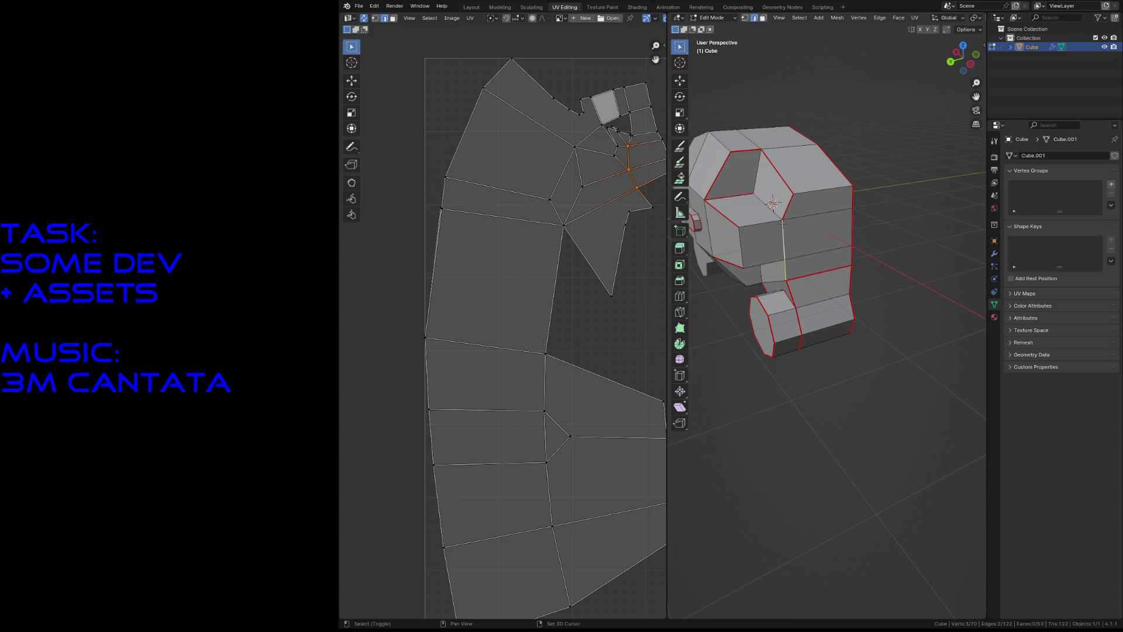
pyautogui.press('F3')
pyautogui.click(839, 256)
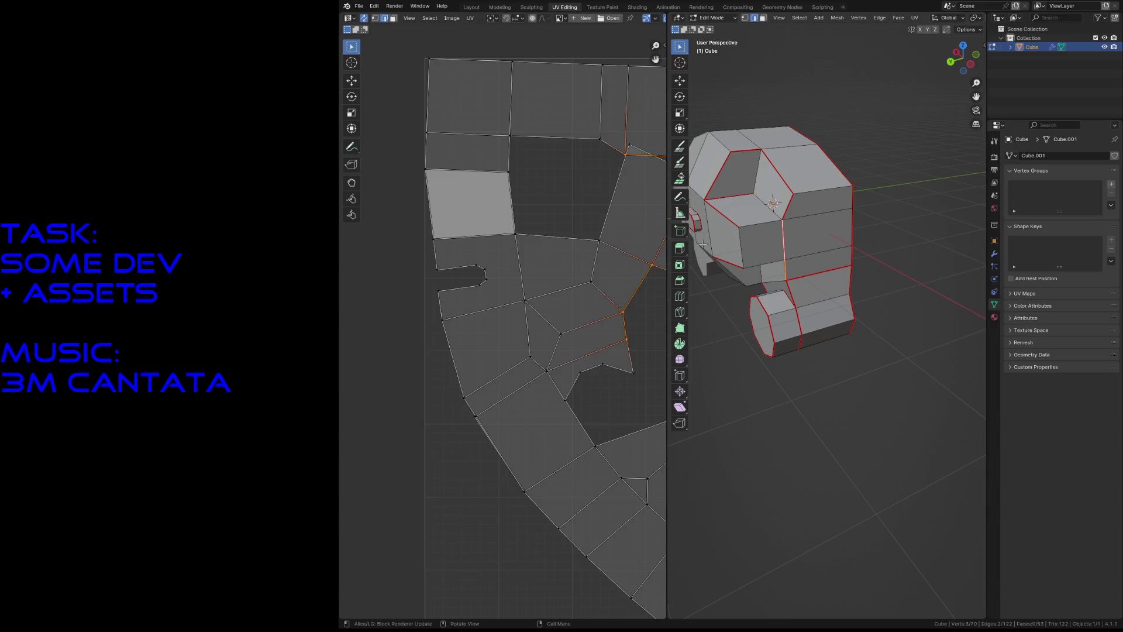
pyautogui.scroll(-3, 612, 219)
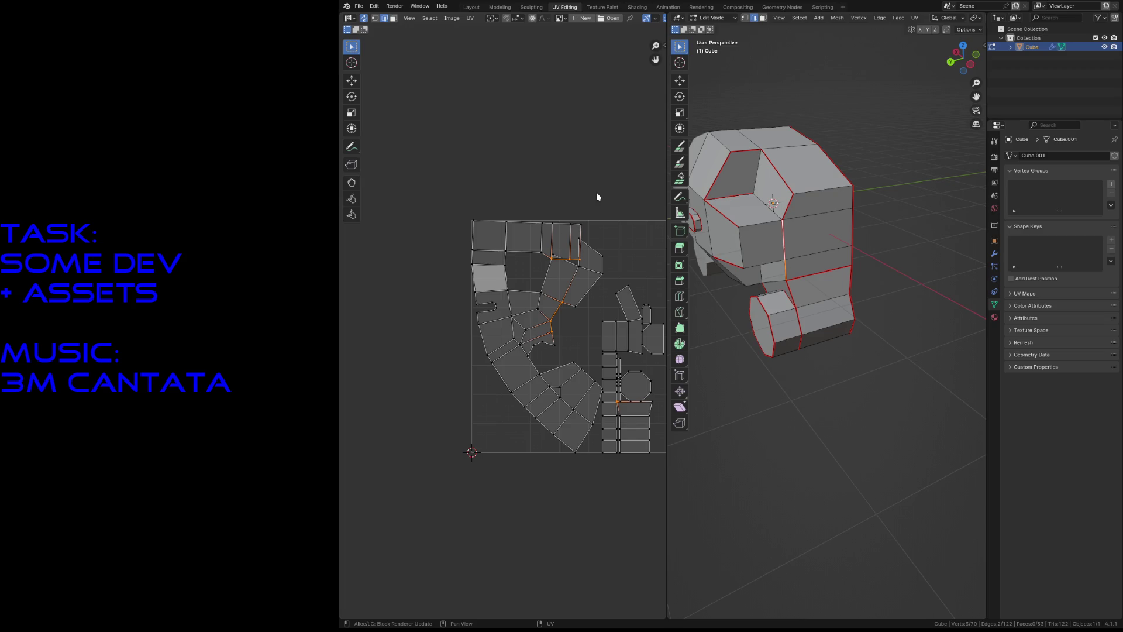
pyautogui.click(756, 337)
# Step: Fly around the mesh to a new view and save megahulk.blend
pyautogui.hotkey('shift', '`')
pyautogui.press('w')
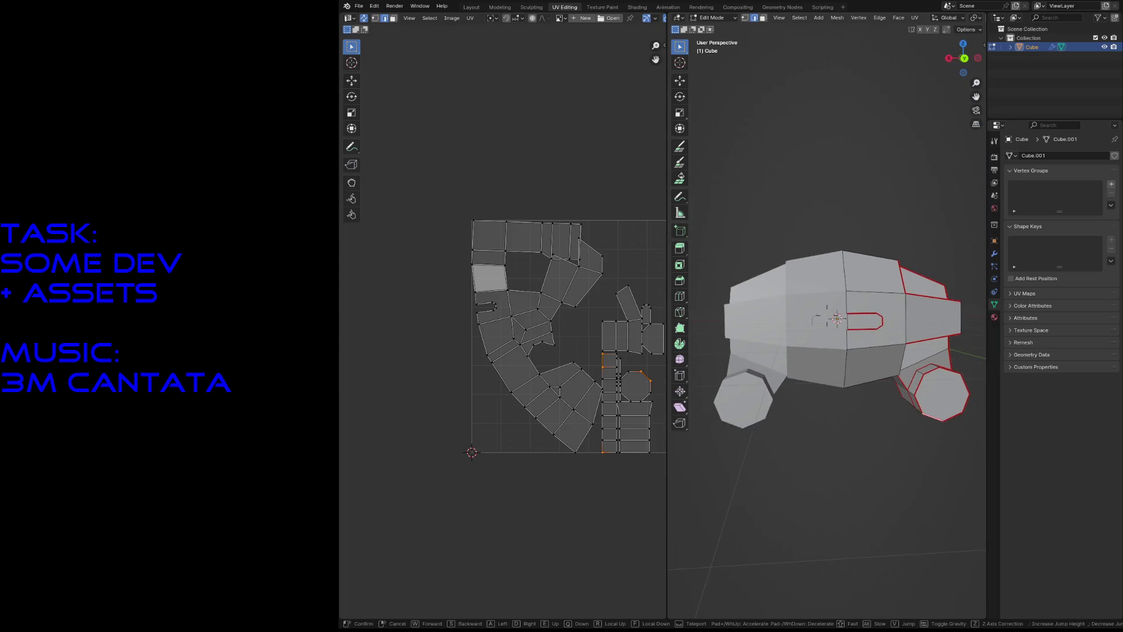
pyautogui.click(745, 248)
pyautogui.hotkey('ctrl', 's')
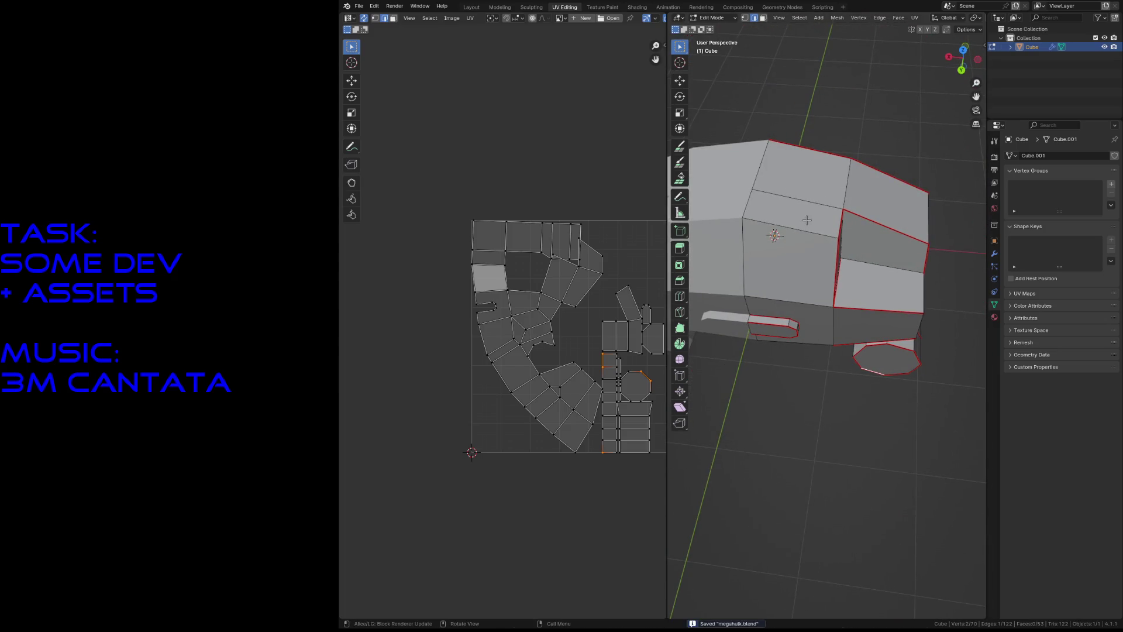
# Step: Select an edge on top of the mesh and fly around it to a level angle
pyautogui.click(801, 201)
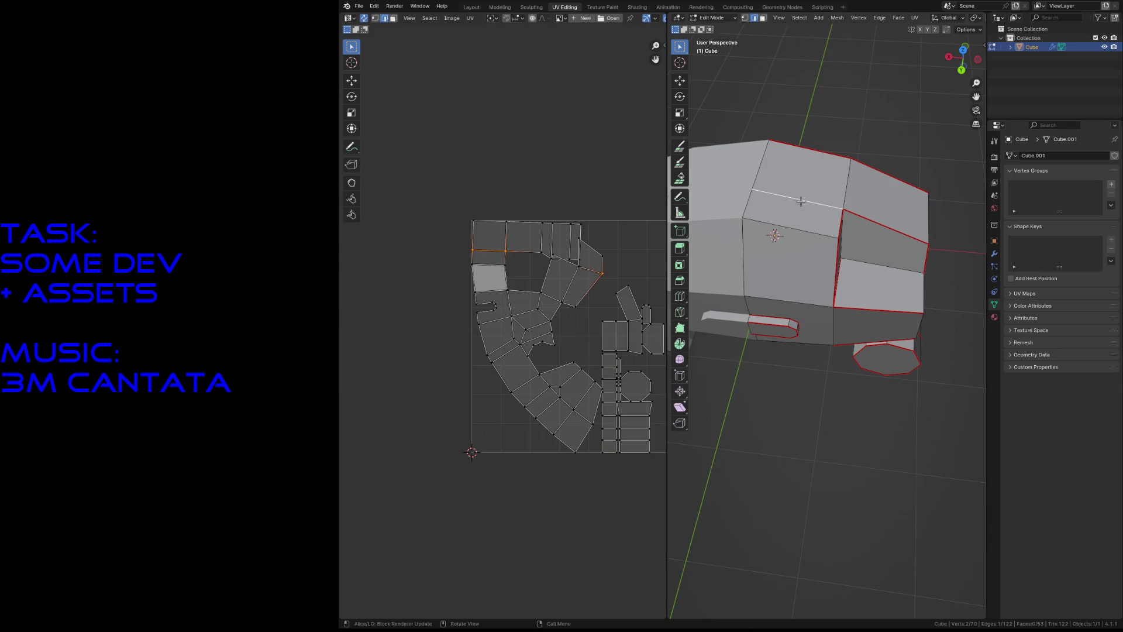
pyautogui.hotkey('shift', '`')
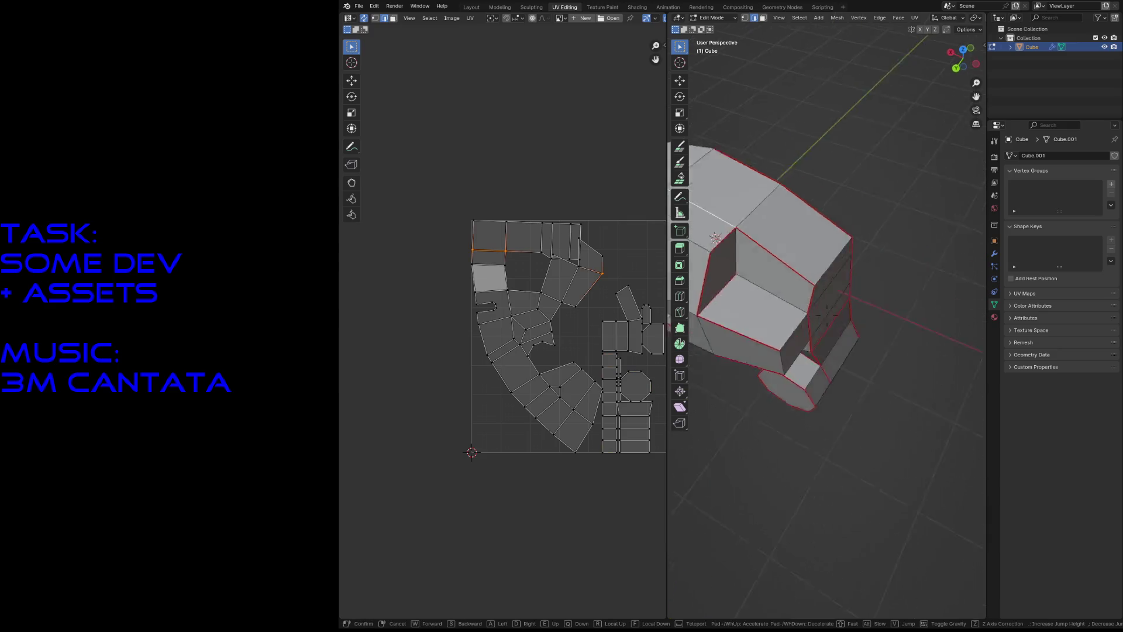
pyautogui.press('a')
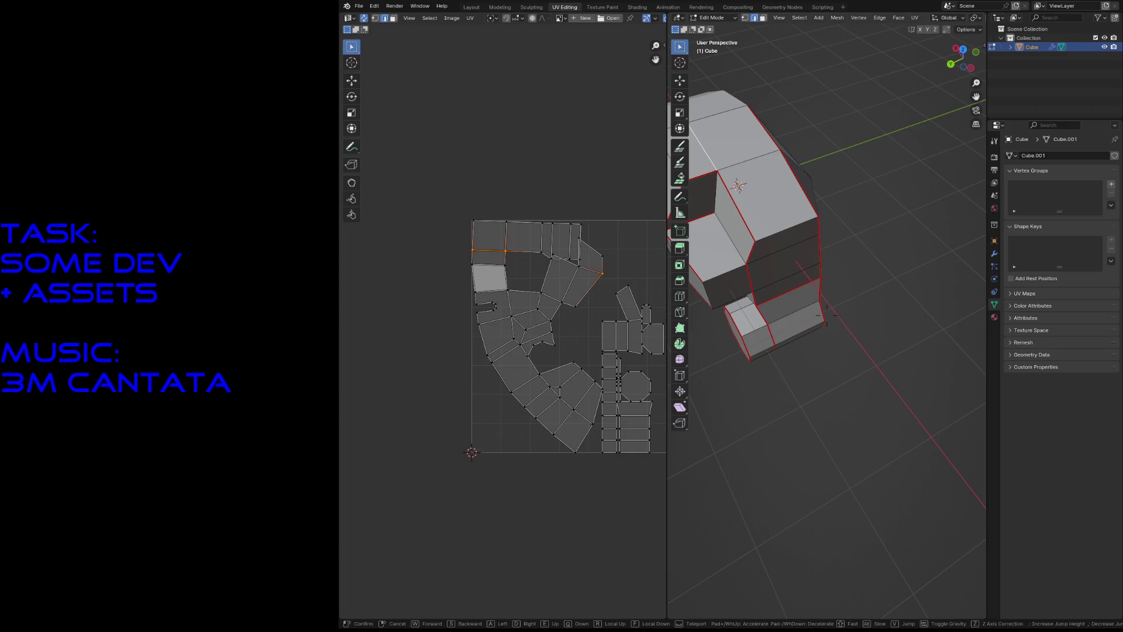
pyautogui.press('s')
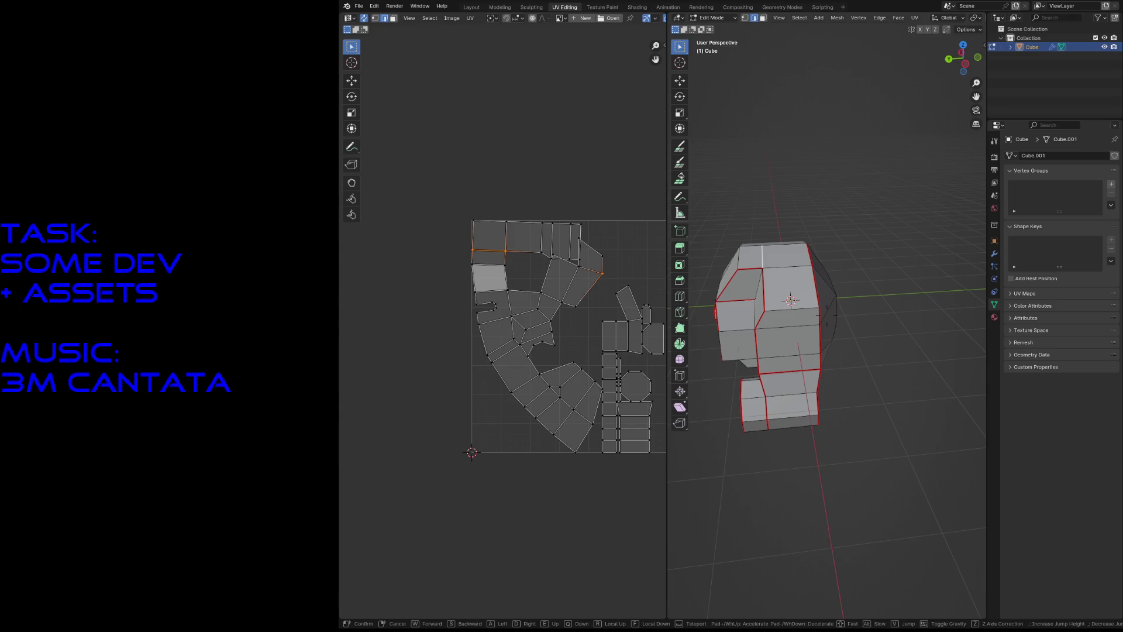
pyautogui.press('w')
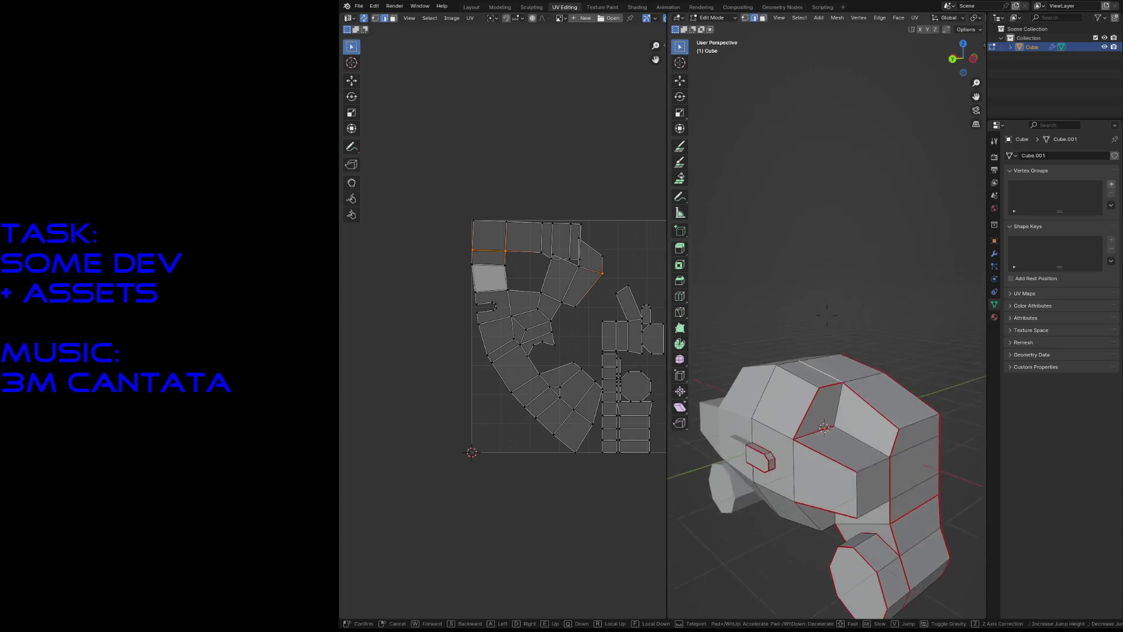
pyautogui.press('s')
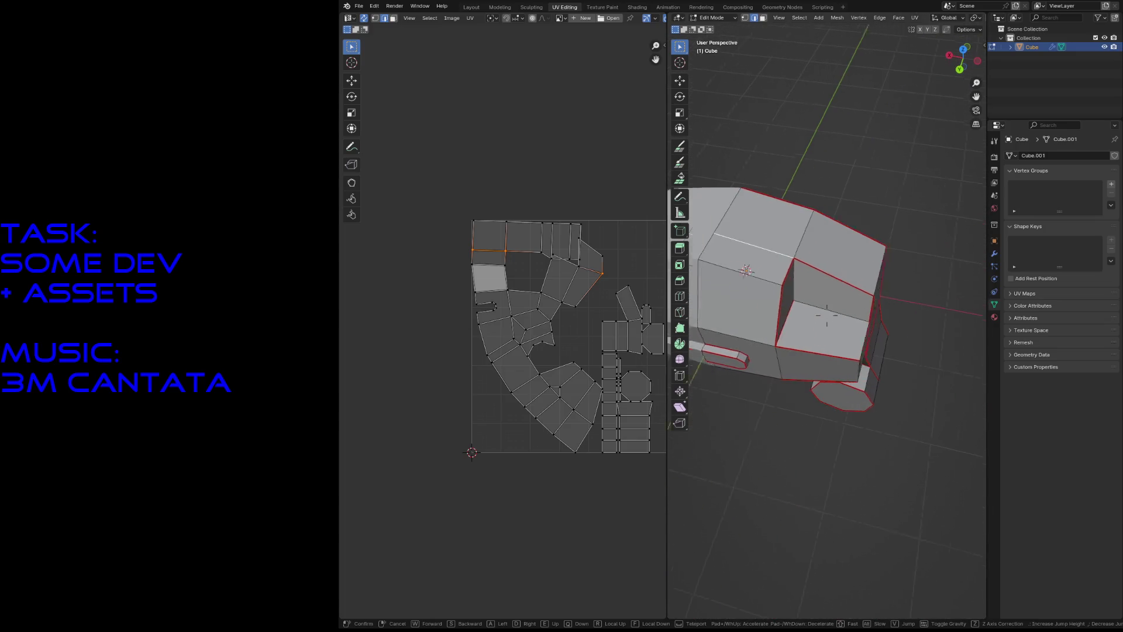
pyautogui.press('a')
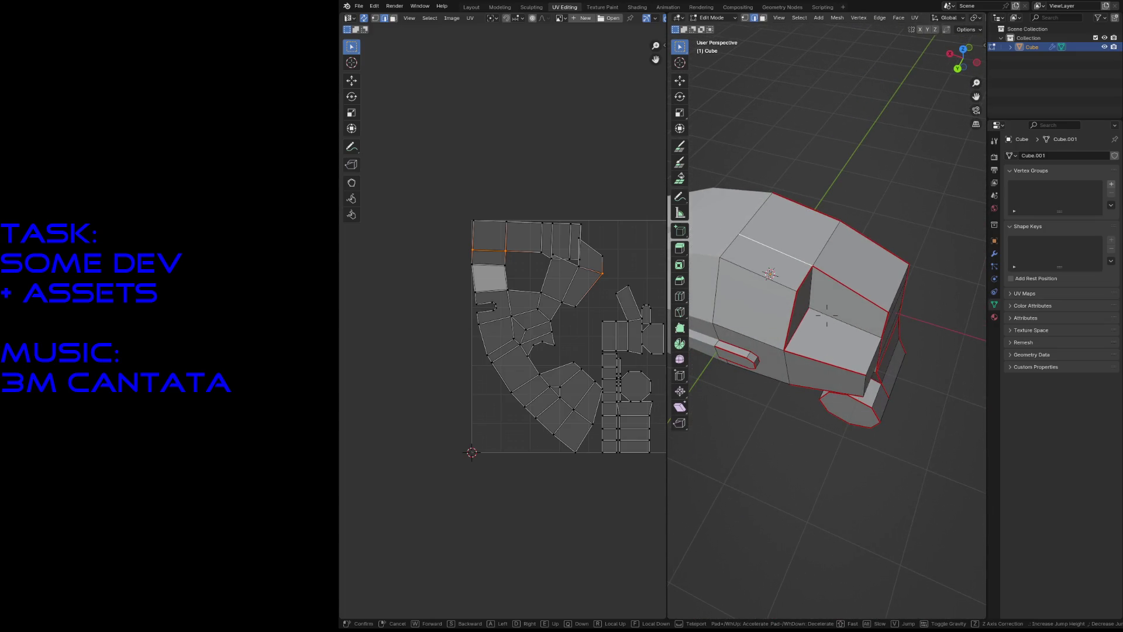
pyautogui.press('q')
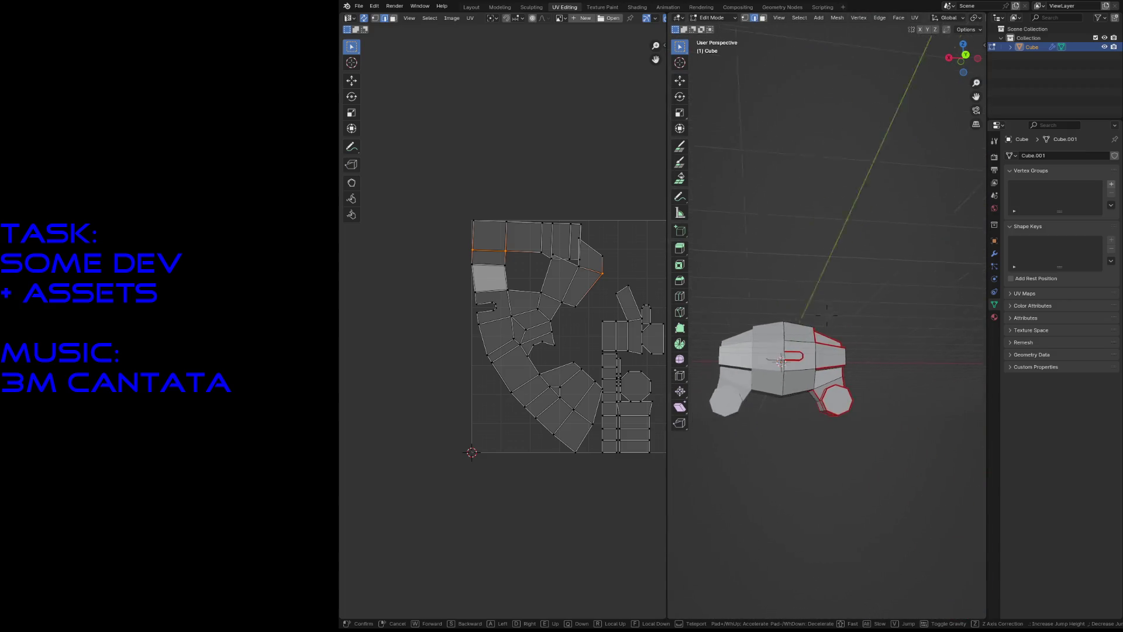
pyautogui.press('w')
pyautogui.press('e')
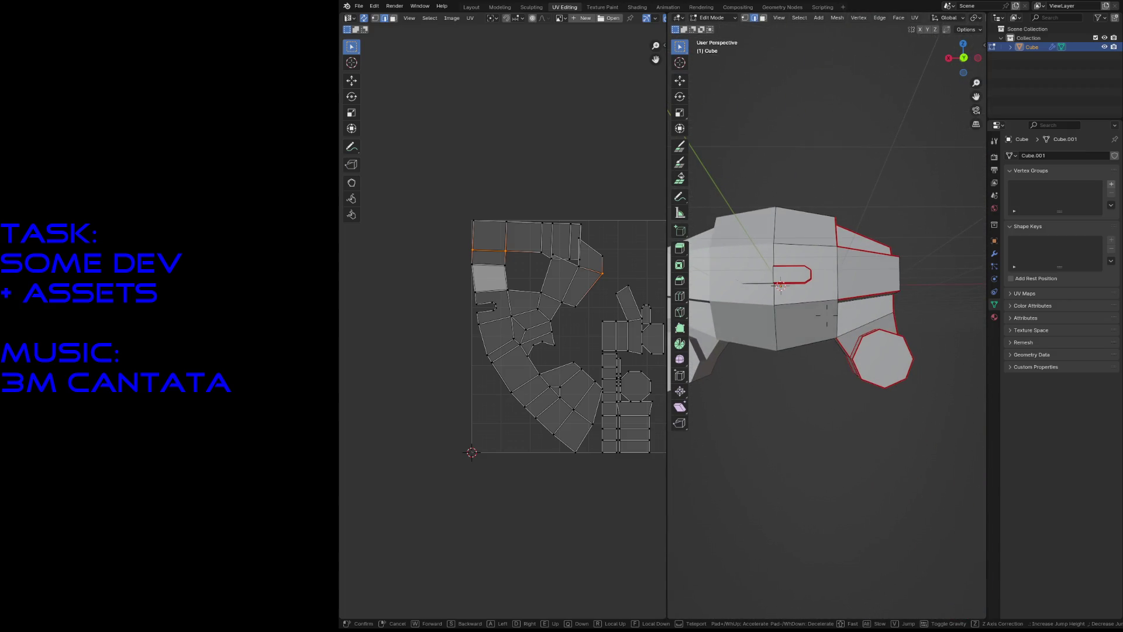
# Step: Inspect the mesh close up and from the left, then select a top body edge
pyautogui.press('w')
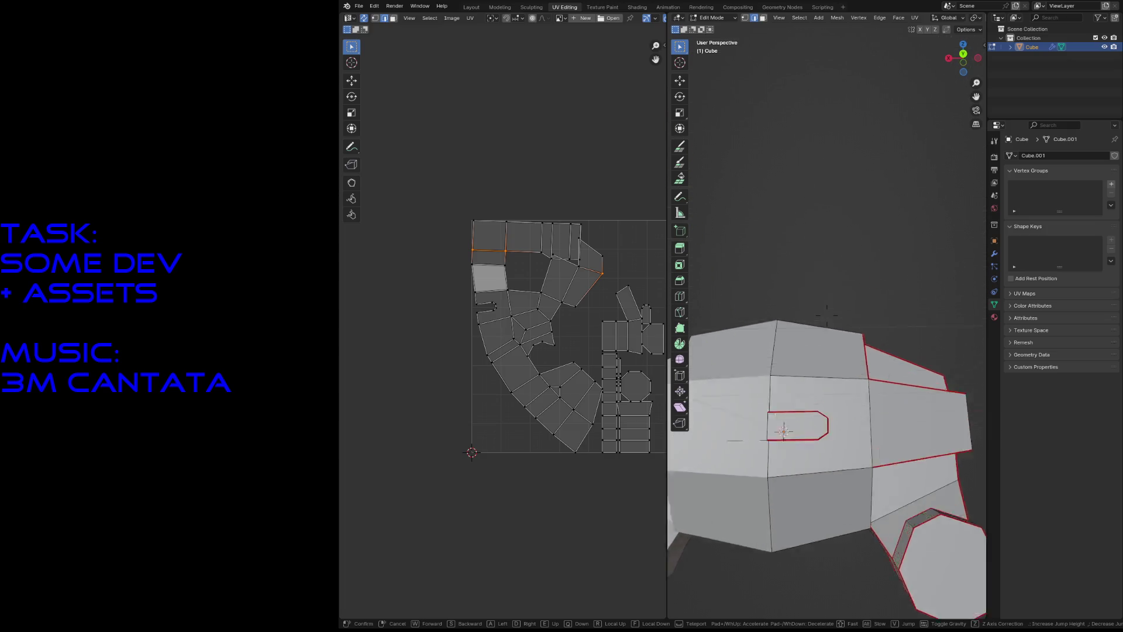
pyautogui.press('s')
pyautogui.press('w')
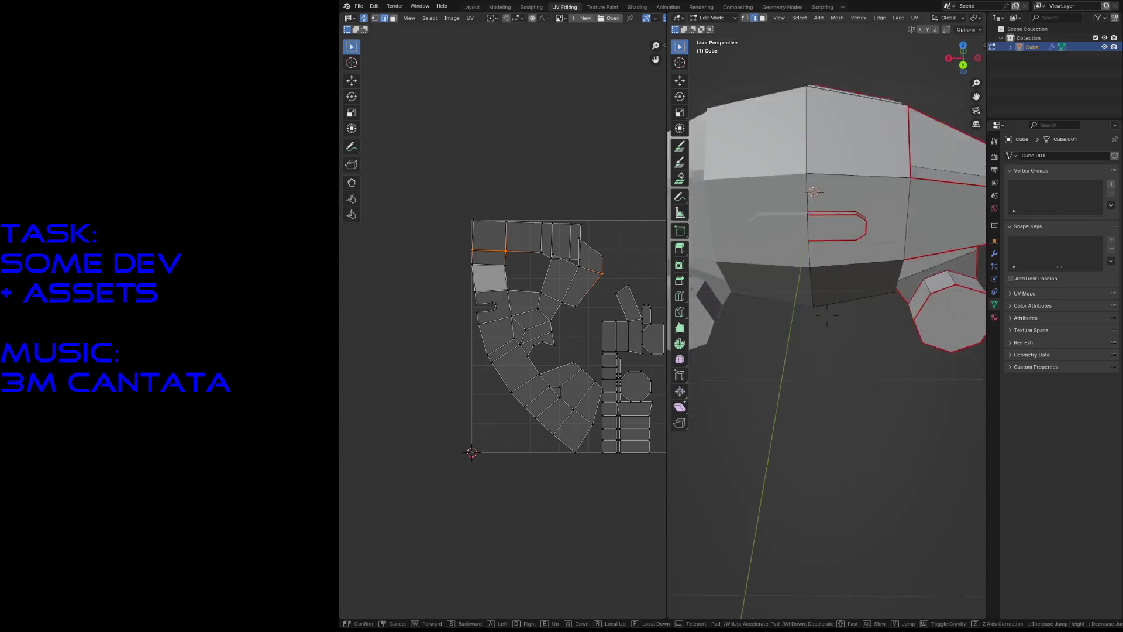
pyautogui.press('s')
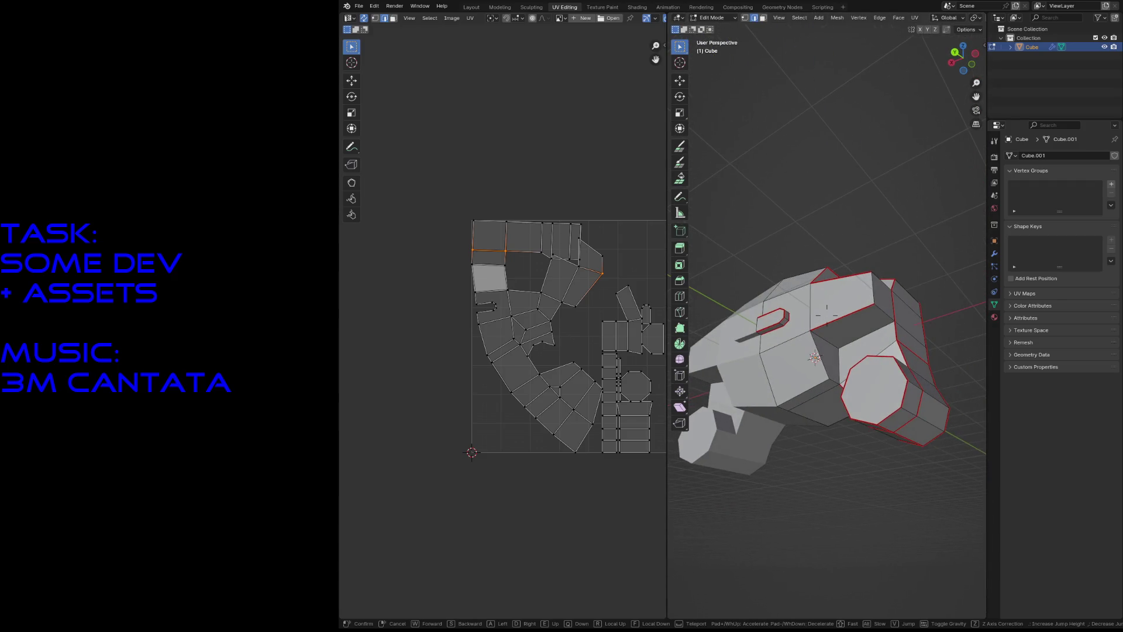
pyautogui.press('w')
pyautogui.press('w')
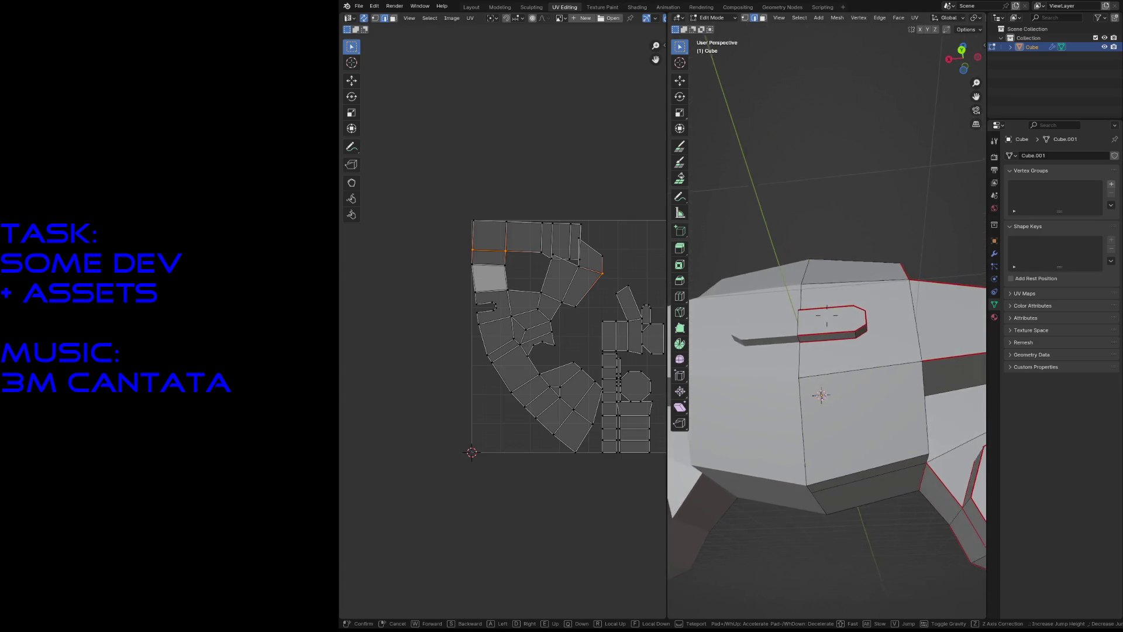
pyautogui.press('s')
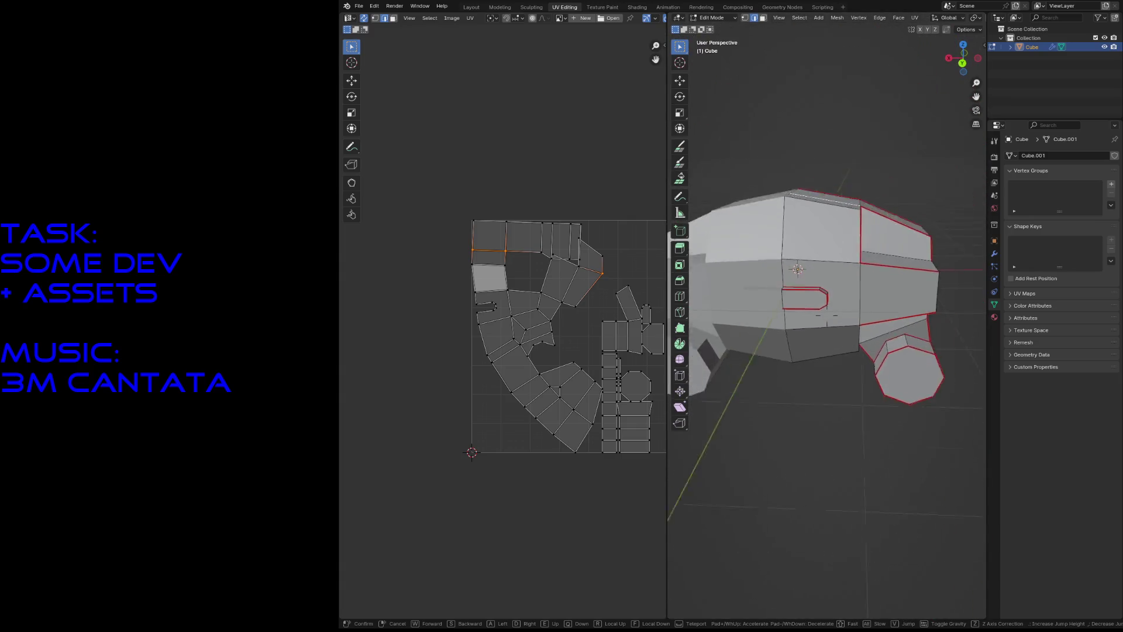
pyautogui.press('w')
pyautogui.press('w')
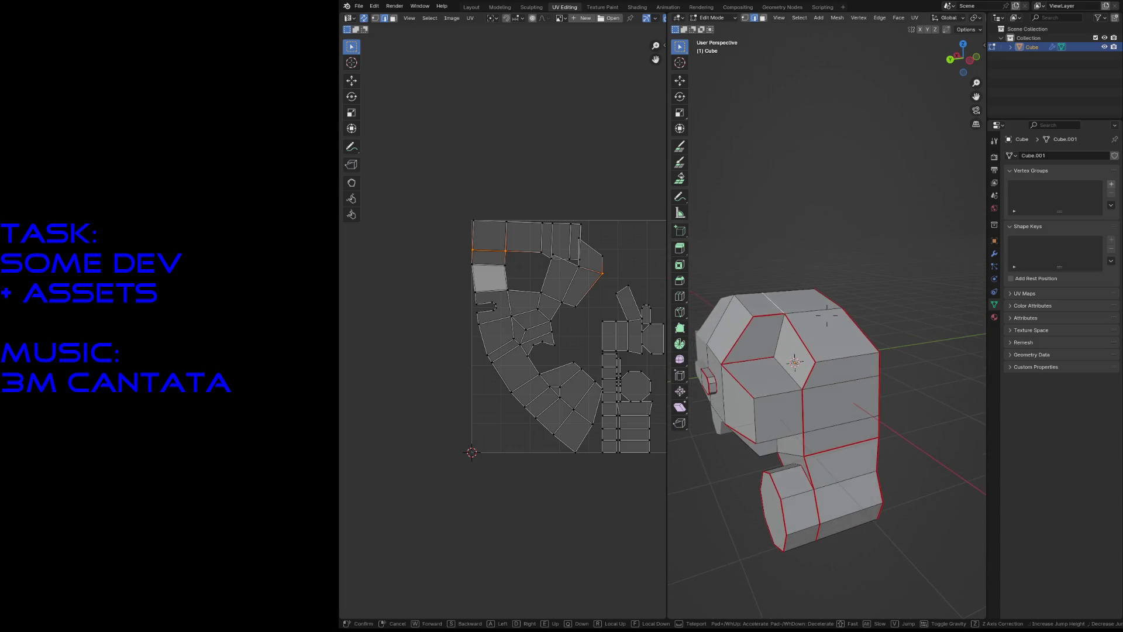
pyautogui.click(813, 267)
pyautogui.moveTo(813, 266); pyautogui.dragTo(833, 228, button='middle')
pyautogui.click(861, 264)
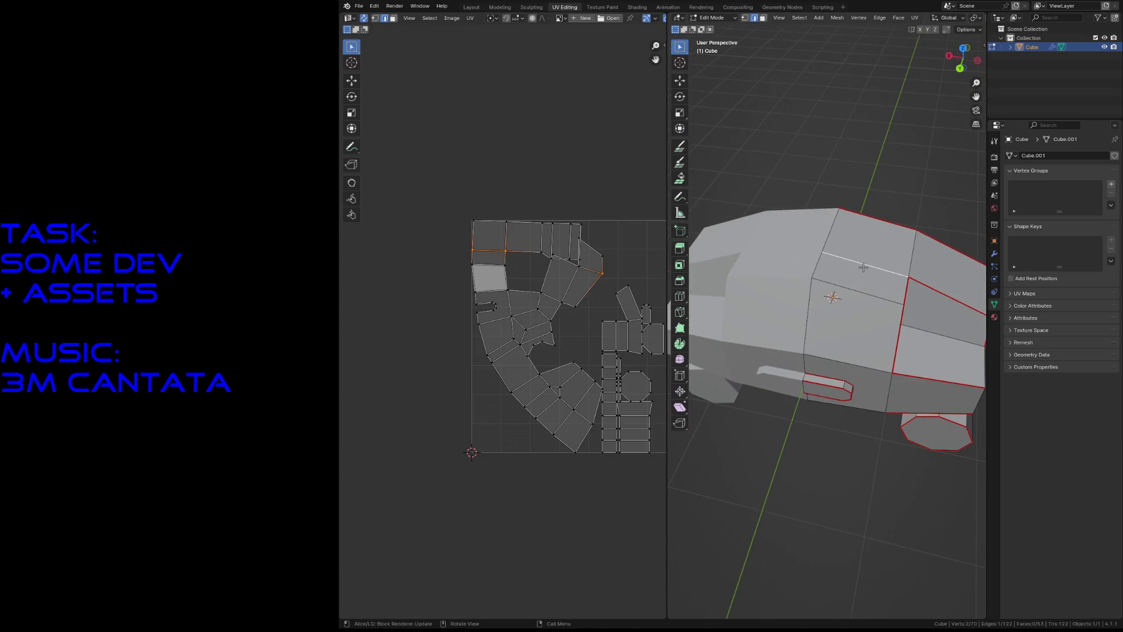
# Step: Mark the selected top-body edge as a seam and deselect it
pyautogui.press('F3')
pyautogui.click(894, 283)
pyautogui.click(538, 150)
pyautogui.moveTo(568, 196)
pyautogui.mouseDown(button='middle')
pyautogui.moveTo(464, 141)
pyautogui.moveTo(463, 163)
pyautogui.mouseUp(button='middle')
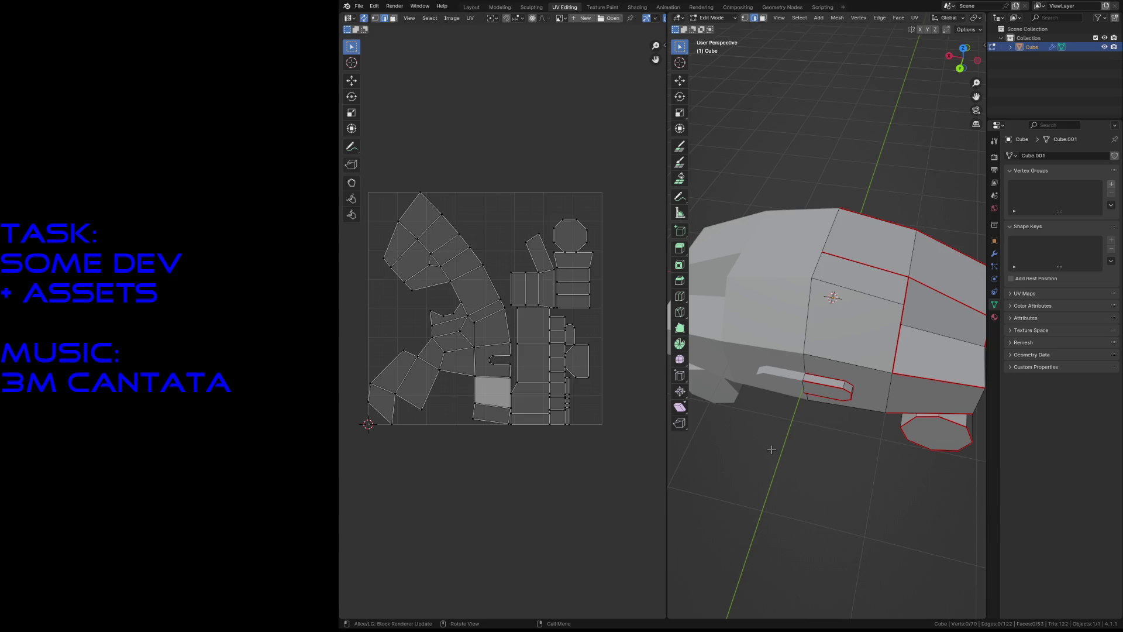
# Step: Mark the edge along the lower body as a seam and save megahulk.blend
pyautogui.hotkey('shift', '`')
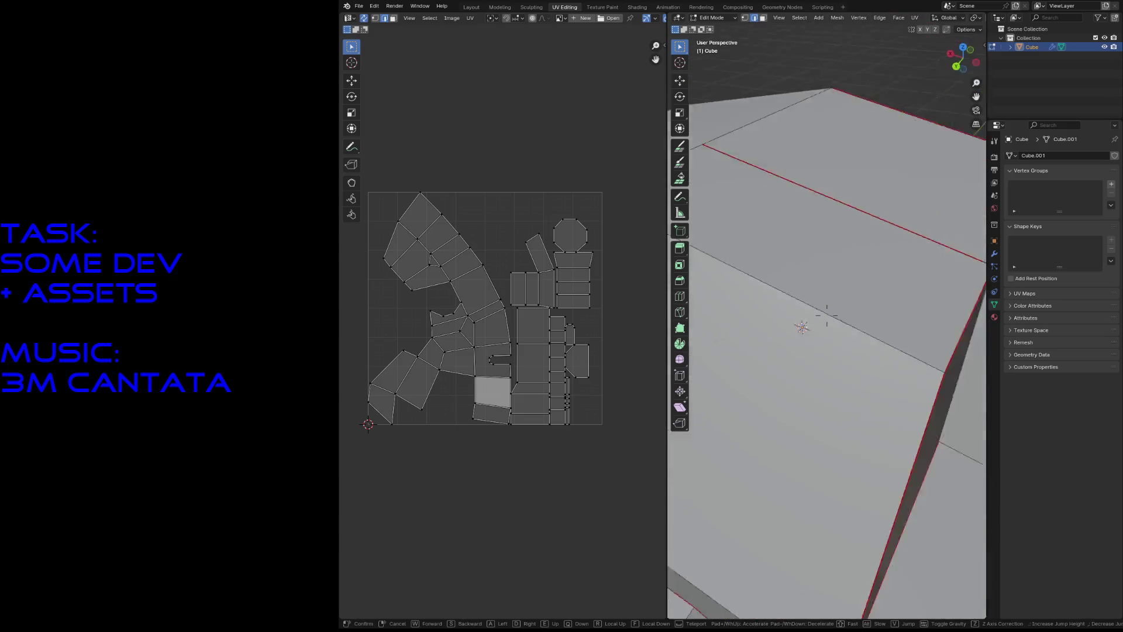
pyautogui.press('w')
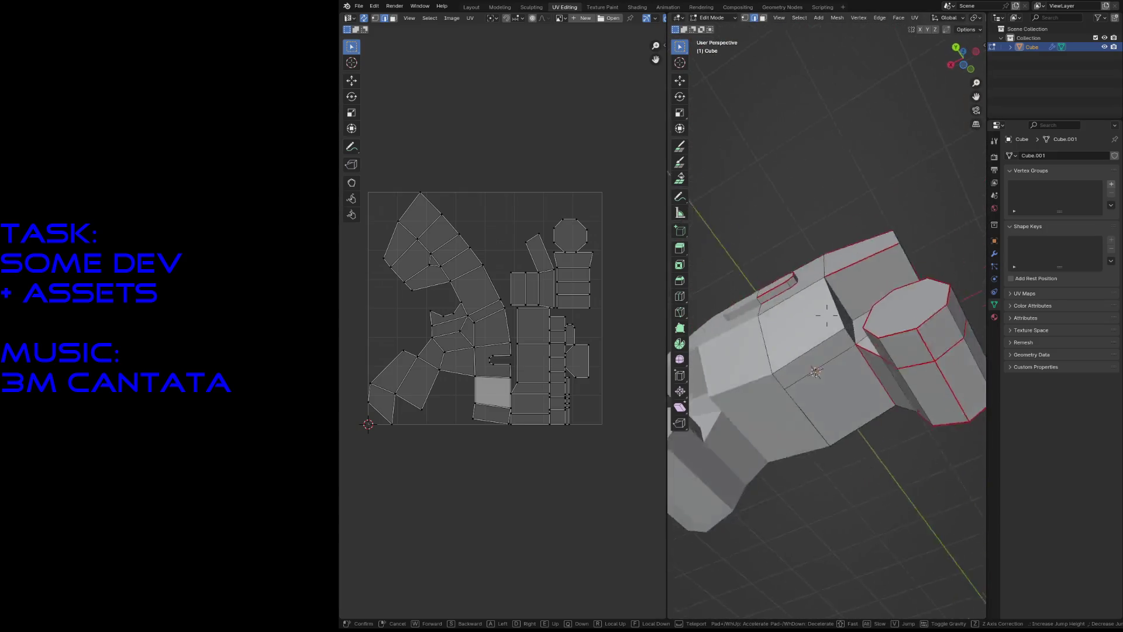
pyautogui.press('s')
pyautogui.press('w')
pyautogui.press('Escape')
pyautogui.click(824, 361)
pyautogui.press('F3')
pyautogui.press('Return')
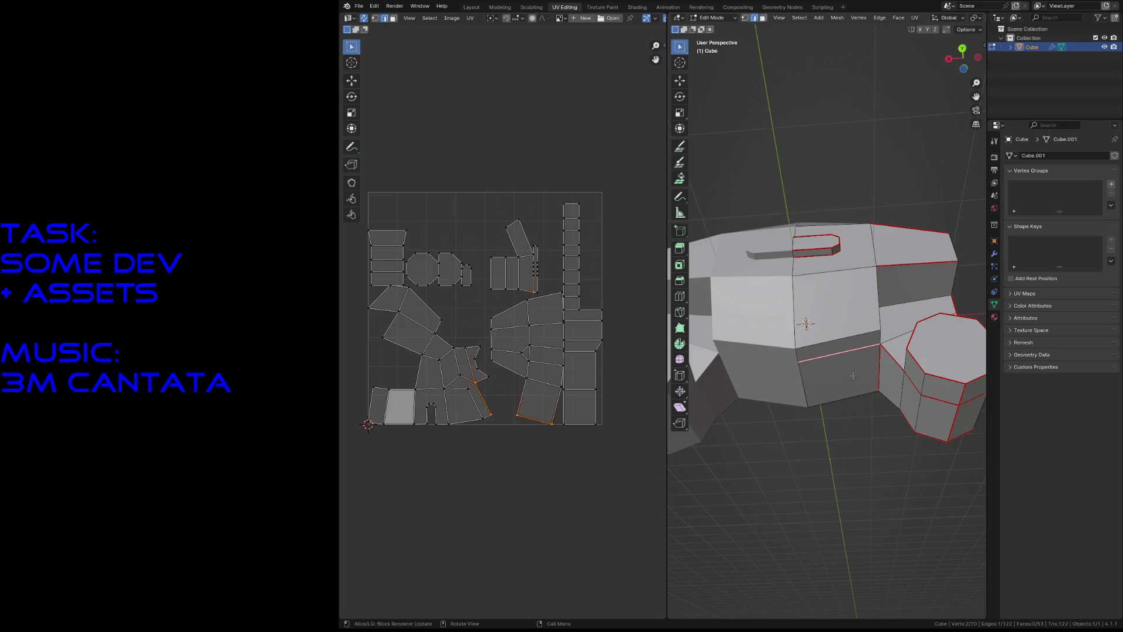
pyautogui.hotkey('alt', 'a')
pyautogui.hotkey('ctrl', 's')
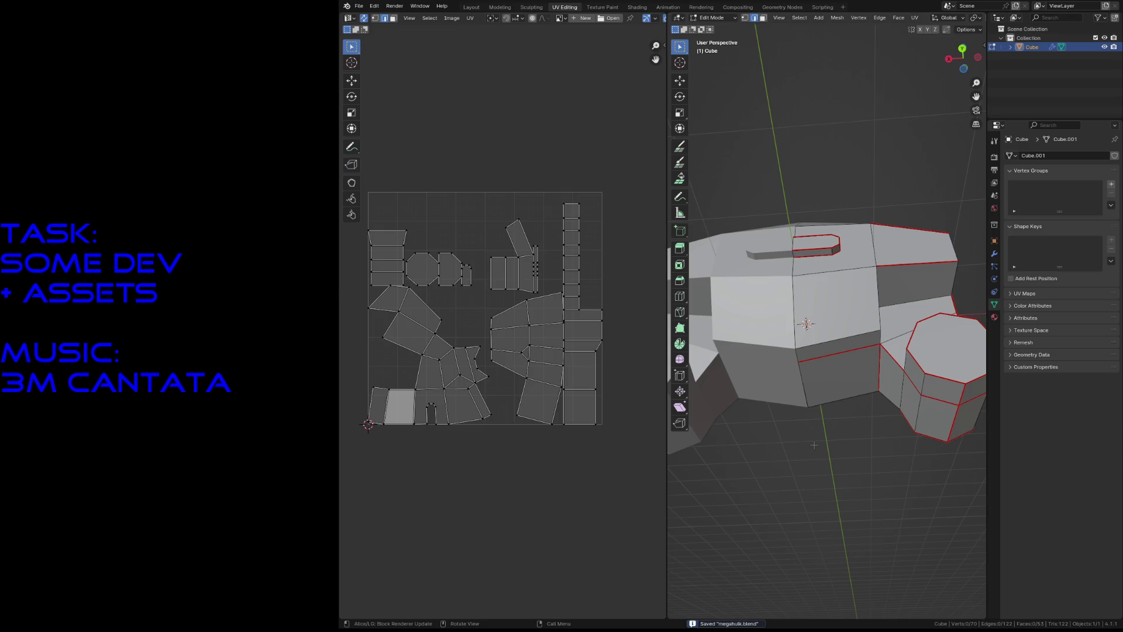
# Step: Select and deselect the small top face, then fly to the model's side
pyautogui.press('3')
pyautogui.click(809, 245)
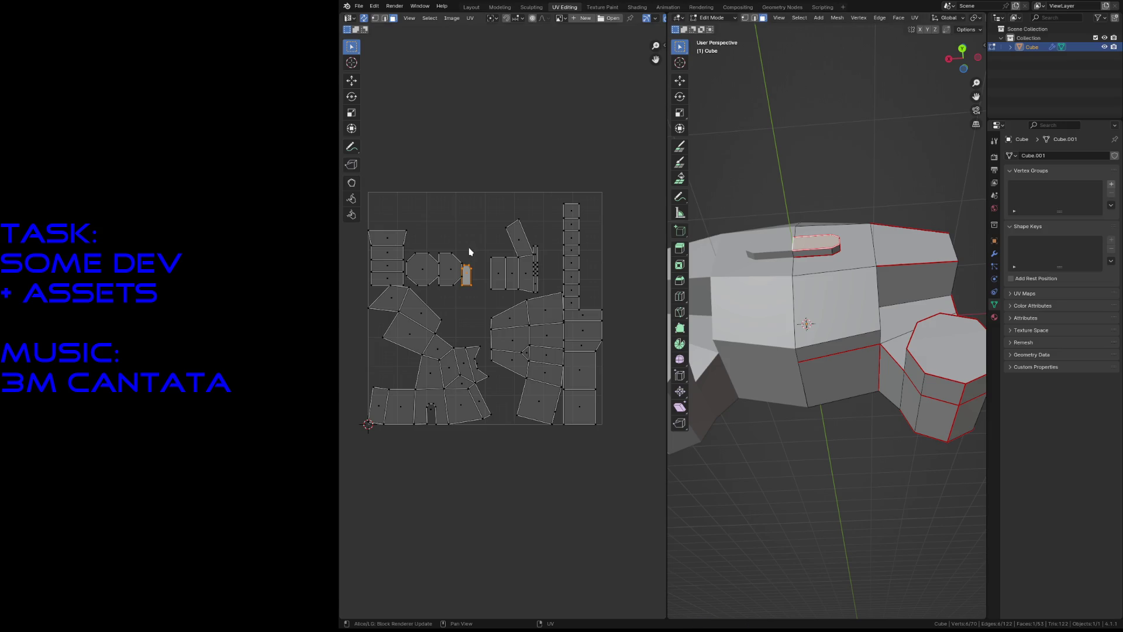
pyautogui.click(499, 138)
pyautogui.hotkey('shift', '`')
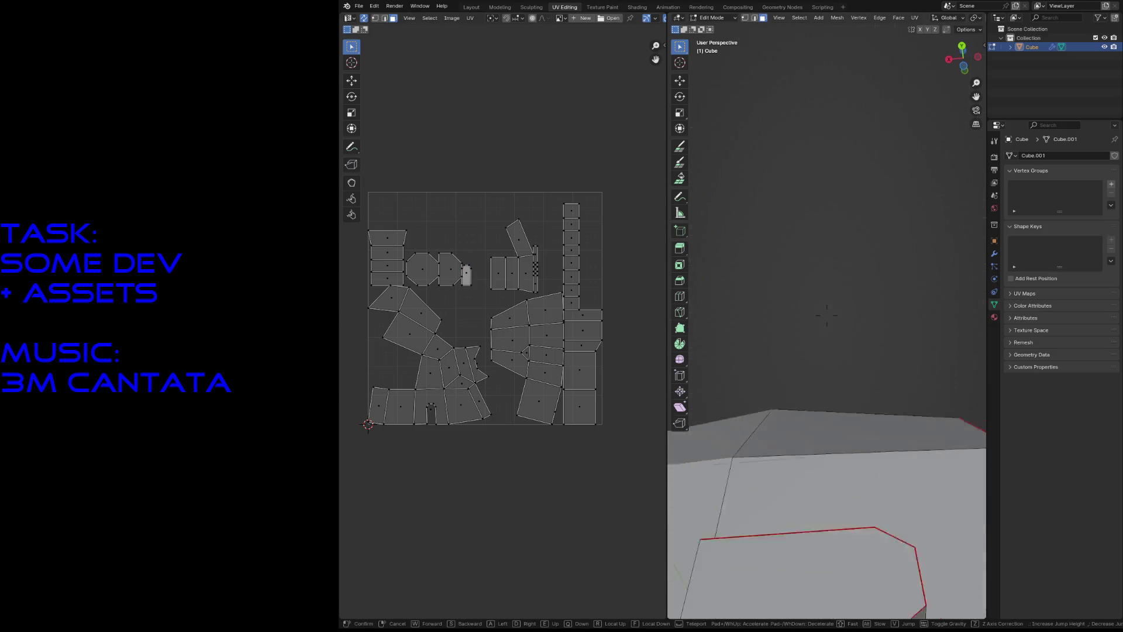
pyautogui.press('s')
pyautogui.press('w')
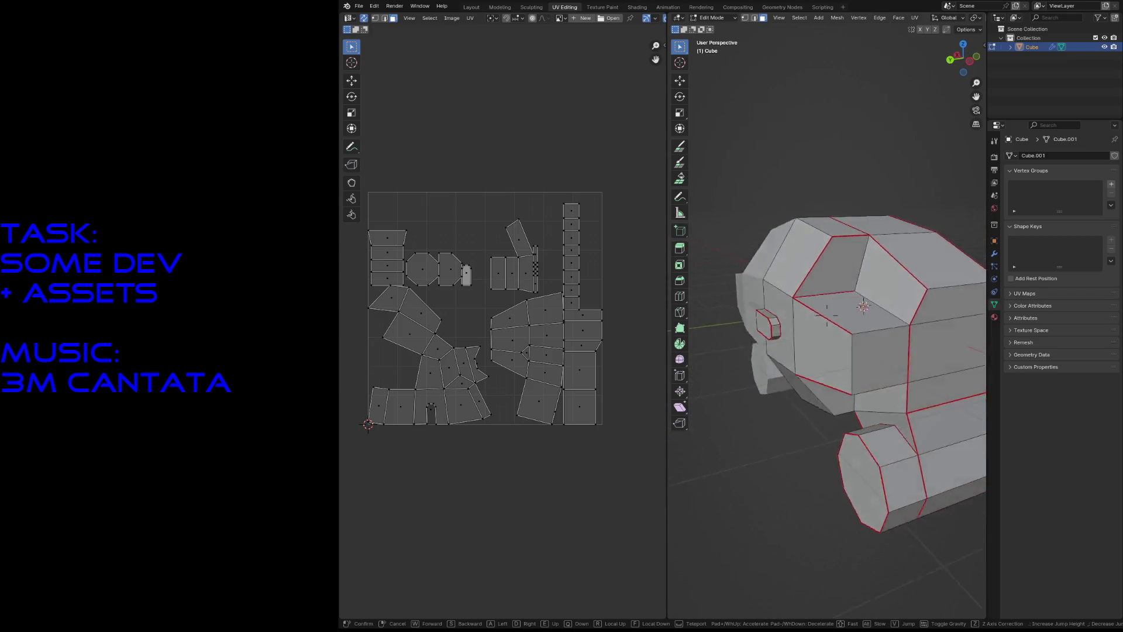
pyautogui.press('s')
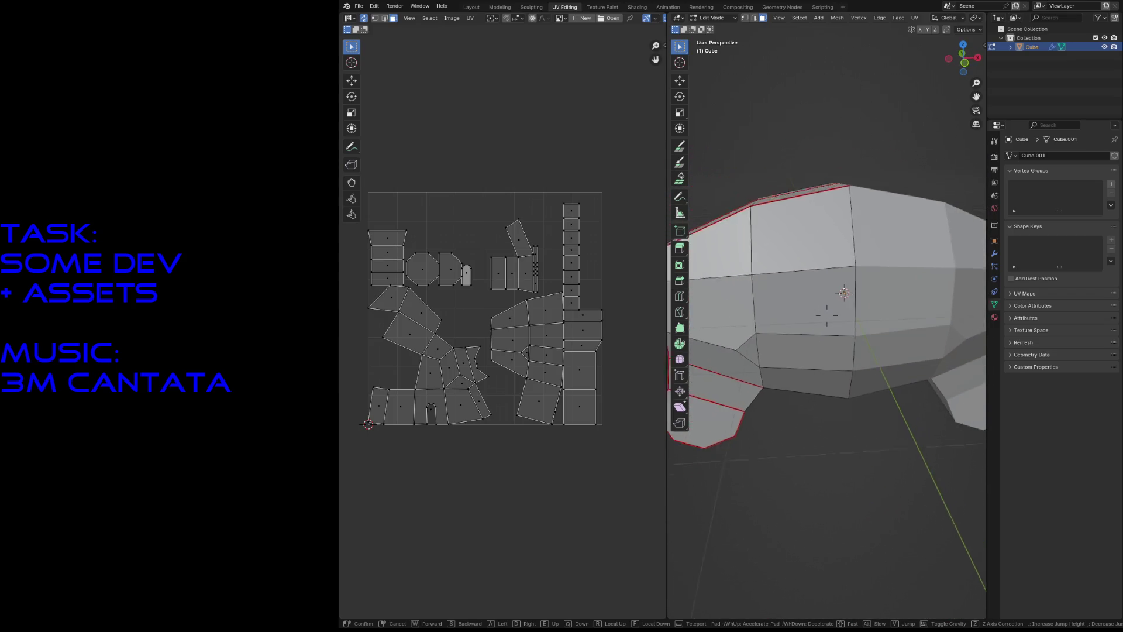
pyautogui.press('w')
pyautogui.click(855, 315)
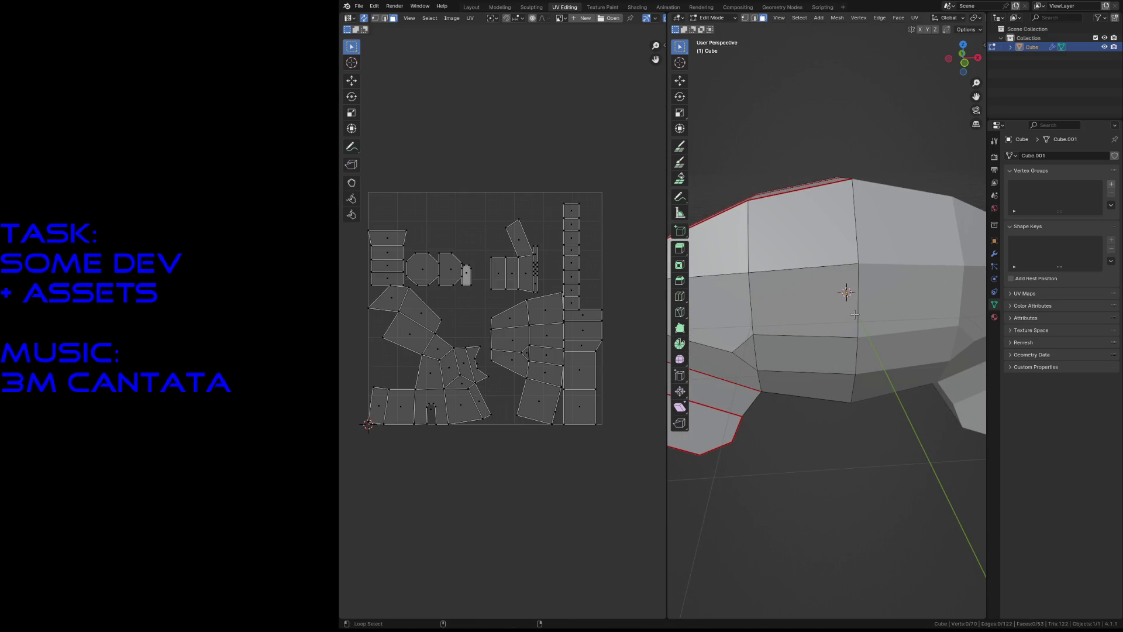
# Step: Select the upper, middle, lower and left side faces one by one to check their UV islands
pyautogui.click(842, 320)
pyautogui.click(819, 353)
pyautogui.click(788, 386)
pyautogui.click(791, 351)
pyautogui.click(789, 261)
pyautogui.click(739, 272)
pyautogui.click(741, 360)
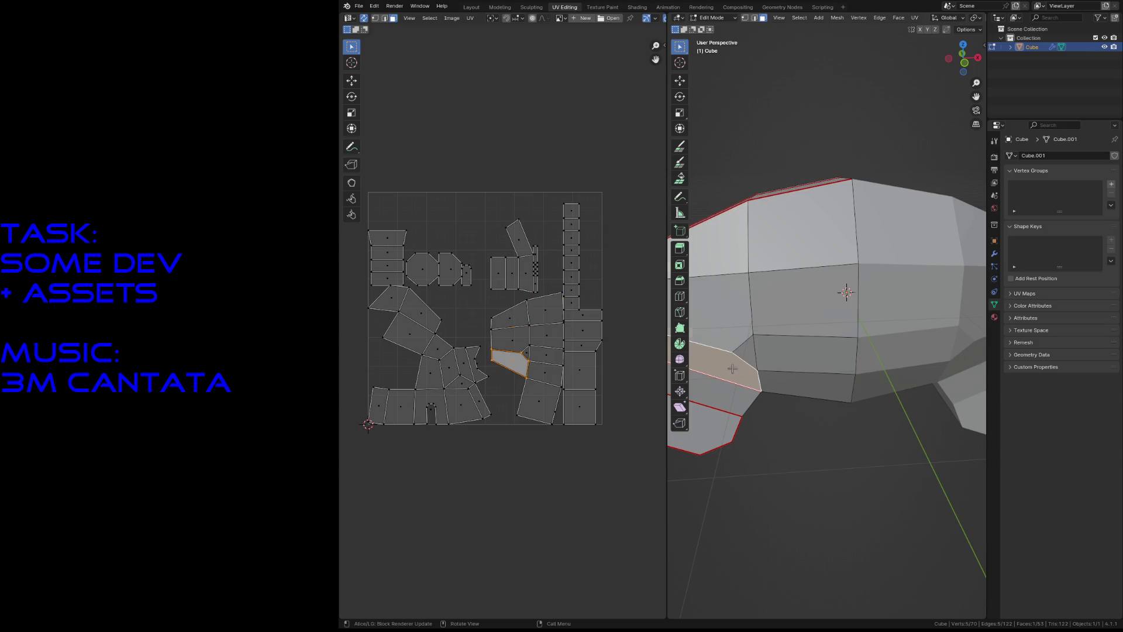
# Step: Fly around the head to inspect it from several angles and save megahulk.blend
pyautogui.hotkey('shift', '`')
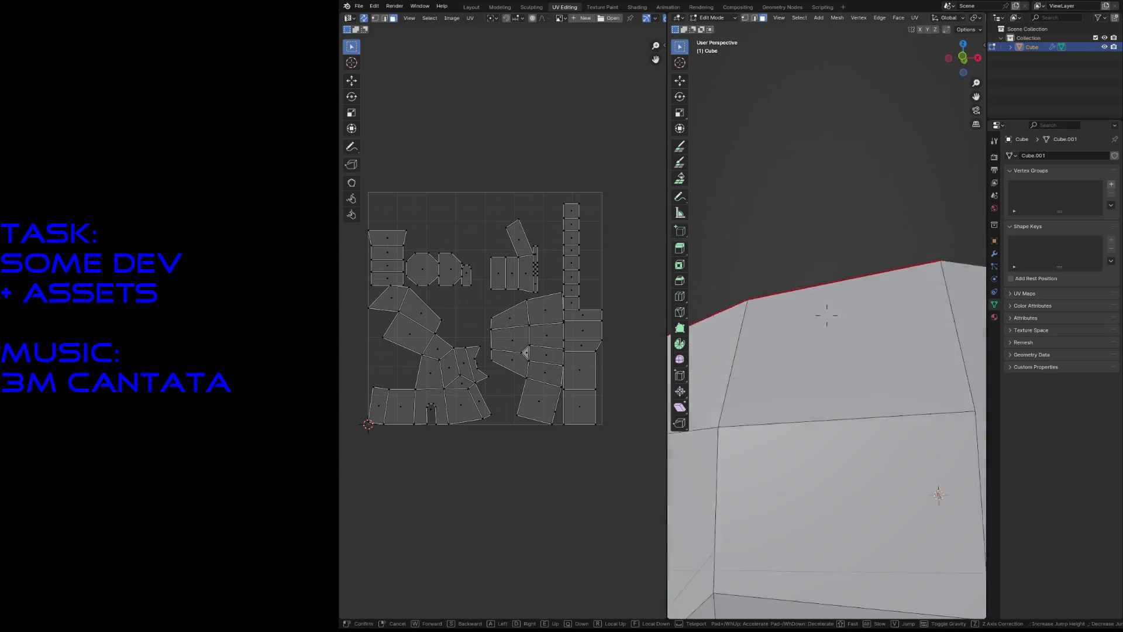
pyautogui.press('s')
pyautogui.press('w')
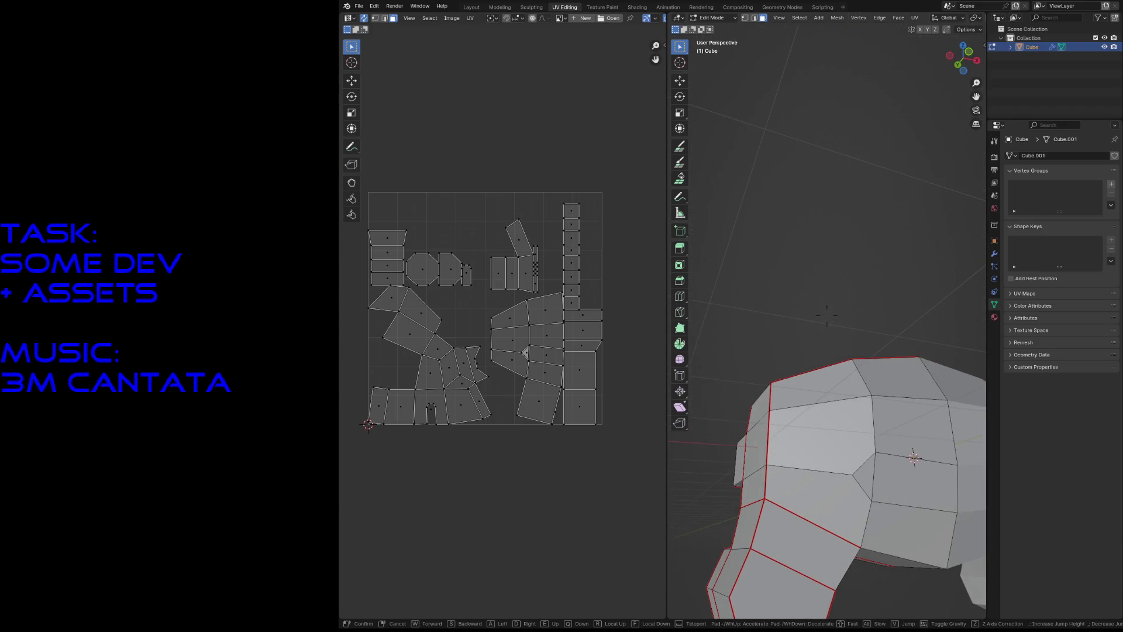
pyautogui.press('w')
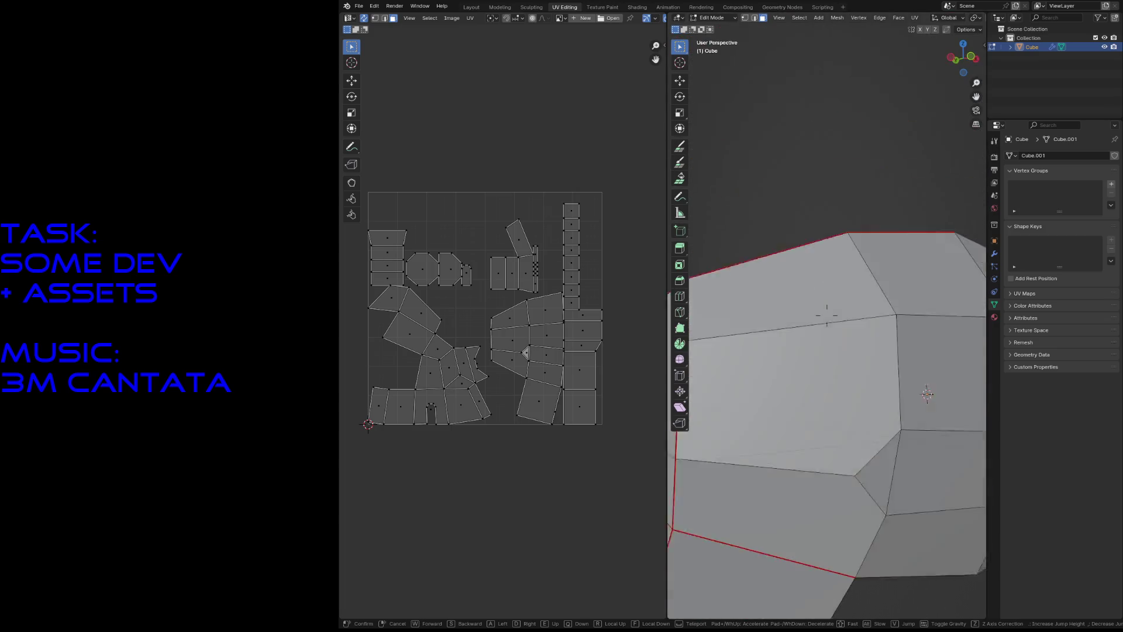
pyautogui.press('s')
pyautogui.click(826, 314)
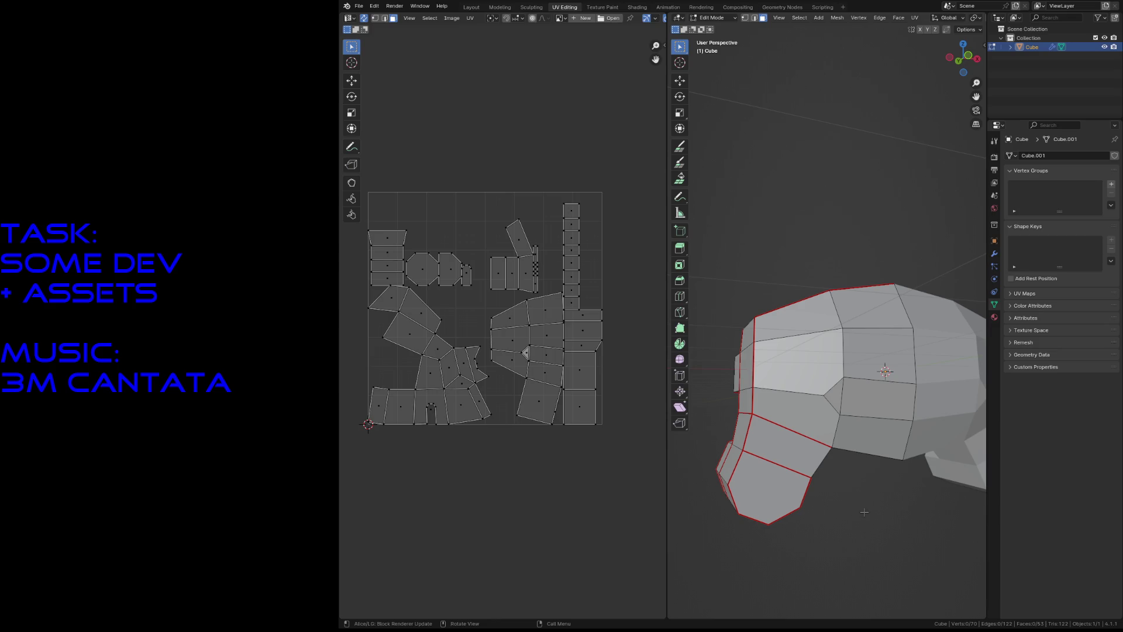
pyautogui.hotkey('shift', '`')
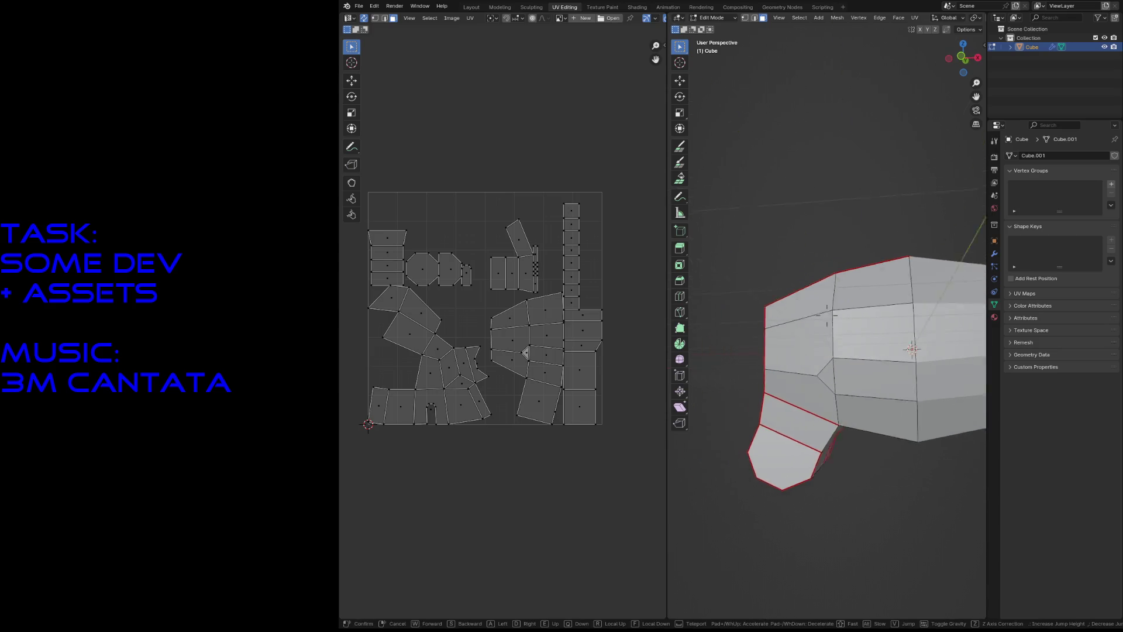
pyautogui.press('w')
pyautogui.press('s')
pyautogui.press('w')
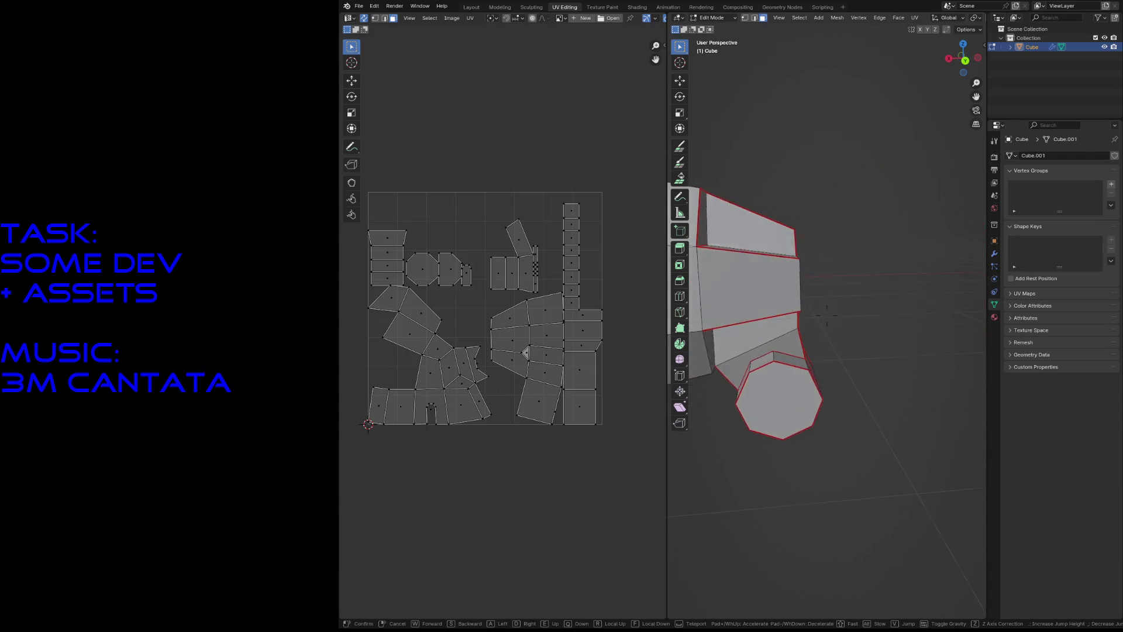
pyautogui.press('s')
pyautogui.click(865, 512)
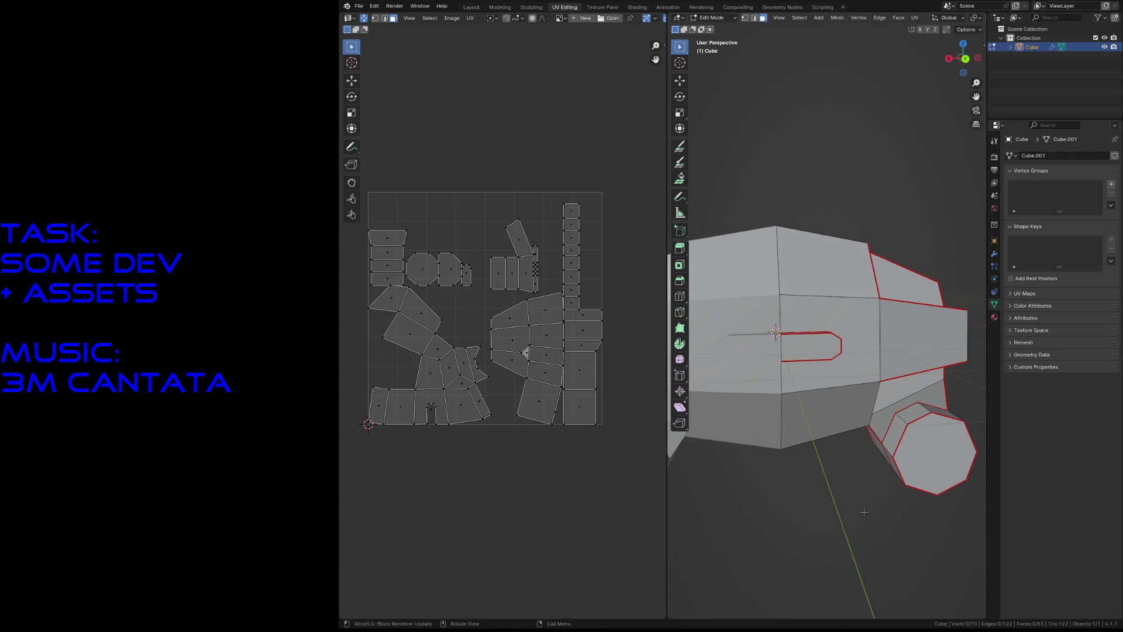
pyautogui.hotkey('ctrl', 's')
# Step: In edge select mode, mark an edge near the cylinder end as a seam
pyautogui.press('2')
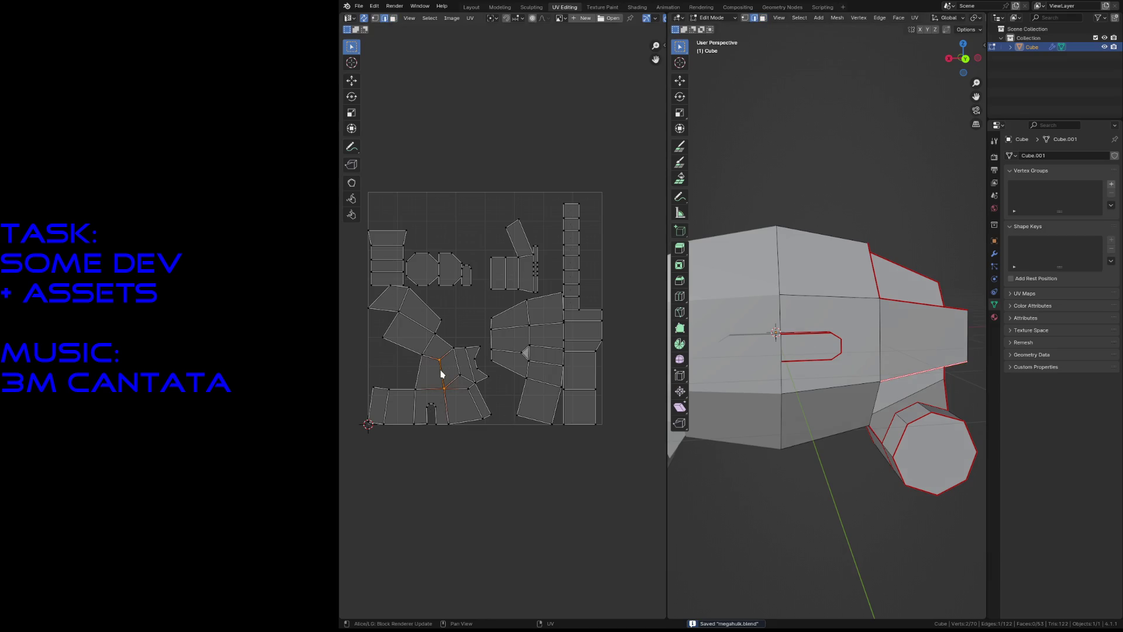
pyautogui.hotkey('shift', '`')
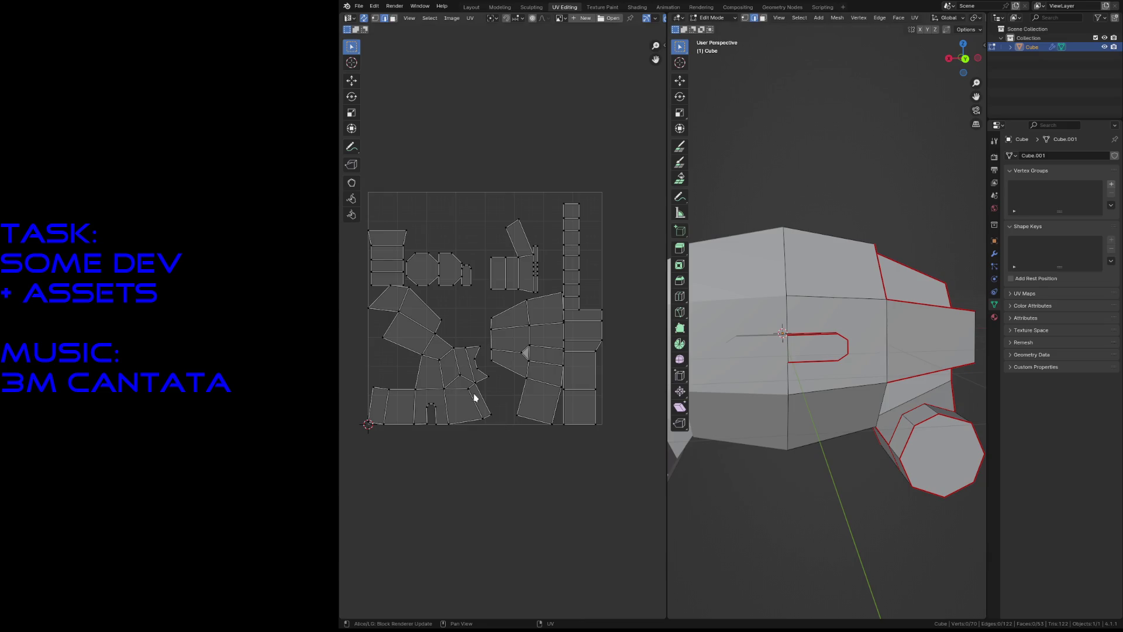
pyautogui.press('d')
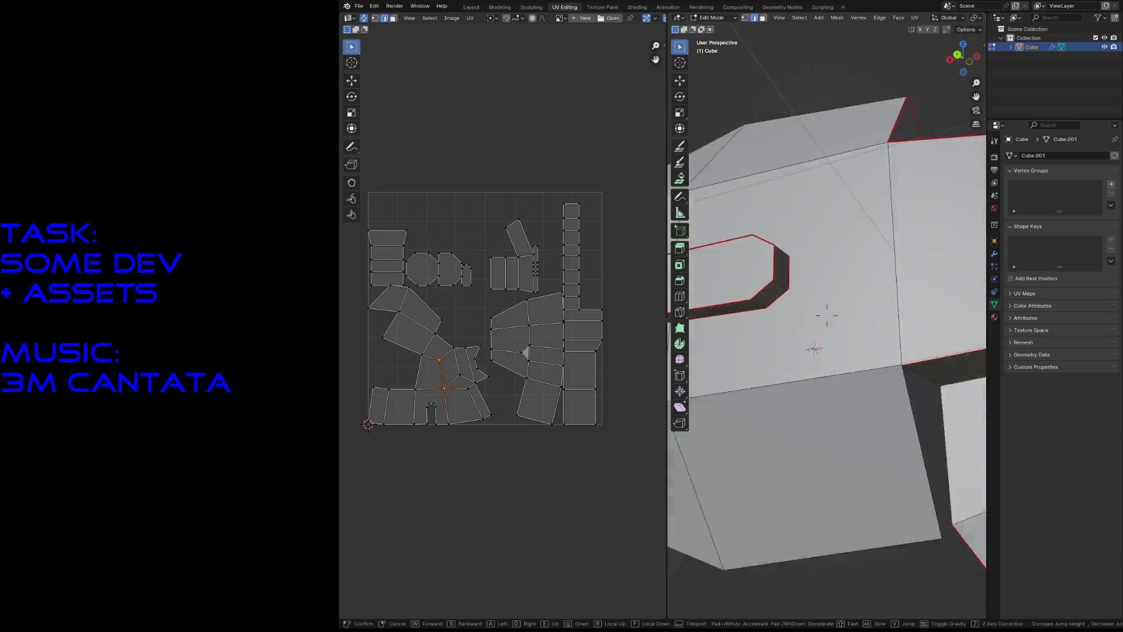
pyautogui.click(888, 176)
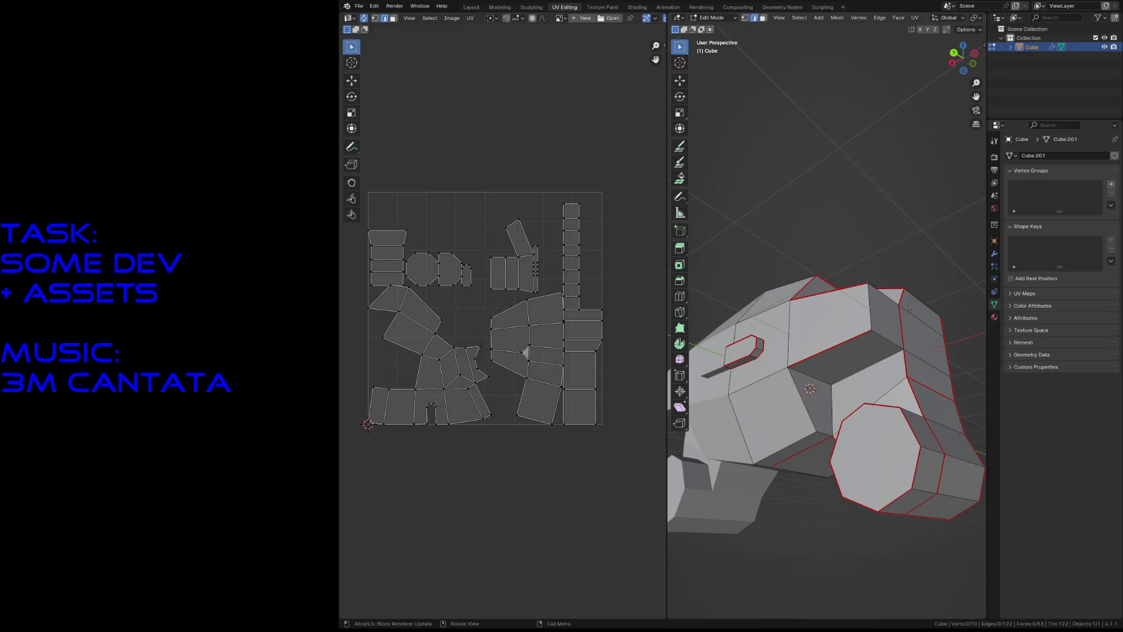
pyautogui.click(887, 340)
pyautogui.click(806, 407)
pyautogui.press('F3')
pyautogui.click(836, 444)
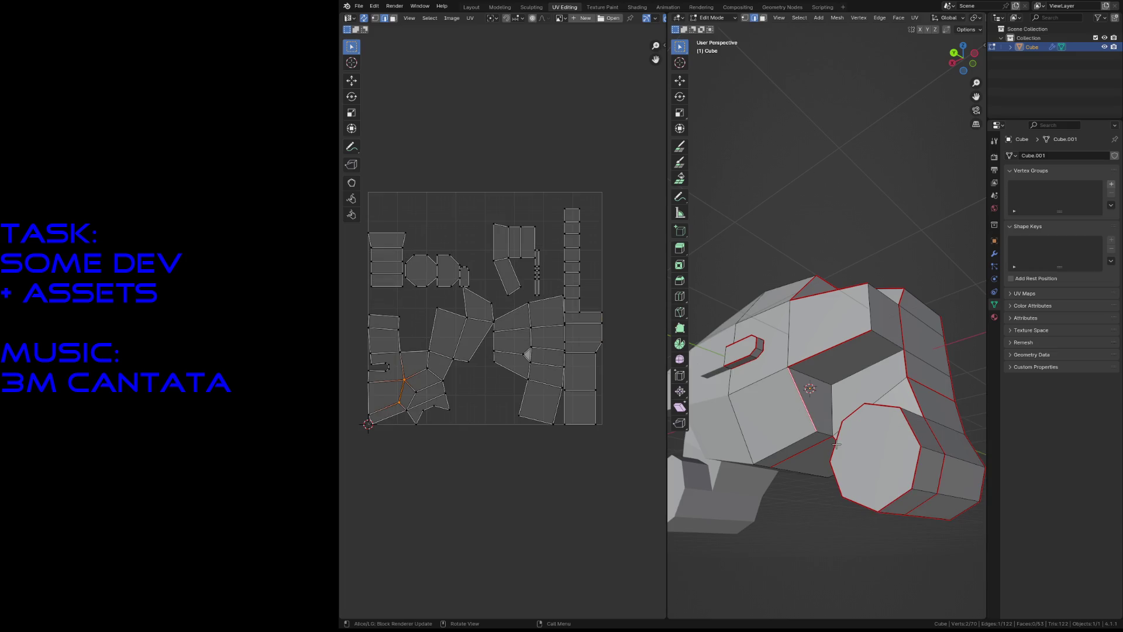
# Step: Mark another edge as a seam using the U menu's Mark Seam
pyautogui.click(824, 436)
pyautogui.hotkey('shift', '`')
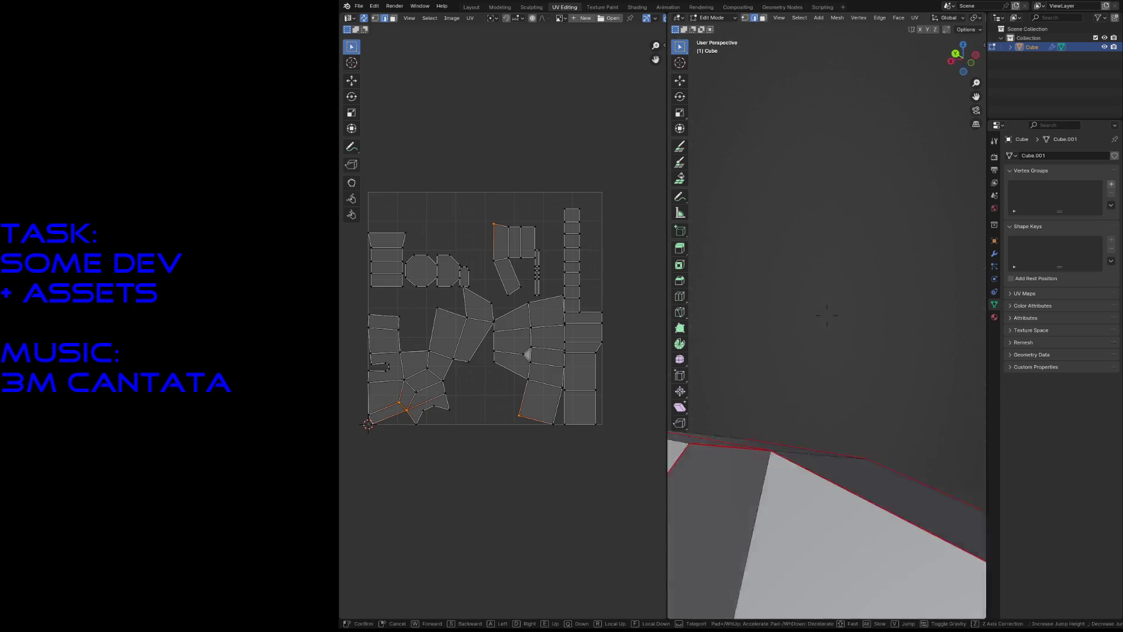
pyautogui.press('s')
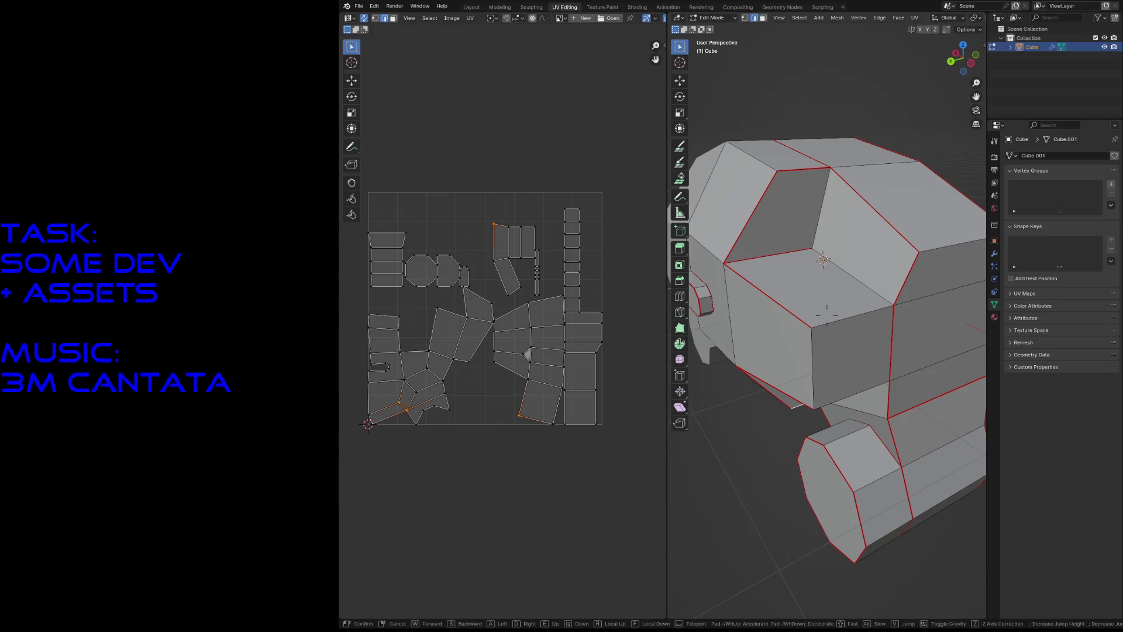
pyautogui.press('s')
pyautogui.click(855, 423)
pyautogui.press('u')
pyautogui.click(877, 509)
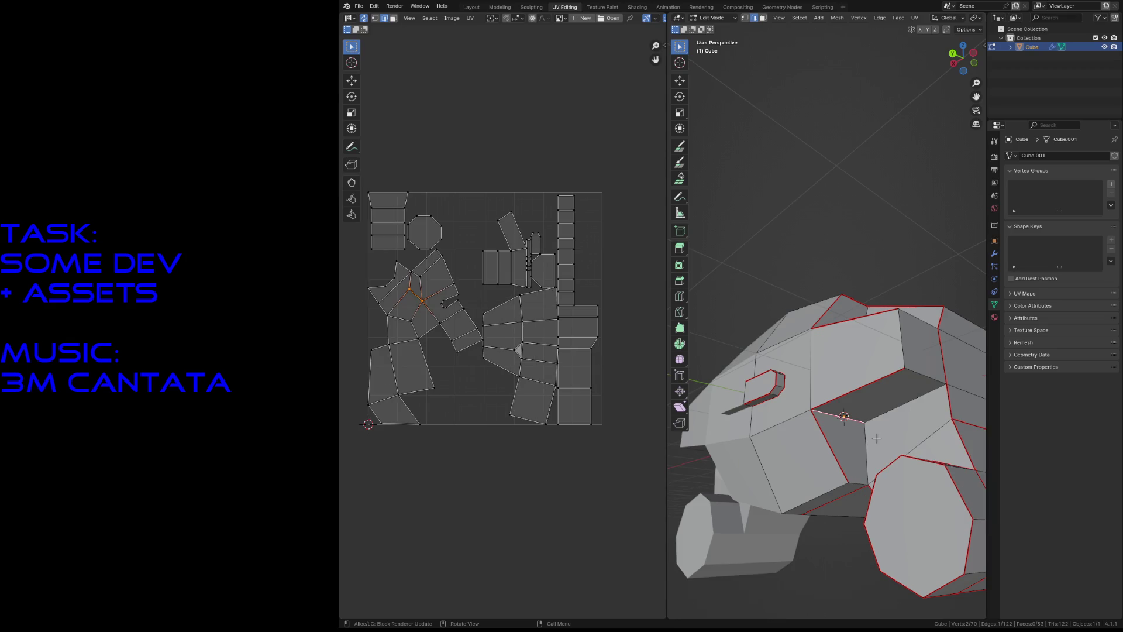
# Step: Fly around to view the model's side face and octagon wheel up close
pyautogui.click(824, 303)
pyautogui.click(822, 259)
pyautogui.hotkey('shift', '`')
pyautogui.press('w')
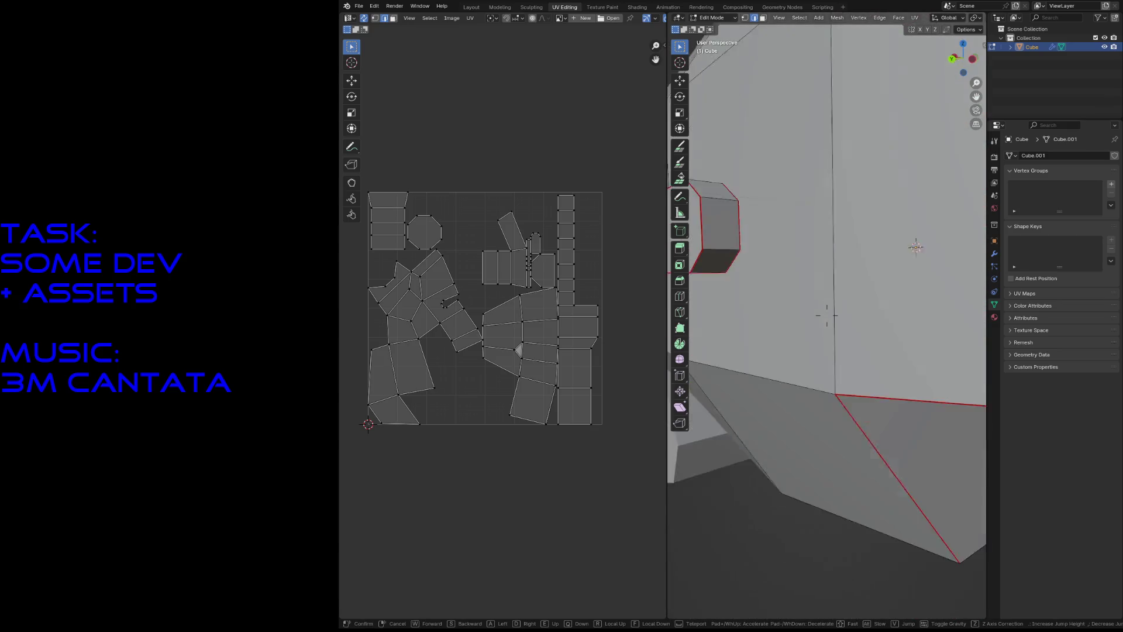
pyautogui.press('s')
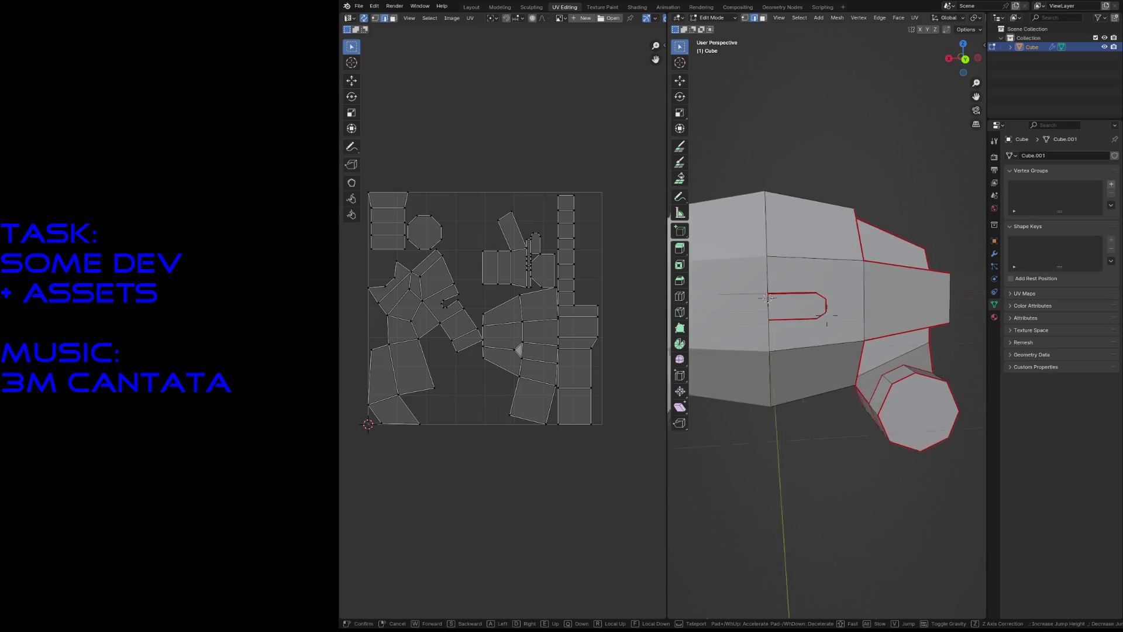
pyautogui.press('s')
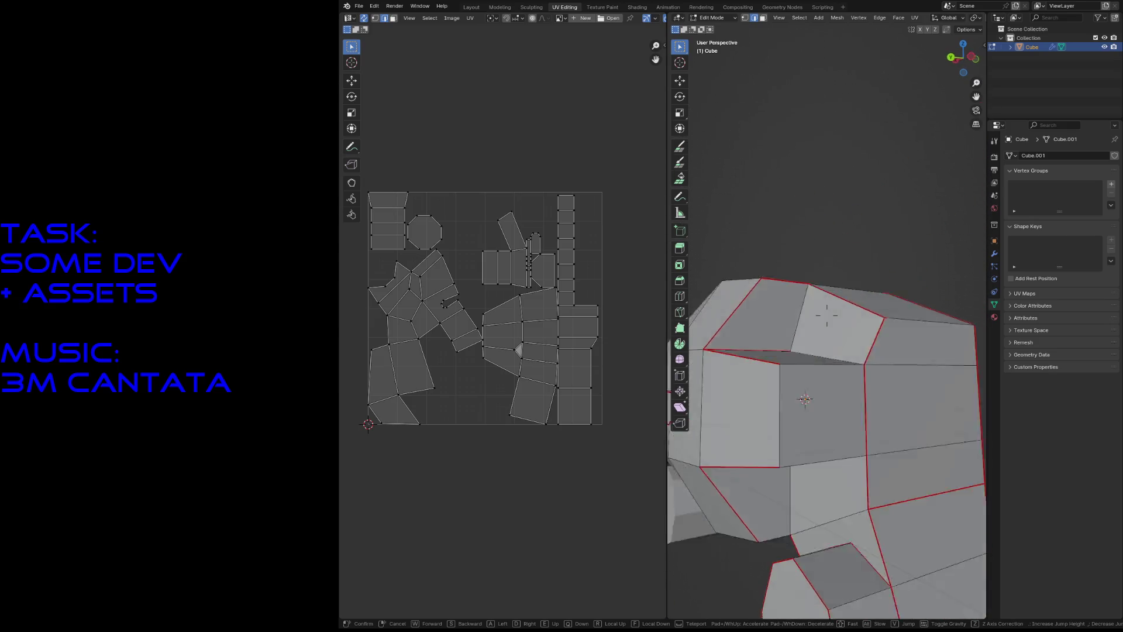
pyautogui.press('a')
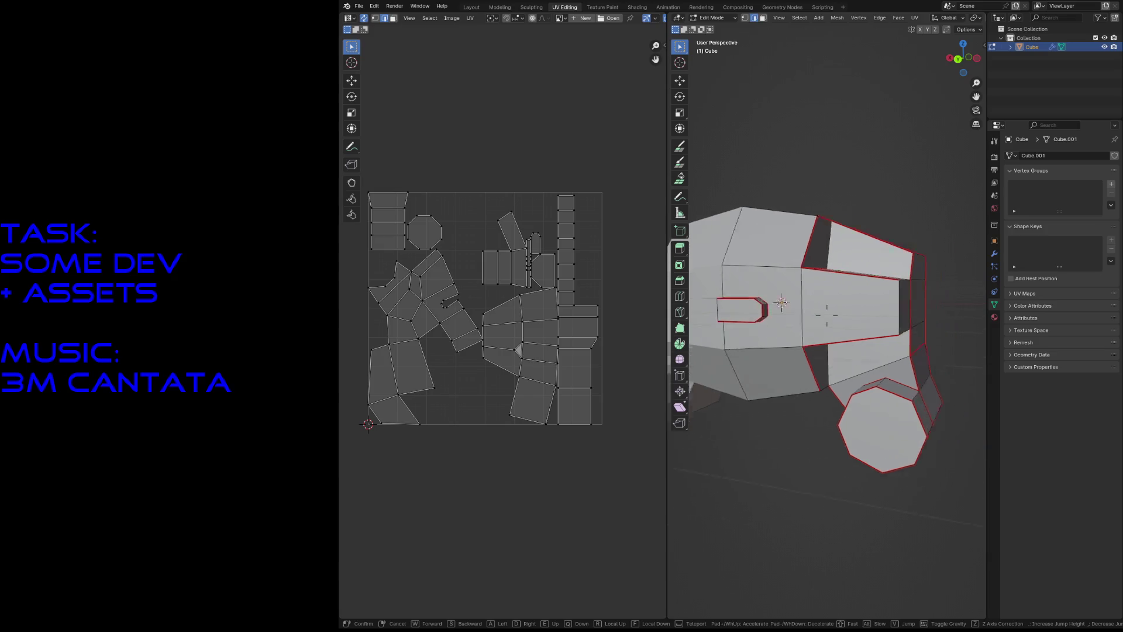
pyautogui.press('w')
pyautogui.press('s')
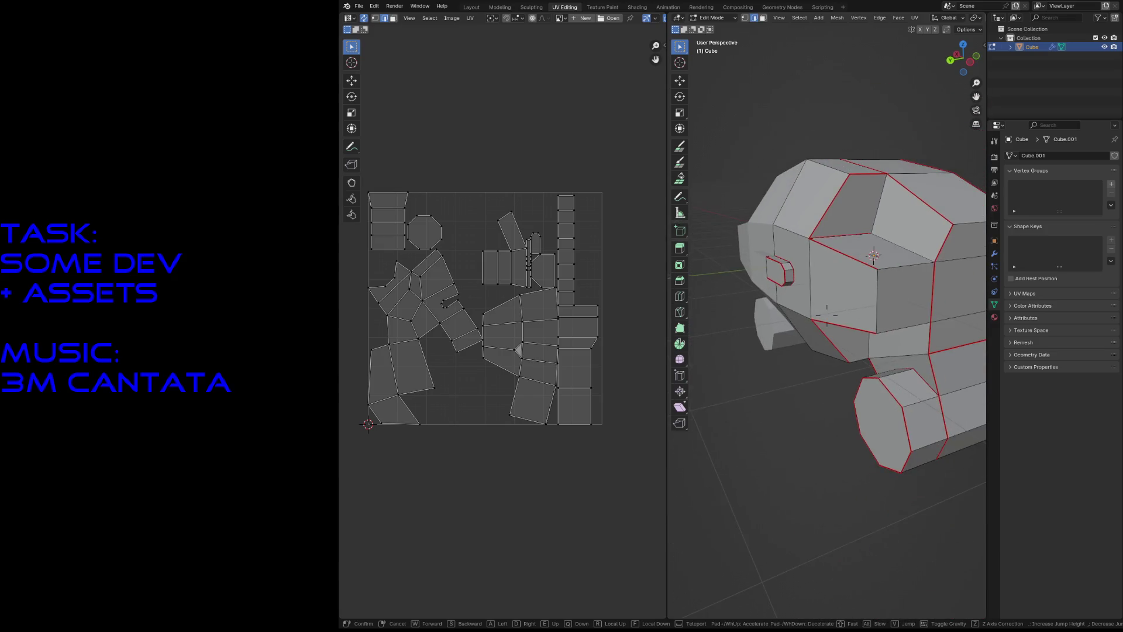
pyautogui.click(809, 252)
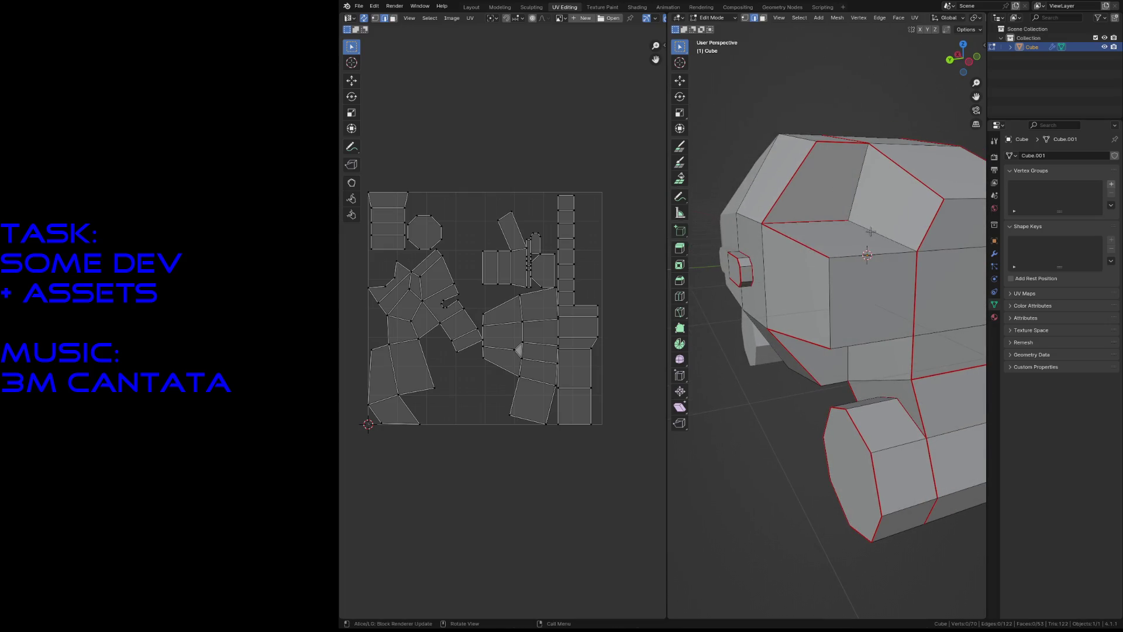
# Step: Select two edges across the side face and bring up their edge options
pyautogui.click(867, 255)
pyautogui.keyDown('shift'); pyautogui.click(872, 344); pyautogui.keyUp('shift')
pyautogui.rightClick(906, 354)
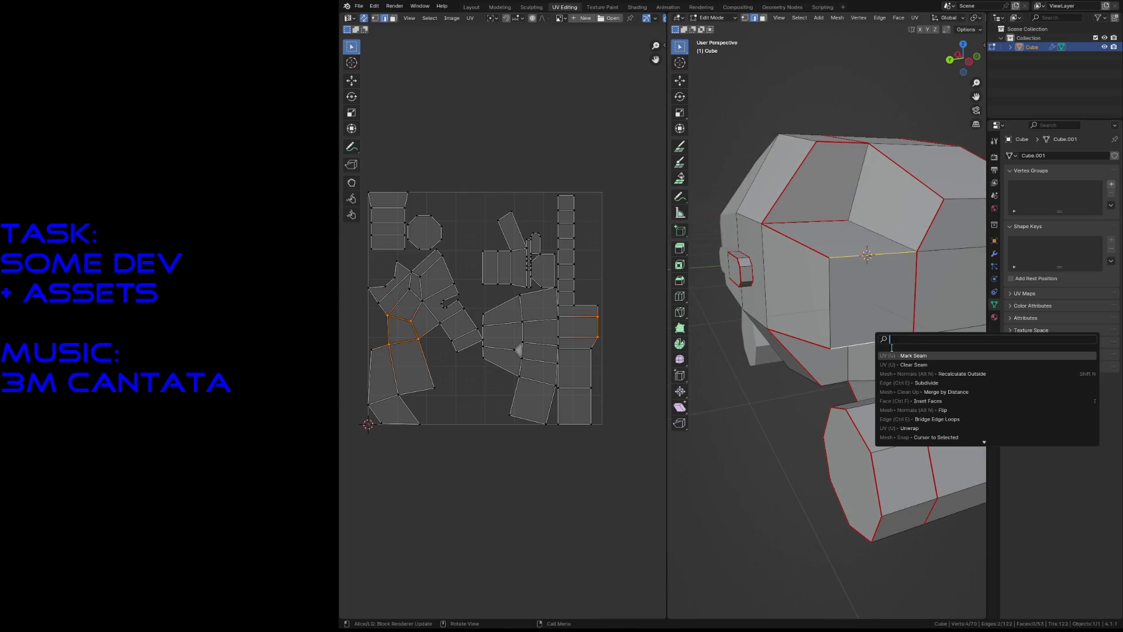
# Step: Mark the two side-face edges as seams, then fly close to the slot face
pyautogui.click(906, 354)
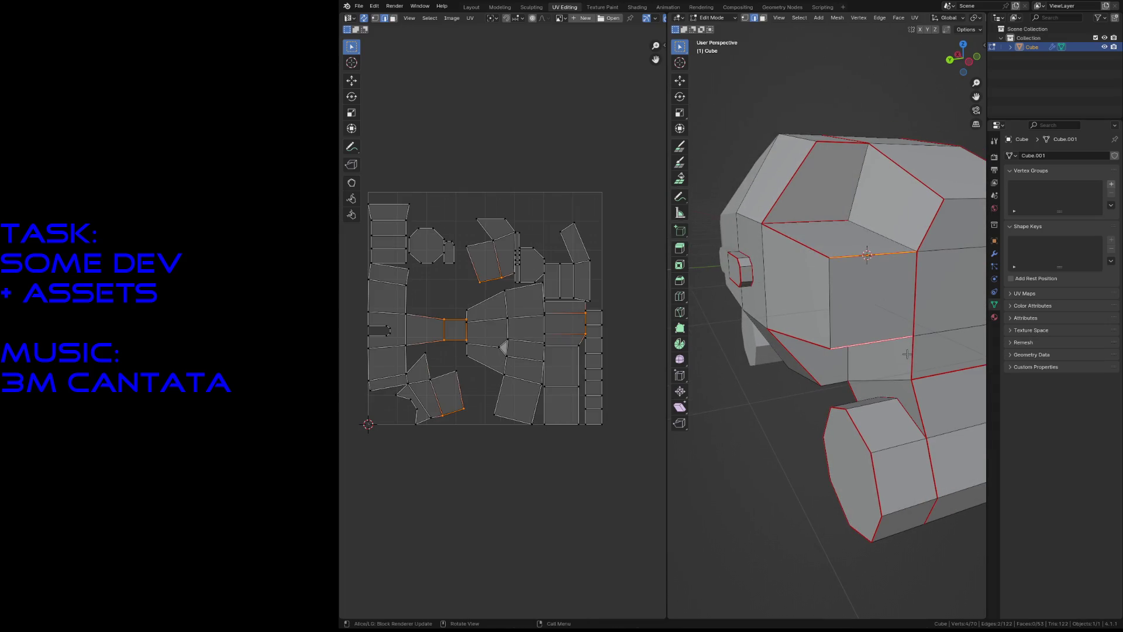
pyautogui.click(741, 78)
pyautogui.hotkey('shift', '`')
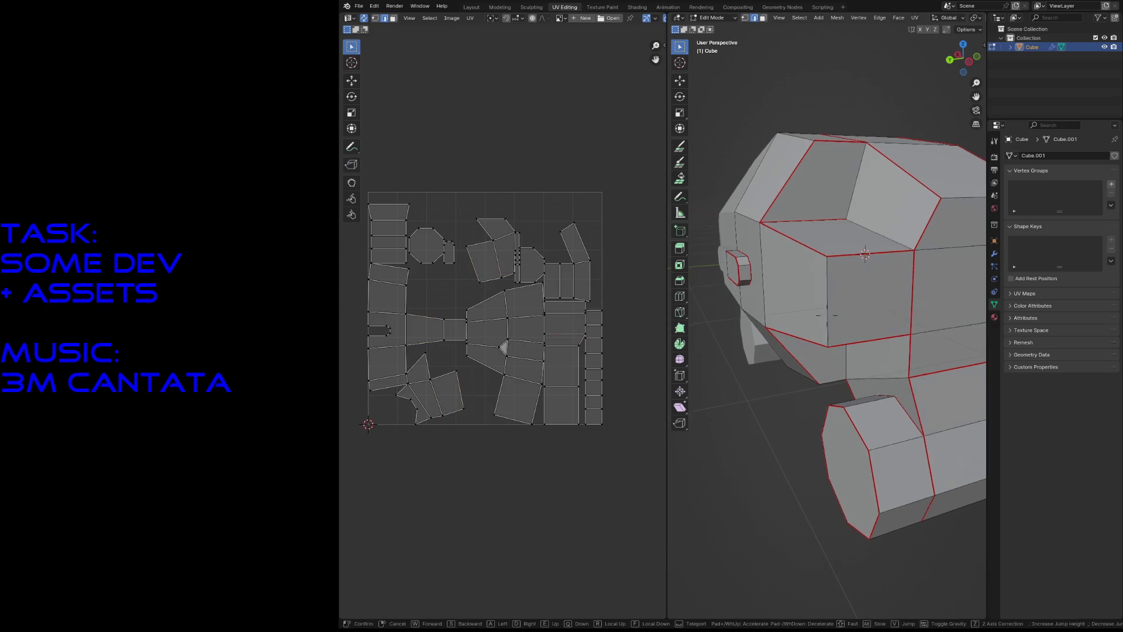
pyautogui.press('w')
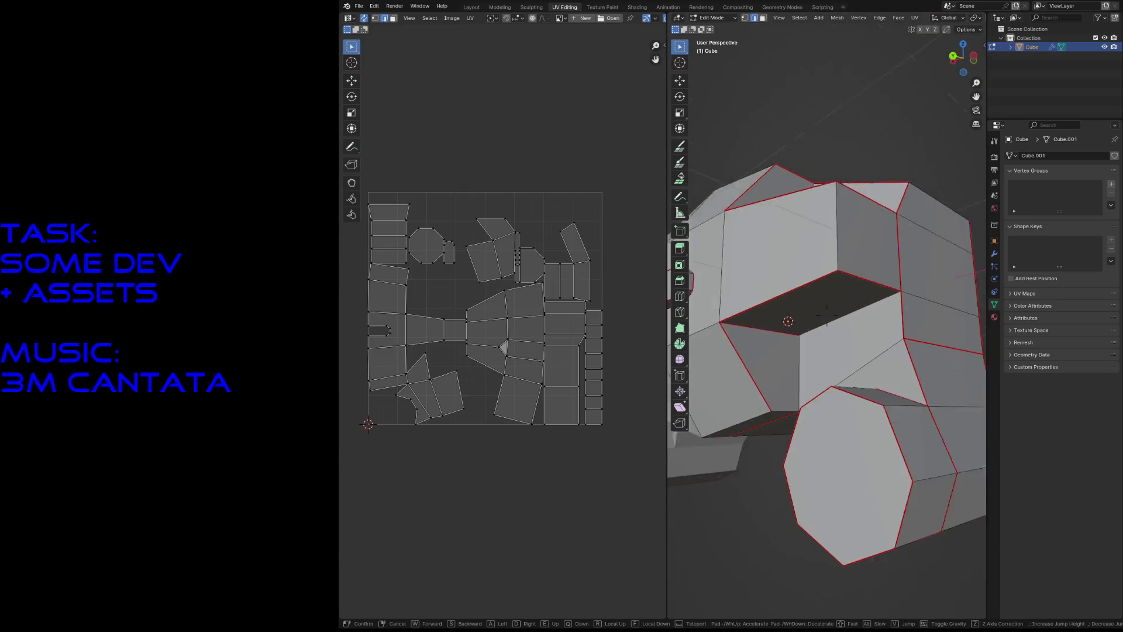
pyautogui.press('s')
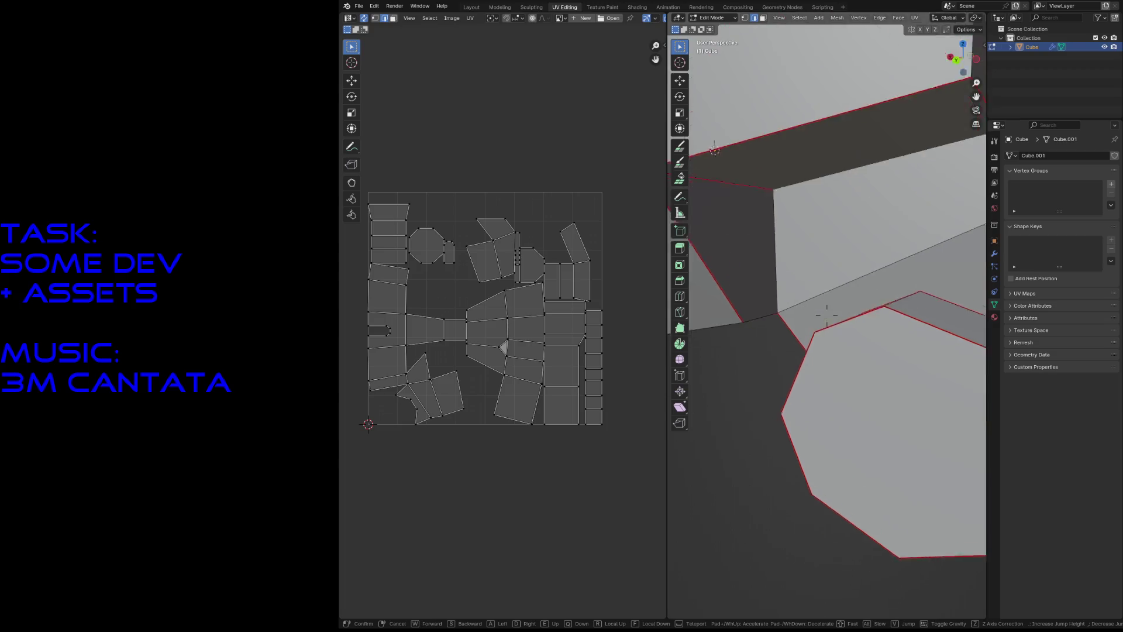
pyautogui.click(847, 321)
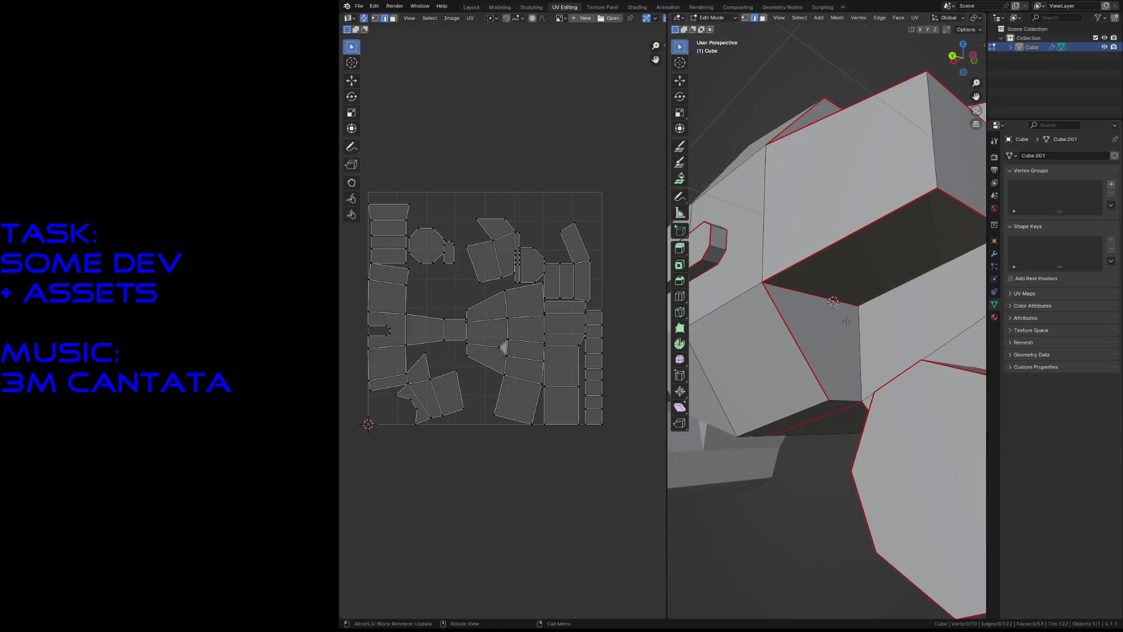
# Step: Mark the edge beside the slot as a seam, deselect, and walk around the mesh
pyautogui.click(839, 393)
pyautogui.press('F3')
pyautogui.click(865, 409)
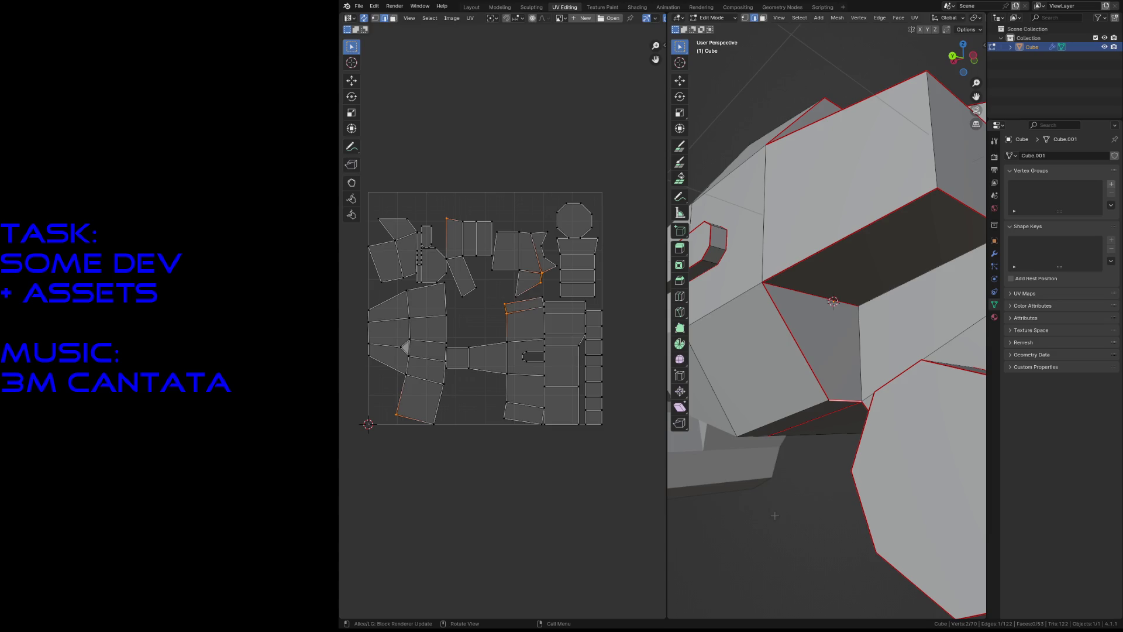
pyautogui.hotkey('alt', 'a')
pyautogui.hotkey('shift', '`')
pyautogui.press('s')
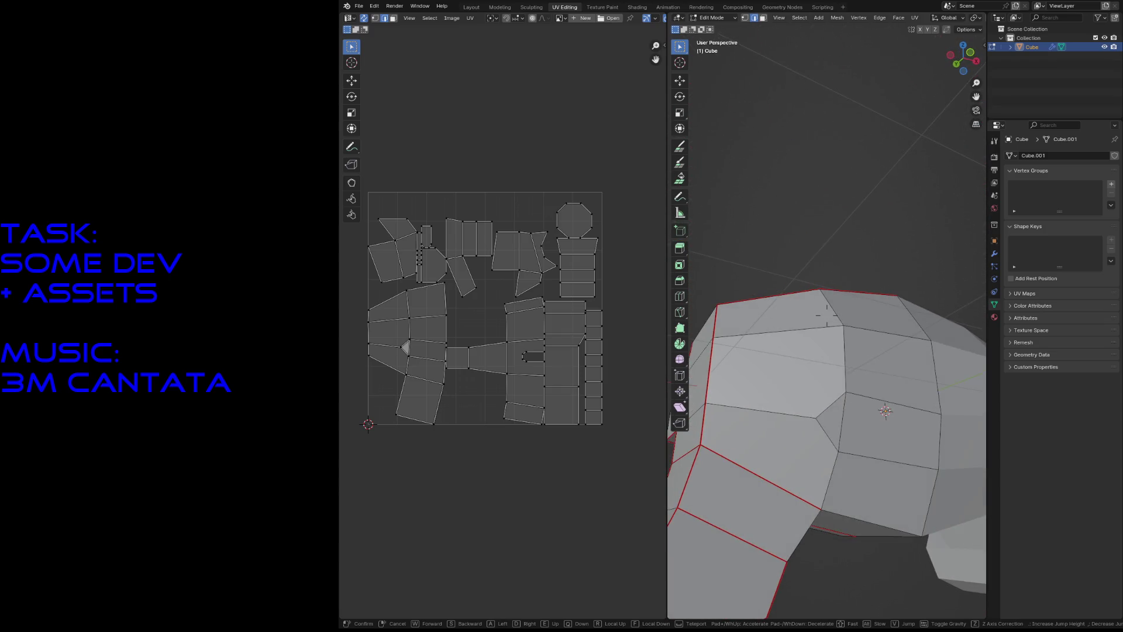
# Step: Mark two edges on the mech's front as seams
pyautogui.click(827, 315)
pyautogui.click(814, 289)
pyautogui.keyDown('shift'); pyautogui.click(806, 334); pyautogui.keyUp('shift')
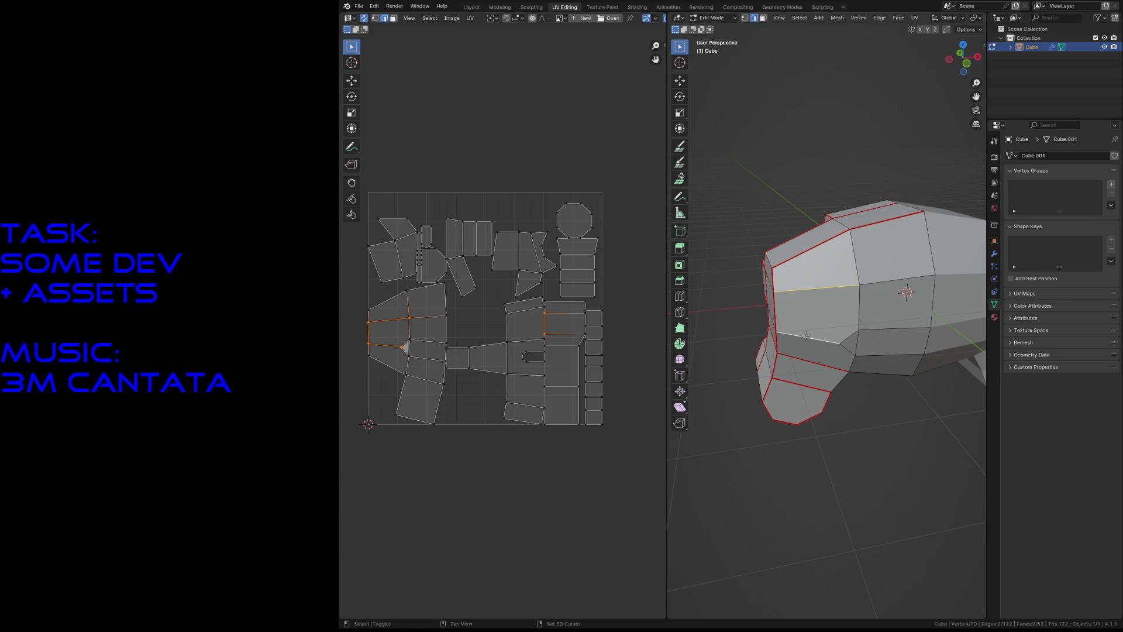
pyautogui.press('F3')
pyautogui.click(827, 351)
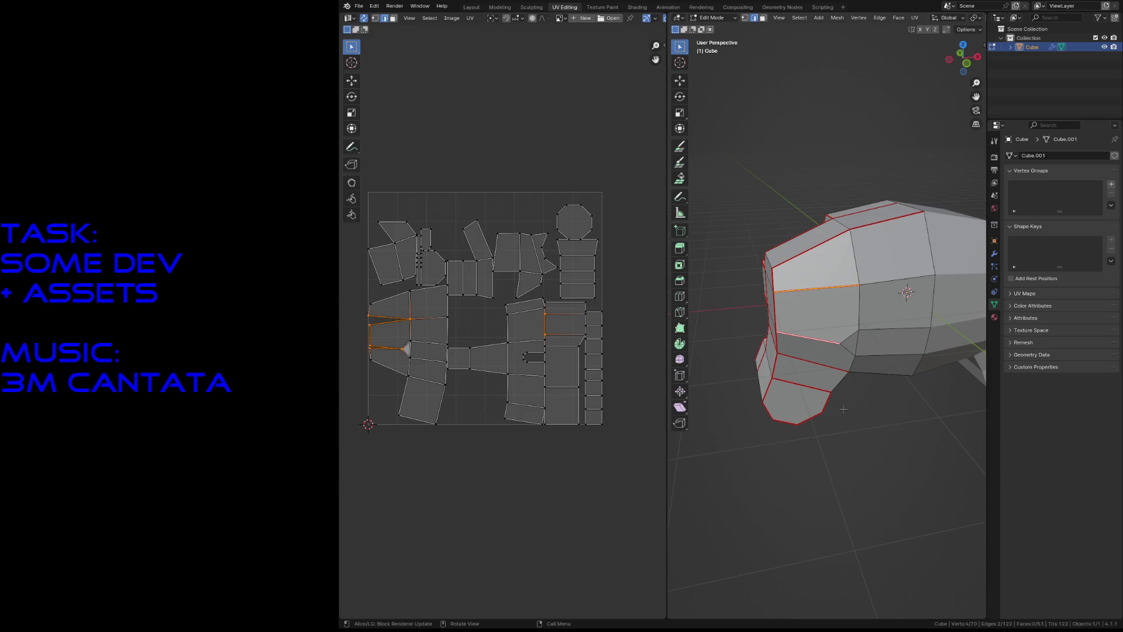
# Step: Mark two more front edges, including the short edge, as seams
pyautogui.click(848, 340)
pyautogui.click(831, 341)
pyautogui.press('F3')
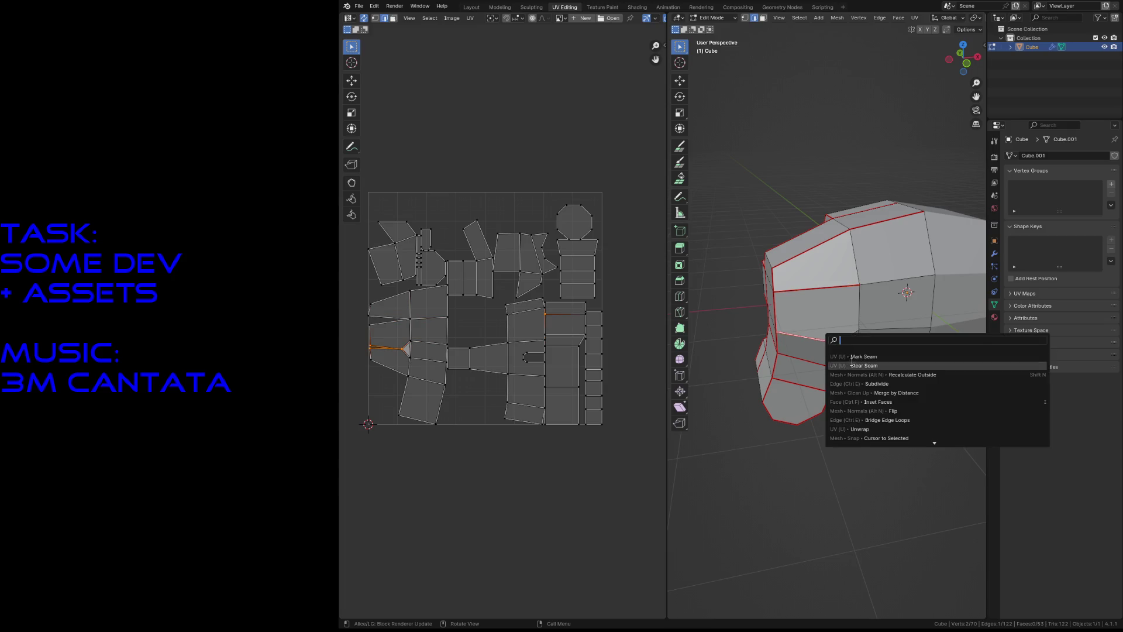
pyautogui.click(849, 350)
pyautogui.click(850, 348)
pyautogui.press('F3')
pyautogui.press('Return')
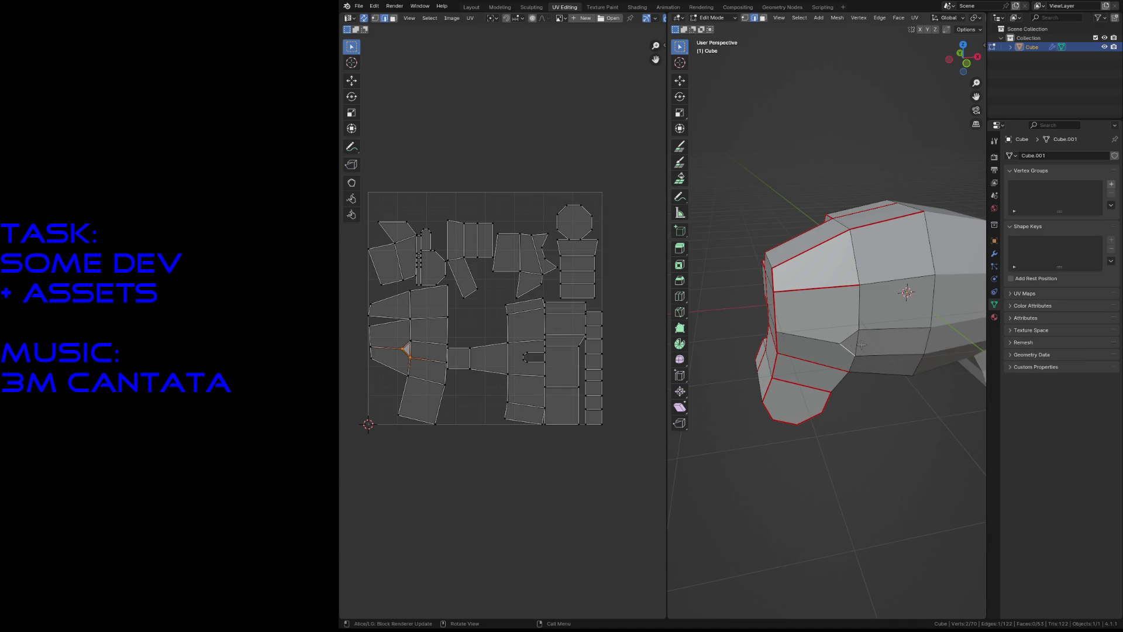
# Step: Clear the seam from one edge and mark the vertical edge chain as a seam
pyautogui.click(849, 349)
pyautogui.press('F3')
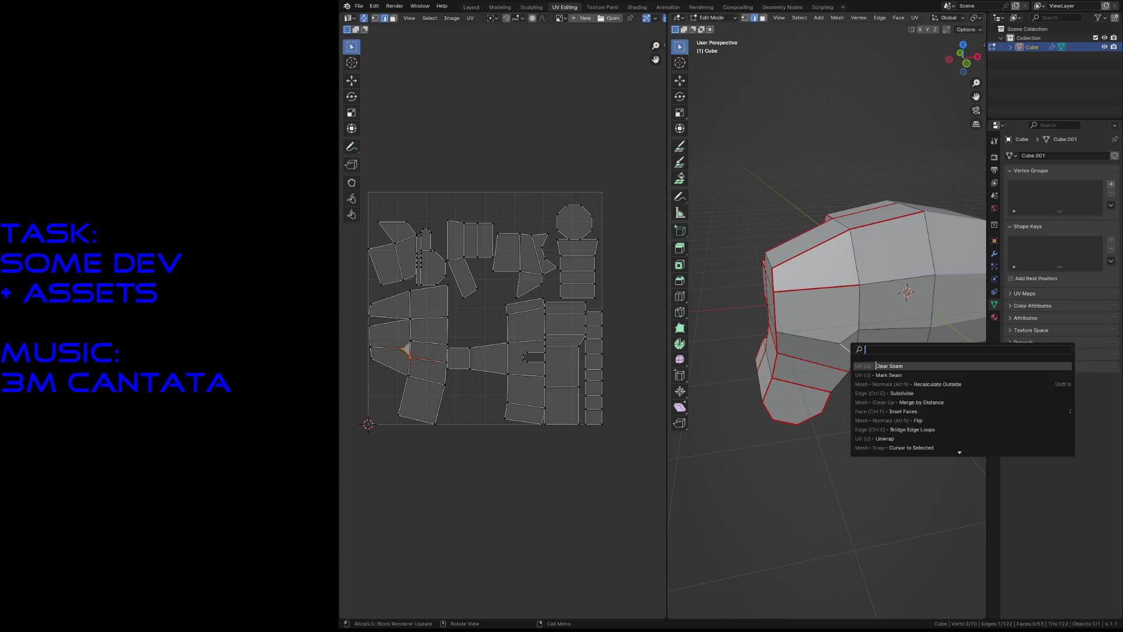
pyautogui.press('Return')
pyautogui.keyDown('alt'); pyautogui.click(861, 324); pyautogui.keyUp('alt')
pyautogui.press('F3')
pyautogui.press('Return')
pyautogui.click(854, 451)
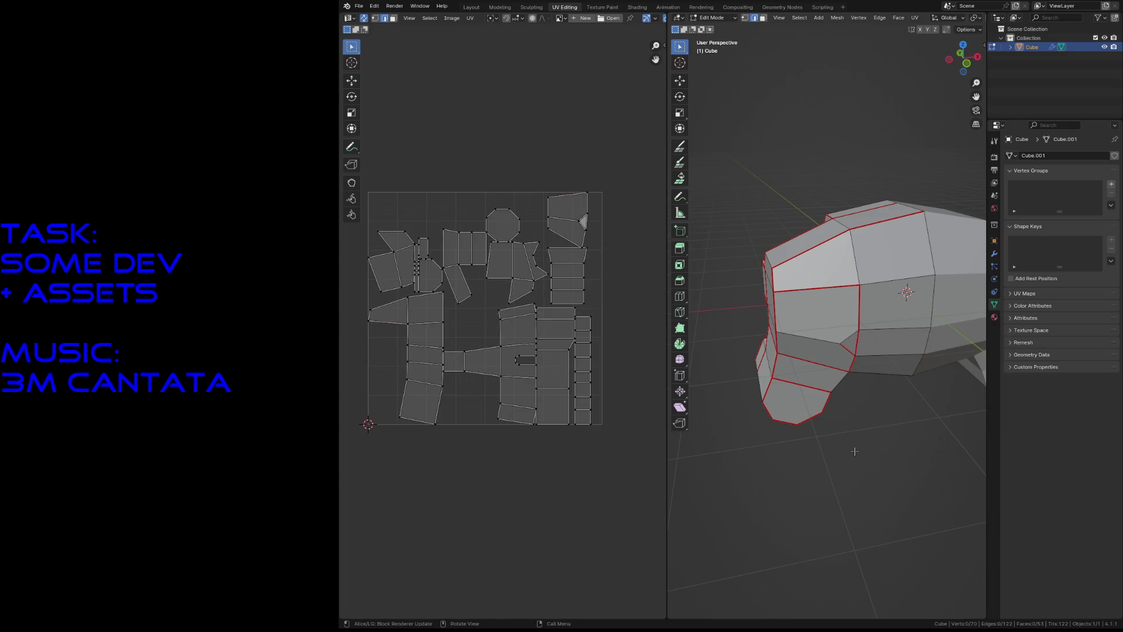
# Step: Mark another front edge and the lower edge beneath it as seams
pyautogui.click(811, 337)
pyautogui.press('F3')
pyautogui.click(854, 354)
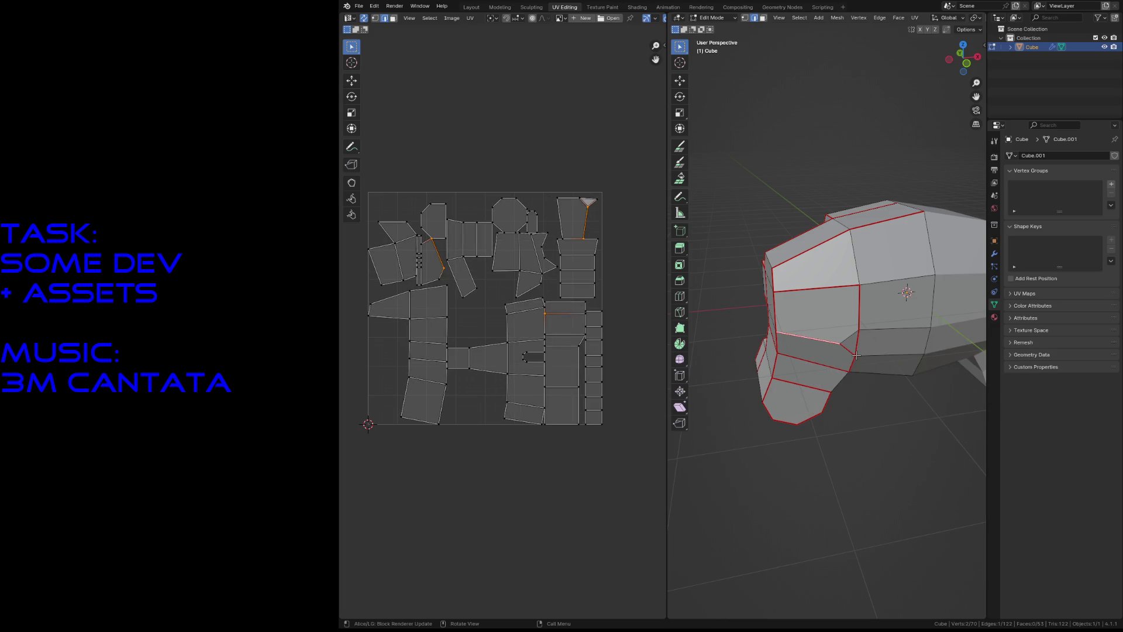
pyautogui.hotkey('shift', 'r')
pyautogui.hotkey('shift', '`')
# Step: Walk the view down and in until the mech's lower front is framed
pyautogui.press('w')
pyautogui.press('s')
pyautogui.press('s')
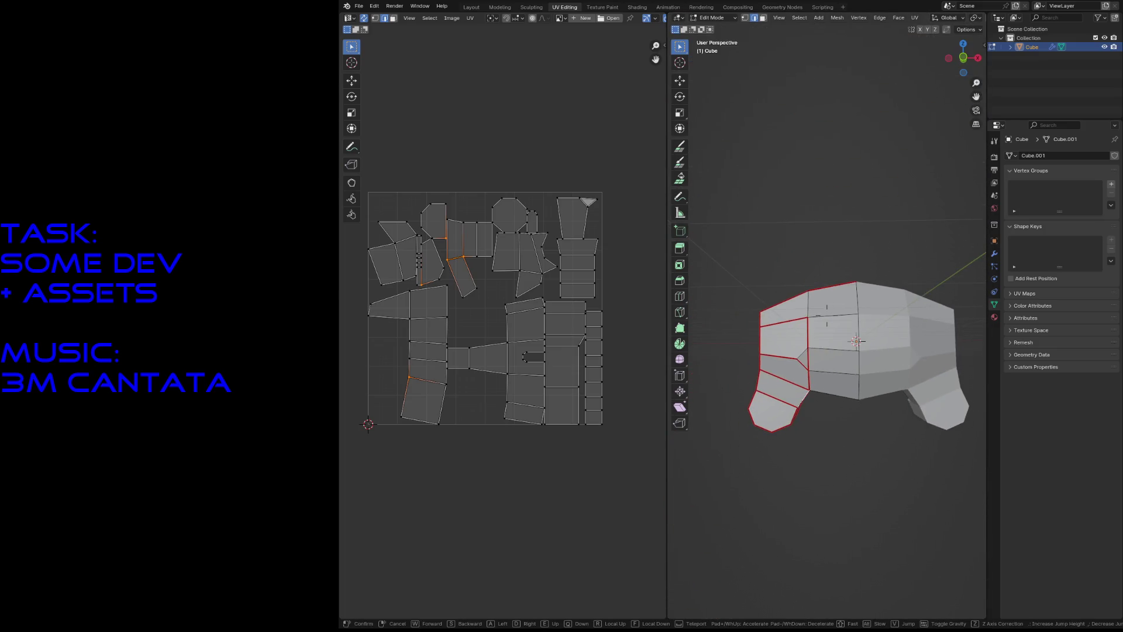
pyautogui.press('w')
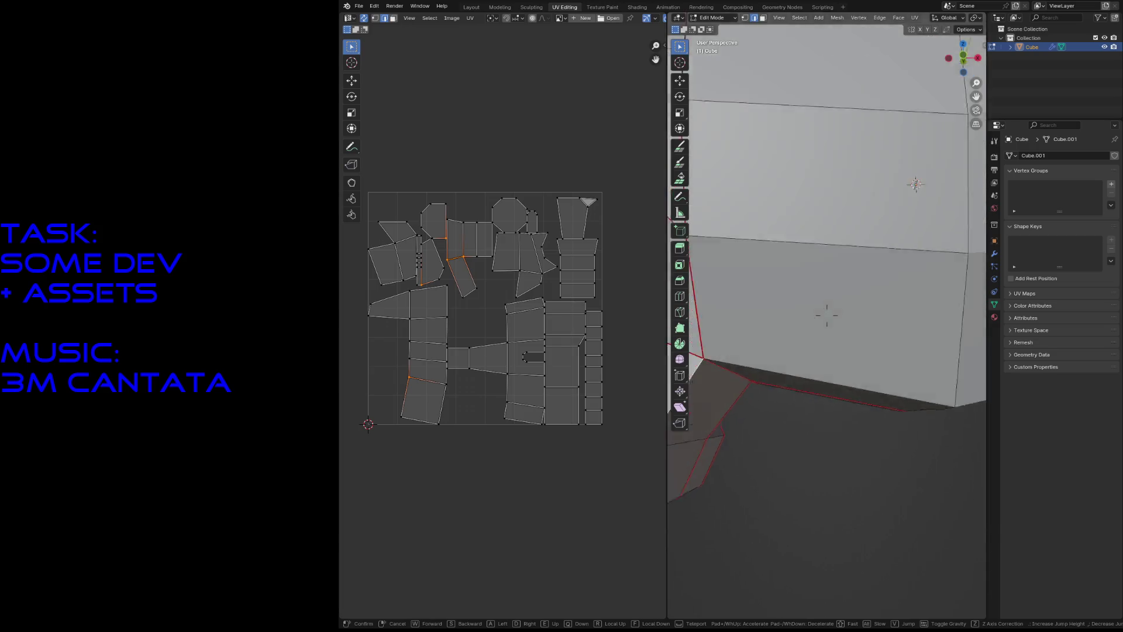
pyautogui.press('s')
pyautogui.press('s')
pyautogui.press('w')
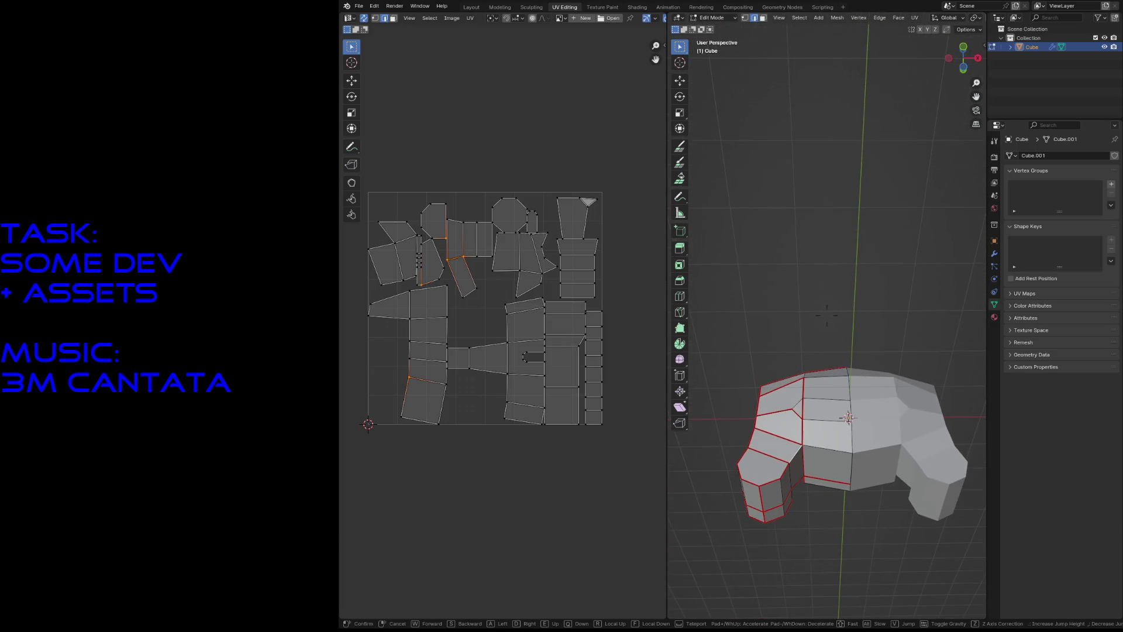
pyautogui.press('q')
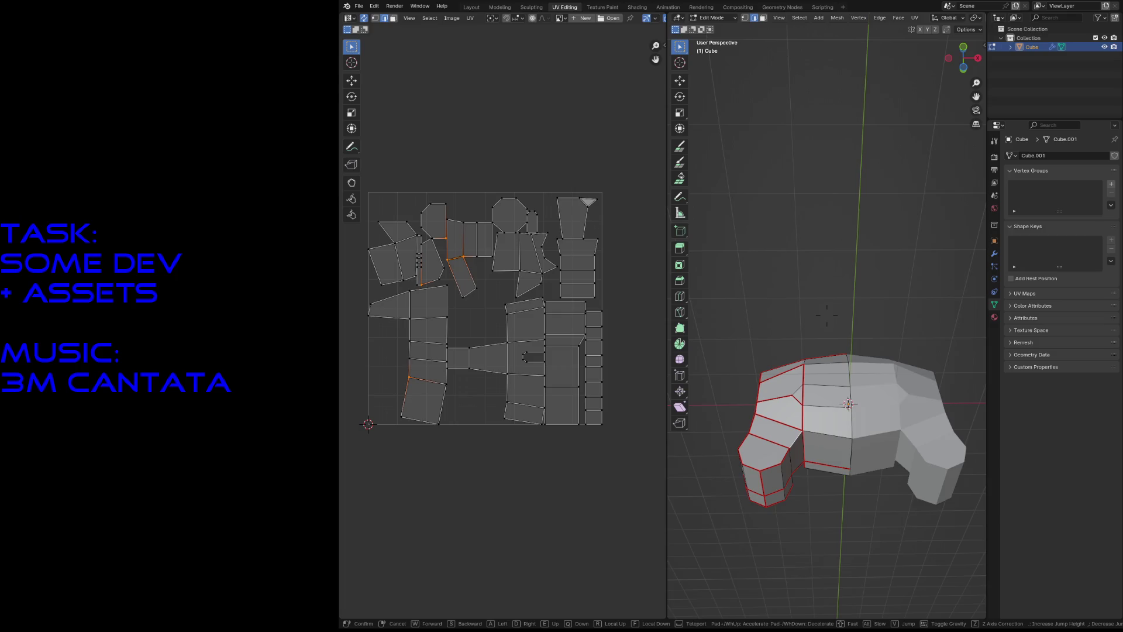
pyautogui.press('w')
pyautogui.press('s')
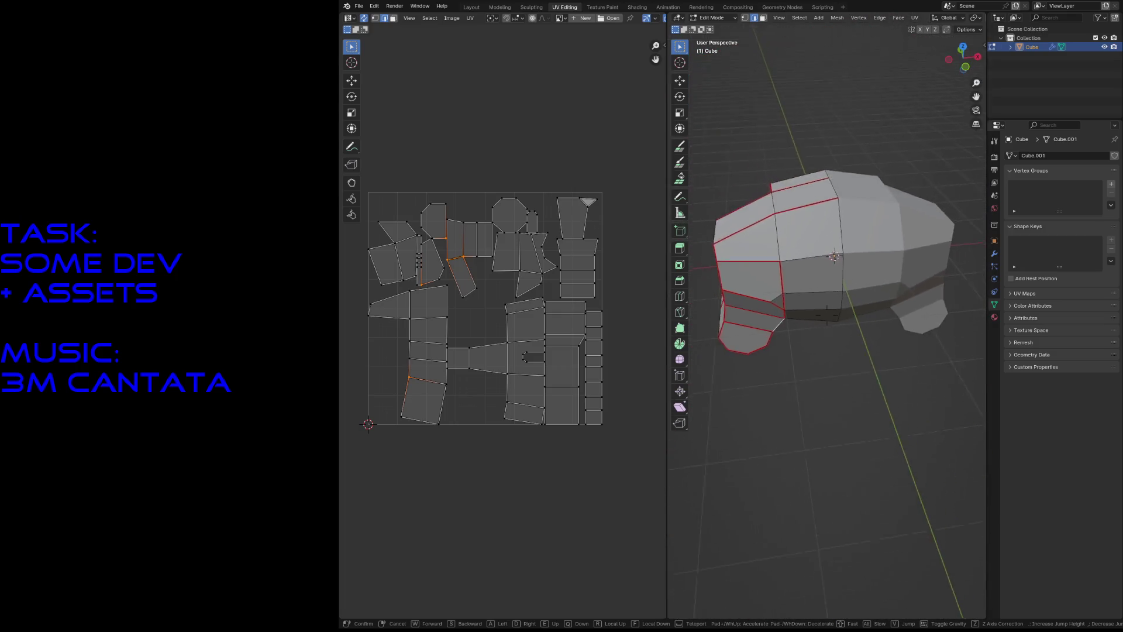
pyautogui.press('w')
pyautogui.press('w')
pyautogui.click(827, 315)
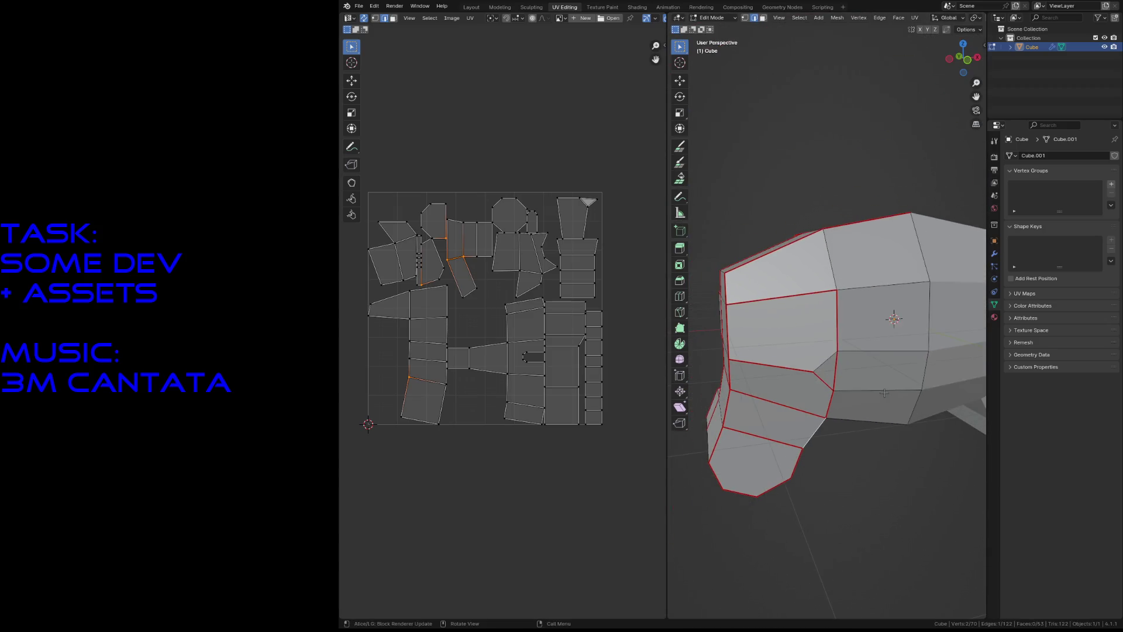
# Step: Mark two edges on the lower front as seams
pyautogui.click(822, 365)
pyautogui.press('F3')
pyautogui.click(862, 381)
pyautogui.click(836, 369)
pyautogui.press('F3')
pyautogui.press('Down')
pyautogui.press('Return')
pyautogui.press('F3')
pyautogui.press('Down')
pyautogui.press('Return')
# Step: Clear the seam from the upper edge, then select the lower edge
pyautogui.click(833, 400)
pyautogui.click(838, 350)
pyautogui.press('F3')
pyautogui.press('Down')
pyautogui.press('Return')
pyautogui.click(835, 400)
pyautogui.press('F3')
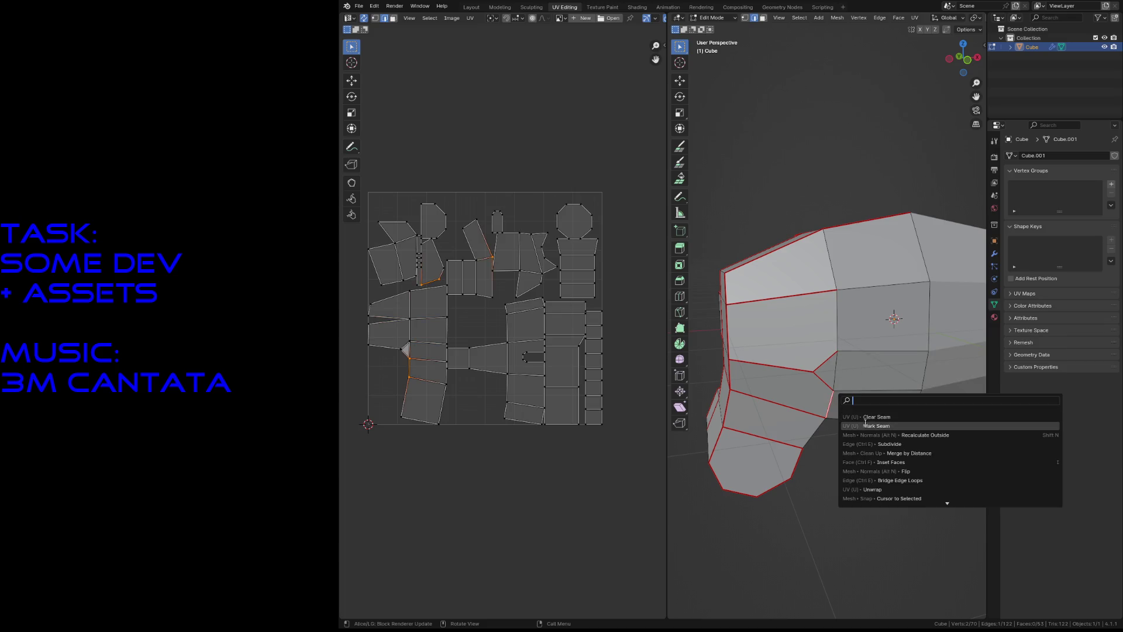
# Step: Clear the seam from the lower edge and from another edge seen at a new angle
pyautogui.click(861, 418)
pyautogui.click(837, 493)
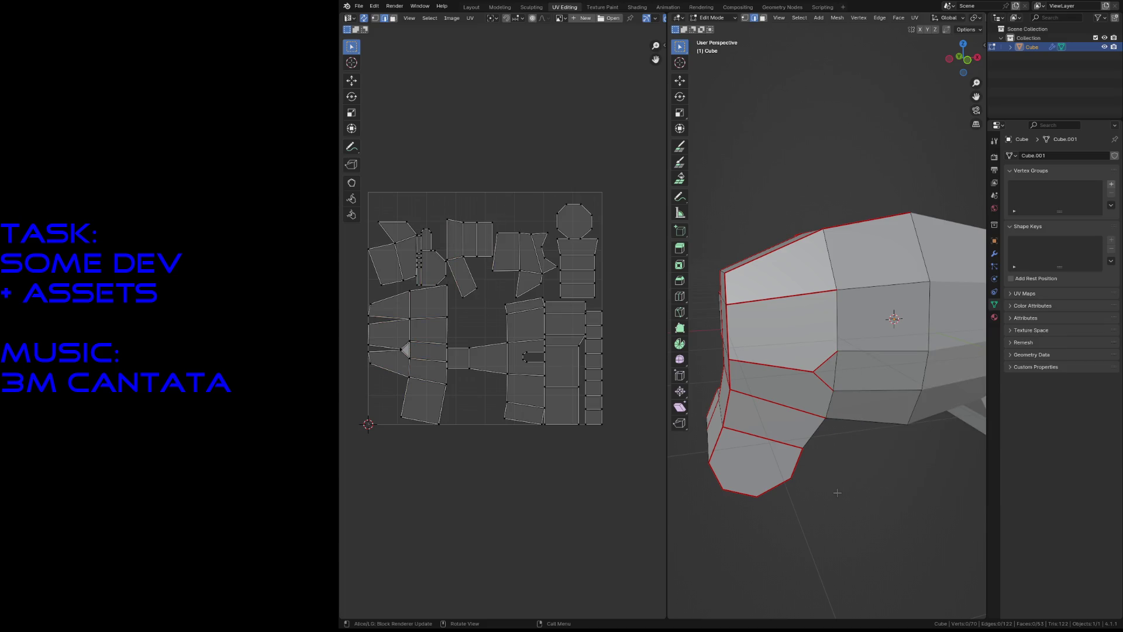
pyautogui.hotkey('shift', '`')
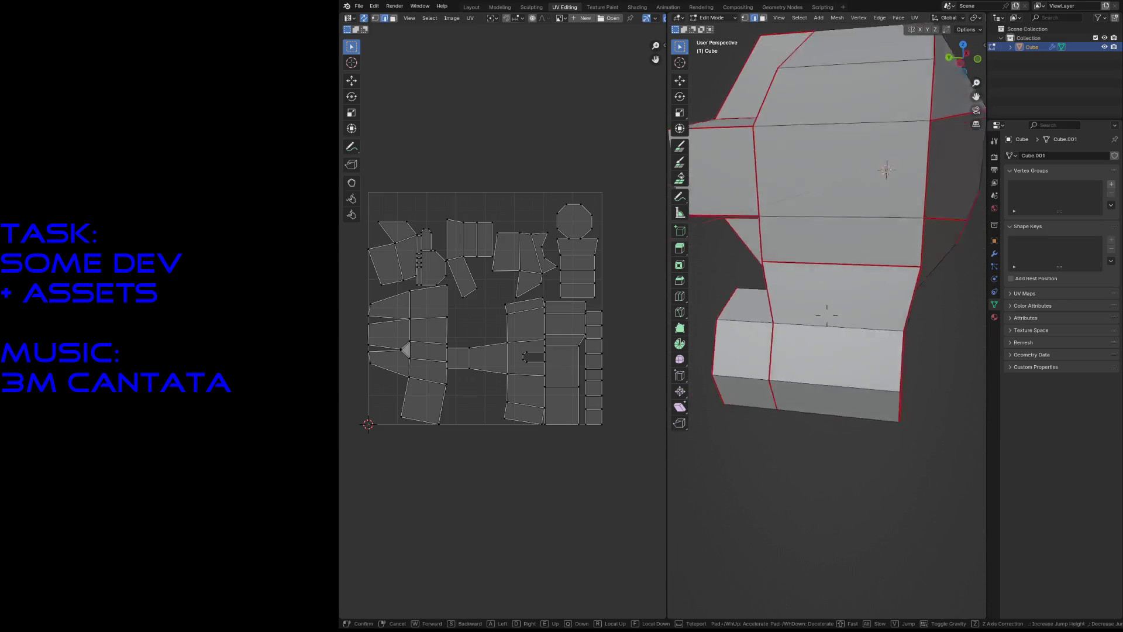
pyautogui.click(838, 493)
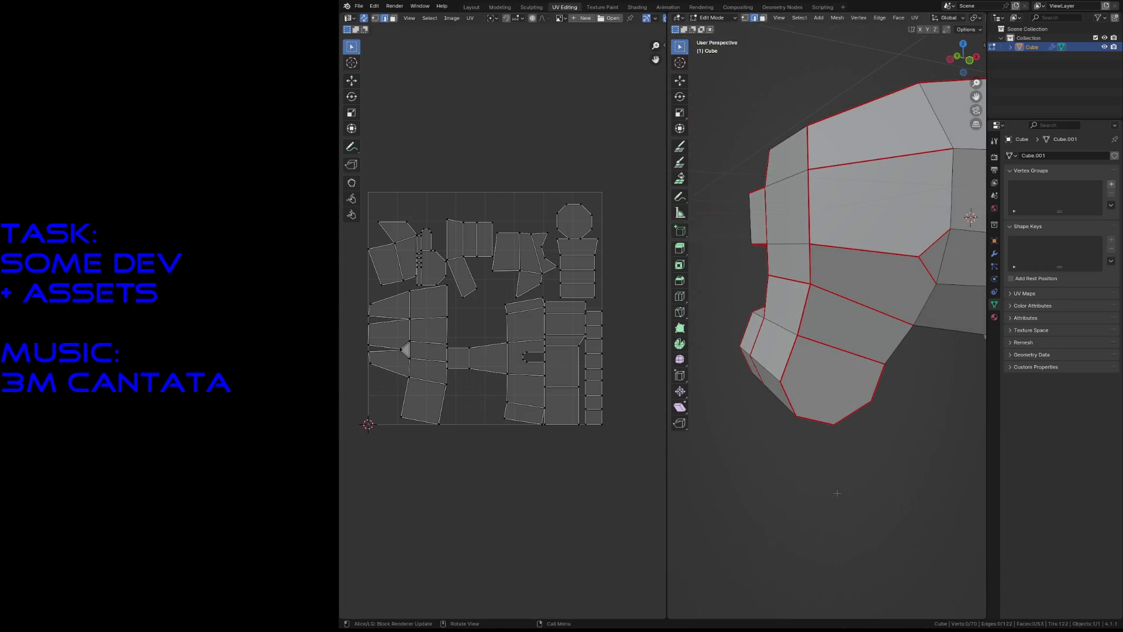
pyautogui.click(832, 346)
pyautogui.press('F3')
pyautogui.click(858, 363)
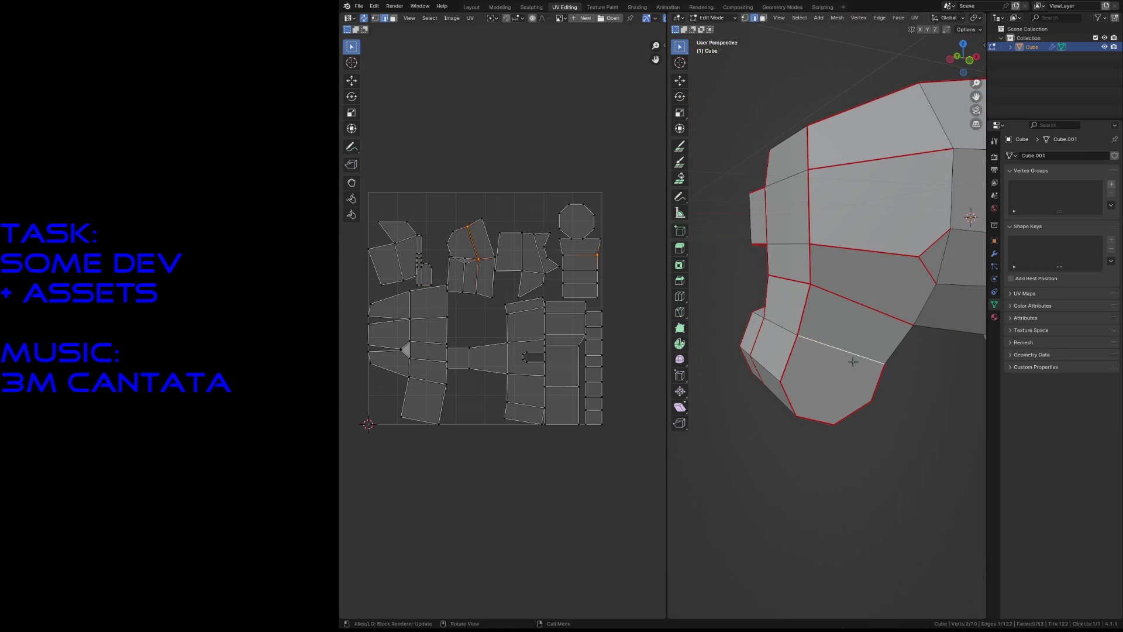
# Step: Mark an edge under the leg as a seam, save megahulk.blend, and select everything
pyautogui.moveTo(852, 362); pyautogui.dragTo(871, 274, button='middle')
pyautogui.press('F3')
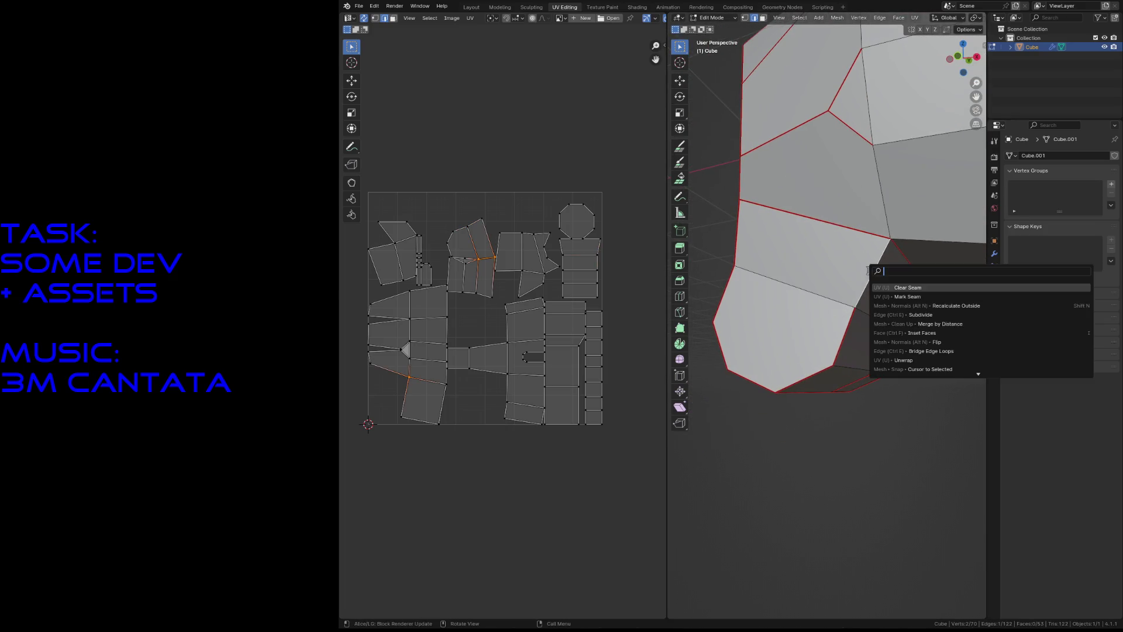
pyautogui.click(895, 295)
pyautogui.hotkey('alt', 'a')
pyautogui.hotkey('ctrl', 's')
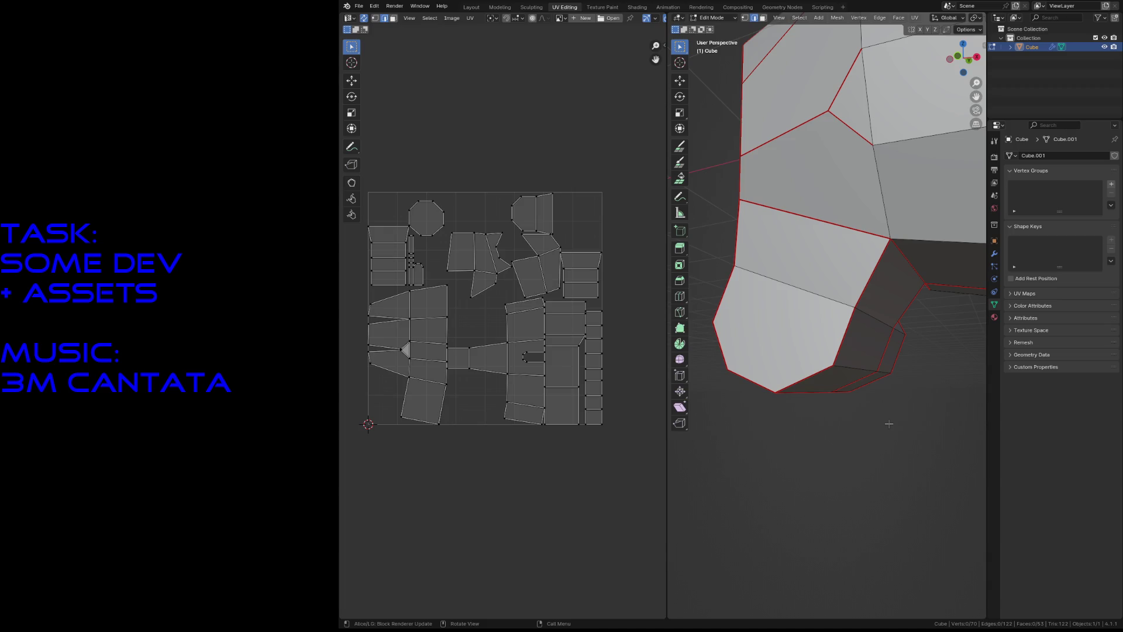
pyautogui.press('a')
pyautogui.press('F3')
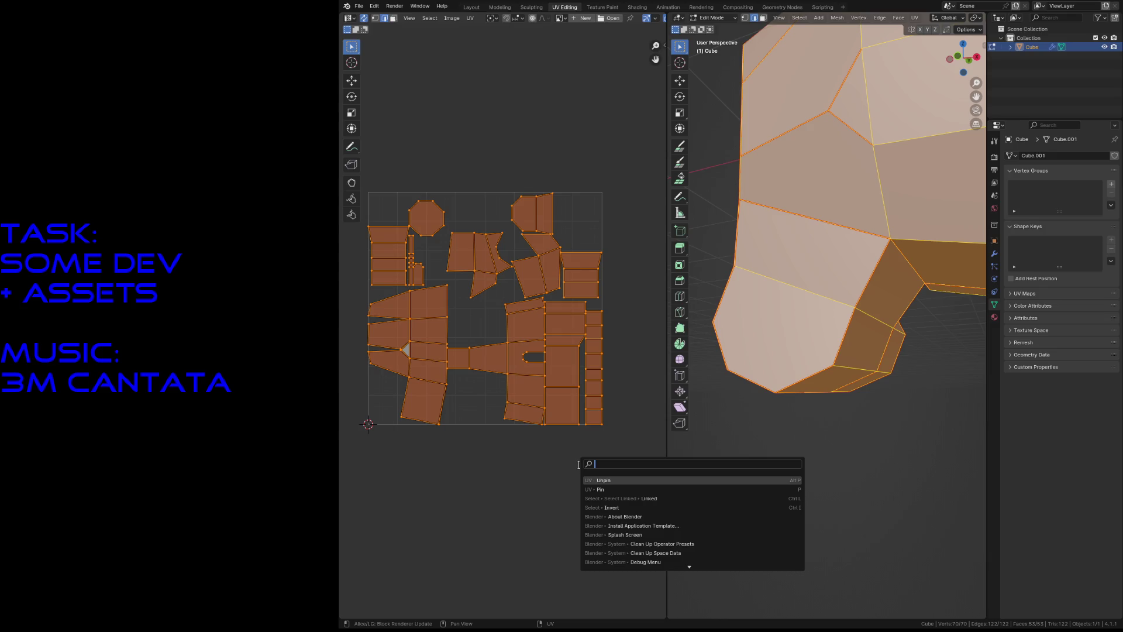
# Step: Pack the UV islands with a 0.01 margin
pyautogui.write('margin')
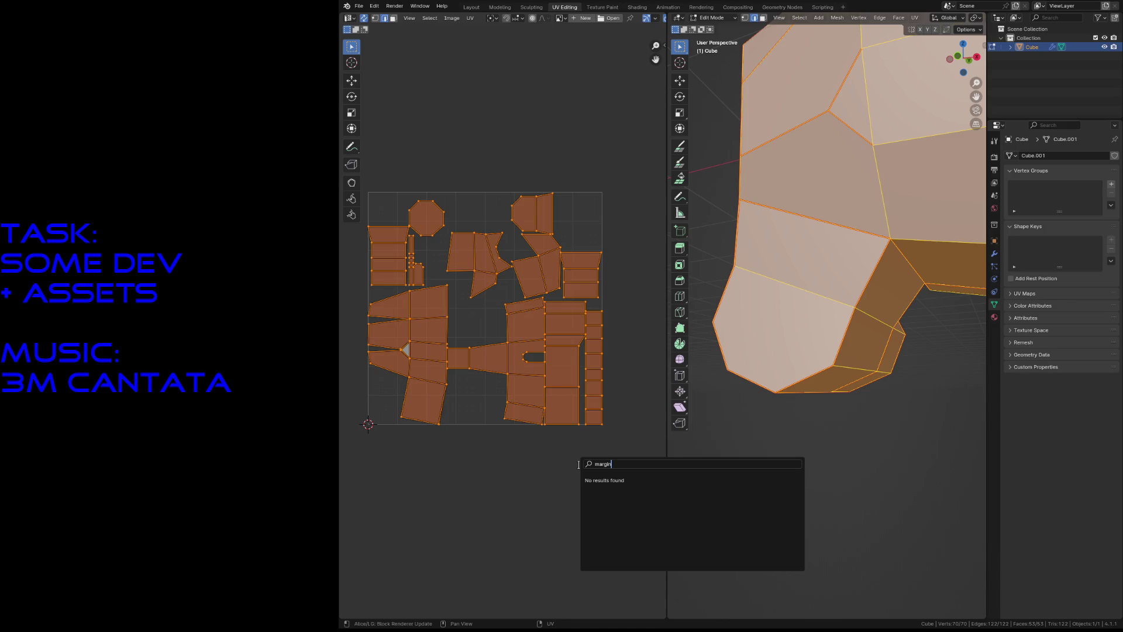
pyautogui.press('Escape')
pyautogui.rightClick(533, 394)
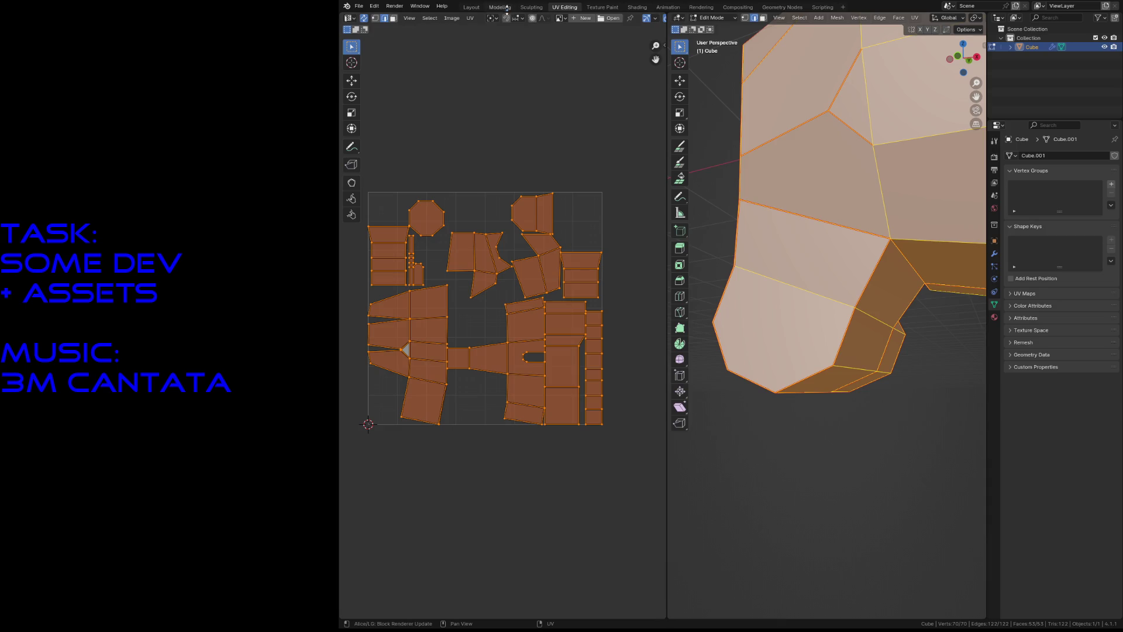
pyautogui.click(470, 18)
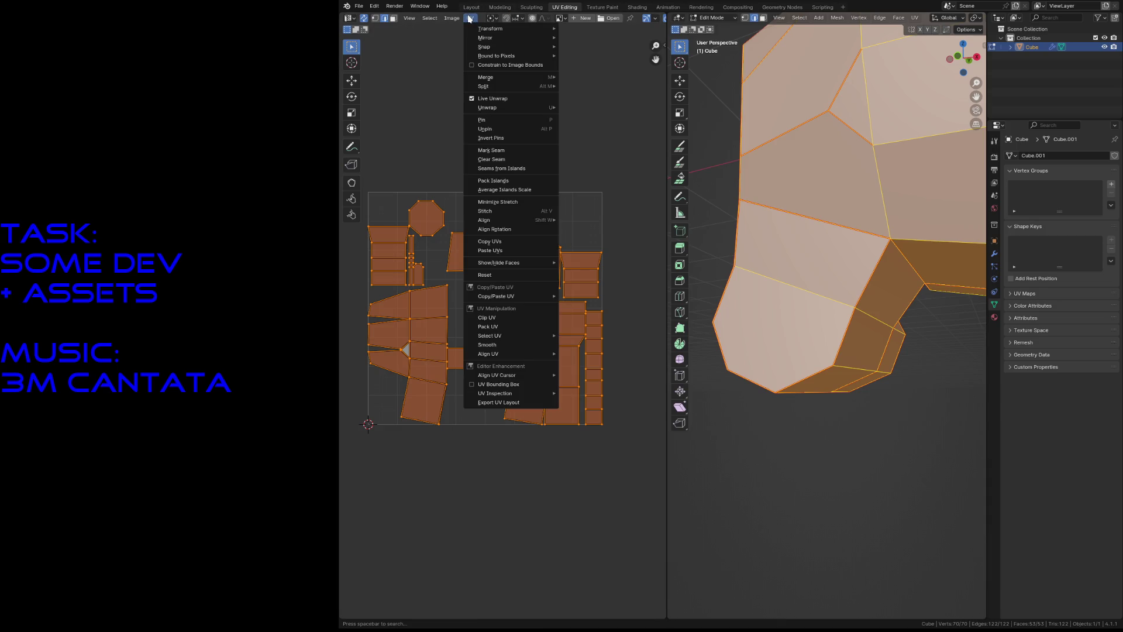
pyautogui.click(503, 181)
pyautogui.moveTo(503, 238); pyautogui.dragTo(470, 242)
pyautogui.click(504, 238)
pyautogui.write('0.010')
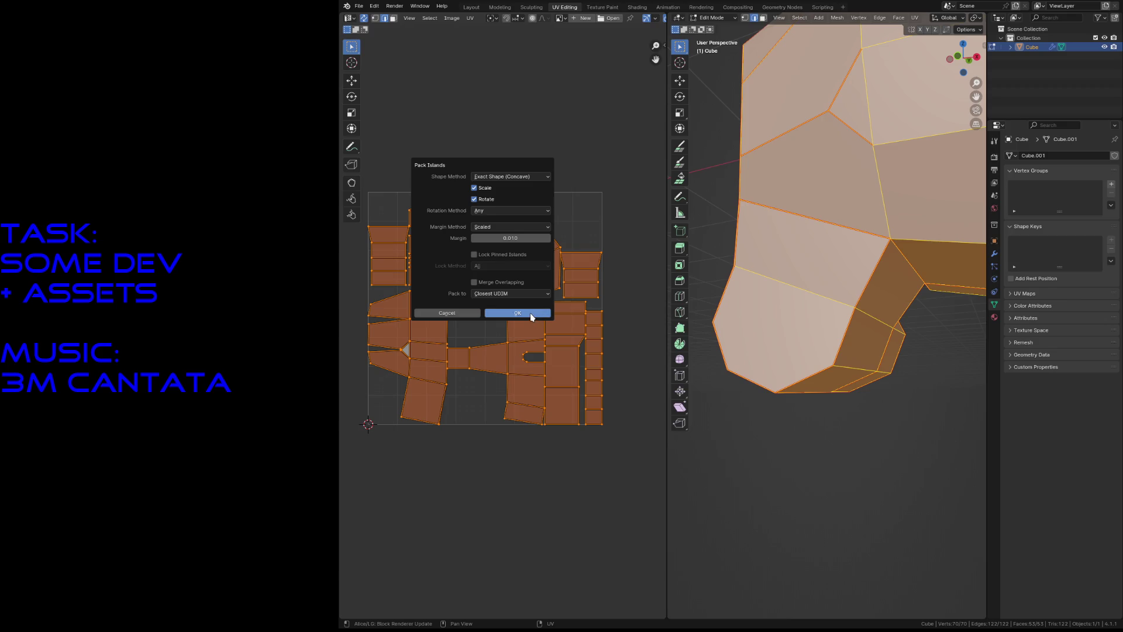
pyautogui.click(531, 316)
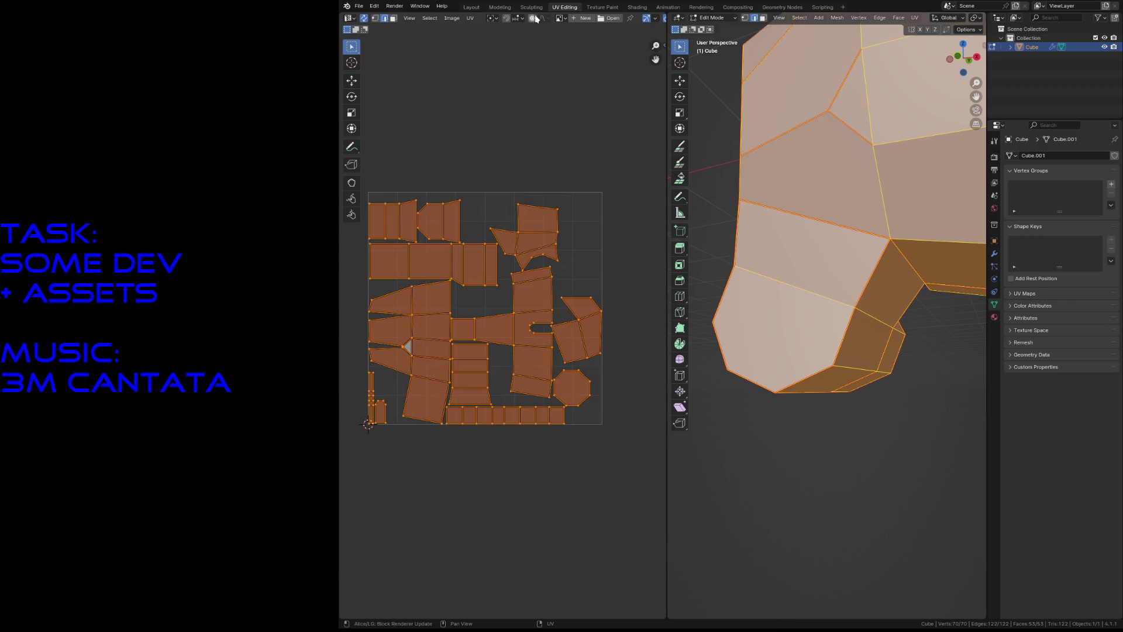
# Step: Repack the islands with the margin raised to 0.1, then deselect everything
pyautogui.click(476, 17)
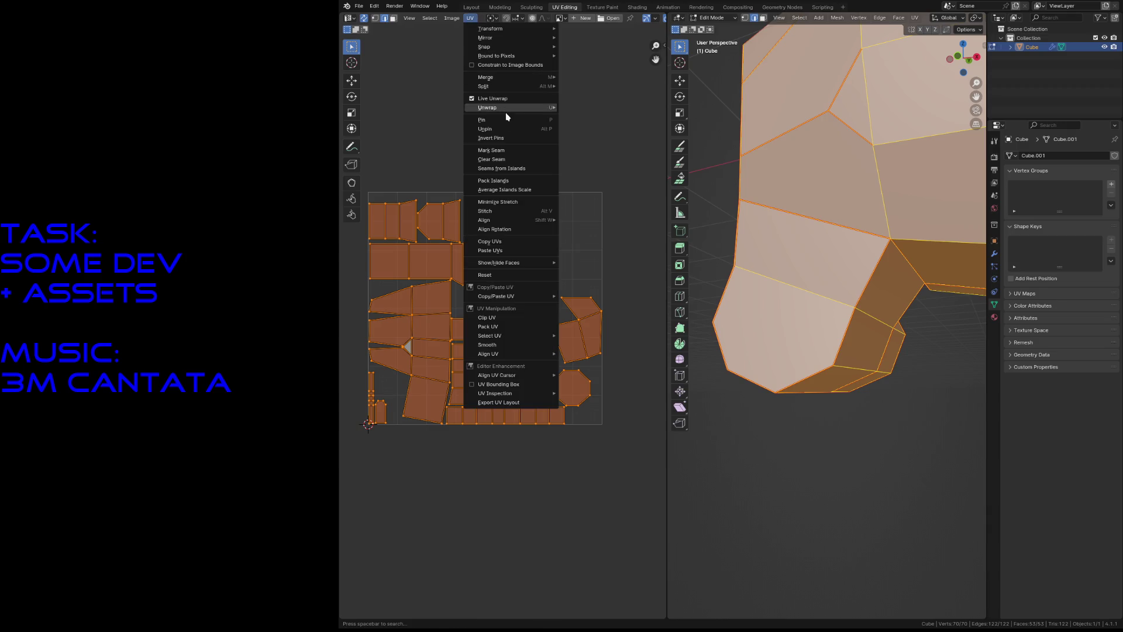
pyautogui.click(517, 182)
pyautogui.click(533, 237)
pyautogui.write('0.01')
pyautogui.press('BackSpace')
pyautogui.press('BackSpace')
pyautogui.write('1')
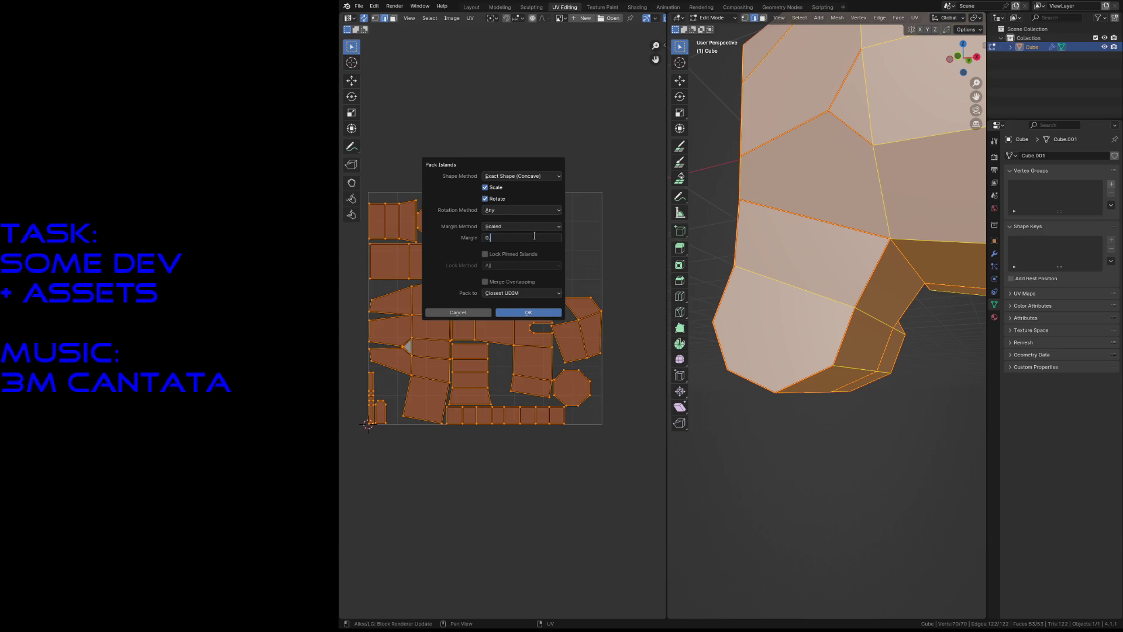
pyautogui.press('Return')
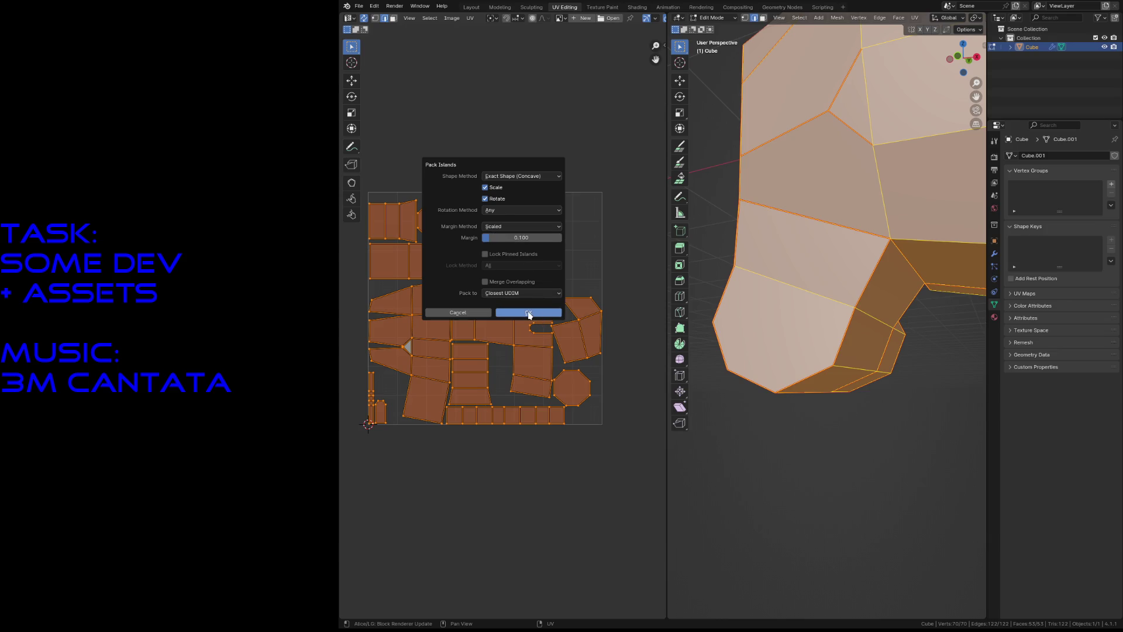
pyautogui.click(528, 312)
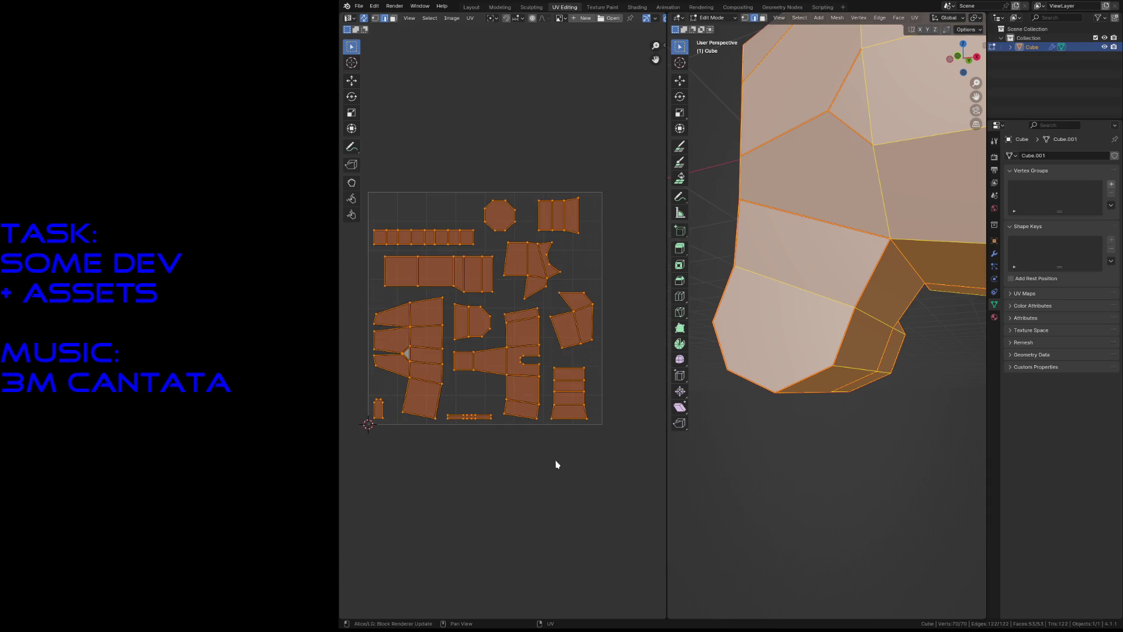
pyautogui.click(539, 477)
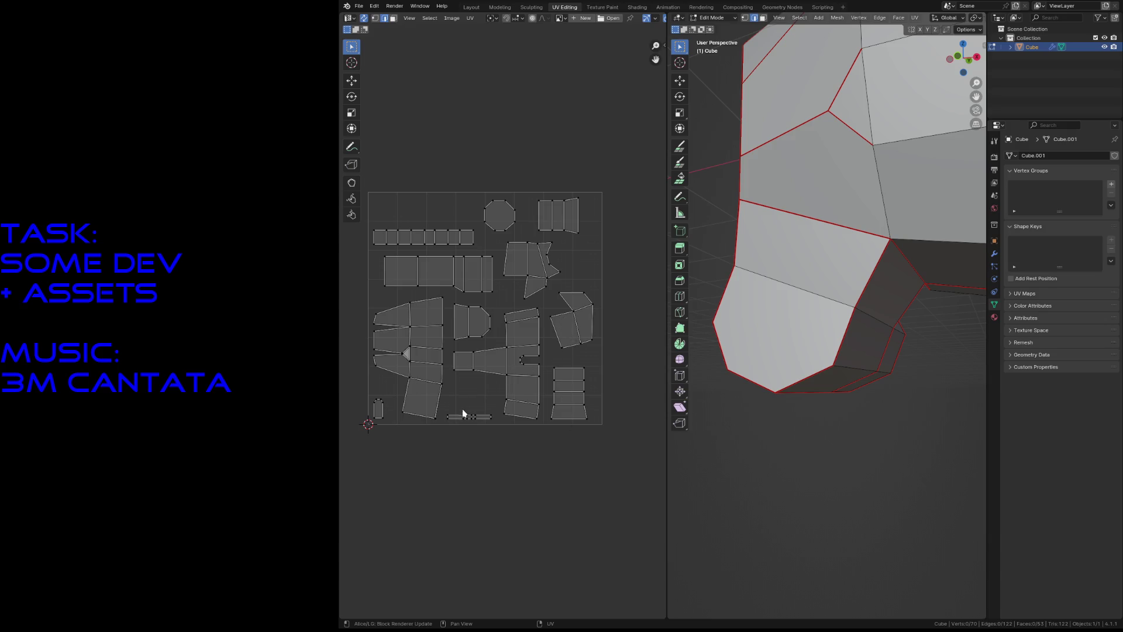
# Step: In face select mode, move the octagon UV island lower
pyautogui.press('3')
pyautogui.click(498, 217)
pyautogui.press('g')
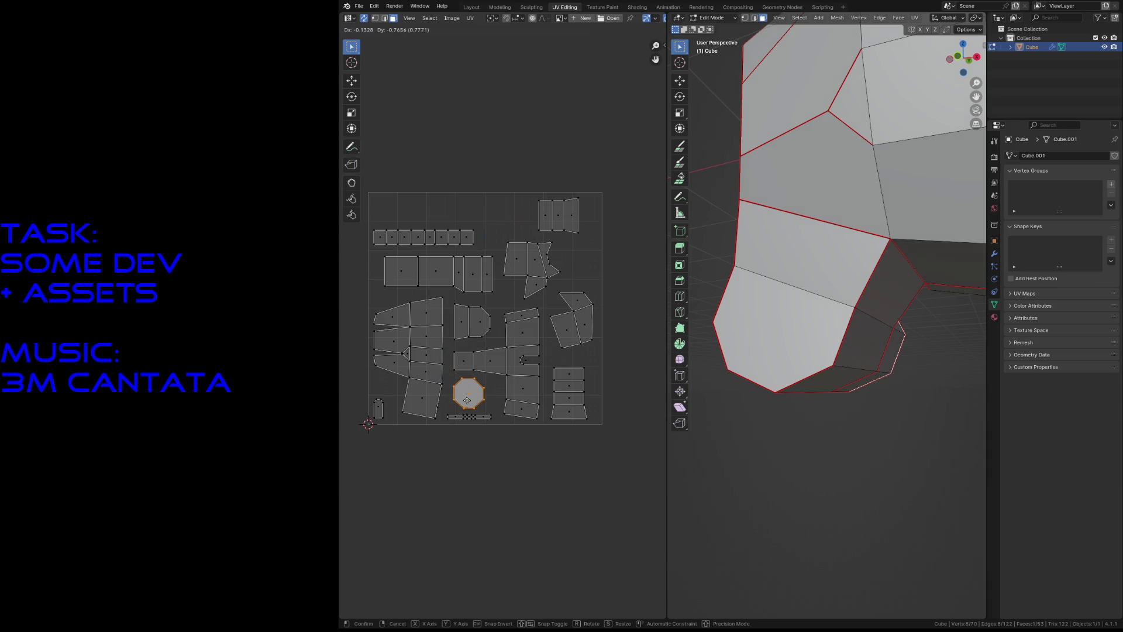
pyautogui.click(466, 400)
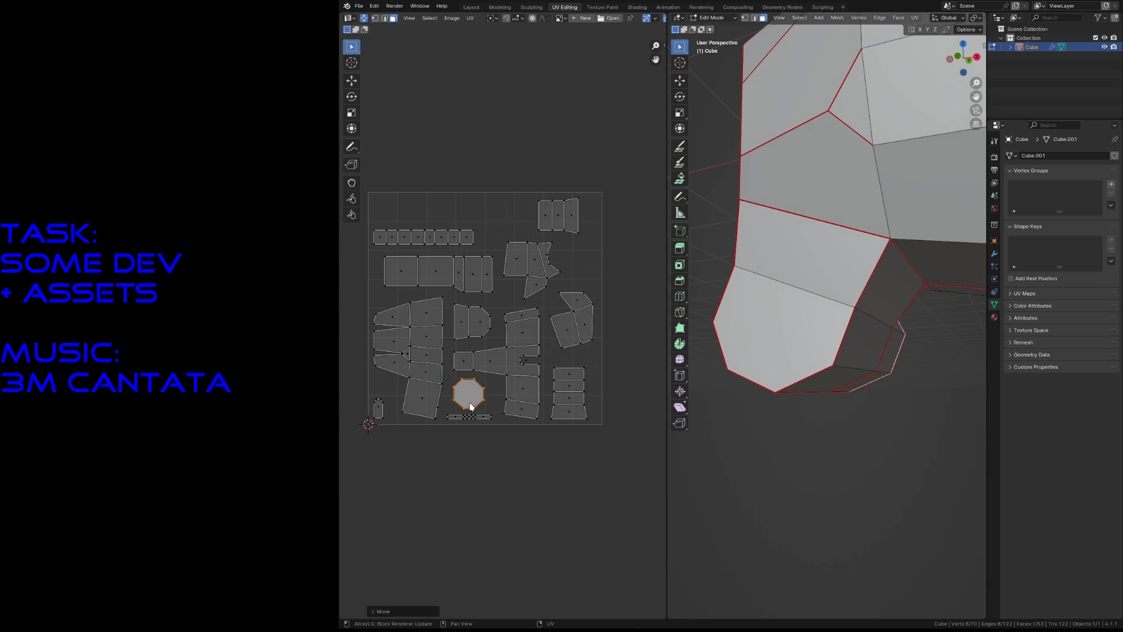
pyautogui.click(482, 448)
pyautogui.click(594, 370)
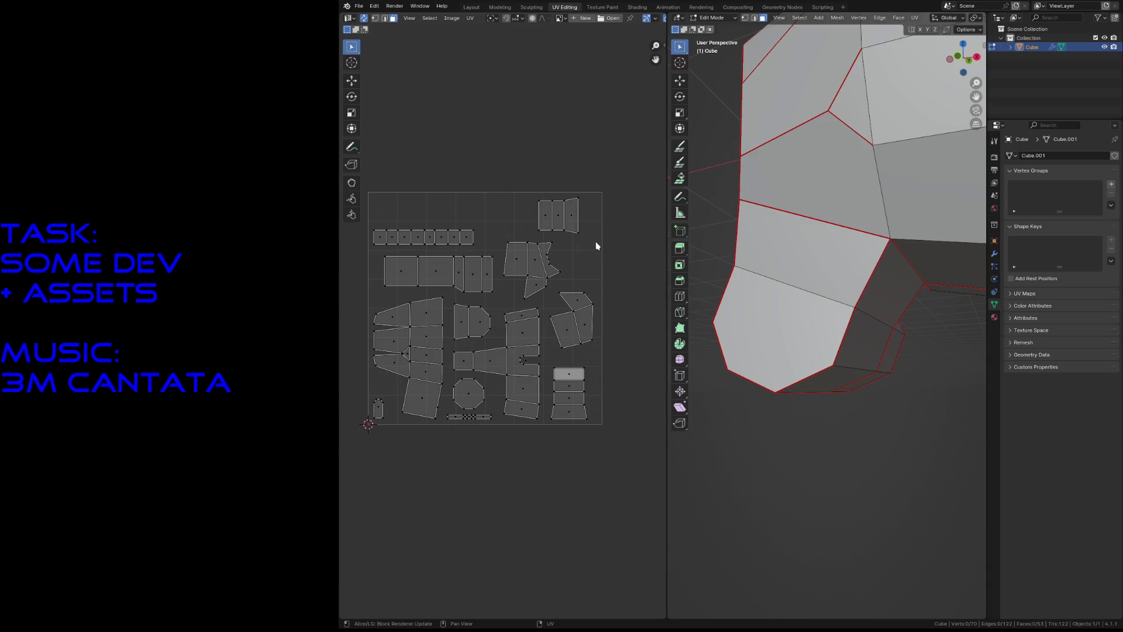
# Step: Stand the three-face strip upright at the top of the UV square
pyautogui.click(546, 219)
pyautogui.keyDown('shift'); pyautogui.click(559, 218); pyautogui.keyUp('shift')
pyautogui.keyDown('shift'); pyautogui.click(570, 218); pyautogui.keyUp('shift')
pyautogui.press('g')
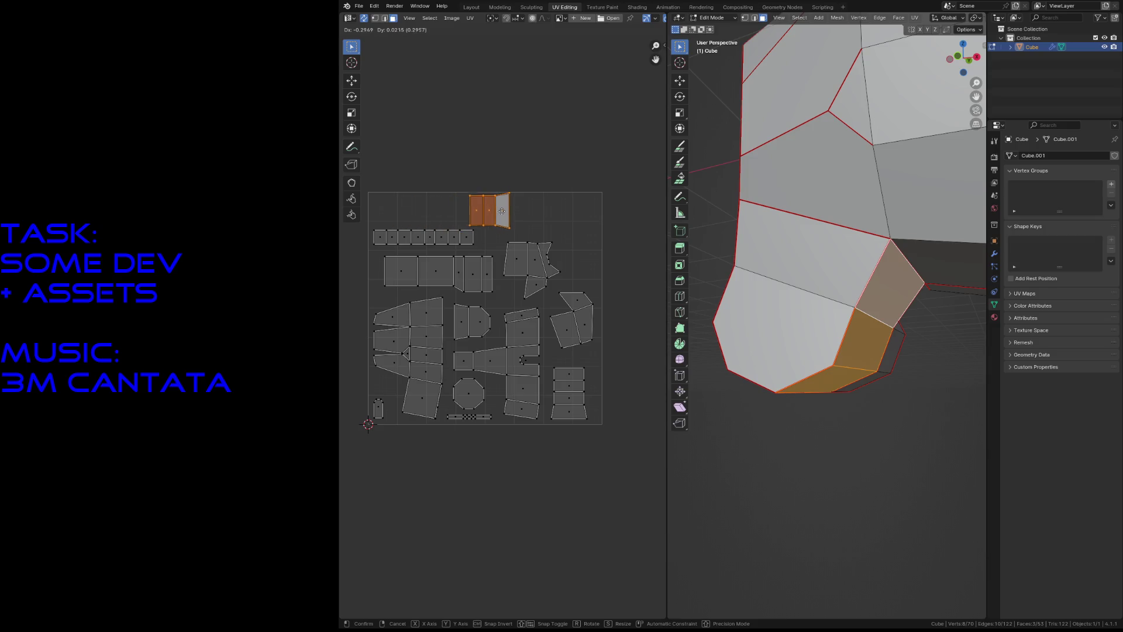
pyautogui.click(508, 214)
pyautogui.press('r')
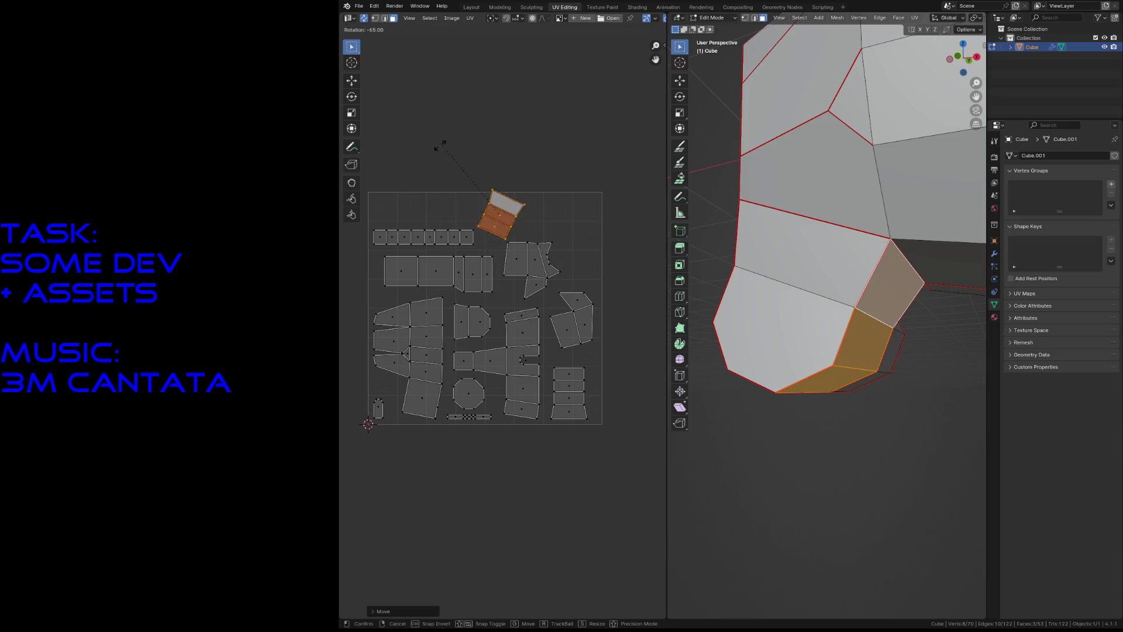
pyautogui.click(396, 177)
pyautogui.press('g')
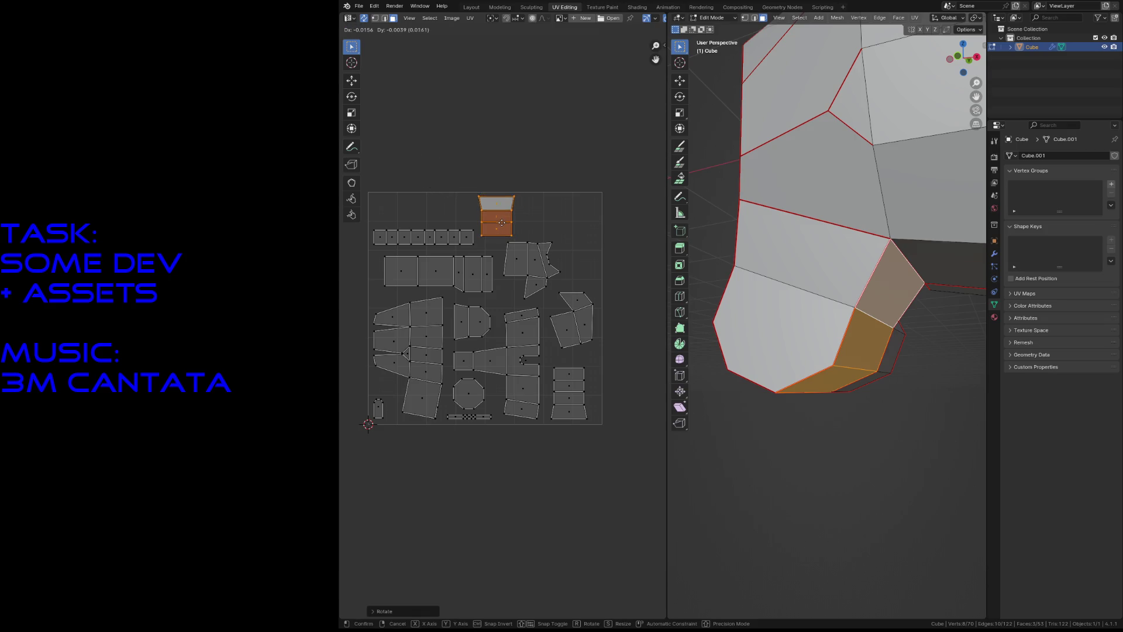
pyautogui.click(502, 223)
pyautogui.click(592, 213)
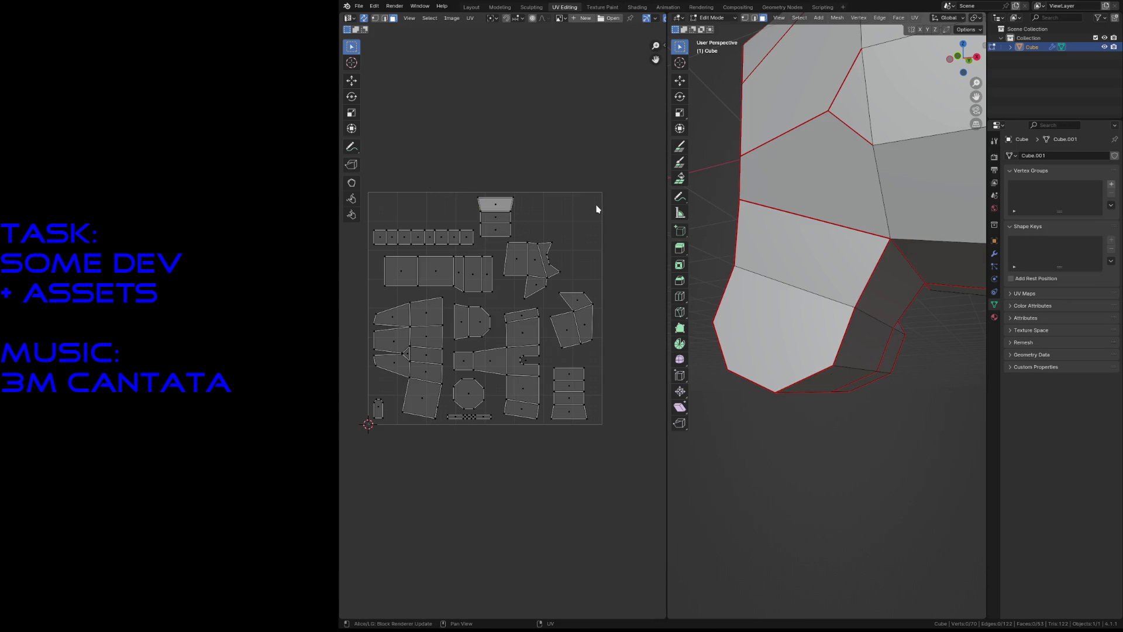
# Step: Move the small lower-left island to the top right, rotated 90 degrees, and save
pyautogui.click(378, 408)
pyautogui.press('g')
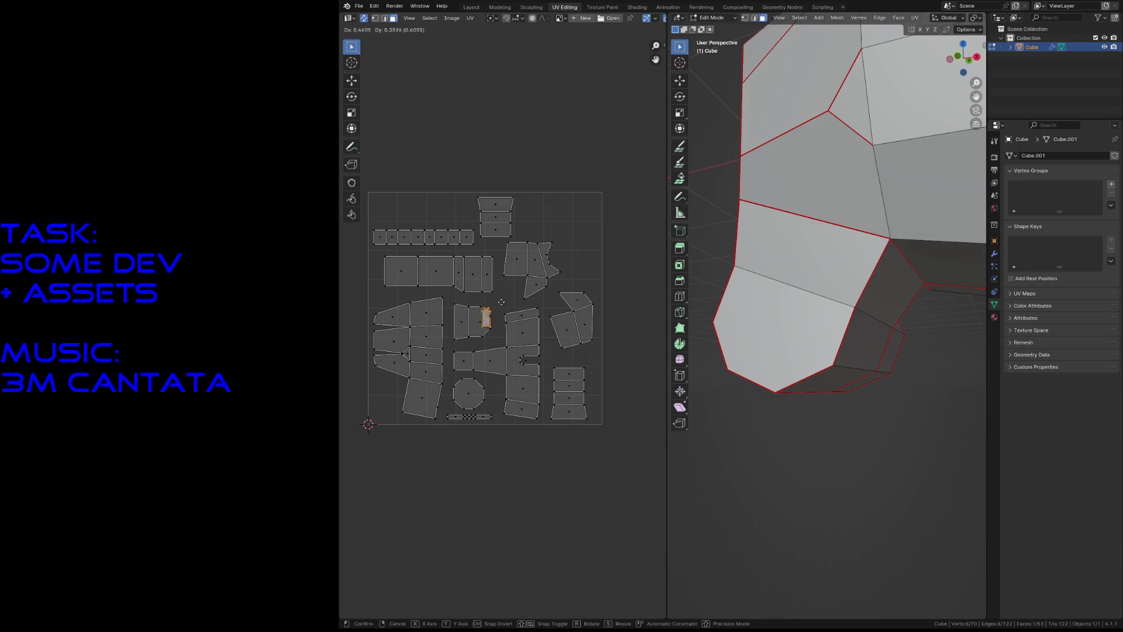
pyautogui.click(583, 211)
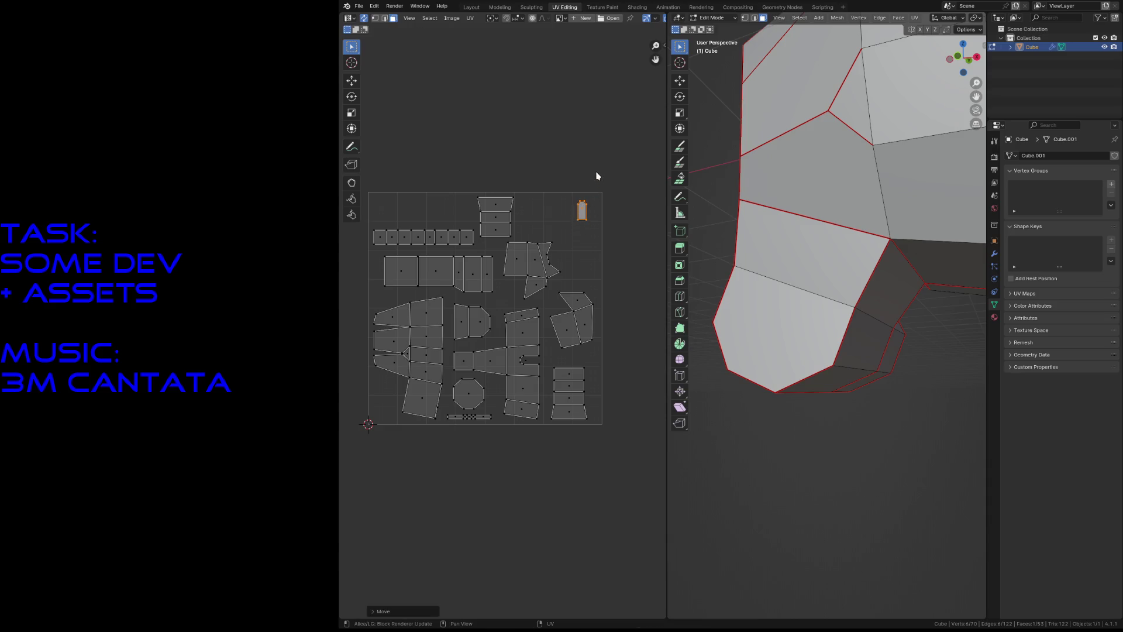
pyautogui.press('r')
pyautogui.click(540, 204)
pyautogui.press('g')
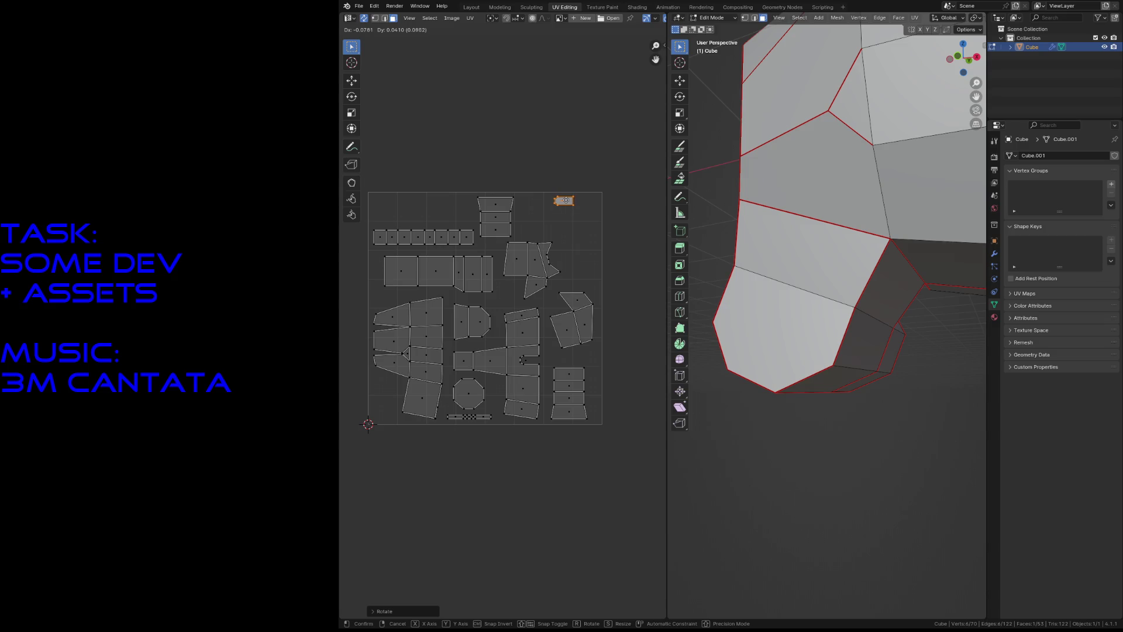
pyautogui.click(565, 201)
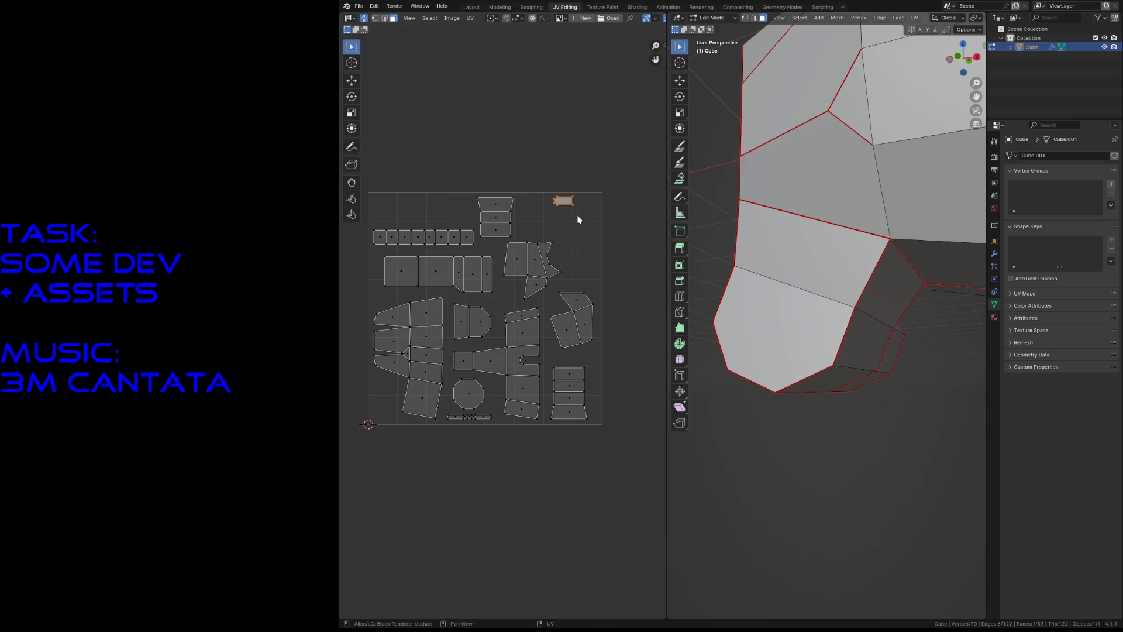
pyautogui.click(590, 225)
pyautogui.hotkey('ctrl', 's')
# Step: Shift the jagged island group near the centre, save, and nudge the small island right
pyautogui.moveTo(578, 247); pyautogui.dragTo(514, 288)
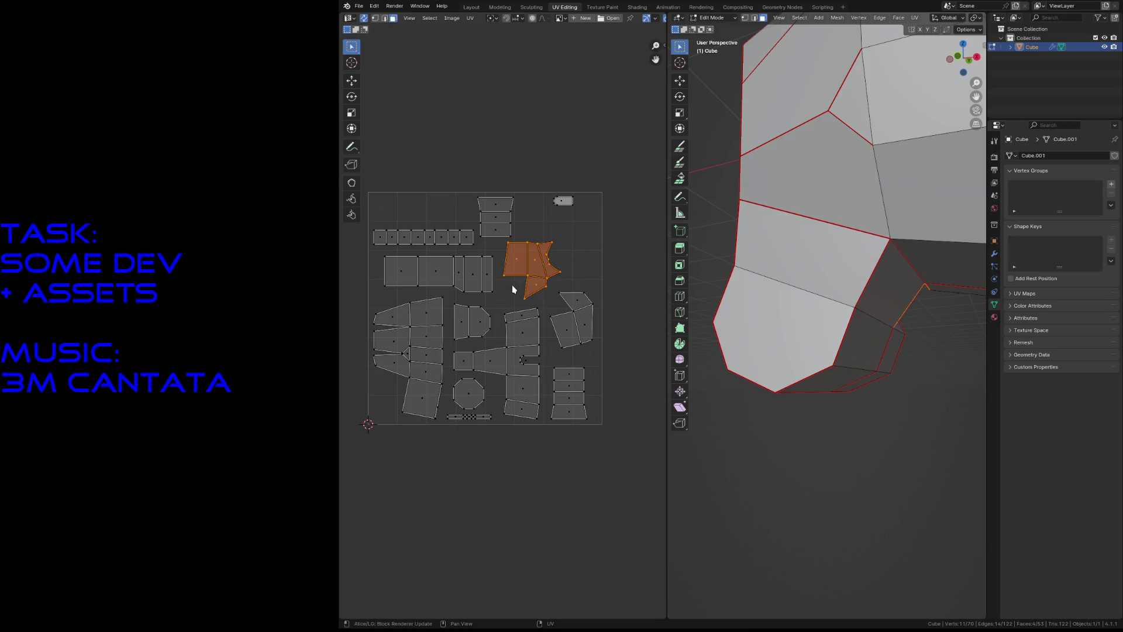
pyautogui.press('g')
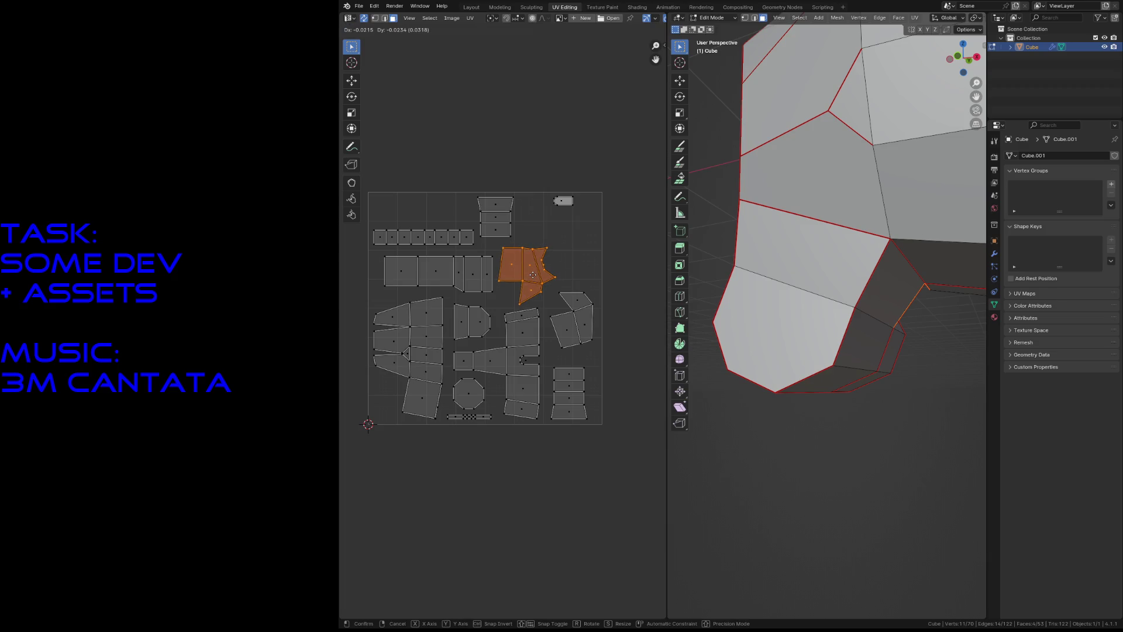
pyautogui.click(531, 277)
pyautogui.click(624, 257)
pyautogui.hotkey('ctrl', 's')
pyautogui.moveTo(565, 203); pyautogui.dragTo(571, 202)
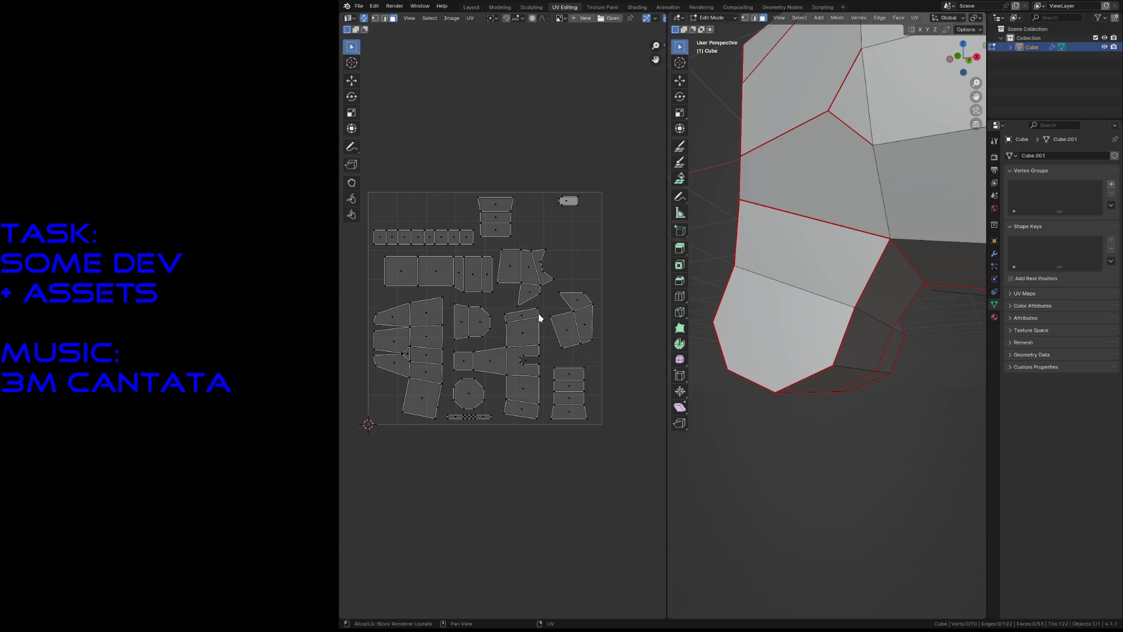
# Step: Create a new black Untitled image behind the UV layout
pyautogui.press('a')
pyautogui.click(507, 439)
pyautogui.hotkey('ctrl', 's')
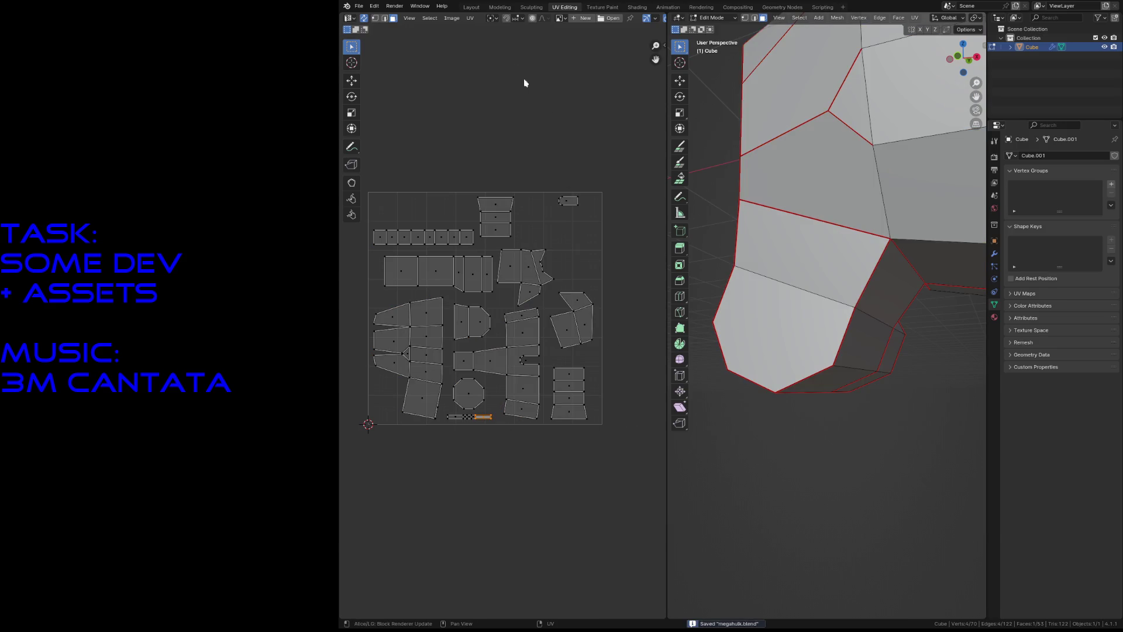
pyautogui.click(456, 21)
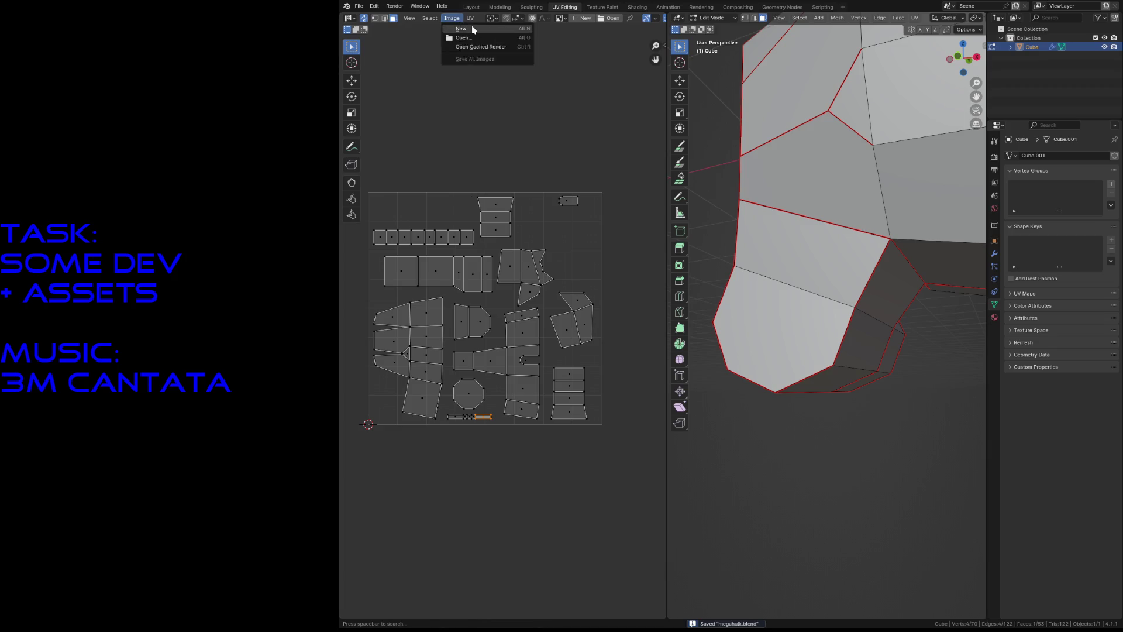
pyautogui.click(473, 29)
pyautogui.click(483, 112)
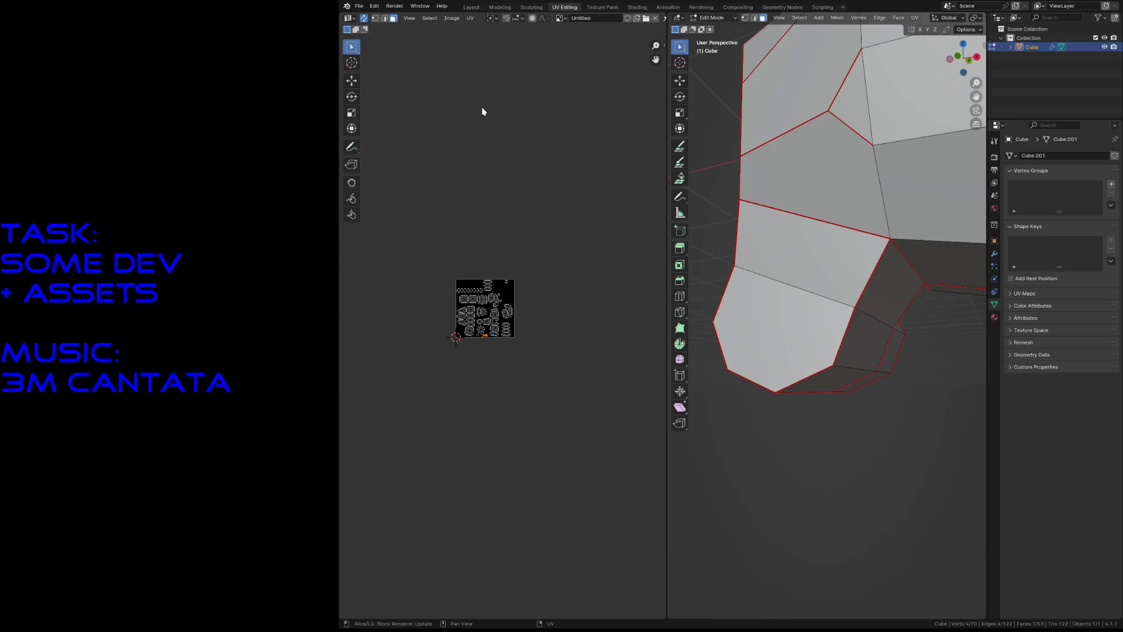
# Step: Frame the black image, save, and switch to the Texture Paint workspace
pyautogui.scroll(7, 475, 302)
pyautogui.moveTo(437, 246); pyautogui.dragTo(523, 315, button='middle')
pyautogui.hotkey('ctrl', 's')
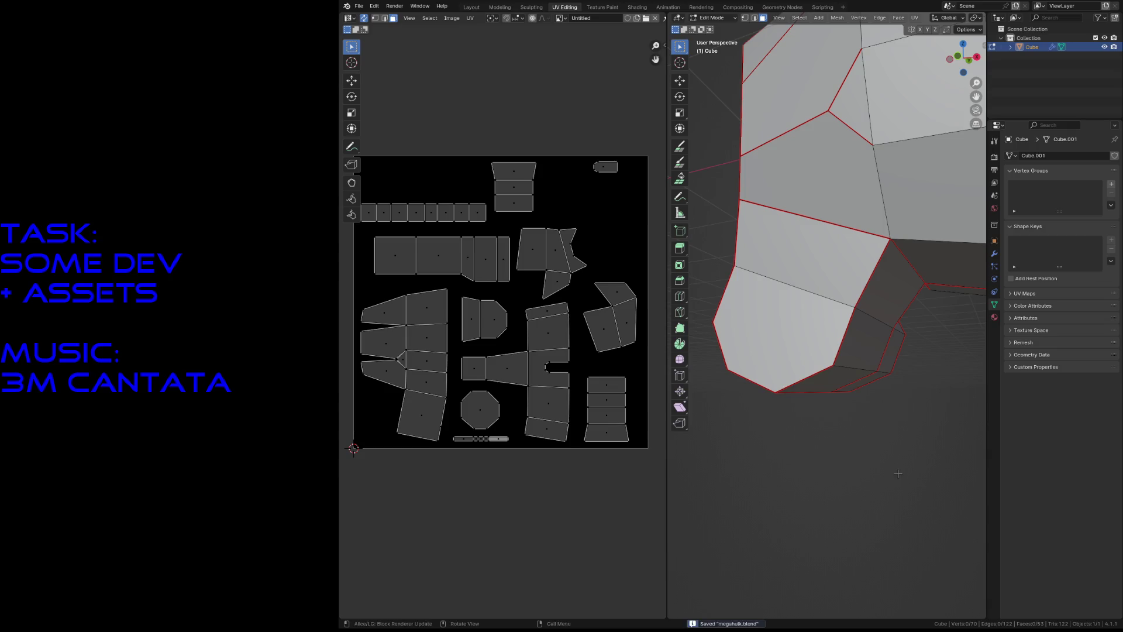
pyautogui.hotkey('shift', '`')
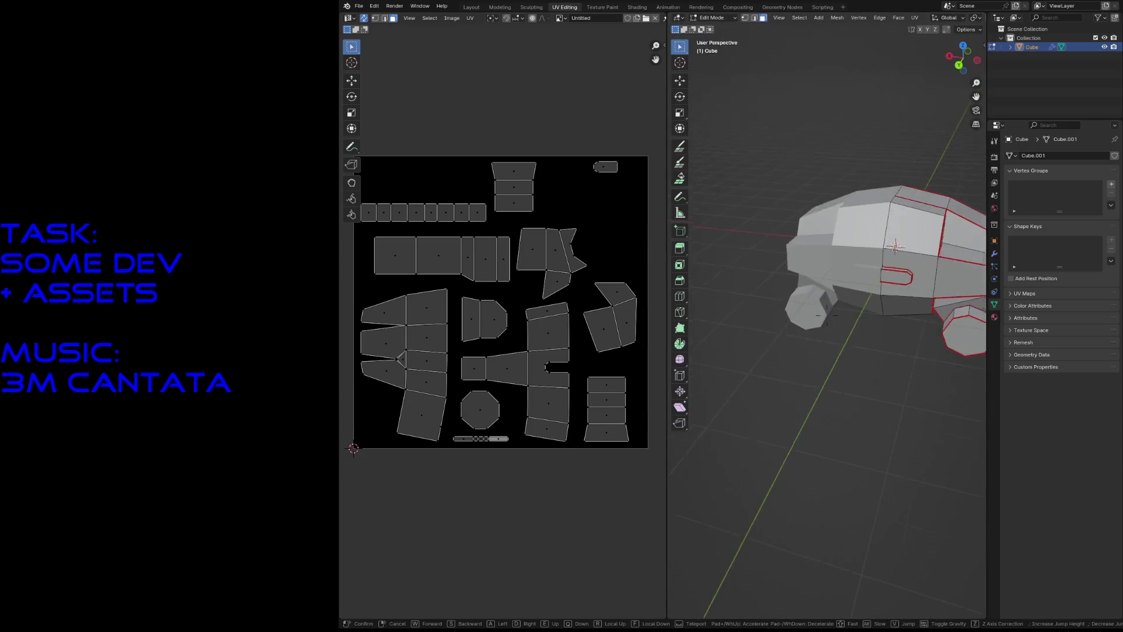
pyautogui.press('w')
pyautogui.press('Return')
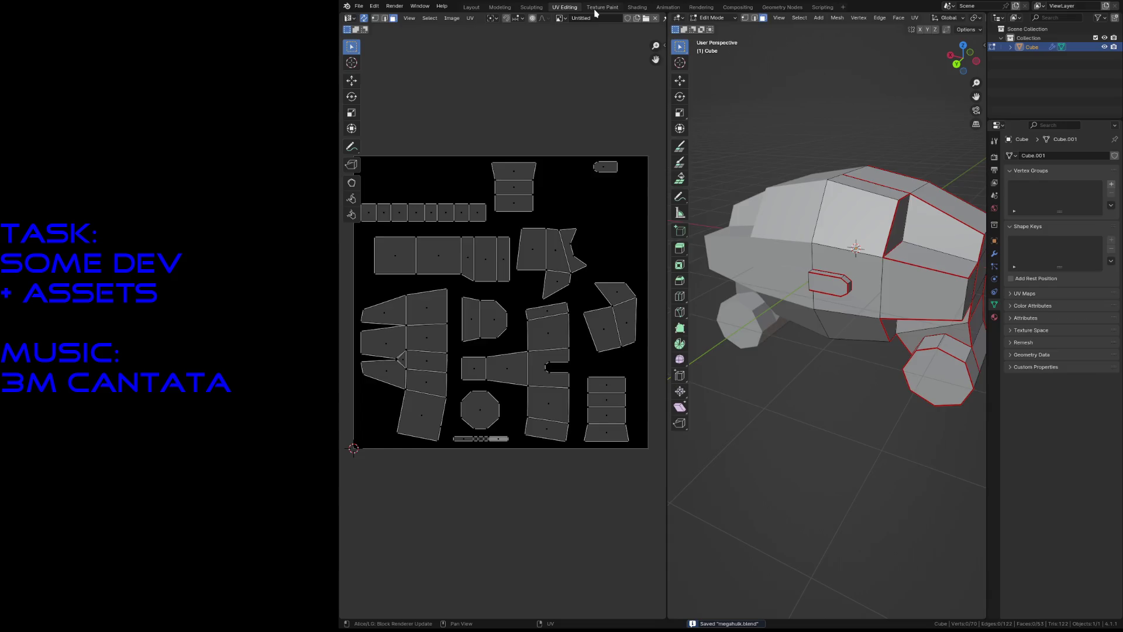
pyautogui.click(596, 8)
pyautogui.click(456, 18)
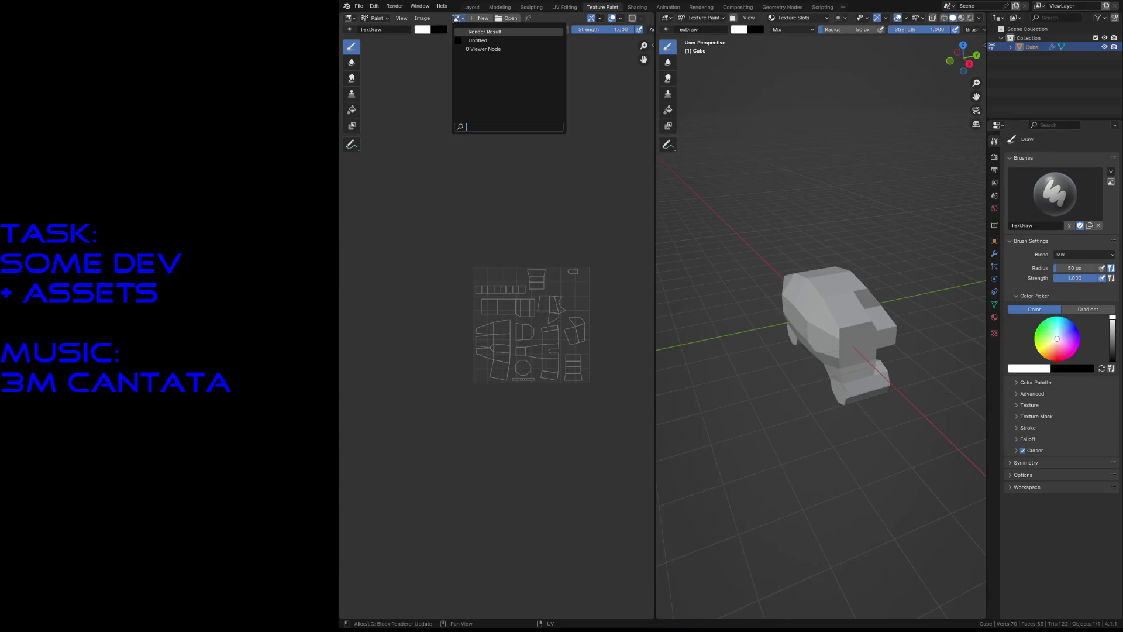
# Step: Load the Untitled image and rename it megahulk_base
pyautogui.click(465, 40)
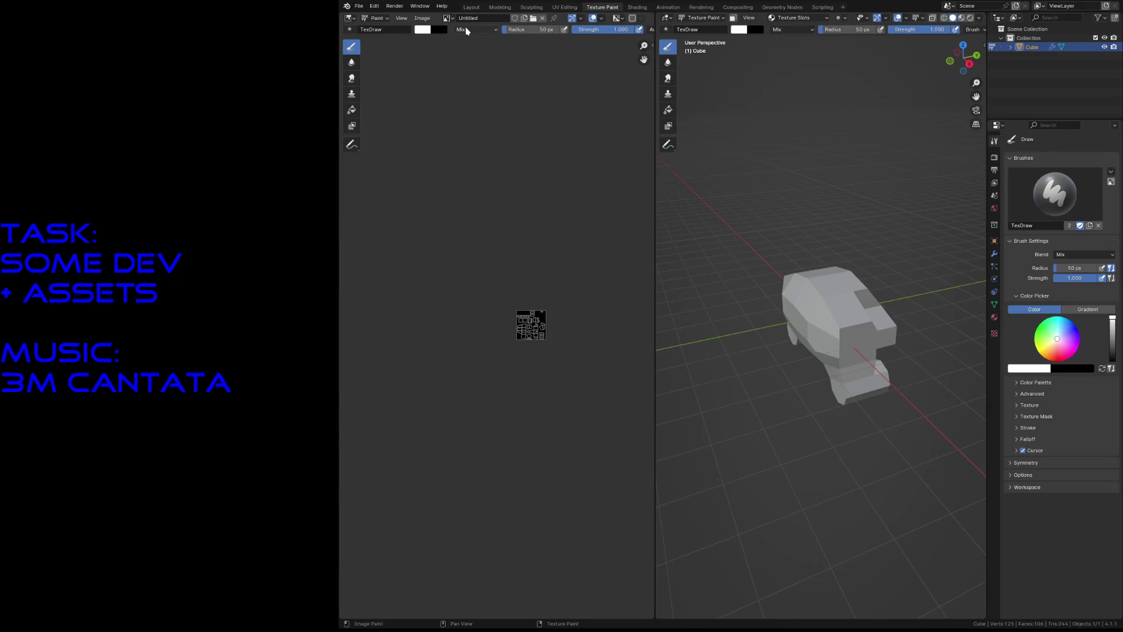
pyautogui.doubleClick(473, 18)
pyautogui.write('megahulk_base')
pyautogui.press('Return')
# Step: Save megahulk.blend and switch to the Shading workspace
pyautogui.scroll(2, 831, 327)
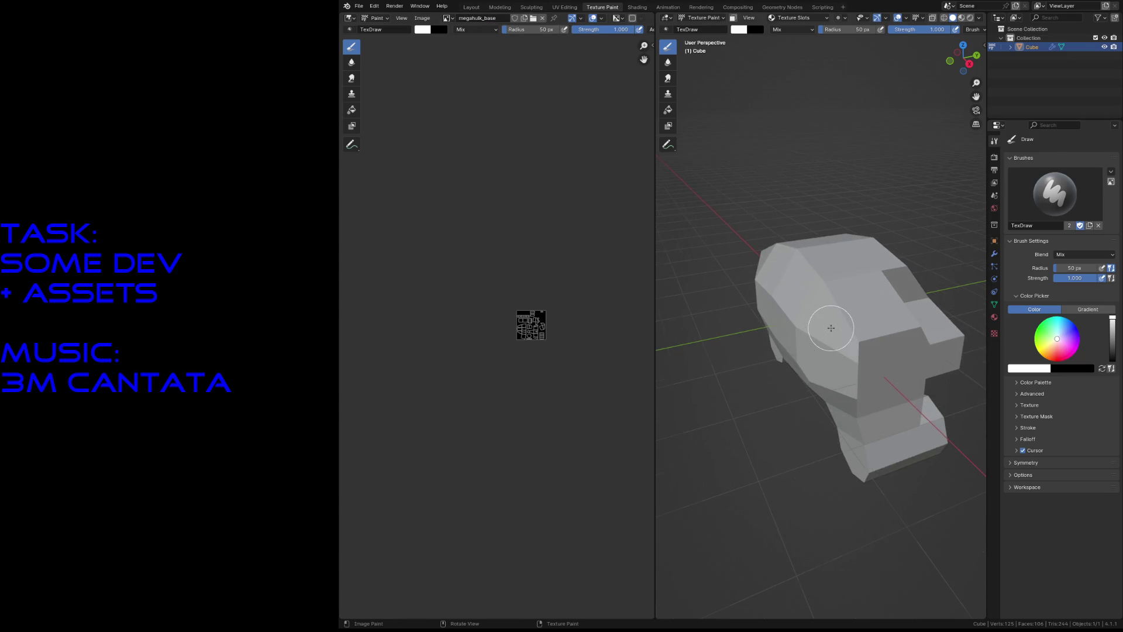
pyautogui.hotkey('shift', '`')
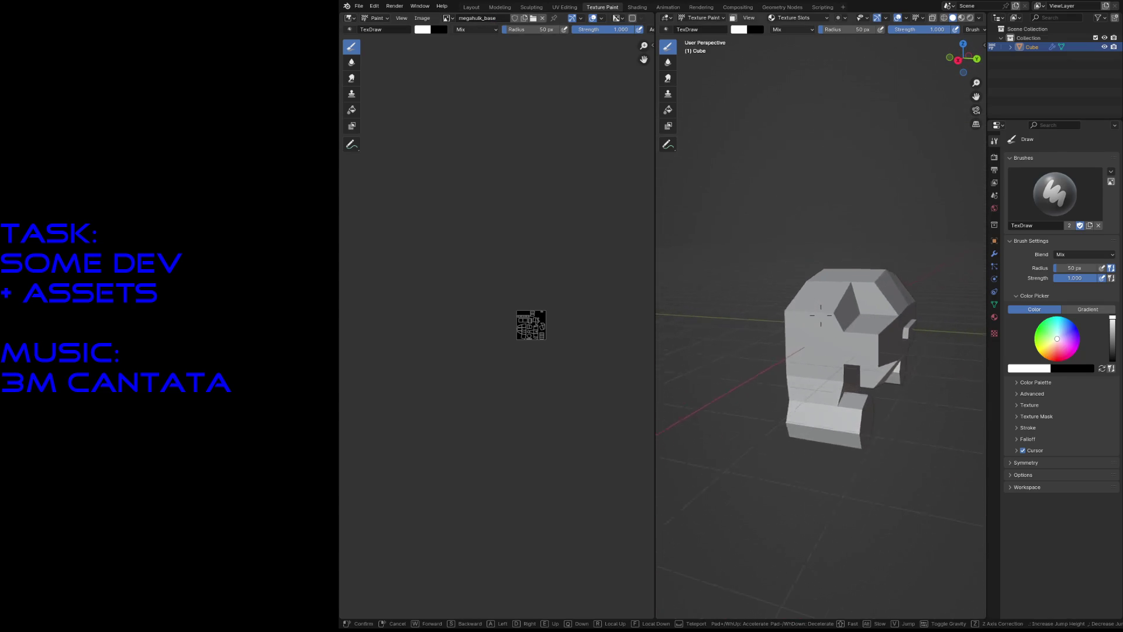
pyautogui.press('w')
pyautogui.press('s')
pyautogui.press('Return')
pyautogui.hotkey('ctrl', 's')
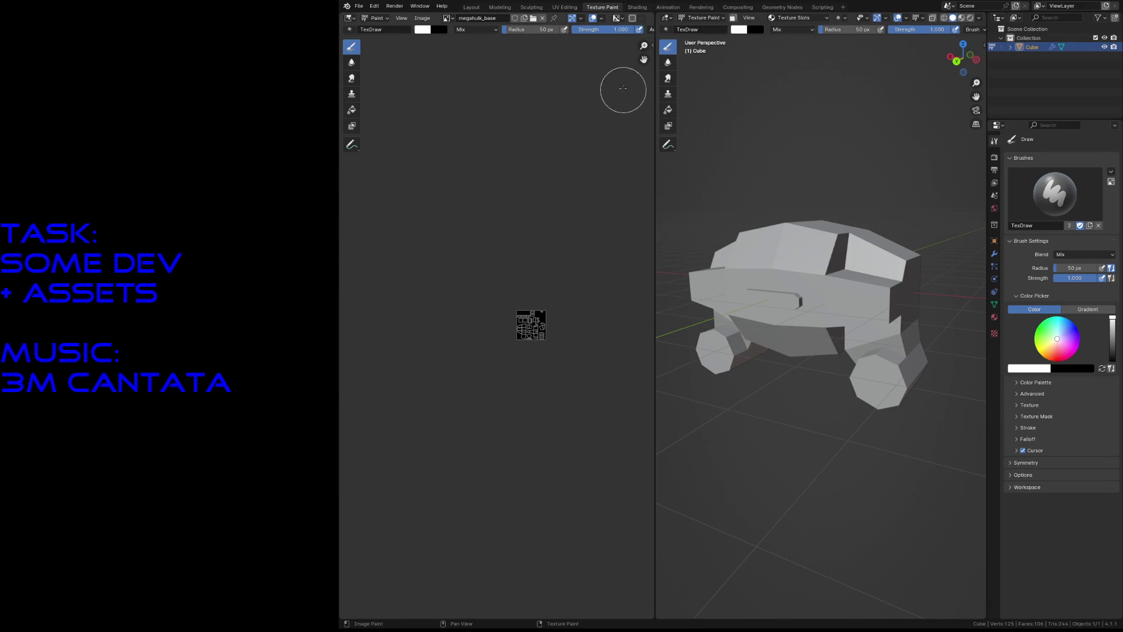
pyautogui.click(637, 8)
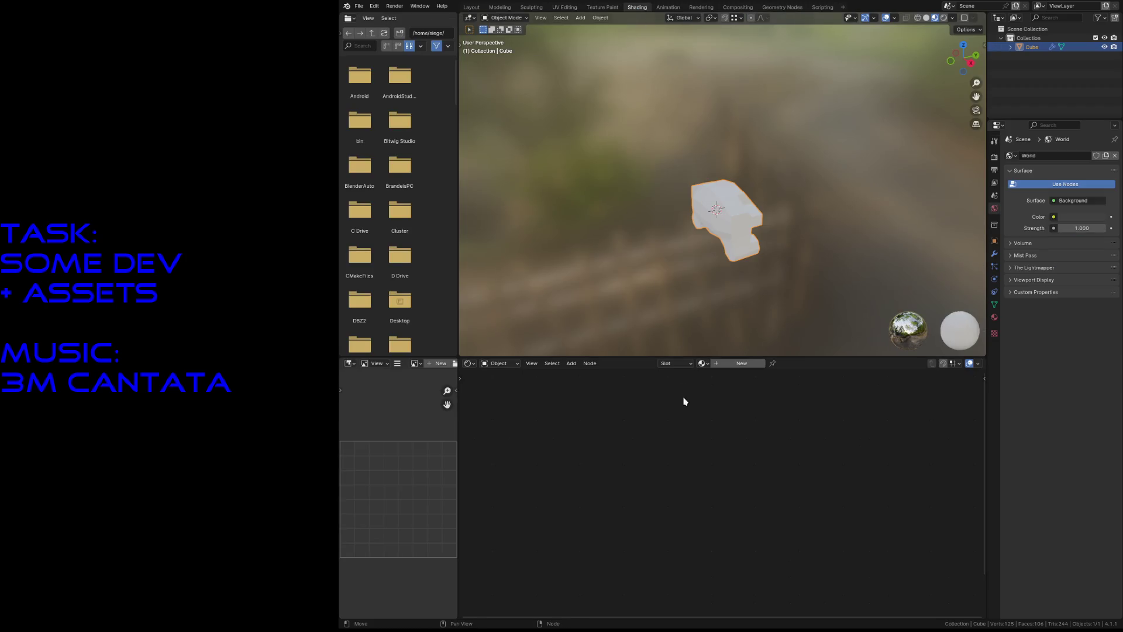
# Step: Create a new material for the cube and name it megahulk_material
pyautogui.click(731, 363)
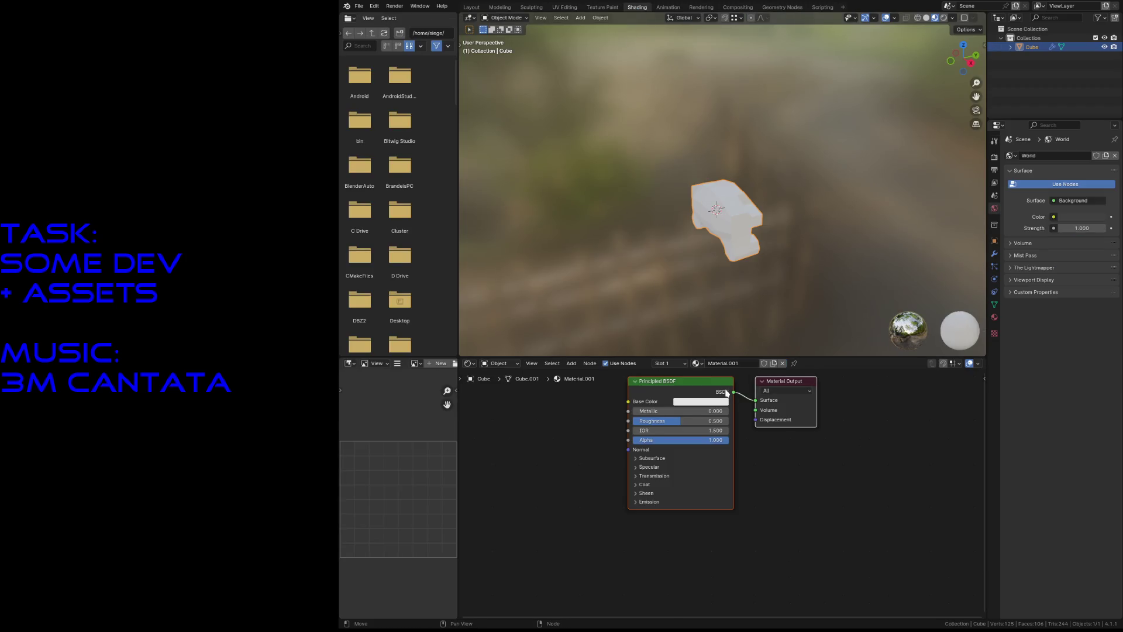
pyautogui.click(996, 318)
pyautogui.doubleClick(1035, 158)
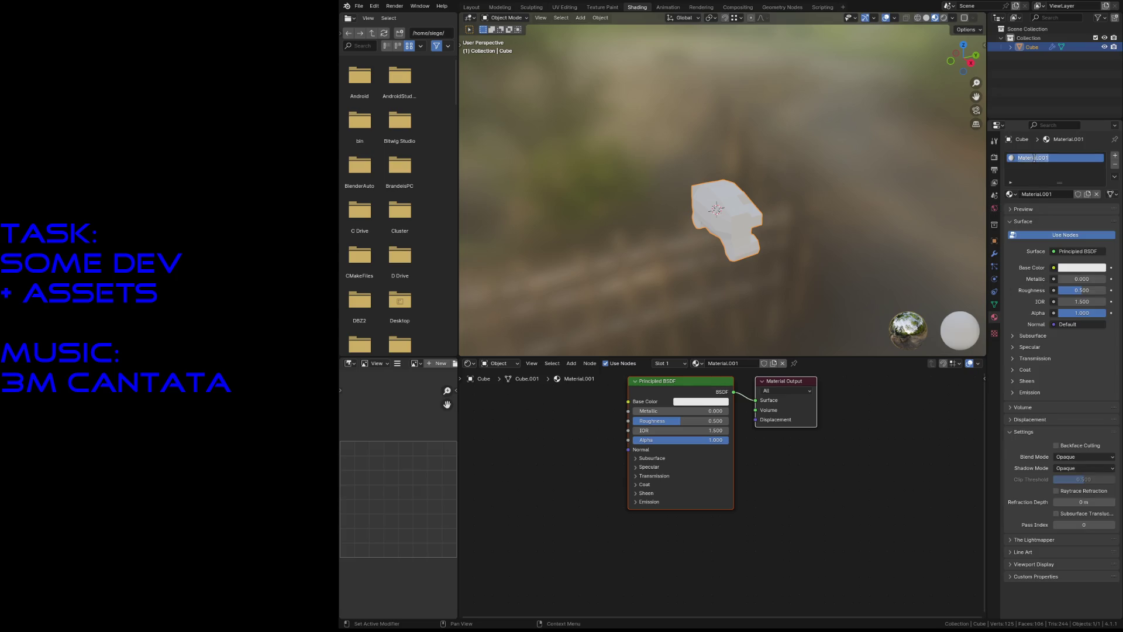
pyautogui.write('megahu')
pyautogui.write('lk_material')
pyautogui.press('Return')
# Step: Add an Image Texture node loading megahulk_base, wired into Base Color
pyautogui.click(544, 488)
pyautogui.hotkey('shift', 'a')
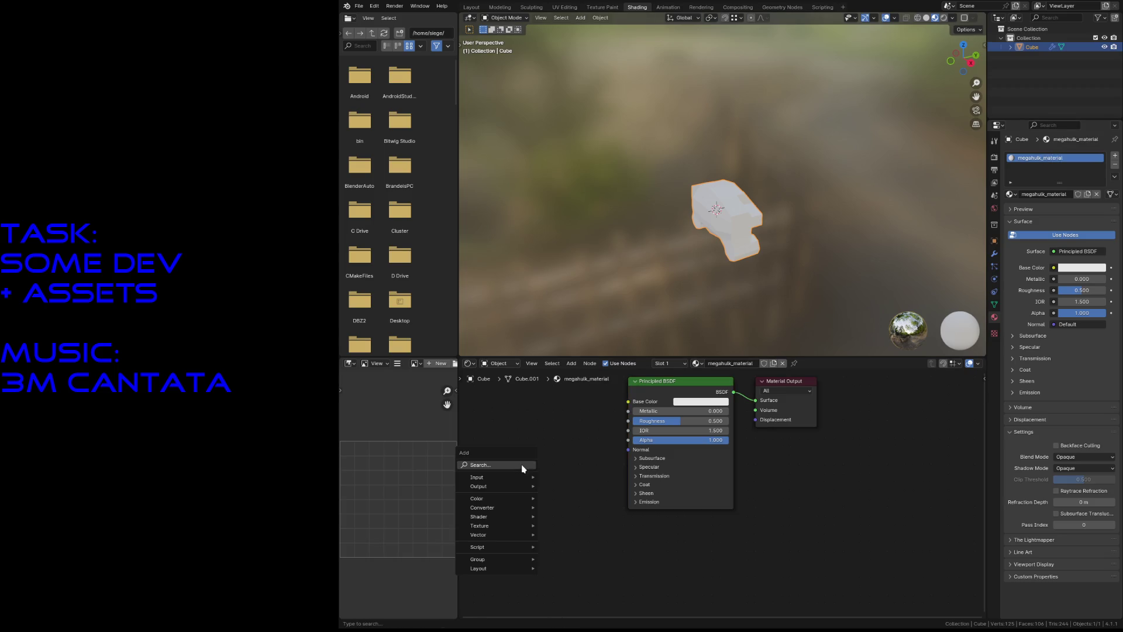
pyautogui.moveTo(494, 526)
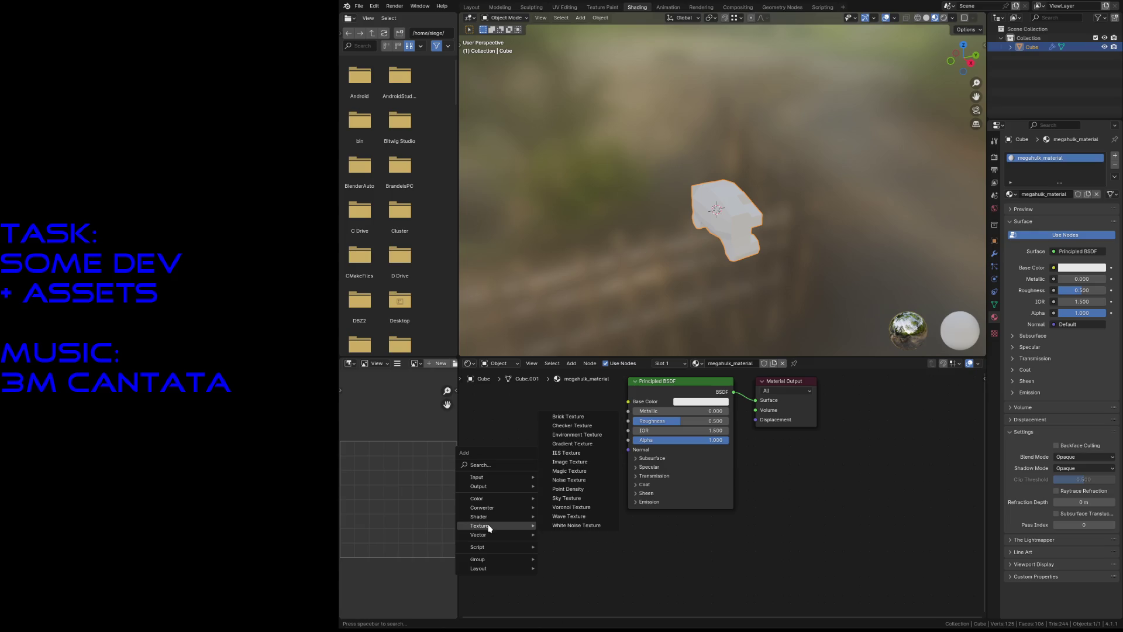
pyautogui.click(572, 463)
pyautogui.click(551, 420)
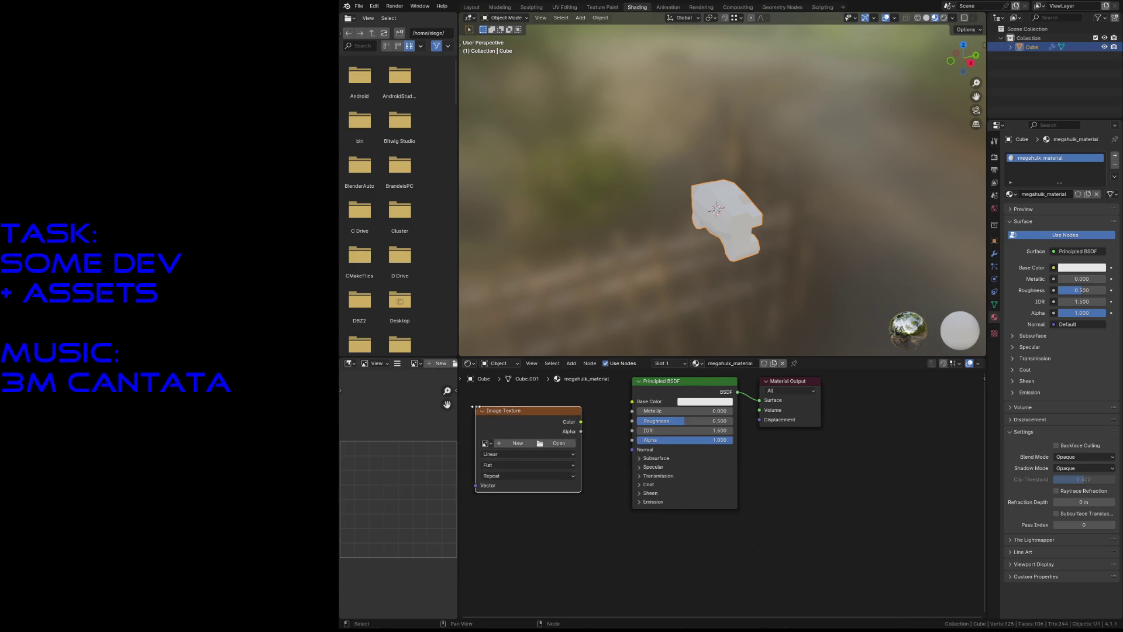
pyautogui.moveTo(581, 423); pyautogui.dragTo(631, 403)
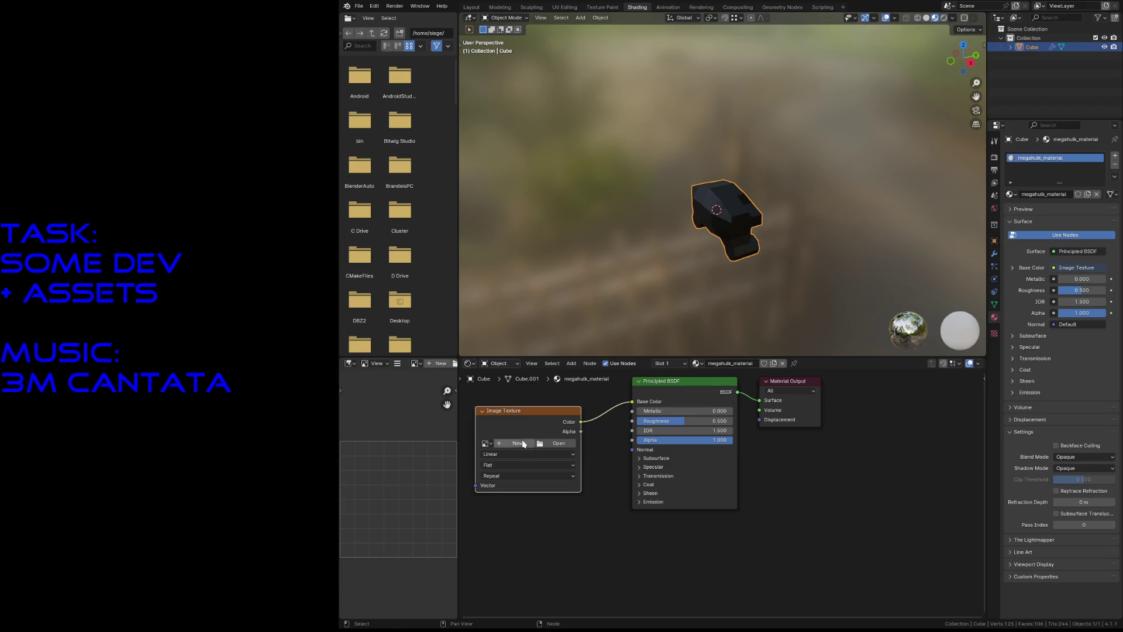
pyautogui.click(485, 443)
pyautogui.click(499, 457)
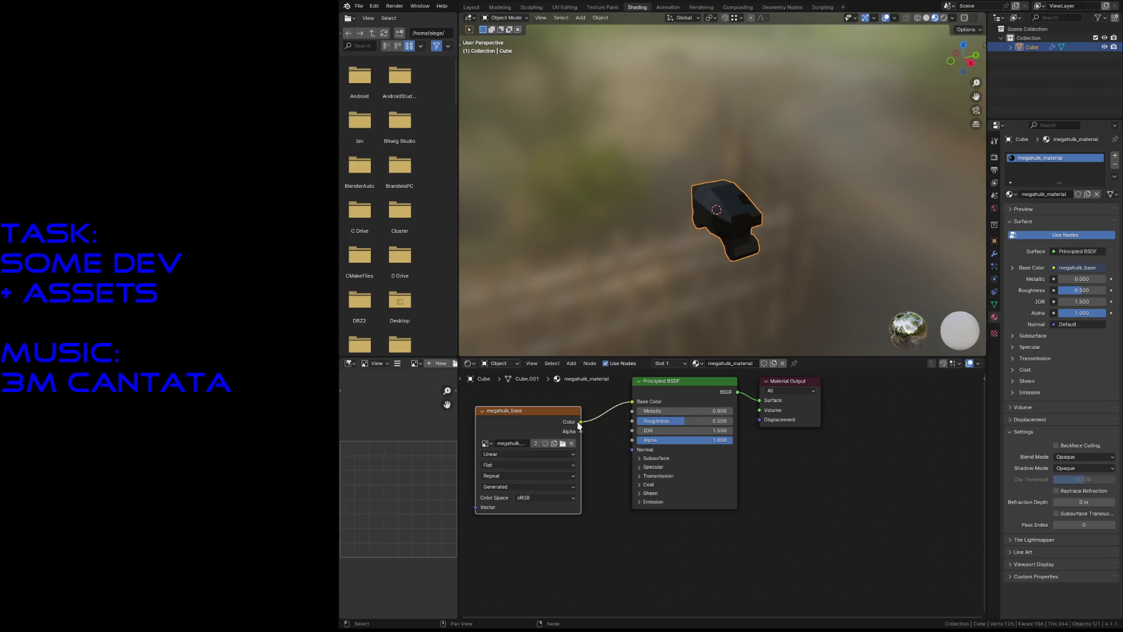
# Step: Save the blend file and settle in the Texture Paint workspace
pyautogui.hotkey('ctrl', 's')
pyautogui.click(601, 7)
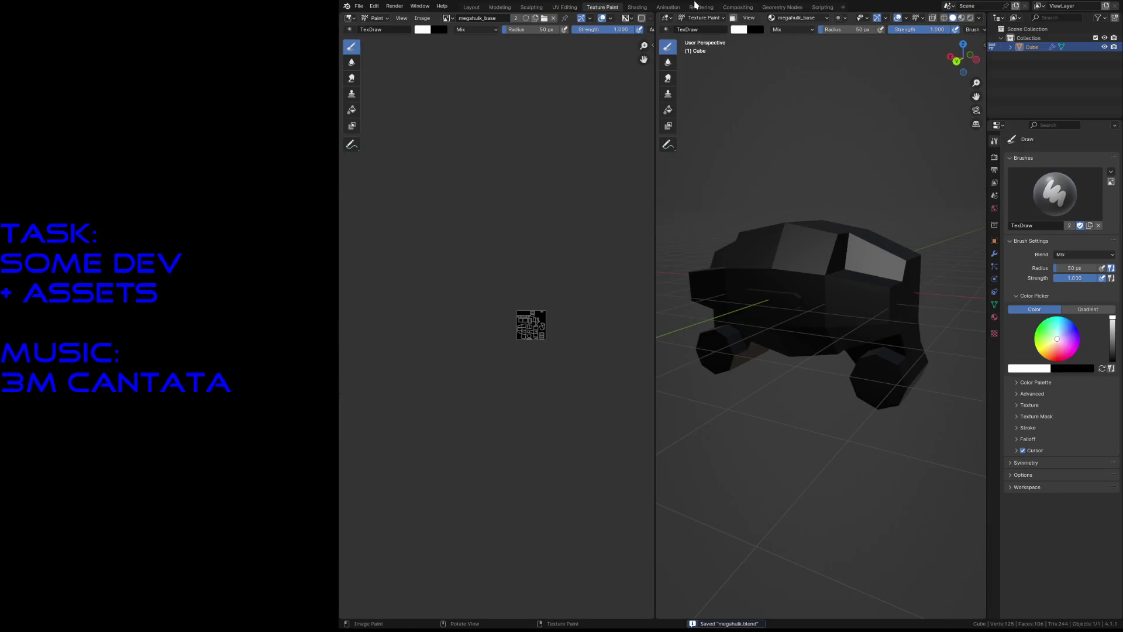
pyautogui.click(646, 7)
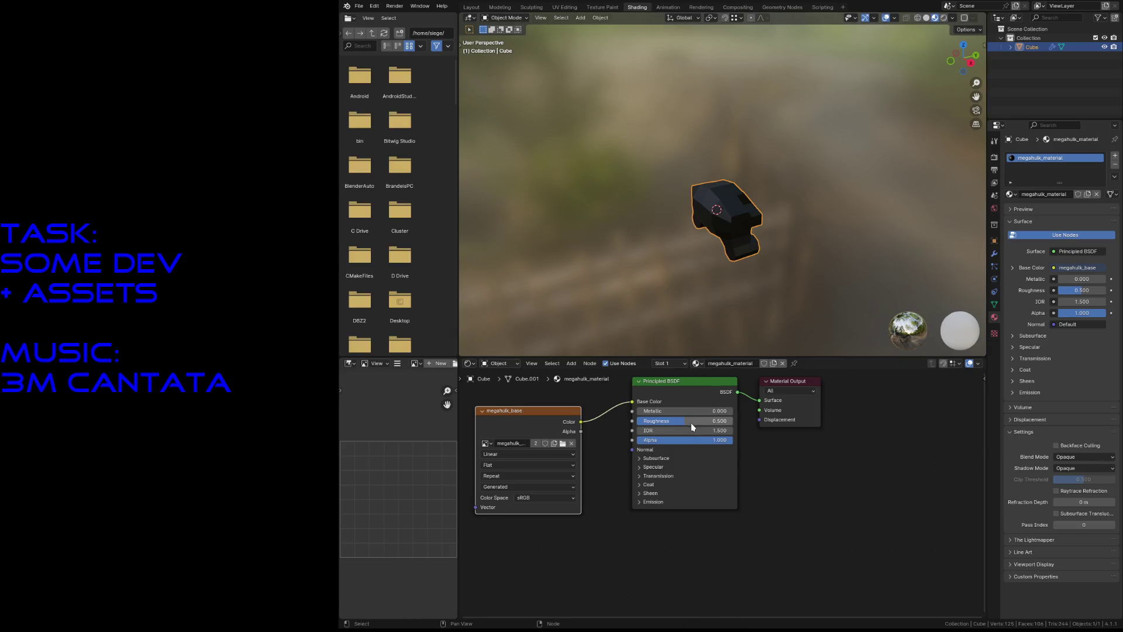
pyautogui.hotkey('ctrl', 's')
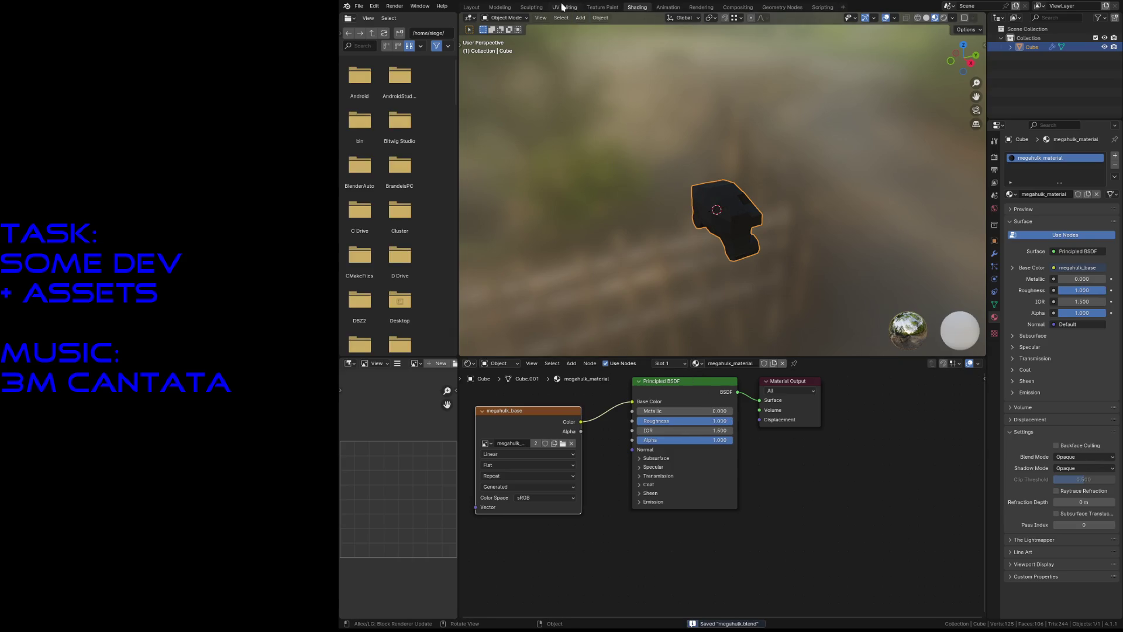
pyautogui.click(565, 7)
pyautogui.click(603, 7)
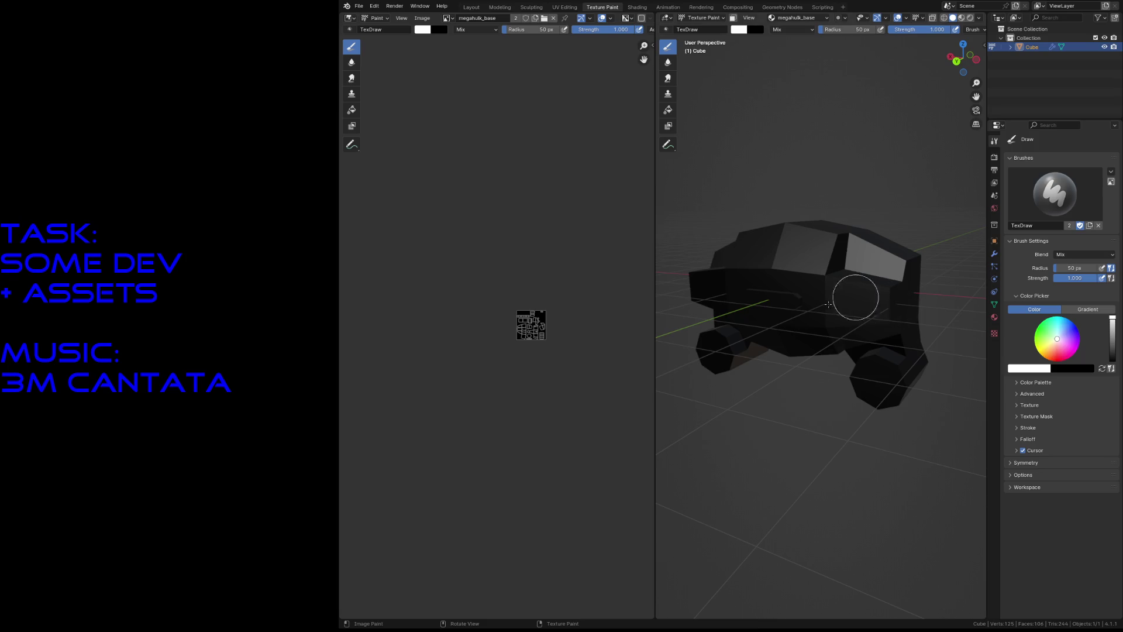
# Step: Brush white paint over the mech's hood and windshield
pyautogui.scroll(2, 816, 302)
pyautogui.scroll(-1, 745, 270)
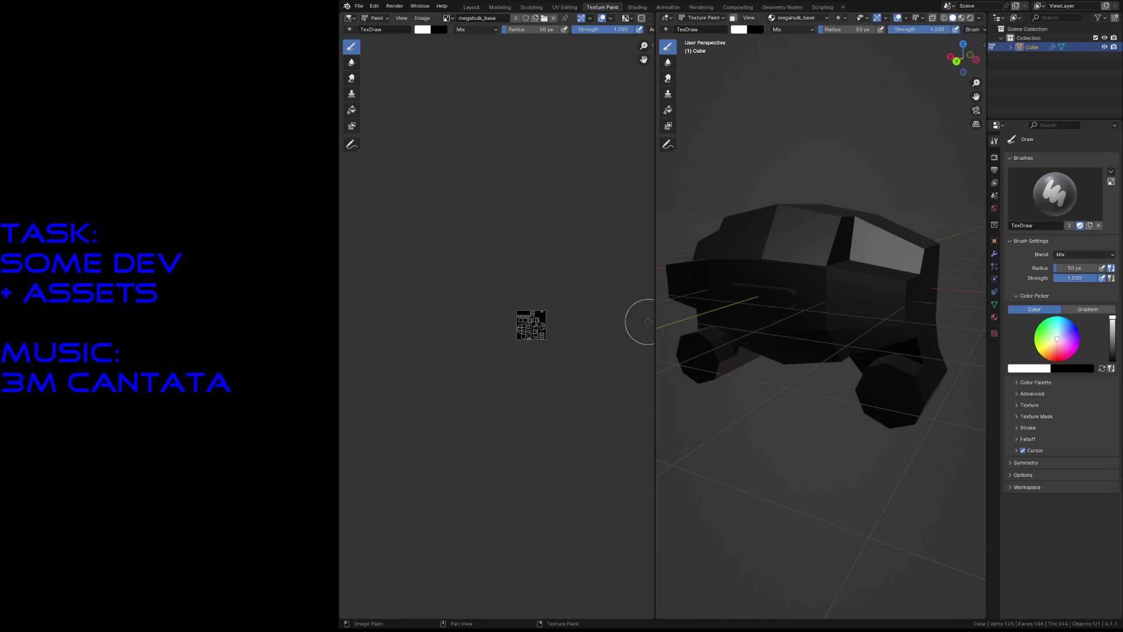
pyautogui.moveTo(740, 257)
pyautogui.mouseDown()
pyautogui.moveTo(781, 269)
pyautogui.moveTo(802, 251)
pyautogui.moveTo(759, 285)
pyautogui.moveTo(780, 275)
pyautogui.moveTo(800, 298)
pyautogui.moveTo(761, 316)
pyautogui.moveTo(831, 281)
pyautogui.moveTo(848, 304)
pyautogui.mouseUp()
# Step: Paint the mech and its flat texture blue, then darken the brush colour
pyautogui.click(1074, 325)
pyautogui.moveTo(775, 275)
pyautogui.mouseDown()
pyautogui.moveTo(758, 328)
pyautogui.moveTo(760, 276)
pyautogui.moveTo(797, 326)
pyautogui.moveTo(830, 324)
pyautogui.moveTo(819, 219)
pyautogui.moveTo(846, 231)
pyautogui.moveTo(860, 267)
pyautogui.moveTo(809, 308)
pyautogui.moveTo(752, 263)
pyautogui.moveTo(818, 196)
pyautogui.moveTo(860, 288)
pyautogui.moveTo(858, 311)
pyautogui.moveTo(823, 261)
pyautogui.moveTo(769, 324)
pyautogui.moveTo(747, 321)
pyautogui.moveTo(810, 251)
pyautogui.moveTo(879, 321)
pyautogui.moveTo(907, 258)
pyautogui.mouseUp()
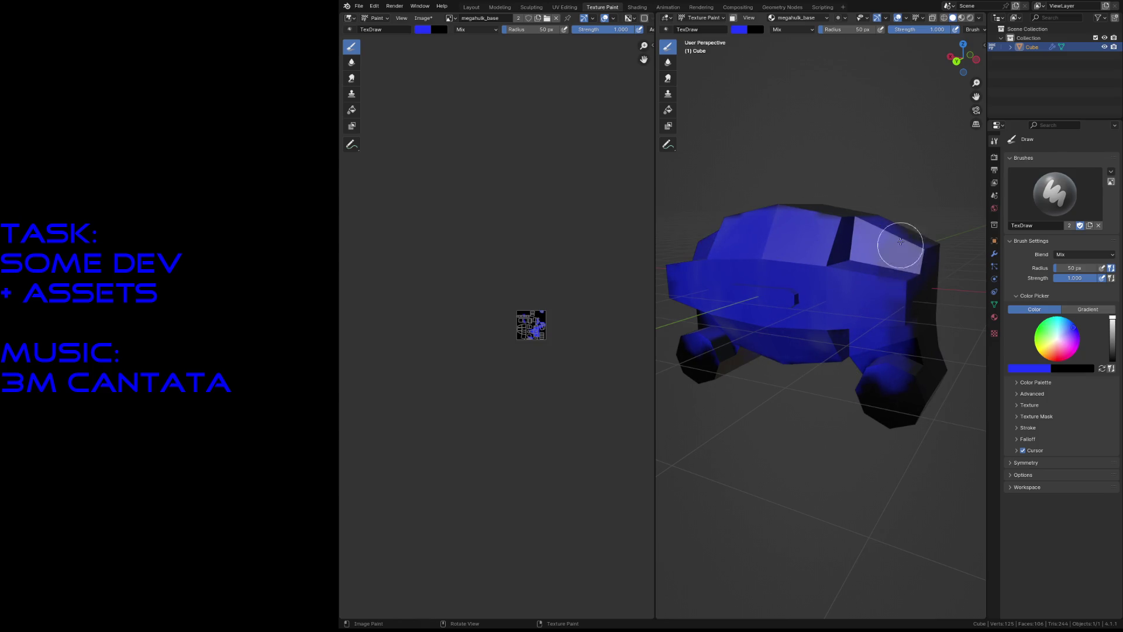
pyautogui.click(532, 330)
pyautogui.moveTo(532, 330)
pyautogui.mouseDown()
pyautogui.moveTo(544, 303)
pyautogui.moveTo(534, 321)
pyautogui.mouseUp()
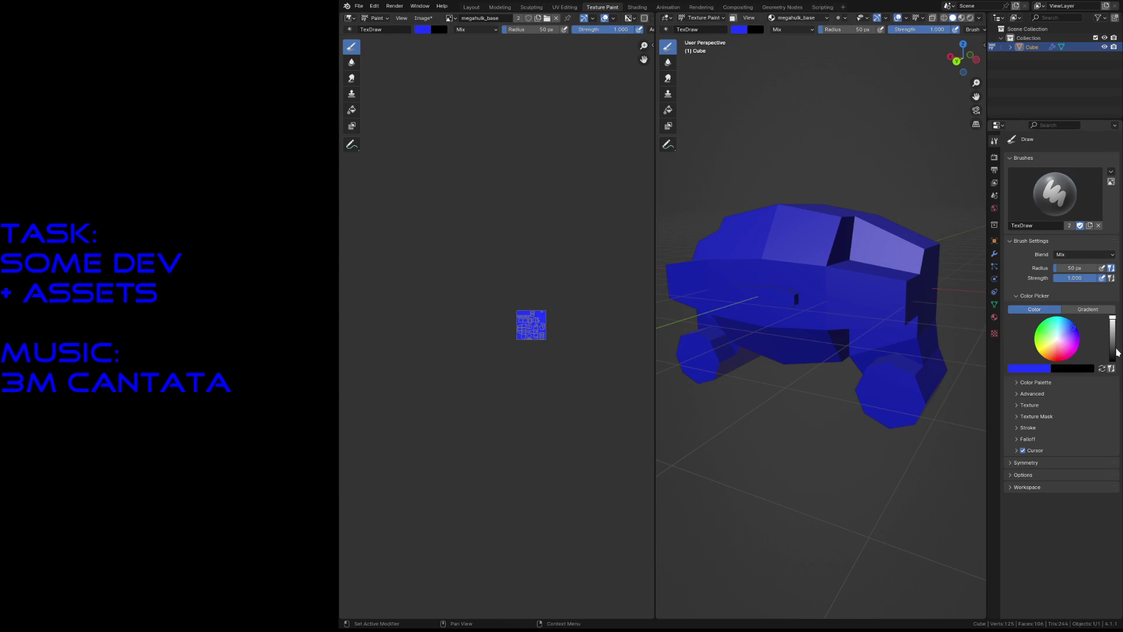
pyautogui.moveTo(1113, 352); pyautogui.dragTo(1113, 339)
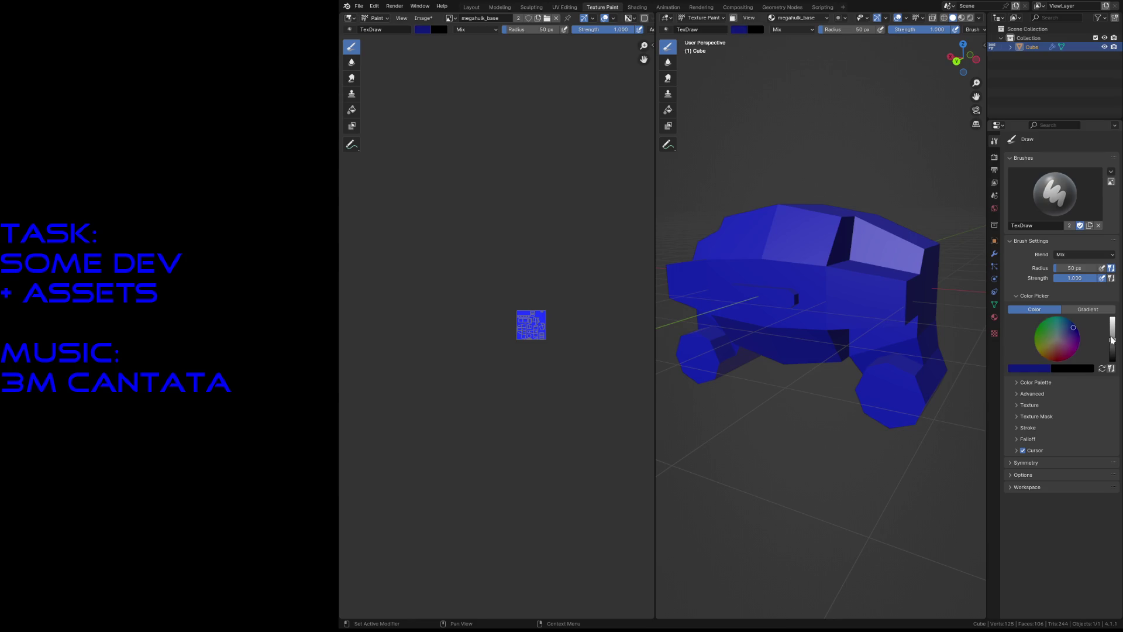
# Step: Move close to the front face and paint dark strokes with a 14 px brush
pyautogui.hotkey('shift', '`')
pyautogui.press('w')
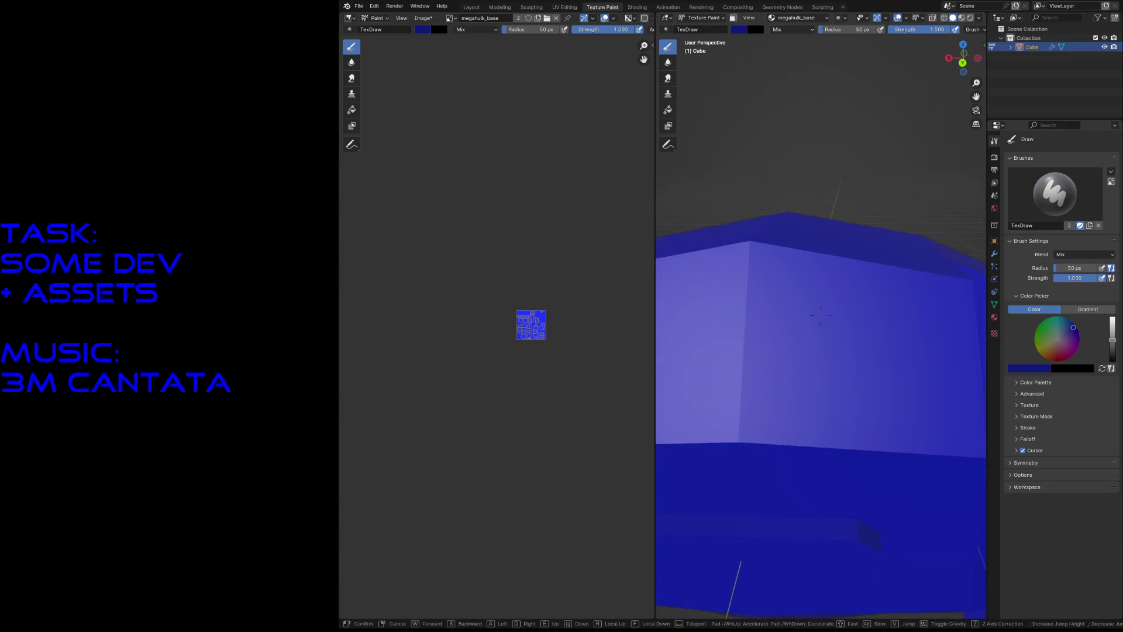
pyautogui.click(780, 419)
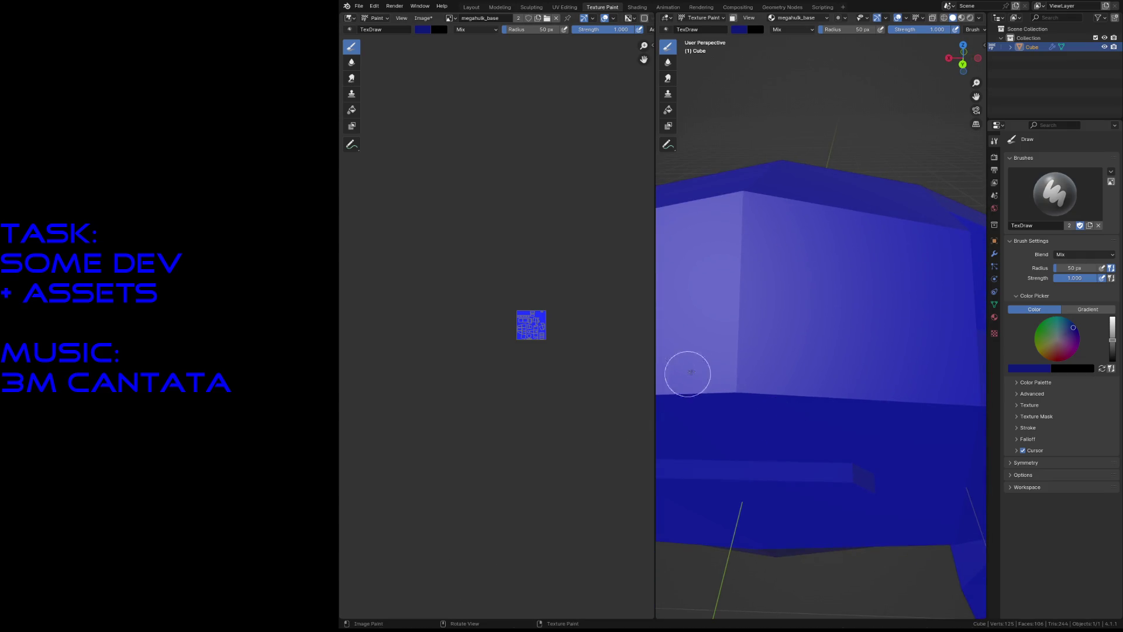
pyautogui.press('f')
pyautogui.click(791, 288)
pyautogui.moveTo(766, 264)
pyautogui.mouseDown()
pyautogui.moveTo(773, 334)
pyautogui.moveTo(827, 318)
pyautogui.moveTo(778, 314)
pyautogui.moveTo(826, 311)
pyautogui.mouseUp()
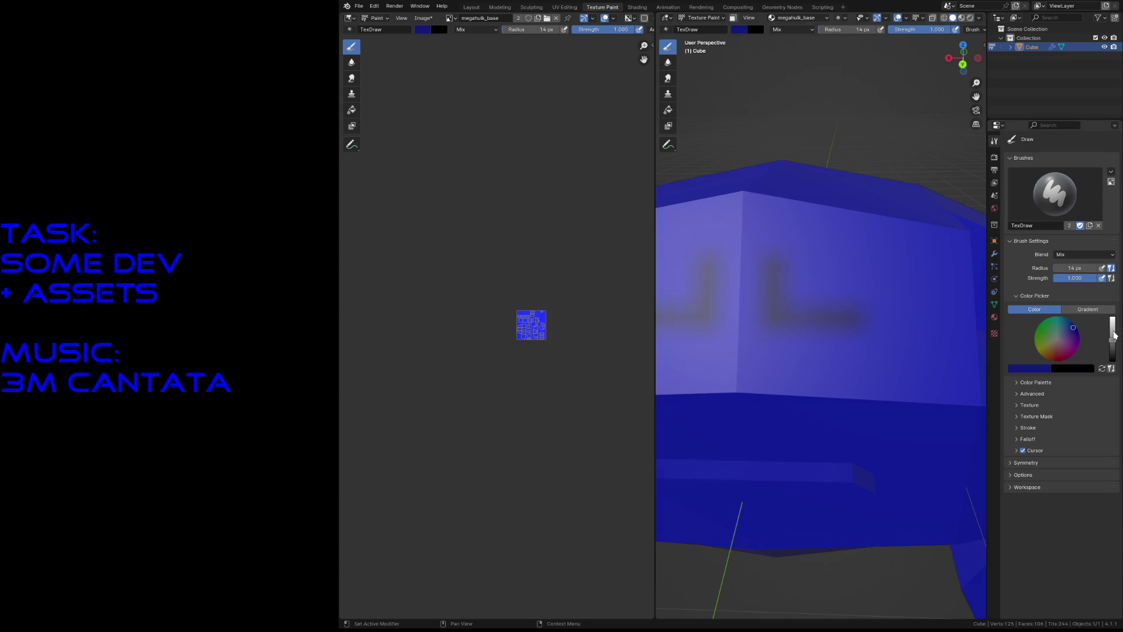
# Step: Lighten the brush, switch to Material Preview, and close the L marks
pyautogui.moveTo(1112, 340); pyautogui.dragTo(1112, 327)
pyautogui.moveTo(769, 283)
pyautogui.mouseDown()
pyautogui.moveTo(775, 260)
pyautogui.moveTo(830, 314)
pyautogui.moveTo(808, 322)
pyautogui.mouseUp()
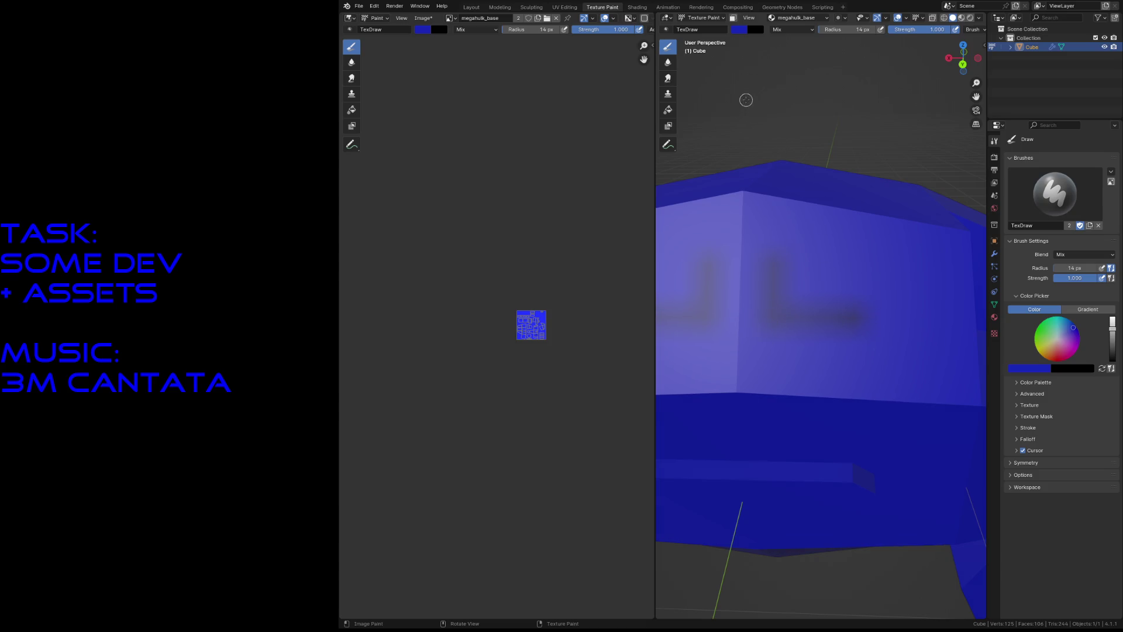
pyautogui.press('z')
pyautogui.click(743, 152)
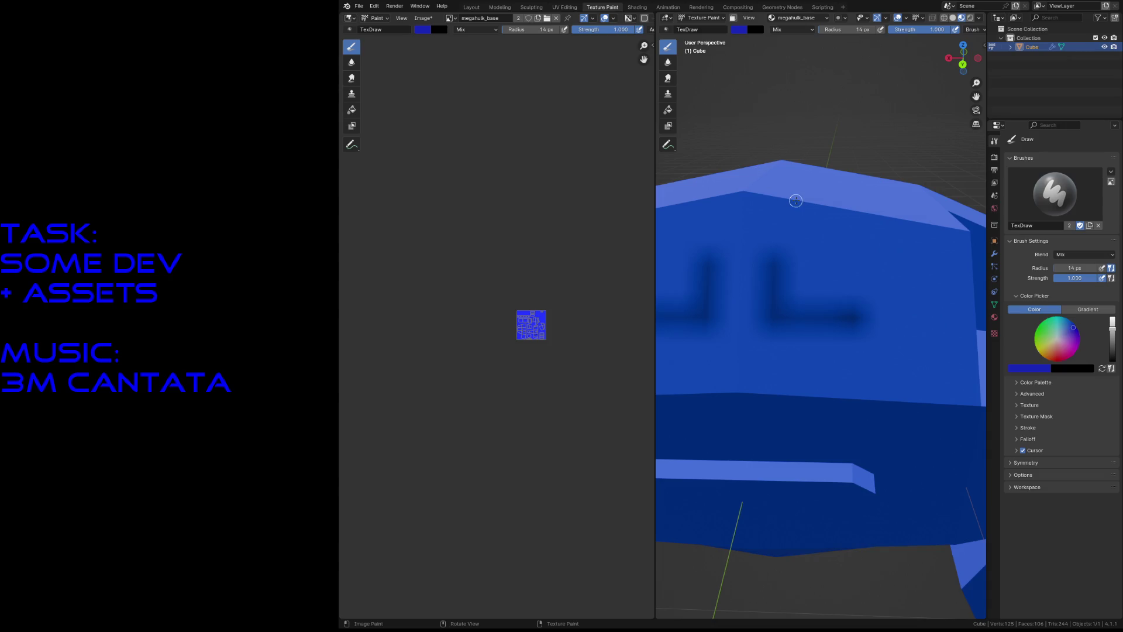
pyautogui.moveTo(777, 266)
pyautogui.mouseDown()
pyautogui.moveTo(838, 261)
pyautogui.moveTo(852, 314)
pyautogui.mouseUp()
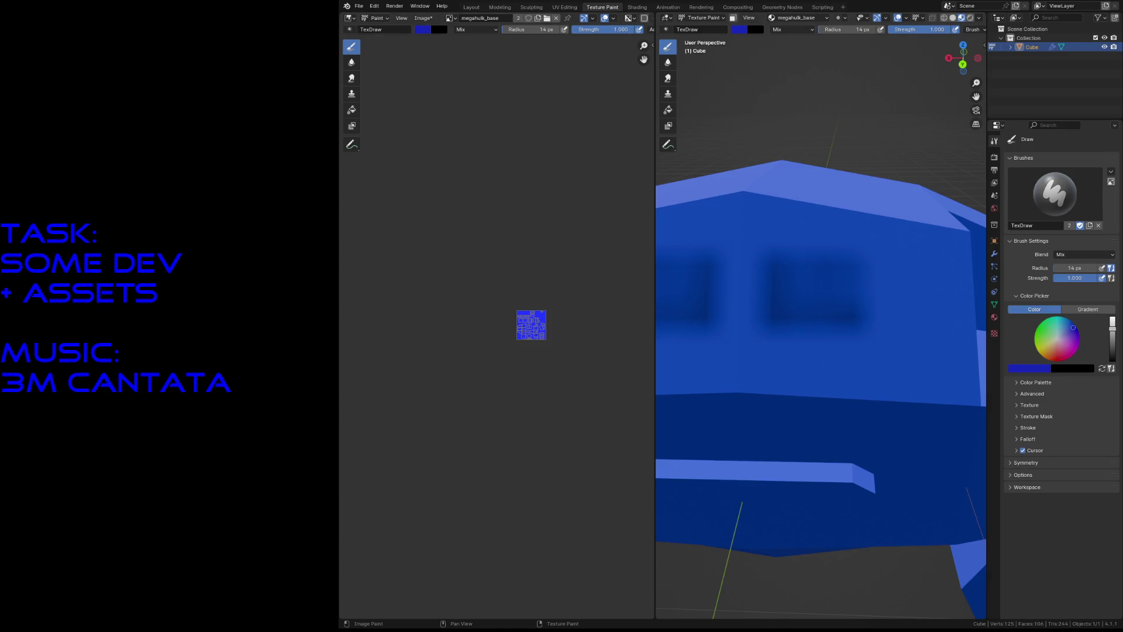
pyautogui.click(640, 7)
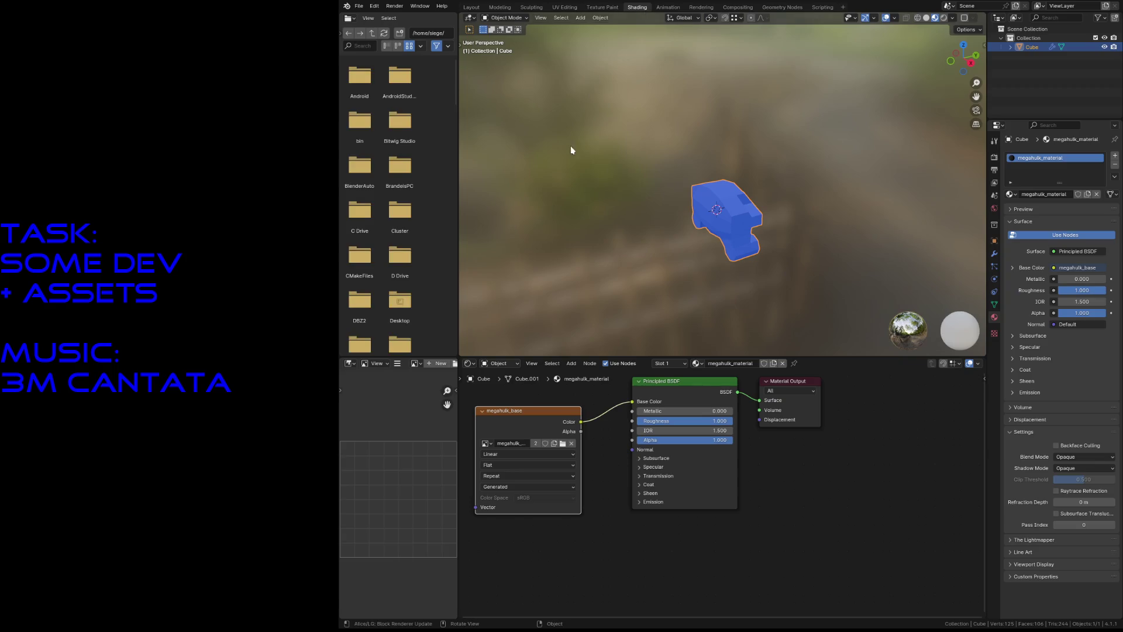
# Step: Set the image texture interpolation to Closest for crisp pixels
pyautogui.click(495, 455)
pyautogui.click(494, 485)
pyautogui.click(602, 8)
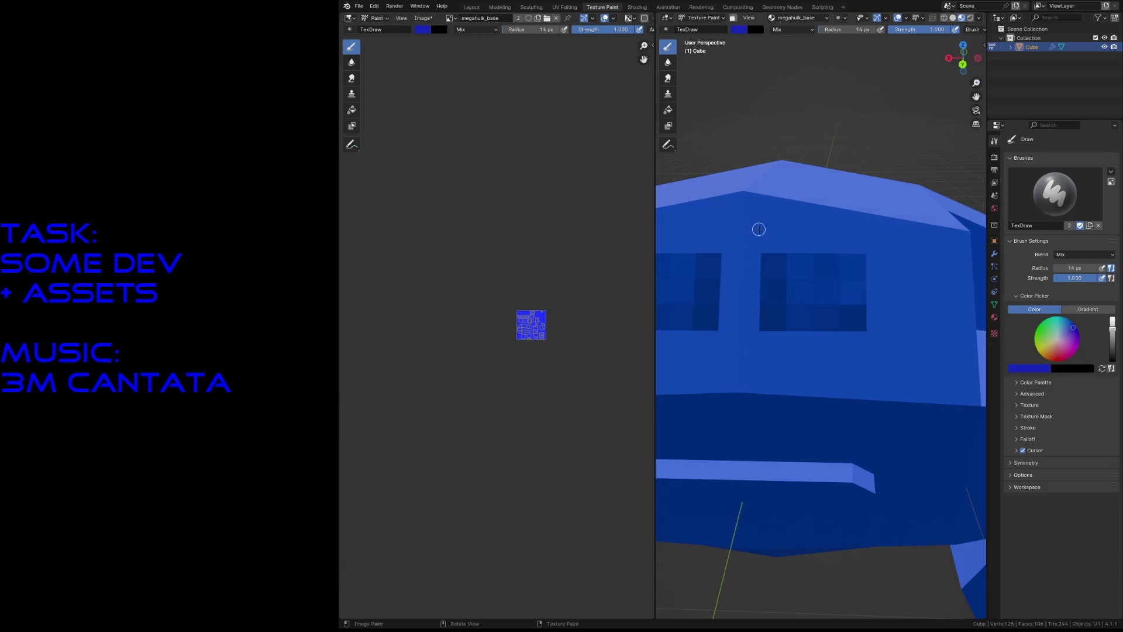
# Step: Paint dark pixel strips down the centre and right side of the front face
pyautogui.moveTo(830, 333)
pyautogui.mouseDown()
pyautogui.moveTo(833, 387)
pyautogui.moveTo(819, 253)
pyautogui.moveTo(828, 259)
pyautogui.mouseUp()
pyautogui.moveTo(828, 403); pyautogui.dragTo(831, 431)
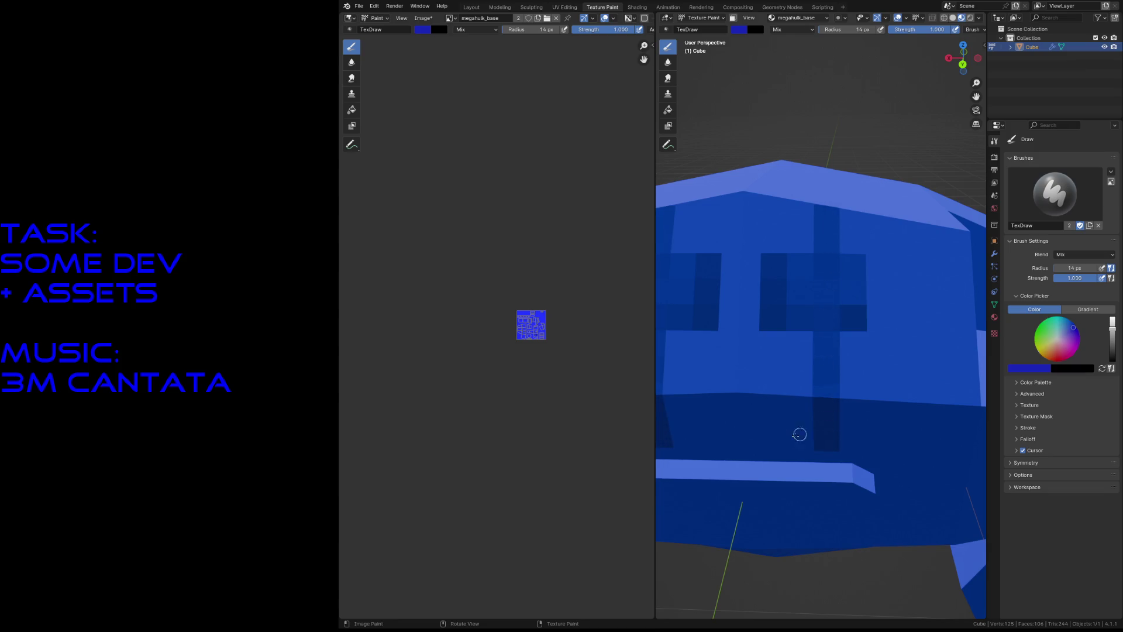
pyautogui.moveTo(771, 364); pyautogui.dragTo(783, 389)
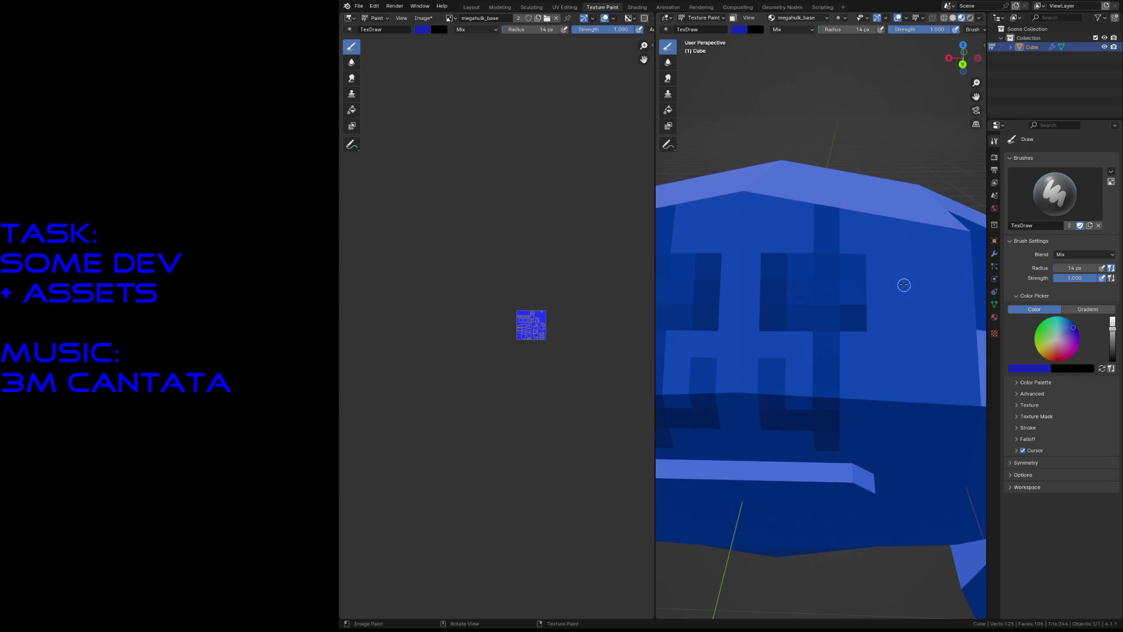
pyautogui.moveTo(903, 285); pyautogui.dragTo(907, 354)
pyautogui.moveTo(903, 258); pyautogui.dragTo(904, 442)
pyautogui.hotkey('shift', '`')
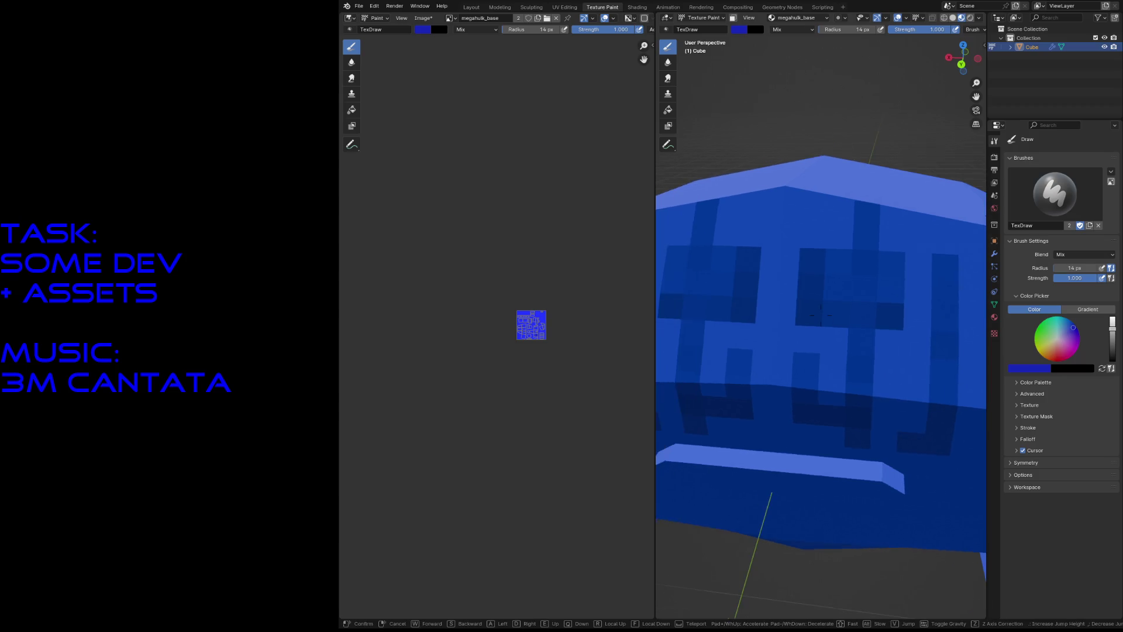
pyautogui.press('s')
pyautogui.press('w')
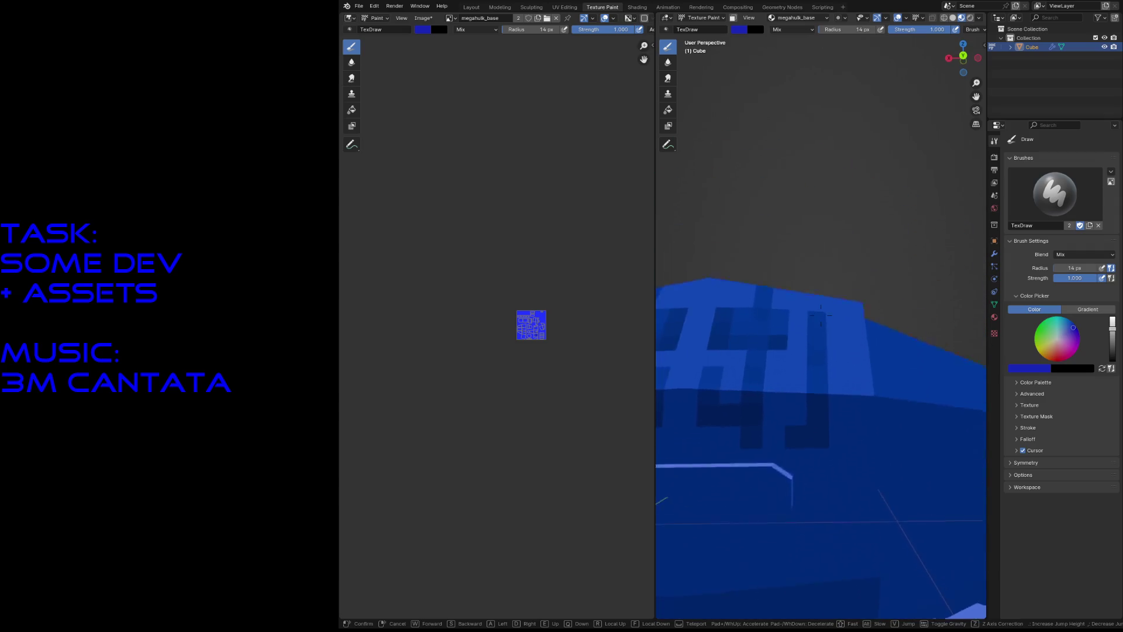
pyautogui.press('s')
pyautogui.click(948, 386)
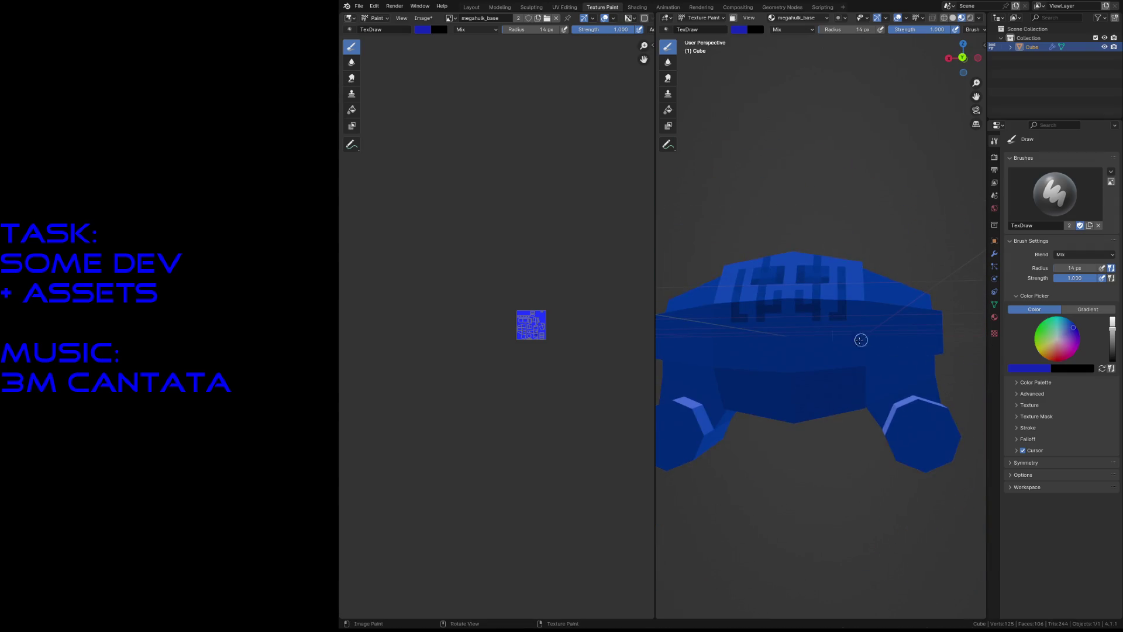
# Step: Add dark pixel marks across the front and darker patches along the ledge
pyautogui.moveTo(849, 336)
pyautogui.mouseDown()
pyautogui.moveTo(920, 329)
pyautogui.moveTo(922, 366)
pyautogui.mouseUp()
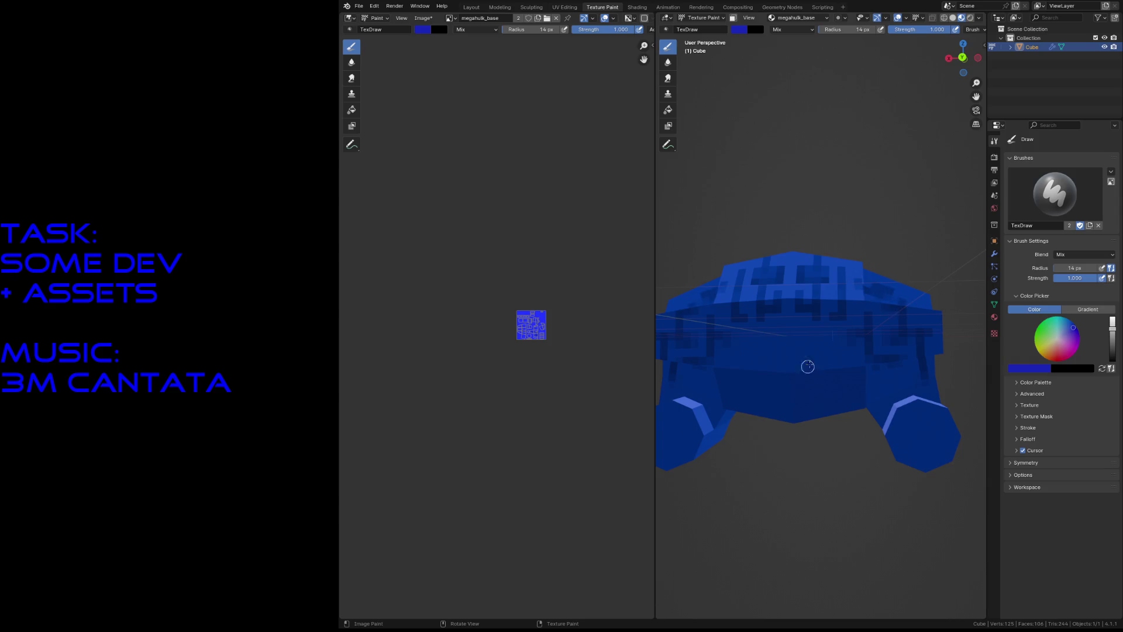
pyautogui.moveTo(785, 319); pyautogui.dragTo(798, 321)
pyautogui.moveTo(823, 393)
pyautogui.mouseDown()
pyautogui.moveTo(809, 388)
pyautogui.moveTo(910, 379)
pyautogui.moveTo(880, 381)
pyautogui.mouseUp()
pyautogui.hotkey('shift', '`')
pyautogui.press('w')
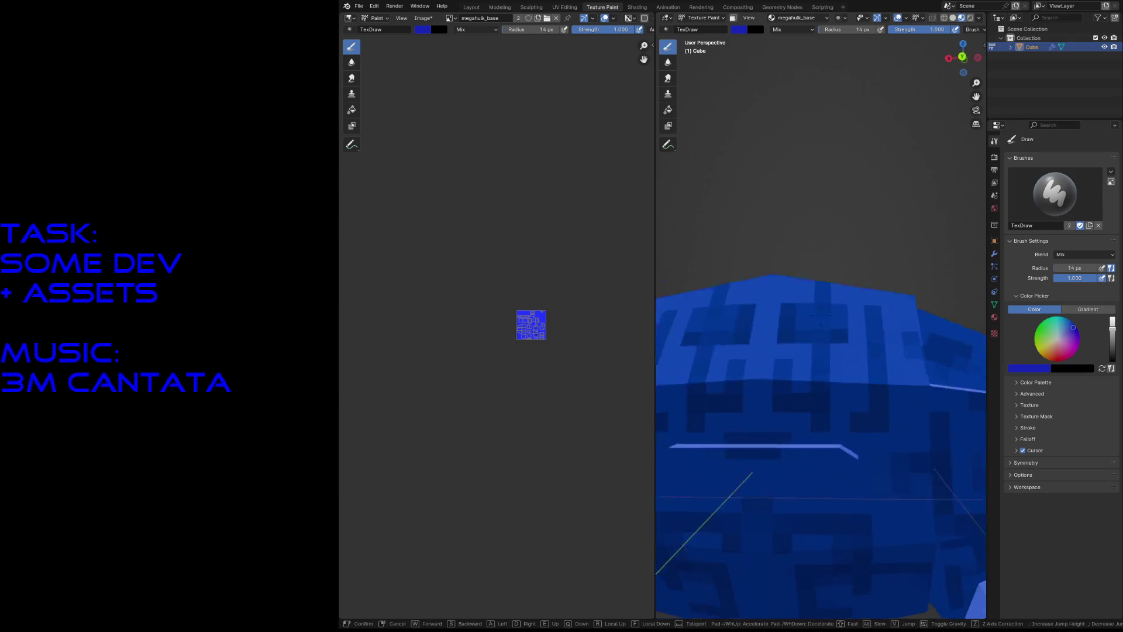
pyautogui.click(828, 544)
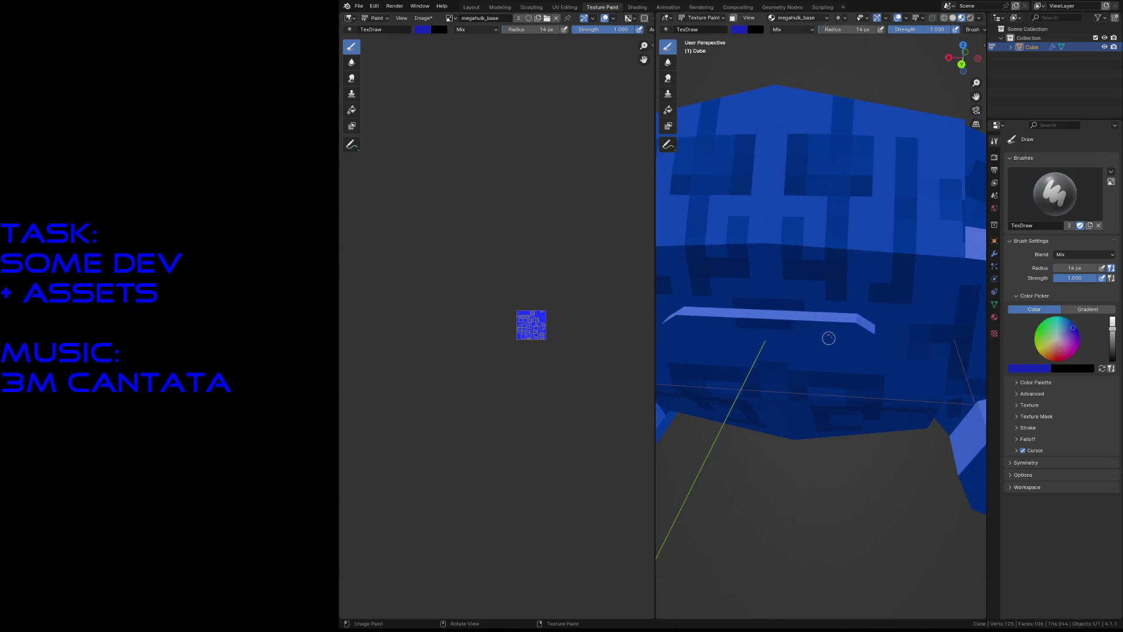
pyautogui.moveTo(775, 318)
pyautogui.mouseDown()
pyautogui.moveTo(820, 310)
pyautogui.moveTo(869, 328)
pyautogui.moveTo(813, 311)
pyautogui.mouseUp()
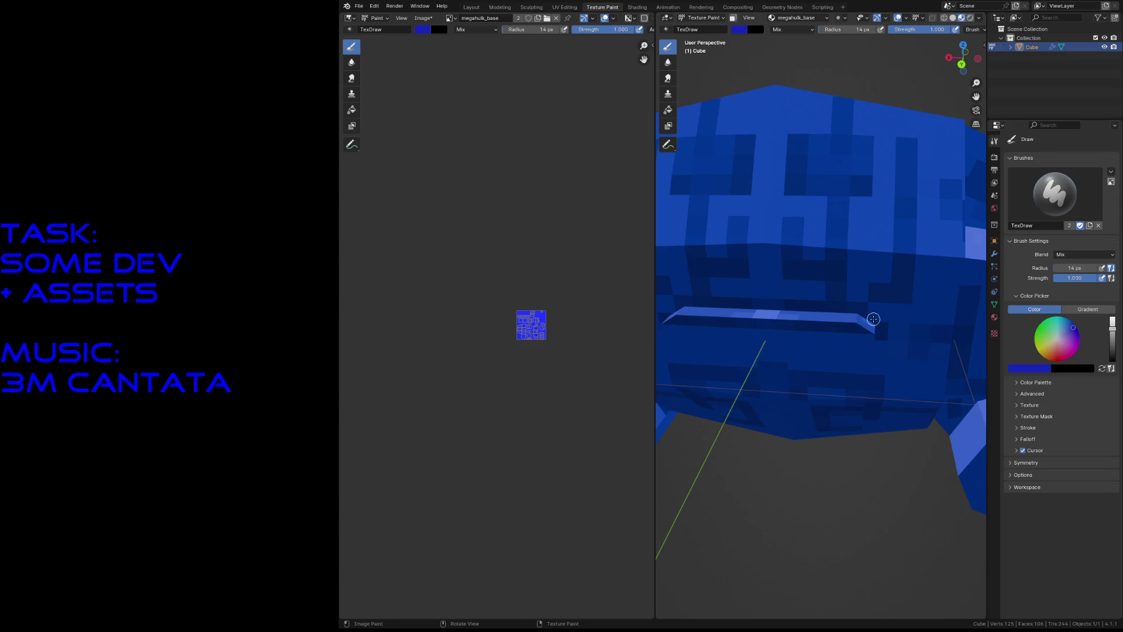
# Step: Paint dark-blue pixel dabs and a pattern across the raised block's top
pyautogui.hotkey('shift', '`')
pyautogui.press('s')
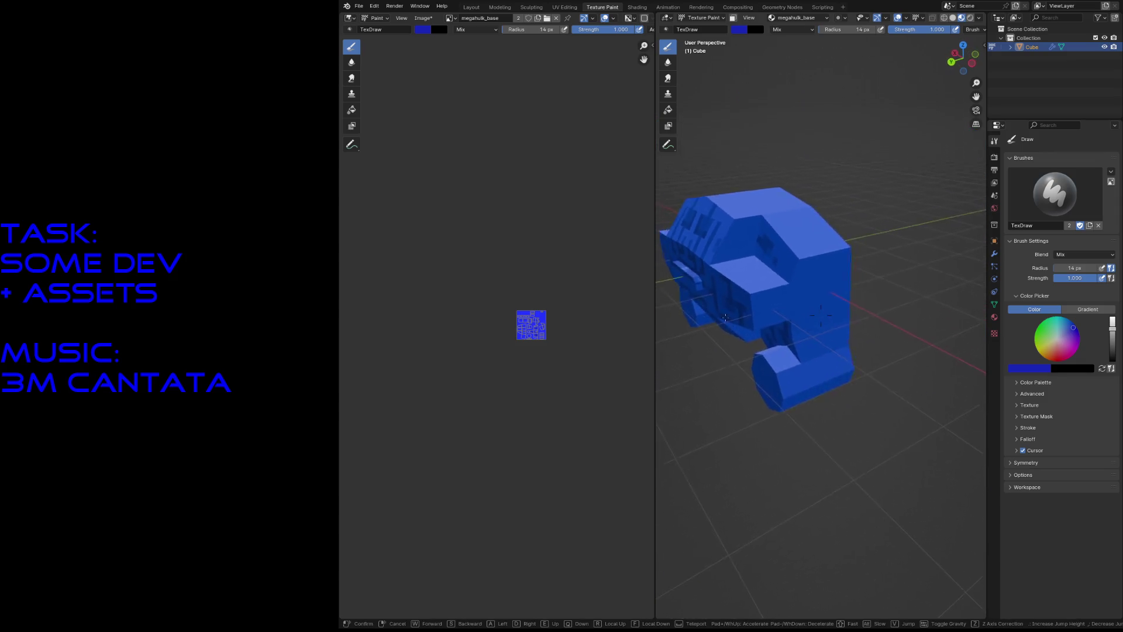
pyautogui.press('w')
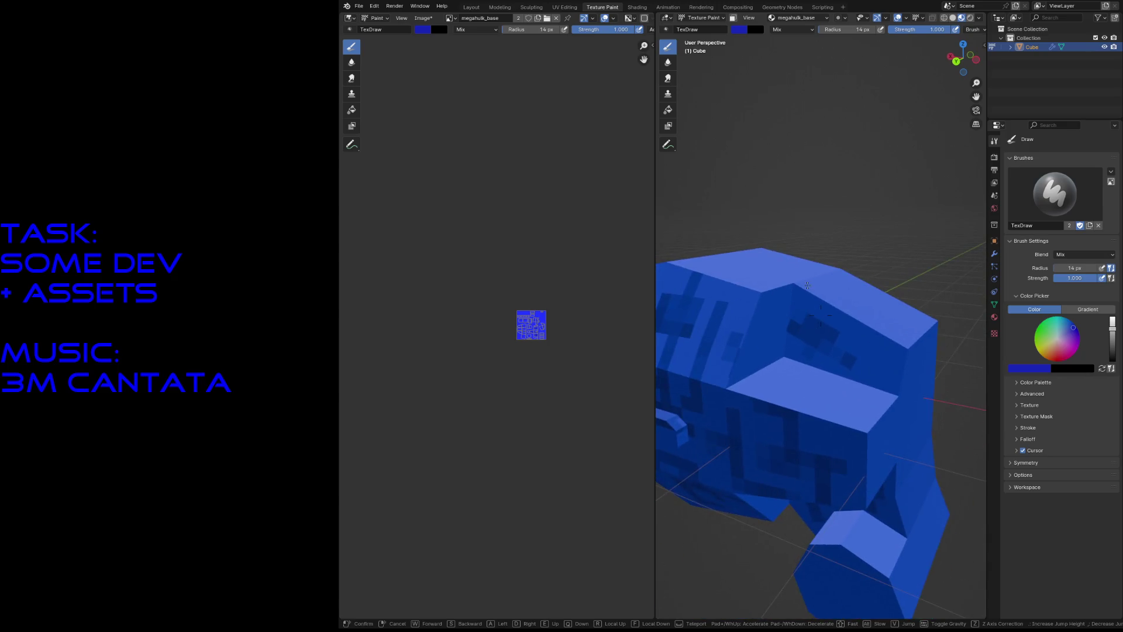
pyautogui.click(807, 285)
pyautogui.moveTo(765, 344)
pyautogui.mouseDown()
pyautogui.moveTo(742, 356)
pyautogui.moveTo(760, 324)
pyautogui.moveTo(774, 338)
pyautogui.mouseUp()
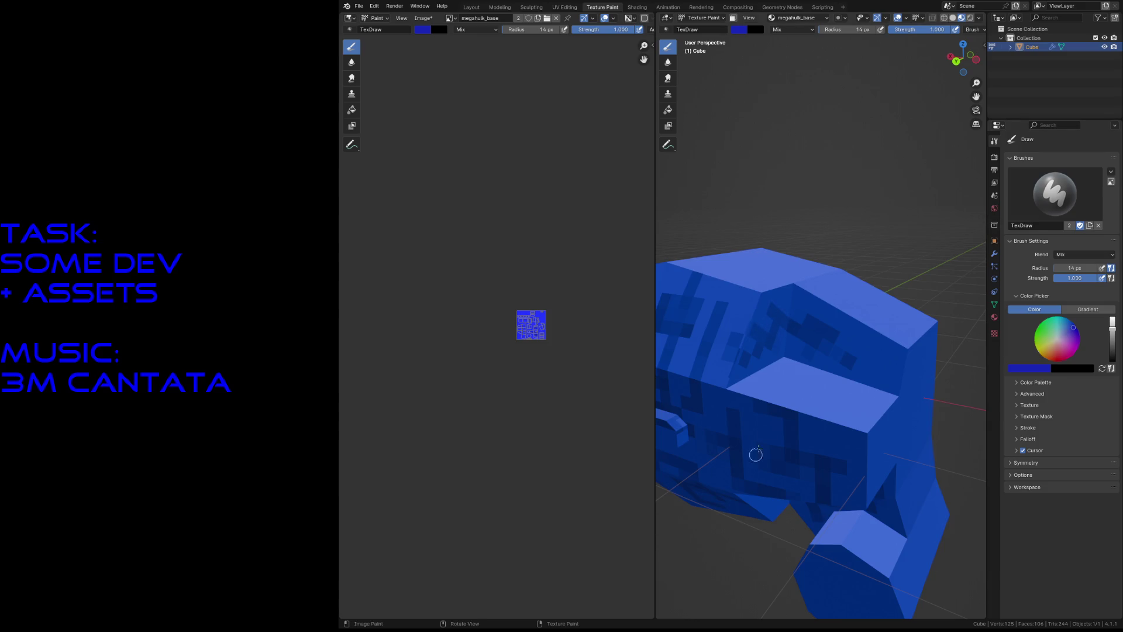
pyautogui.click(772, 382)
pyautogui.moveTo(774, 378)
pyautogui.mouseDown()
pyautogui.moveTo(781, 390)
pyautogui.moveTo(849, 396)
pyautogui.moveTo(830, 402)
pyautogui.mouseUp()
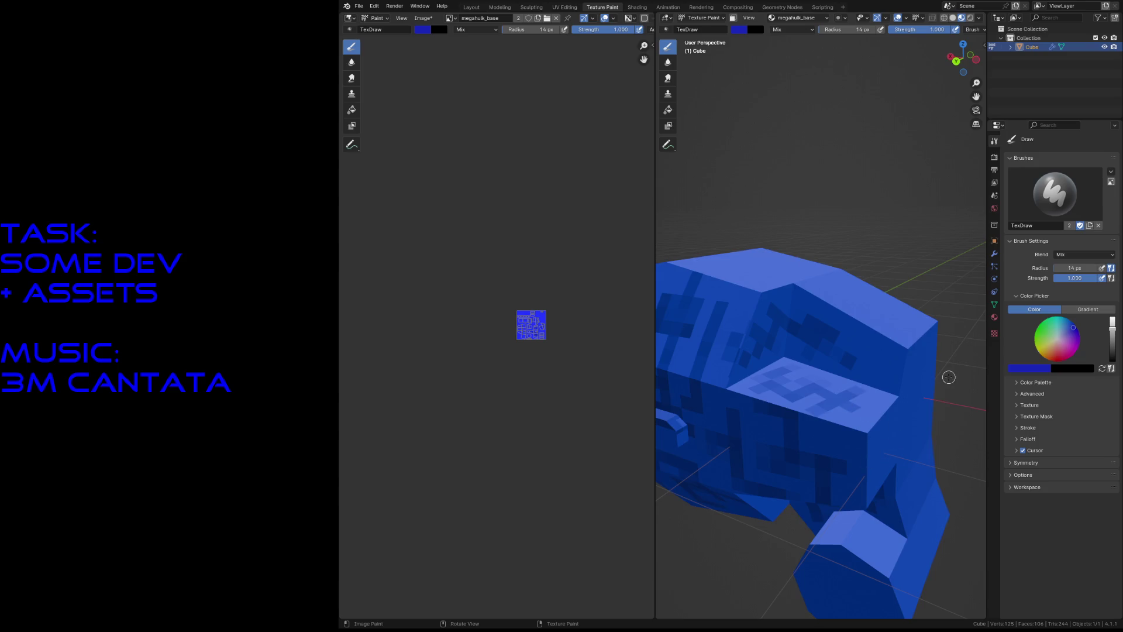
pyautogui.hotkey('shift', '`')
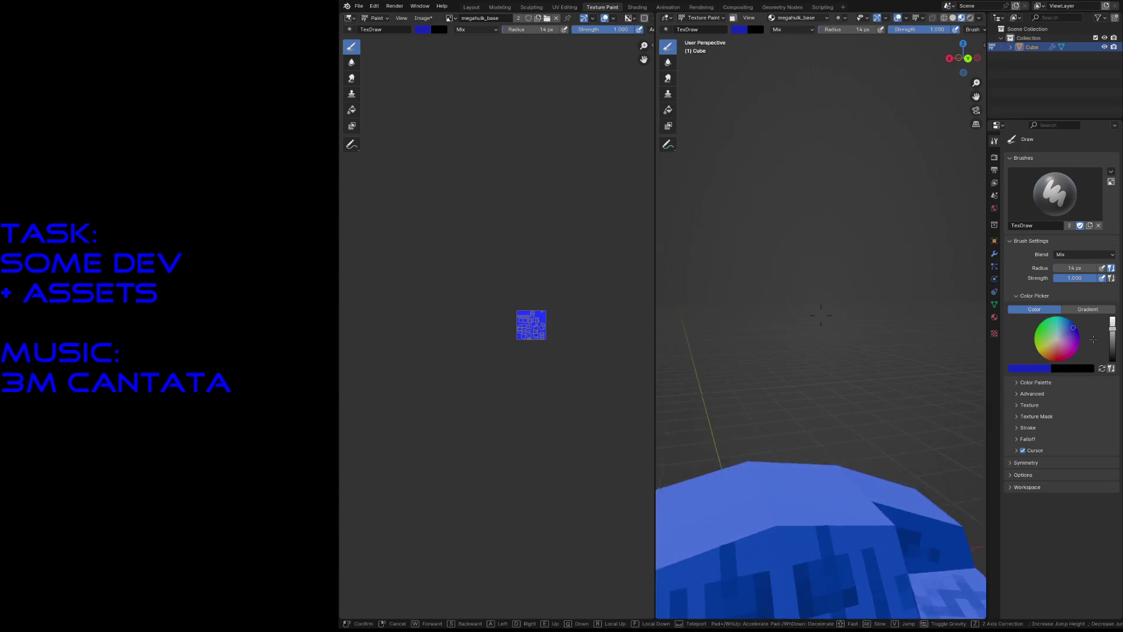
pyautogui.click(821, 315)
# Step: Frame the UV texture and paint mirrored dark strokes on the top face
pyautogui.scroll(6, 572, 321)
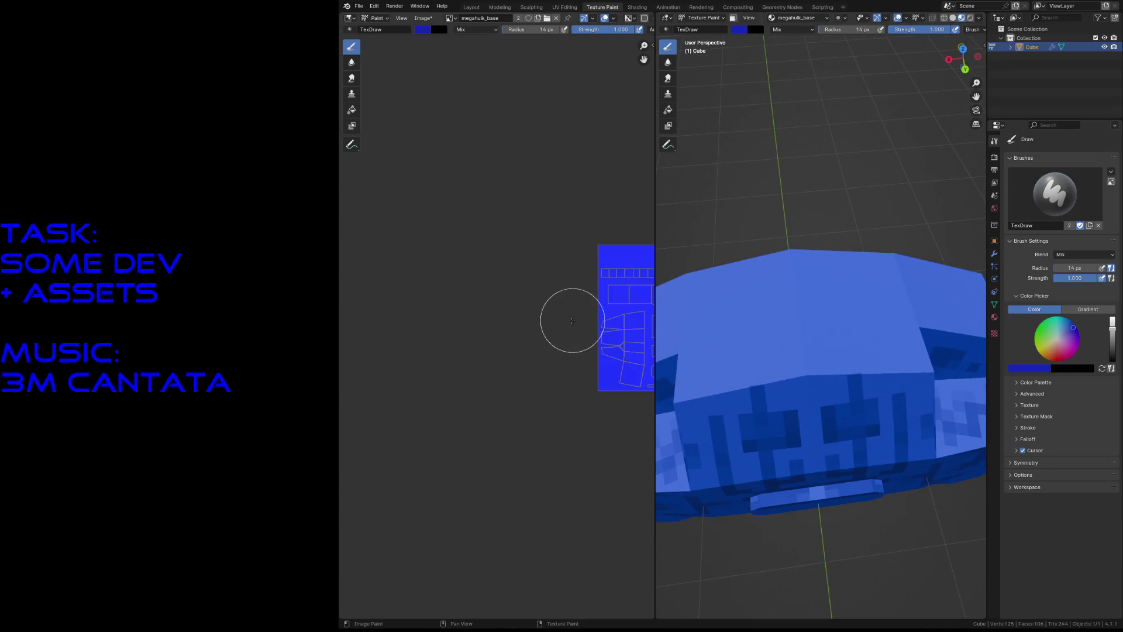
pyautogui.moveTo(572, 321); pyautogui.dragTo(413, 321, button='middle')
pyautogui.scroll(2, 491, 320)
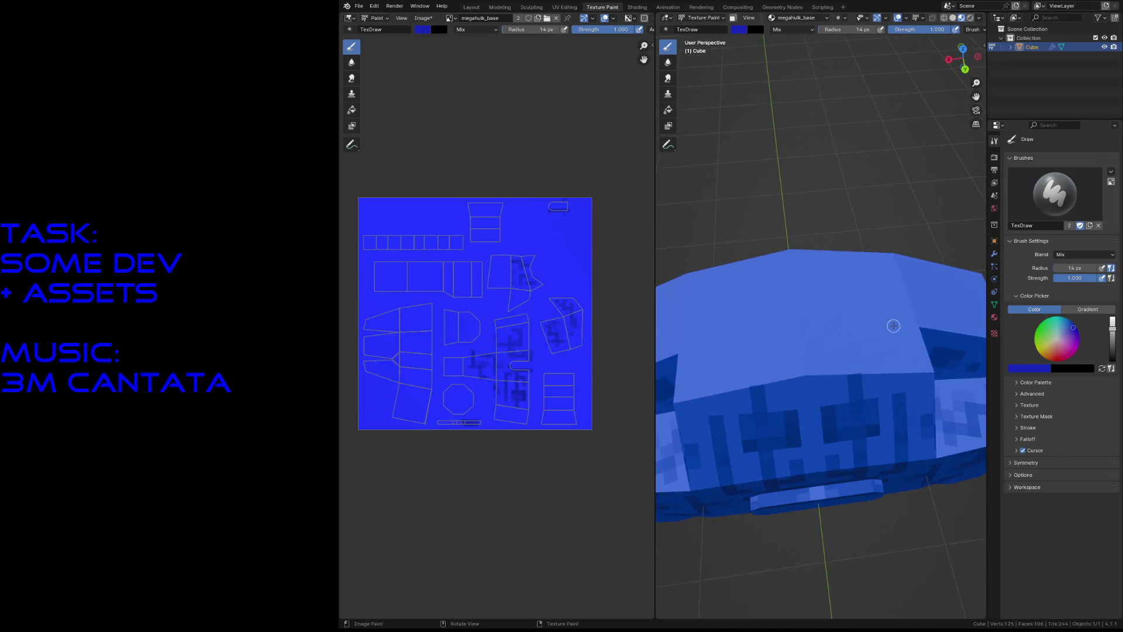
pyautogui.moveTo(839, 358)
pyautogui.mouseDown()
pyautogui.moveTo(848, 370)
pyautogui.moveTo(840, 320)
pyautogui.moveTo(819, 299)
pyautogui.moveTo(866, 299)
pyautogui.moveTo(860, 284)
pyautogui.moveTo(859, 344)
pyautogui.moveTo(885, 345)
pyautogui.moveTo(885, 356)
pyautogui.moveTo(883, 345)
pyautogui.moveTo(819, 344)
pyautogui.moveTo(802, 327)
pyautogui.moveTo(797, 285)
pyautogui.moveTo(812, 342)
pyautogui.mouseUp()
pyautogui.moveTo(791, 284)
pyautogui.mouseDown()
pyautogui.moveTo(834, 276)
pyautogui.moveTo(831, 291)
pyautogui.moveTo(875, 260)
pyautogui.moveTo(887, 310)
pyautogui.mouseUp()
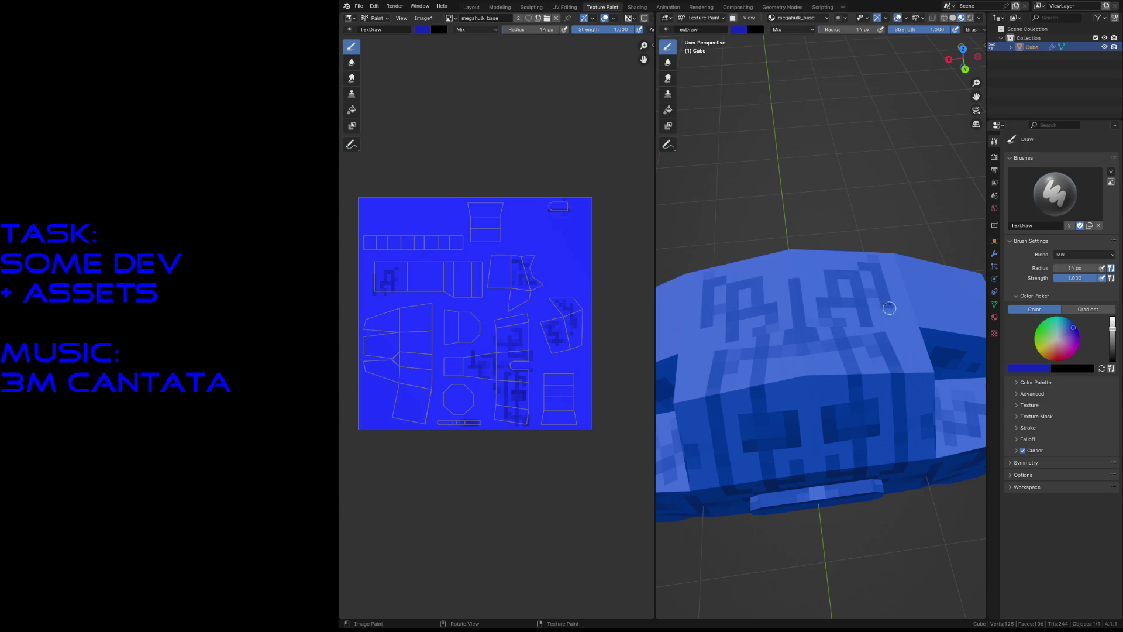
pyautogui.moveTo(825, 258); pyautogui.dragTo(834, 273)
# Step: Add dark horizontal and vertical bars to the top face and side edge
pyautogui.moveTo(871, 249)
pyautogui.mouseDown(button='middle')
pyautogui.moveTo(860, 253)
pyautogui.moveTo(870, 258)
pyautogui.mouseUp(button='middle')
pyautogui.scroll(5, 870, 258)
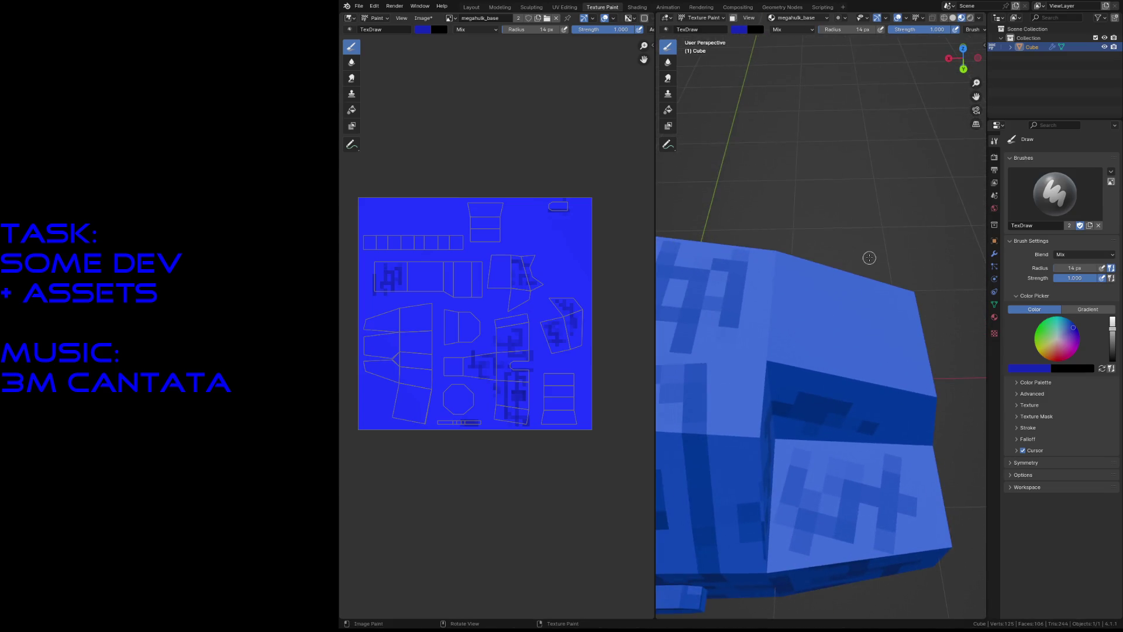
pyautogui.moveTo(734, 368)
pyautogui.mouseDown()
pyautogui.moveTo(809, 296)
pyautogui.moveTo(806, 309)
pyautogui.moveTo(859, 316)
pyautogui.moveTo(841, 355)
pyautogui.moveTo(888, 352)
pyautogui.mouseUp()
pyautogui.moveTo(837, 286)
pyautogui.mouseDown()
pyautogui.moveTo(835, 338)
pyautogui.moveTo(865, 292)
pyautogui.moveTo(885, 298)
pyautogui.moveTo(881, 332)
pyautogui.mouseUp()
pyautogui.moveTo(800, 355)
pyautogui.mouseDown()
pyautogui.moveTo(805, 309)
pyautogui.moveTo(769, 285)
pyautogui.mouseUp()
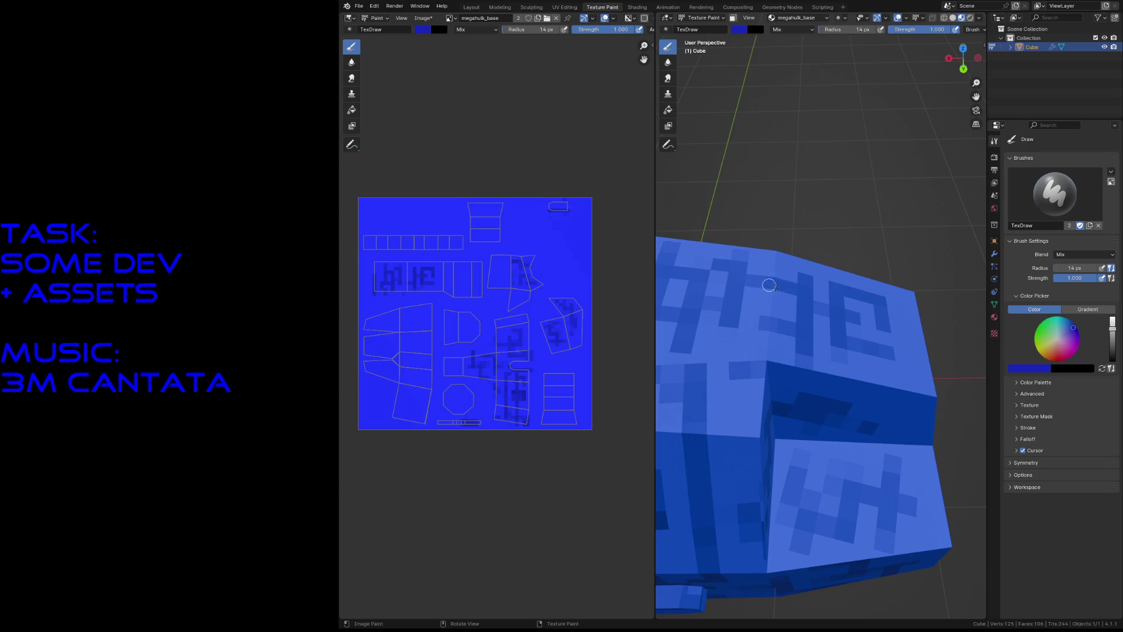
pyautogui.moveTo(887, 359)
pyautogui.mouseDown()
pyautogui.moveTo(855, 351)
pyautogui.moveTo(889, 368)
pyautogui.mouseUp()
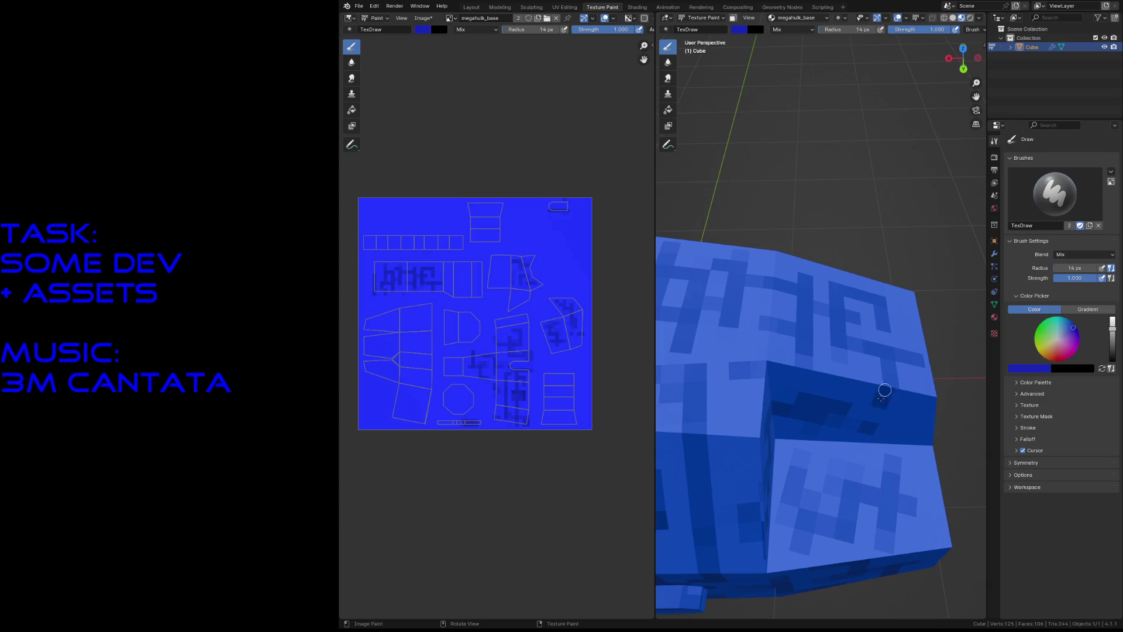
pyautogui.hotkey('shift', '`')
pyautogui.press('s')
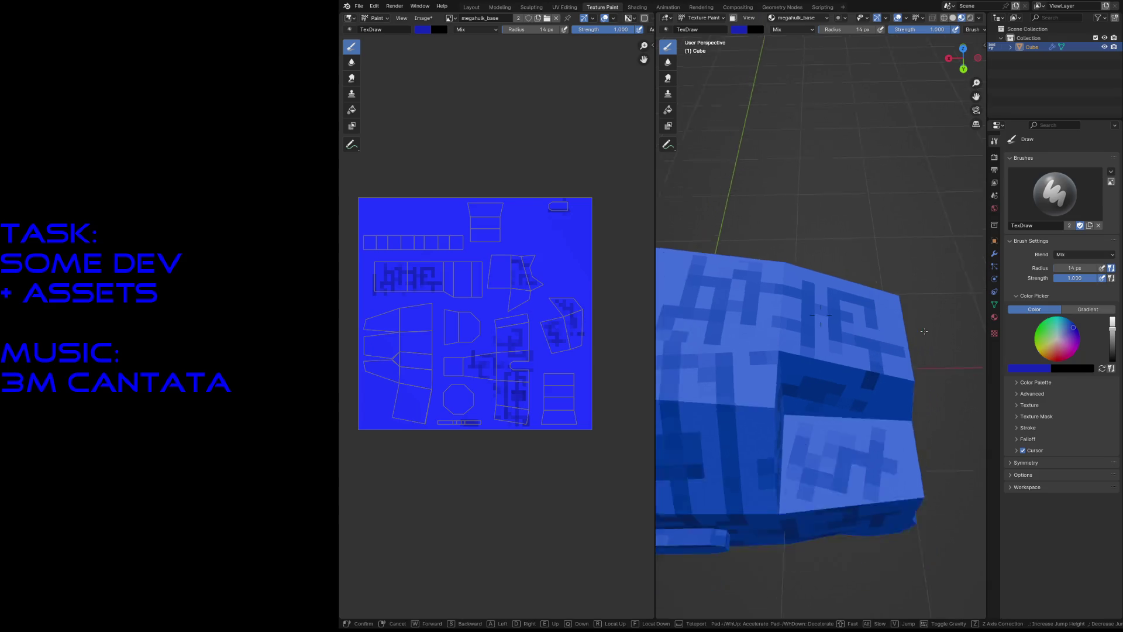
pyautogui.press('w')
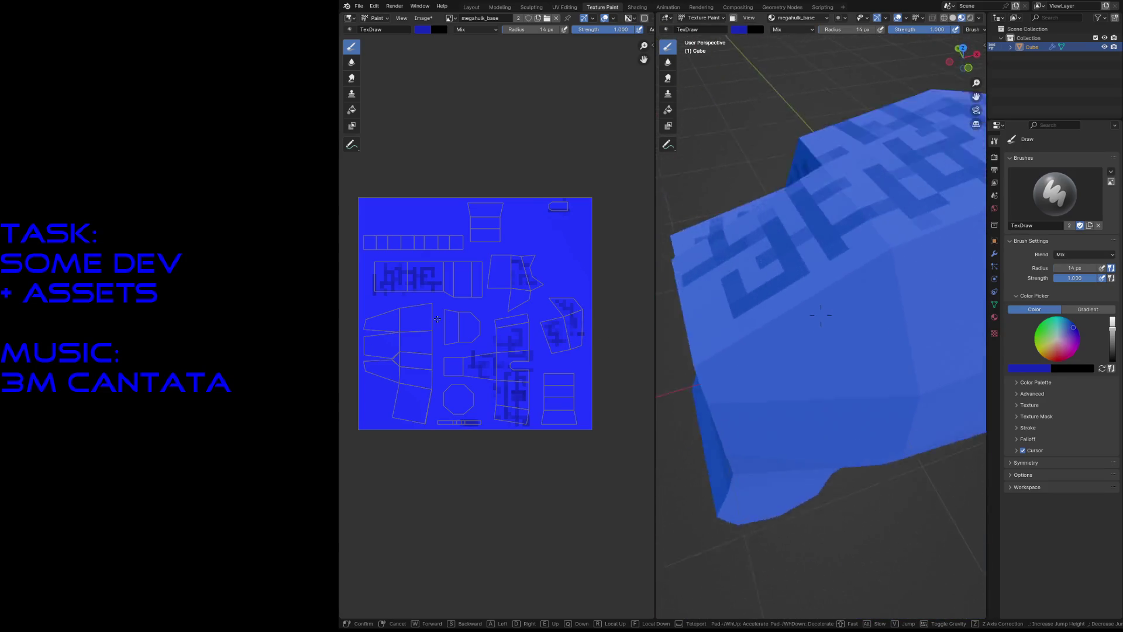
# Step: Paint mirrored dark vertical and horizontal bars on the cube's upper side
pyautogui.press('s')
pyautogui.click(821, 316)
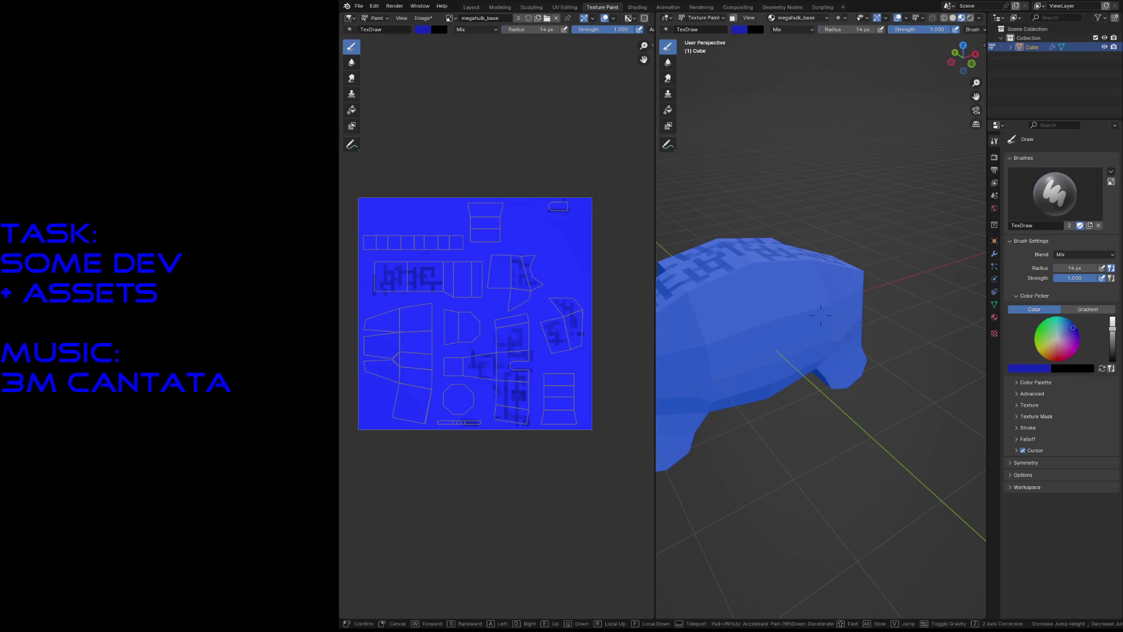
pyautogui.moveTo(756, 339); pyautogui.dragTo(756, 339, button='middle')
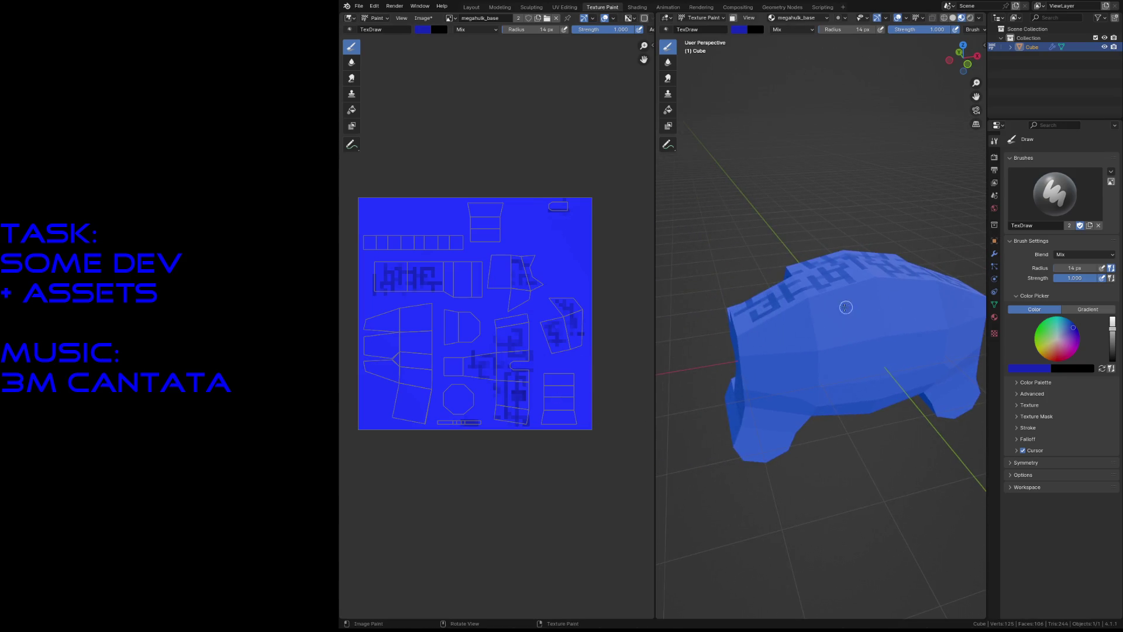
pyautogui.moveTo(833, 307)
pyautogui.mouseDown()
pyautogui.moveTo(843, 351)
pyautogui.moveTo(865, 349)
pyautogui.moveTo(860, 316)
pyautogui.mouseUp()
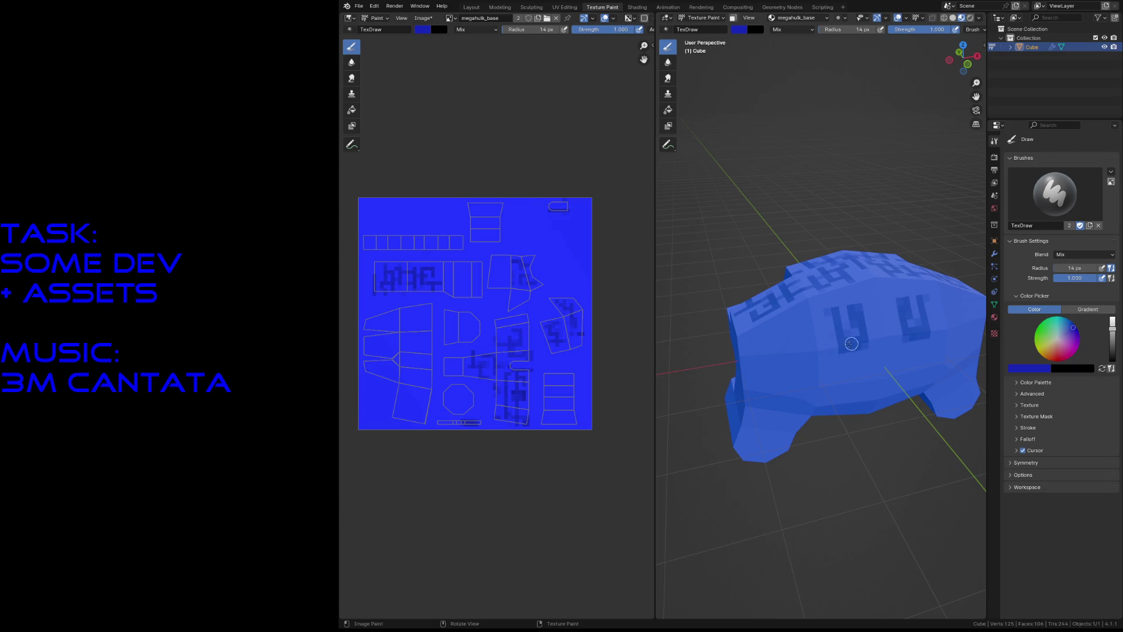
pyautogui.moveTo(775, 336)
pyautogui.mouseDown()
pyautogui.moveTo(796, 333)
pyautogui.moveTo(774, 349)
pyautogui.moveTo(829, 338)
pyautogui.moveTo(838, 324)
pyautogui.moveTo(789, 331)
pyautogui.mouseUp()
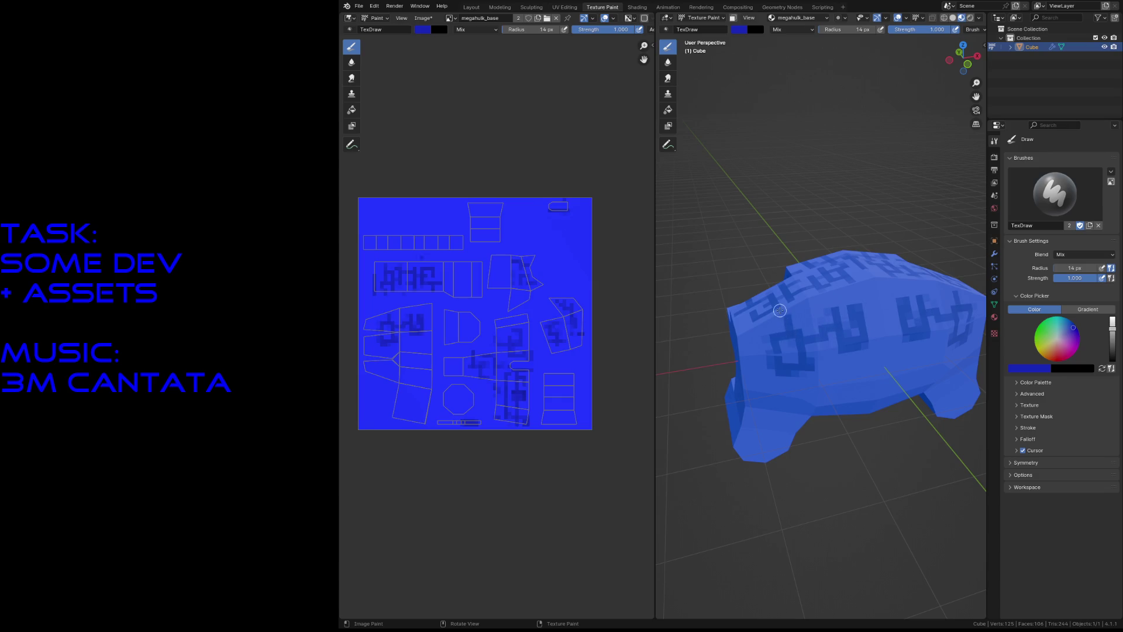
pyautogui.moveTo(830, 303)
pyautogui.mouseDown()
pyautogui.moveTo(835, 318)
pyautogui.moveTo(831, 299)
pyautogui.mouseUp()
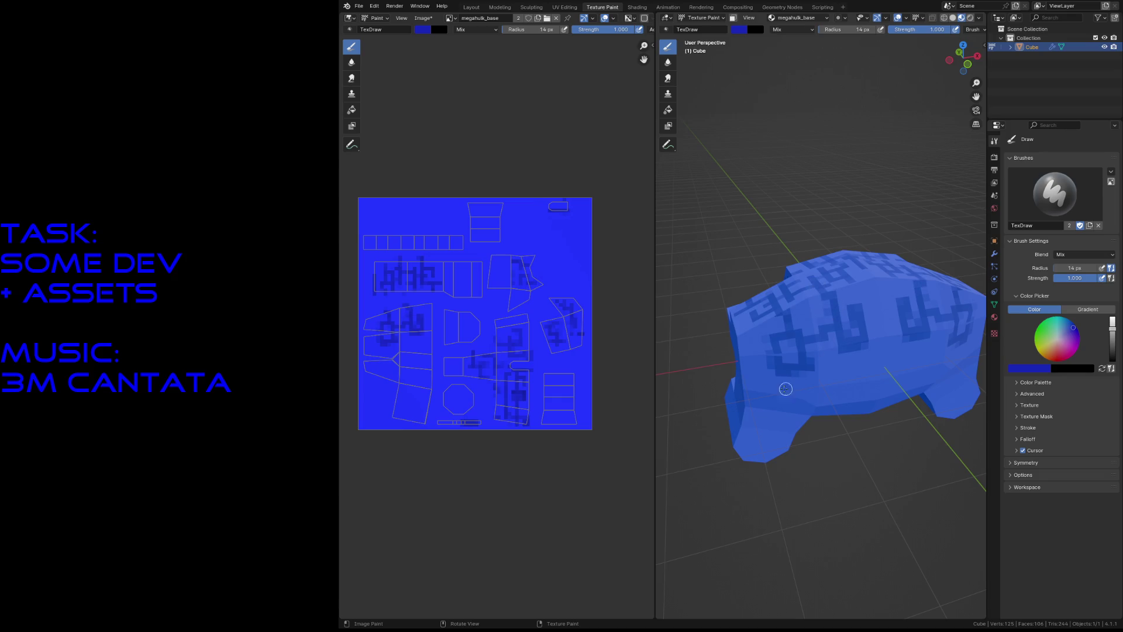
# Step: Add mirrored strokes on the left side and link them to the front pattern
pyautogui.moveTo(755, 366)
pyautogui.mouseDown()
pyautogui.moveTo(755, 380)
pyautogui.moveTo(769, 385)
pyautogui.mouseUp()
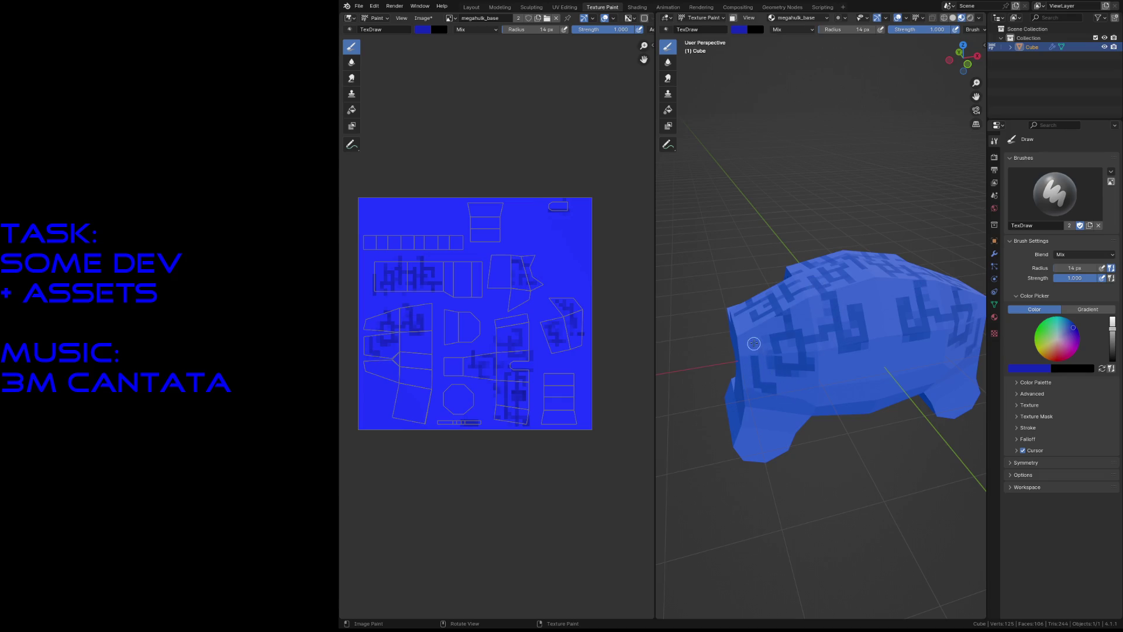
pyautogui.moveTo(744, 321); pyautogui.dragTo(755, 339)
pyautogui.moveTo(870, 374)
pyautogui.mouseDown(button='middle')
pyautogui.moveTo(819, 369)
pyautogui.moveTo(860, 367)
pyautogui.mouseUp(button='middle')
pyautogui.moveTo(790, 290)
pyautogui.mouseDown()
pyautogui.moveTo(806, 292)
pyautogui.moveTo(788, 299)
pyautogui.moveTo(803, 308)
pyautogui.moveTo(785, 306)
pyautogui.mouseUp()
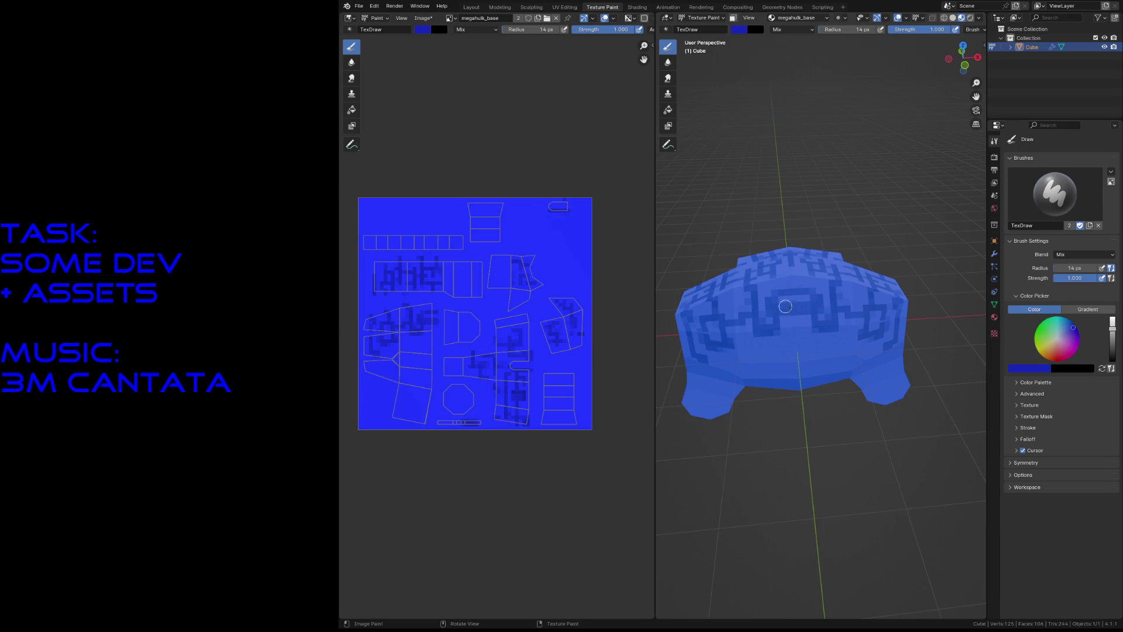
pyautogui.hotkey('shift', '`')
# Step: Paint a dark horizontal bar on the front face and a small lower-front stroke
pyautogui.press('w')
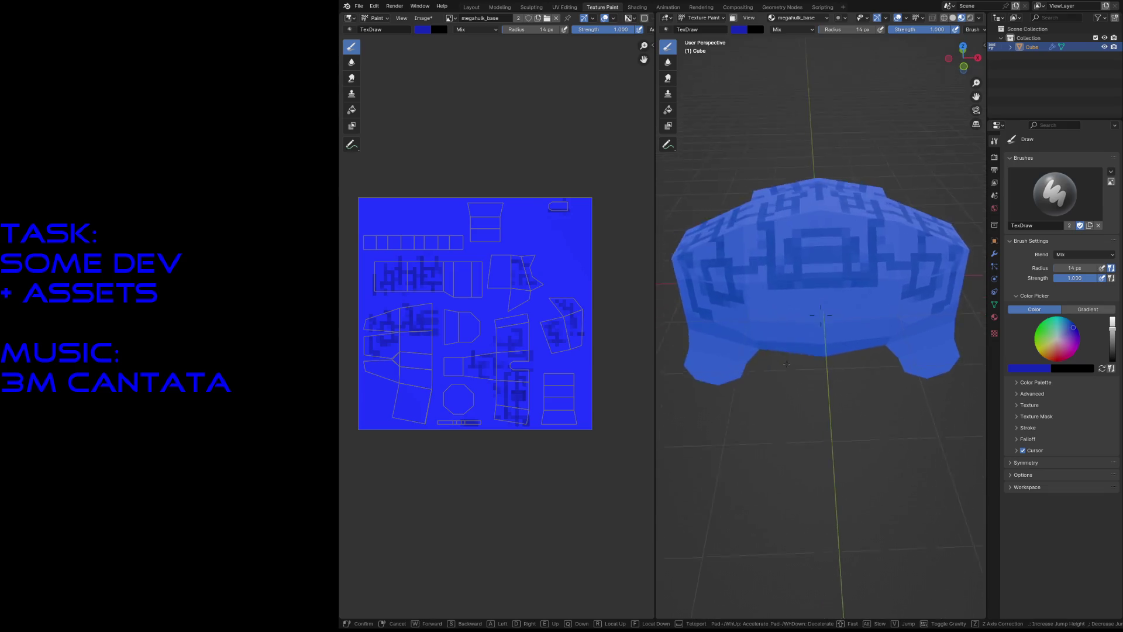
pyautogui.click(778, 325)
pyautogui.moveTo(796, 311)
pyautogui.mouseDown()
pyautogui.moveTo(757, 318)
pyautogui.moveTo(794, 309)
pyautogui.moveTo(748, 384)
pyautogui.moveTo(709, 368)
pyautogui.moveTo(712, 348)
pyautogui.mouseUp()
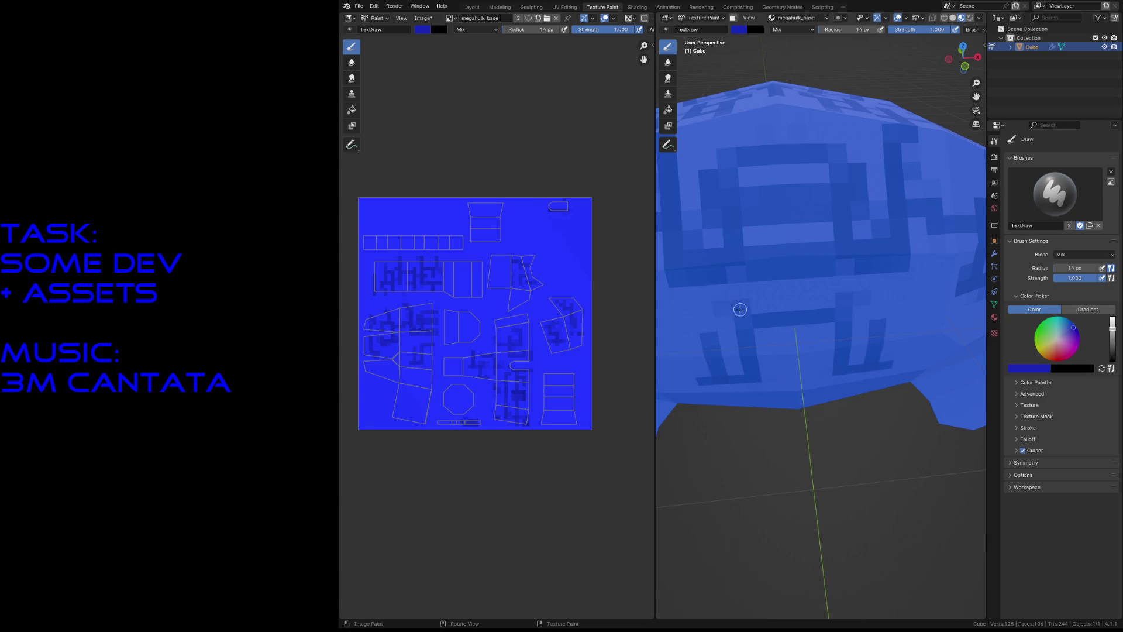
pyautogui.hotkey('shift', '`')
pyautogui.press('Escape')
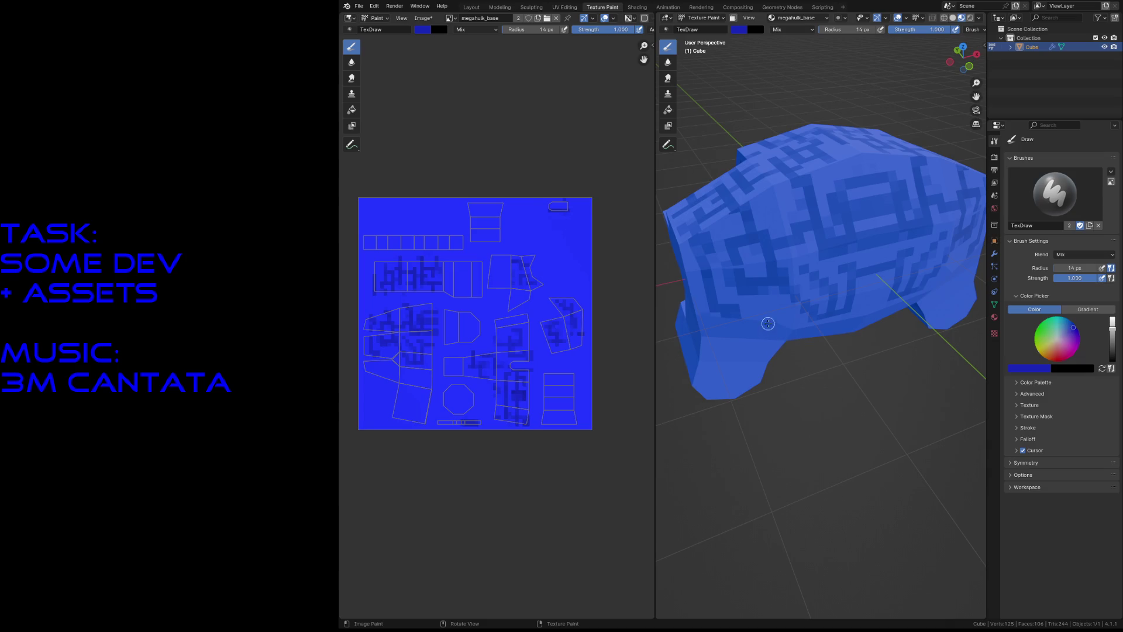
pyautogui.moveTo(766, 319); pyautogui.dragTo(753, 327)
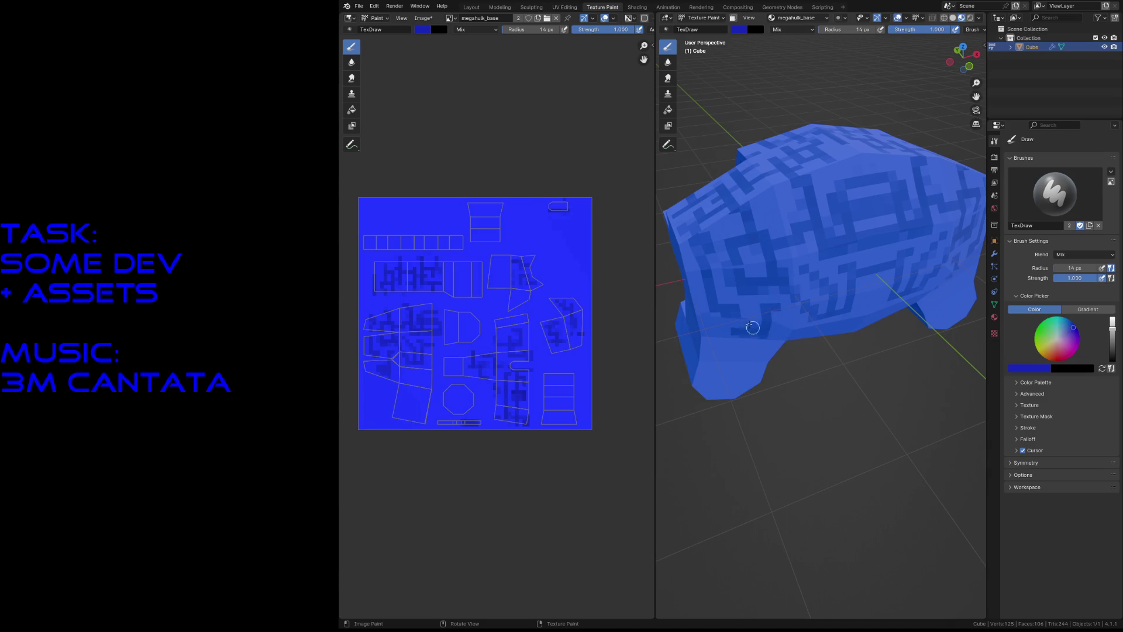
# Step: Add three mirrored dark vertical stripes on the front face
pyautogui.hotkey('shift', '`')
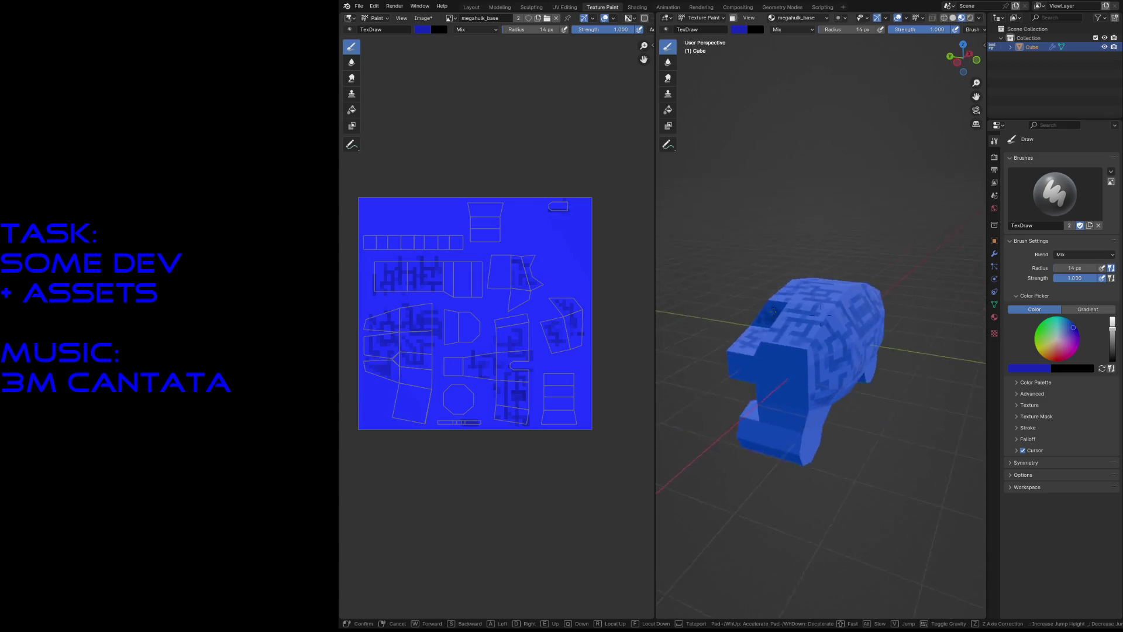
pyautogui.press('w')
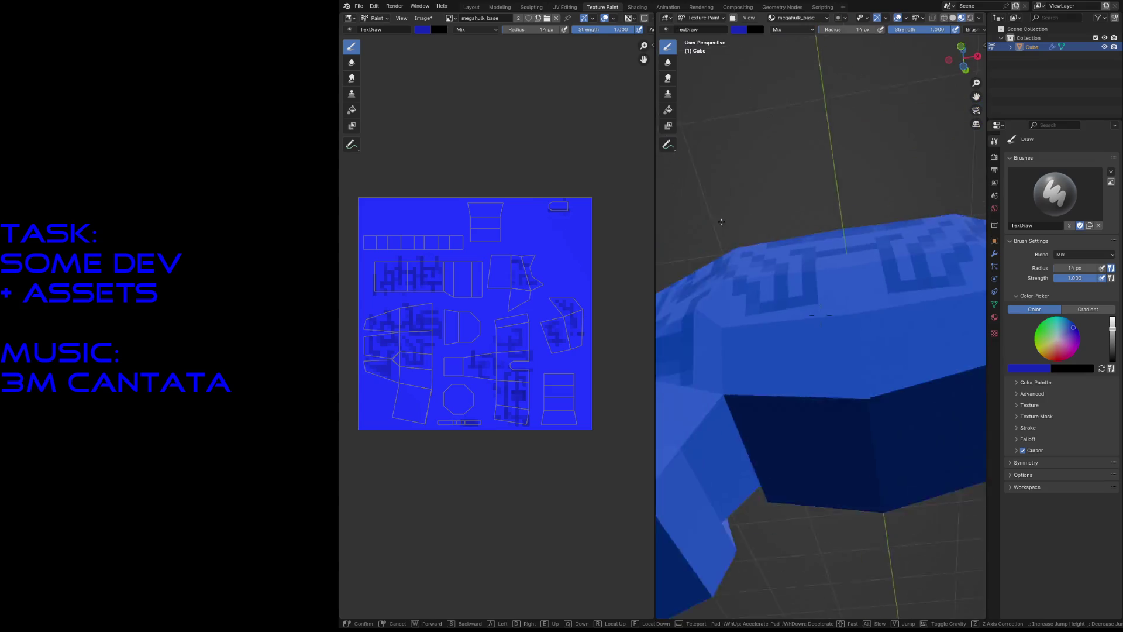
pyautogui.click(730, 230)
pyautogui.moveTo(745, 256)
pyautogui.mouseDown()
pyautogui.moveTo(745, 295)
pyautogui.moveTo(762, 301)
pyautogui.mouseUp()
pyautogui.moveTo(782, 257); pyautogui.dragTo(781, 301)
pyautogui.moveTo(801, 257)
pyautogui.mouseDown()
pyautogui.moveTo(800, 301)
pyautogui.moveTo(753, 342)
pyautogui.moveTo(781, 351)
pyautogui.moveTo(793, 335)
pyautogui.moveTo(807, 365)
pyautogui.mouseUp()
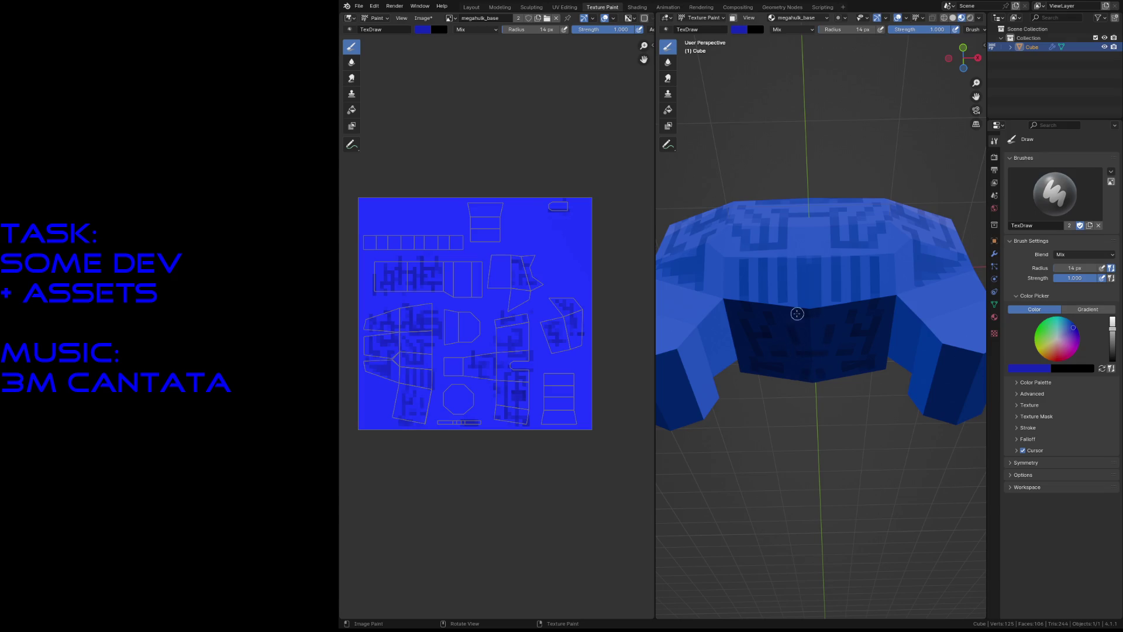
# Step: Dab a dark square and two vertical strokes on the body face
pyautogui.hotkey('shift', '`')
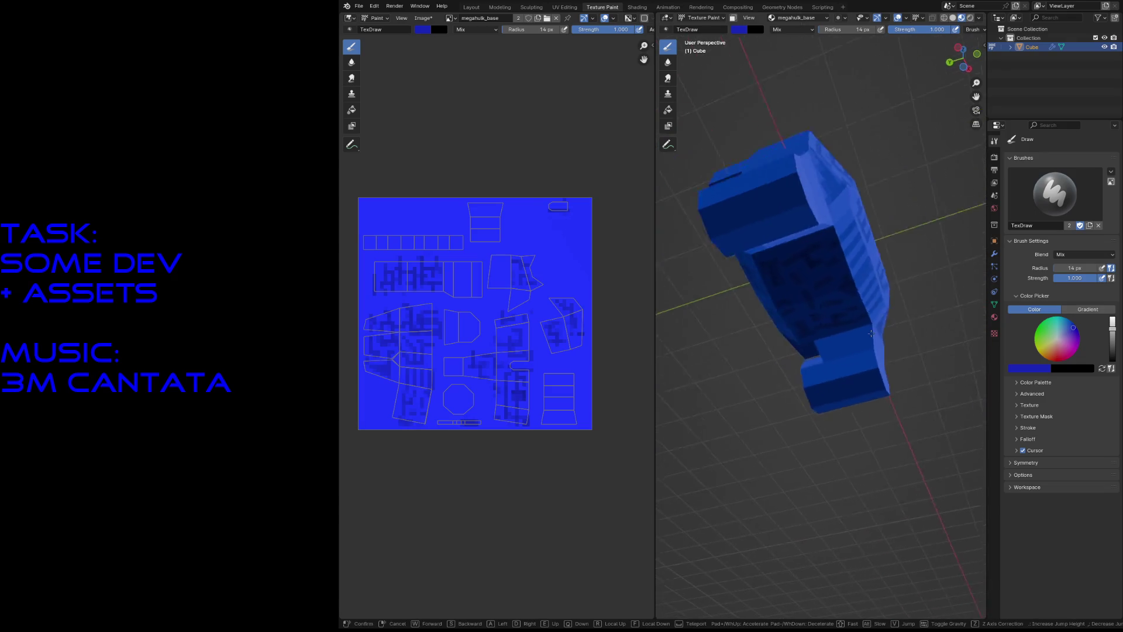
pyautogui.press('w')
pyautogui.click(882, 340)
pyautogui.click(852, 325)
pyautogui.moveTo(889, 368)
pyautogui.mouseDown()
pyautogui.moveTo(887, 320)
pyautogui.moveTo(925, 339)
pyautogui.mouseUp()
pyautogui.moveTo(833, 343); pyautogui.dragTo(844, 346)
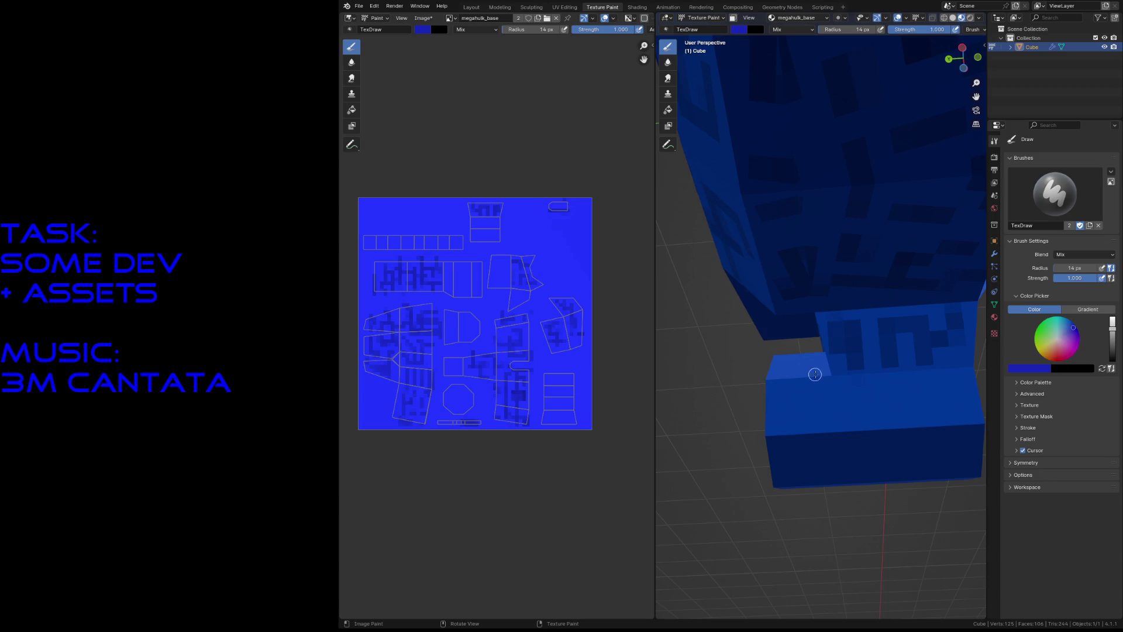
# Step: Paint an H-shaped mark on the body side and strokes on the lower block
pyautogui.hotkey('shift', '`')
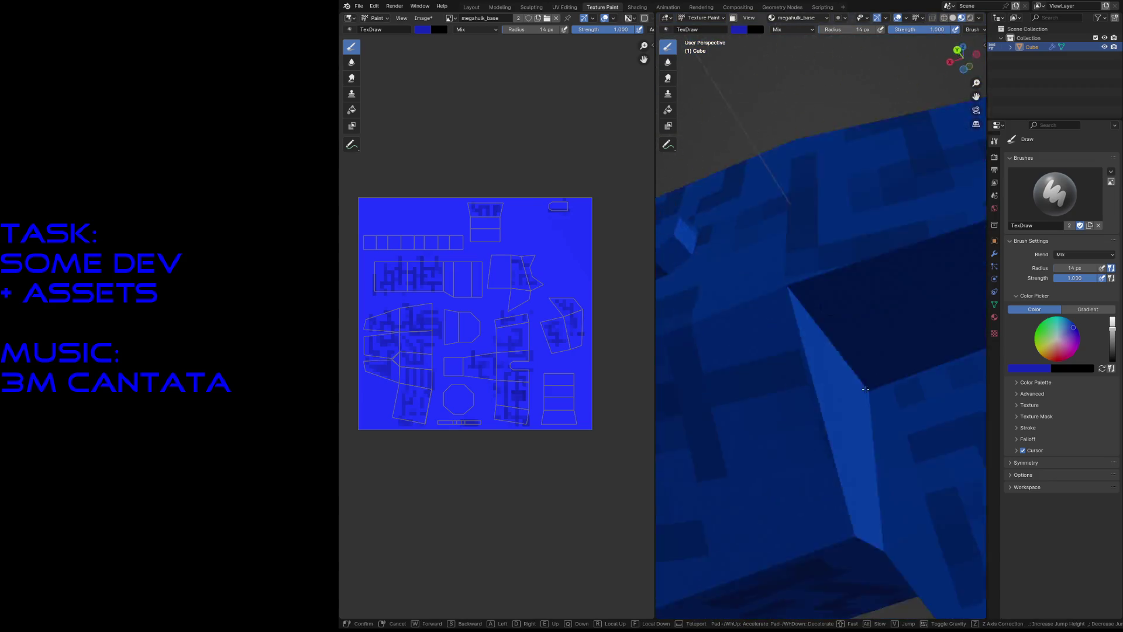
pyautogui.press('s')
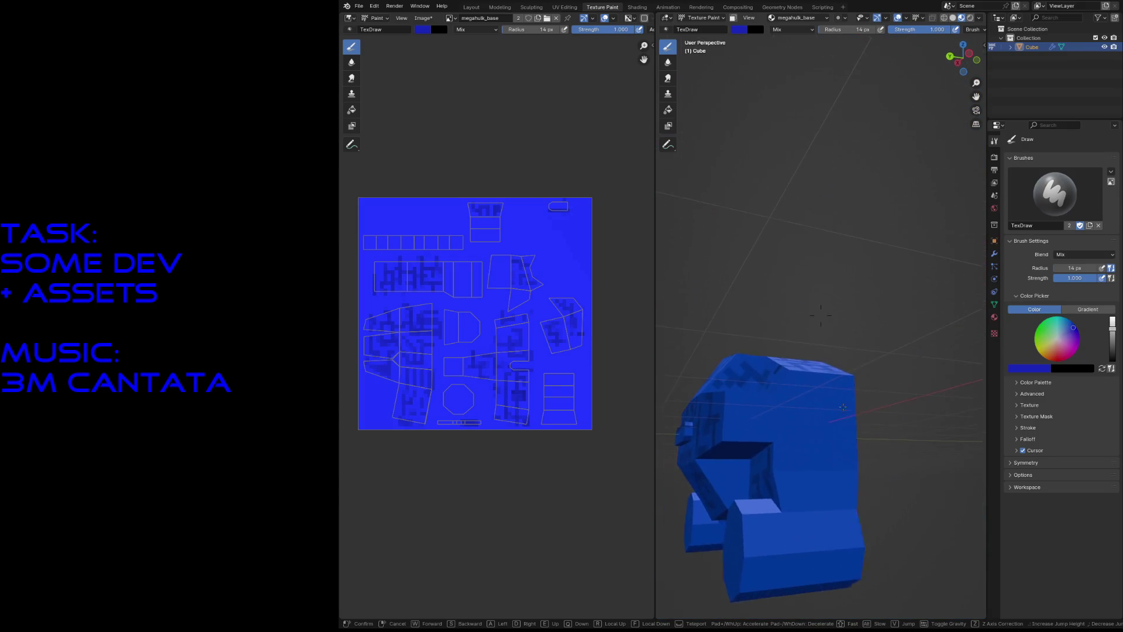
pyautogui.press('e')
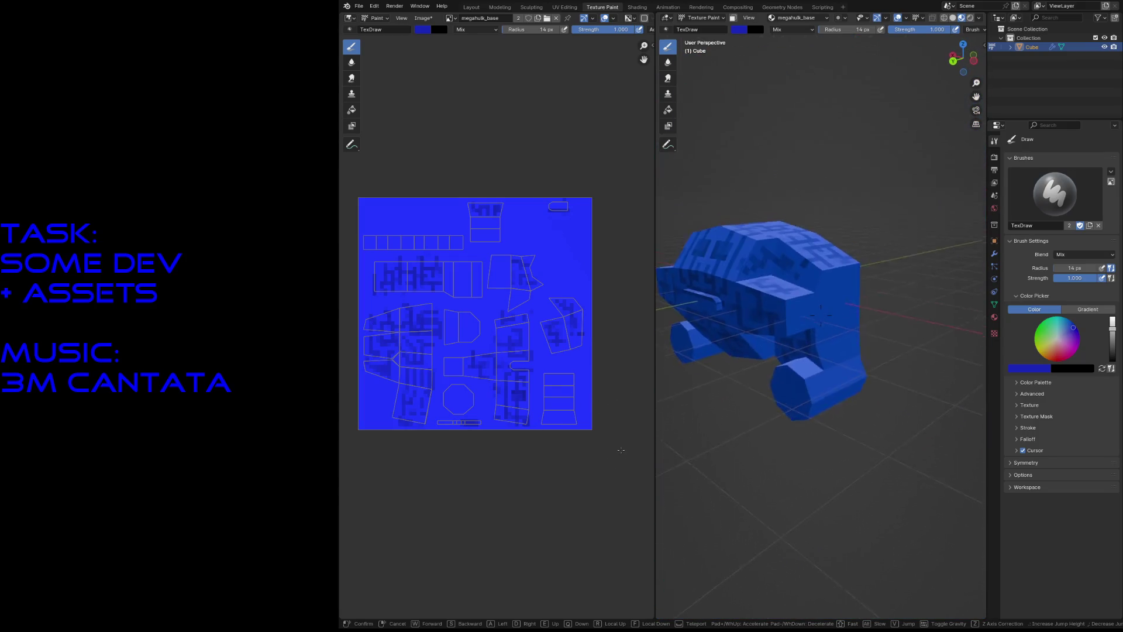
pyautogui.click(688, 359)
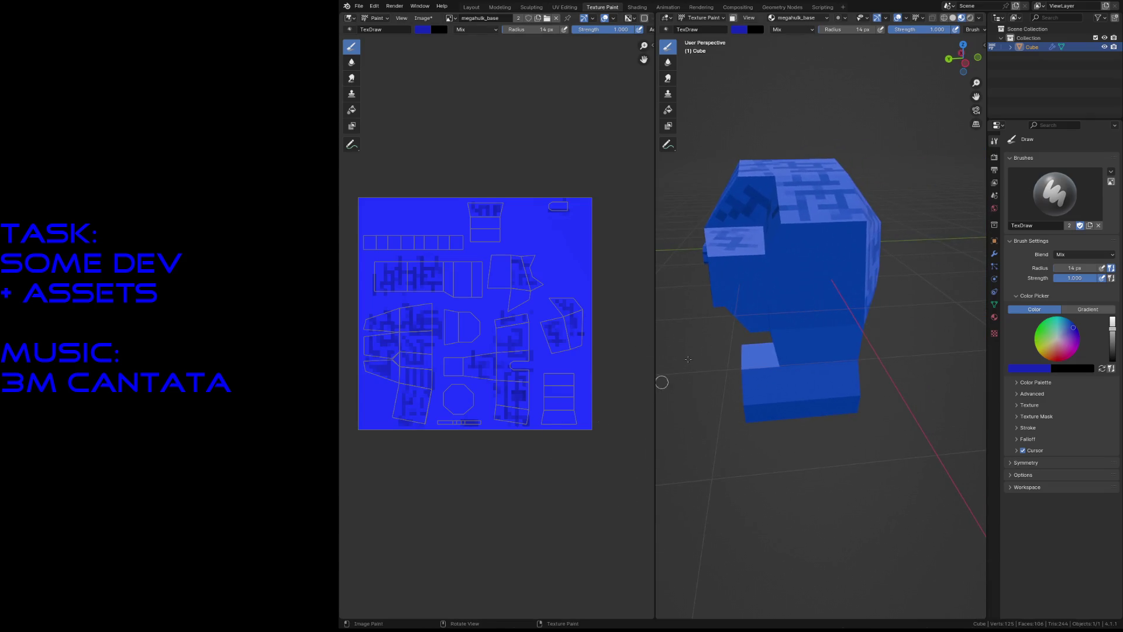
pyautogui.moveTo(731, 288)
pyautogui.mouseDown()
pyautogui.moveTo(746, 264)
pyautogui.moveTo(761, 284)
pyautogui.moveTo(763, 261)
pyautogui.moveTo(787, 279)
pyautogui.moveTo(842, 266)
pyautogui.moveTo(790, 310)
pyautogui.moveTo(813, 305)
pyautogui.mouseUp()
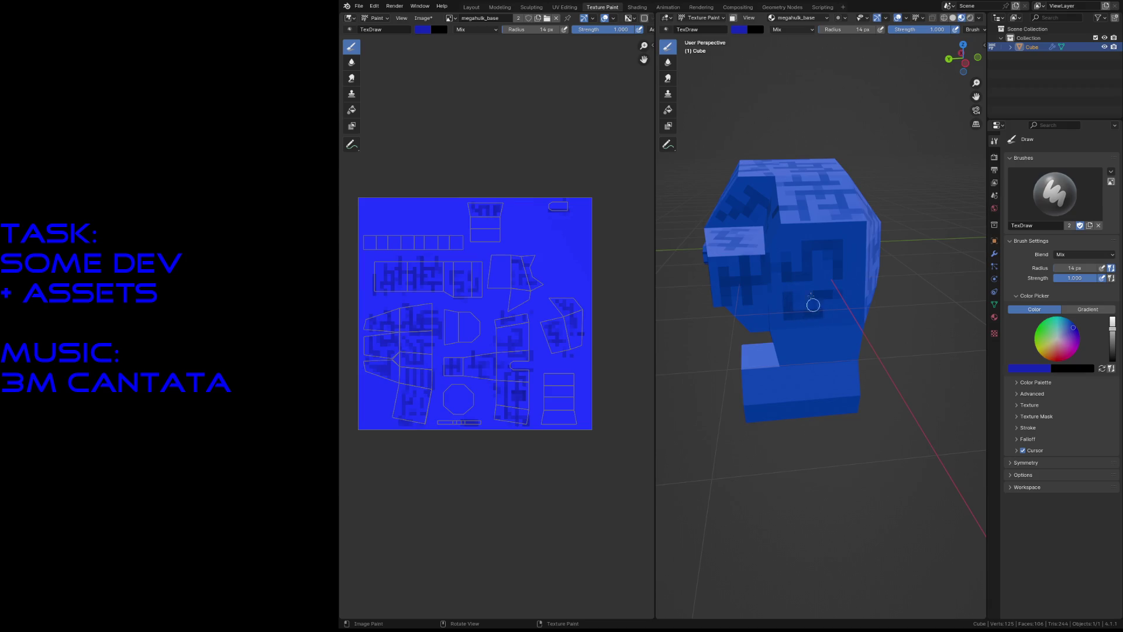
pyautogui.moveTo(786, 233)
pyautogui.mouseDown()
pyautogui.moveTo(853, 233)
pyautogui.moveTo(854, 255)
pyautogui.mouseUp()
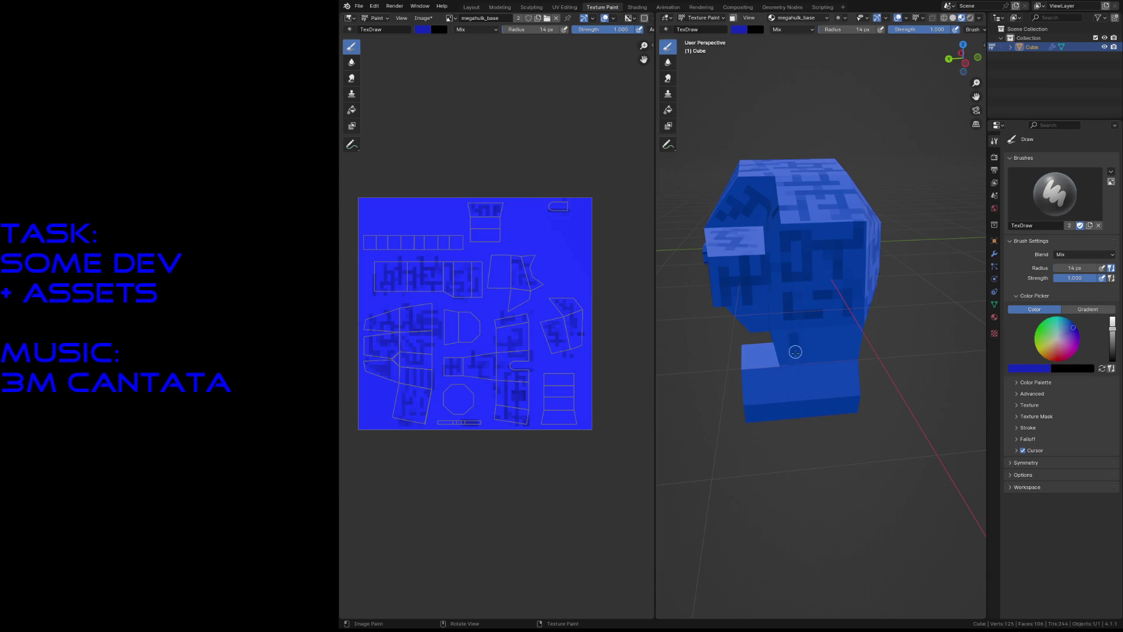
pyautogui.moveTo(857, 341); pyautogui.dragTo(835, 344)
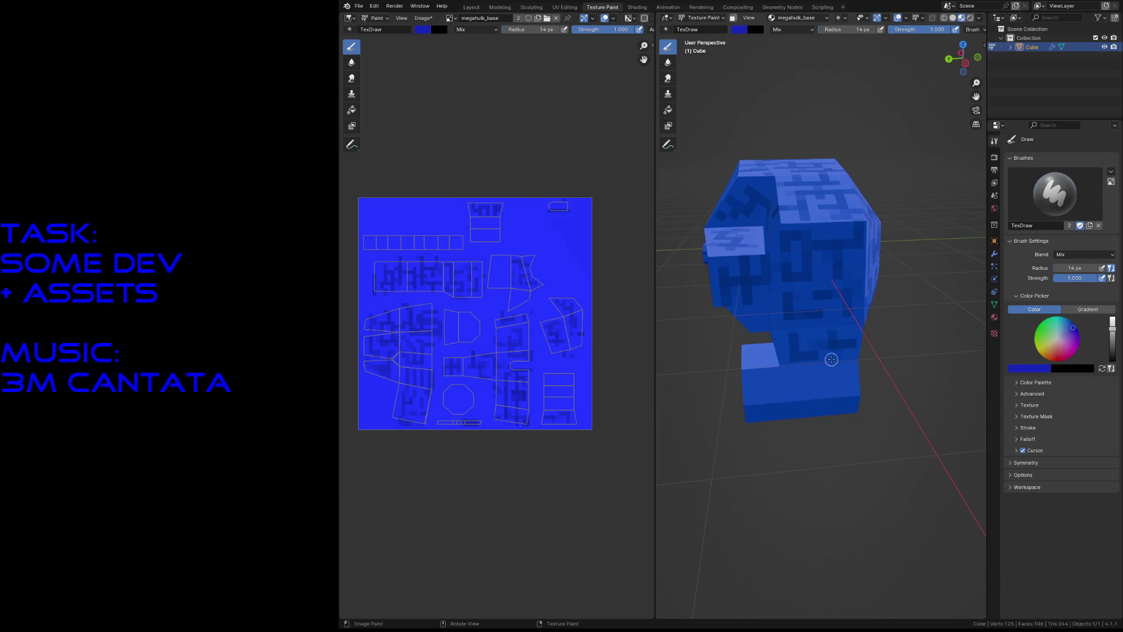
pyautogui.moveTo(764, 377)
pyautogui.mouseDown()
pyautogui.moveTo(770, 395)
pyautogui.moveTo(837, 380)
pyautogui.mouseUp()
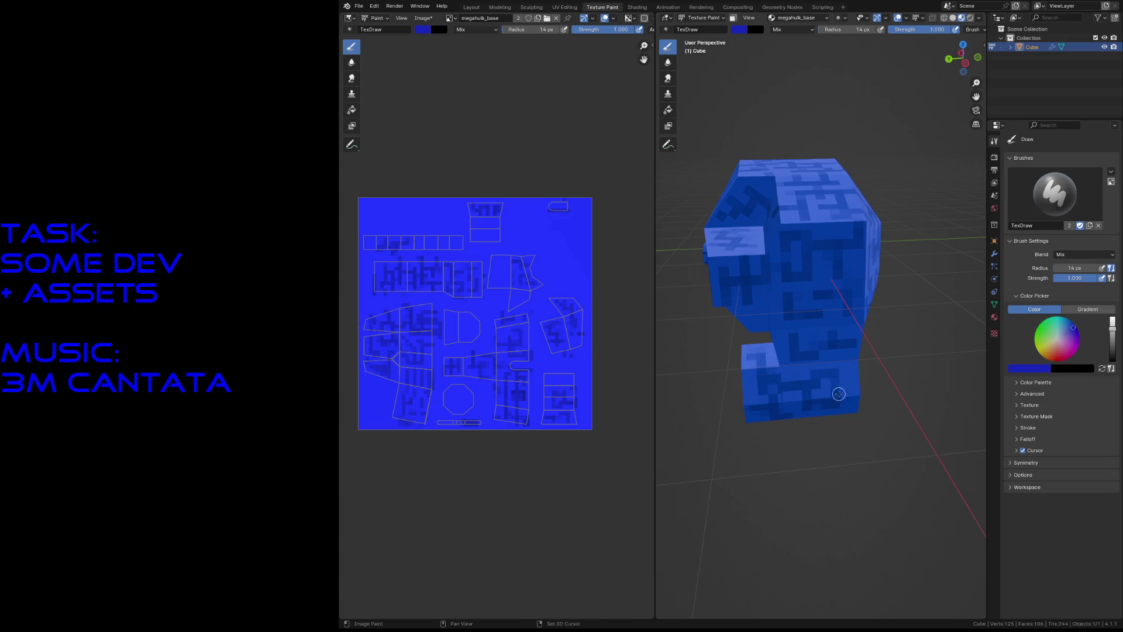
# Step: Paint diagonal dark marks across the lower flap
pyautogui.hotkey('shift', '`')
pyautogui.press('w')
pyautogui.press('s')
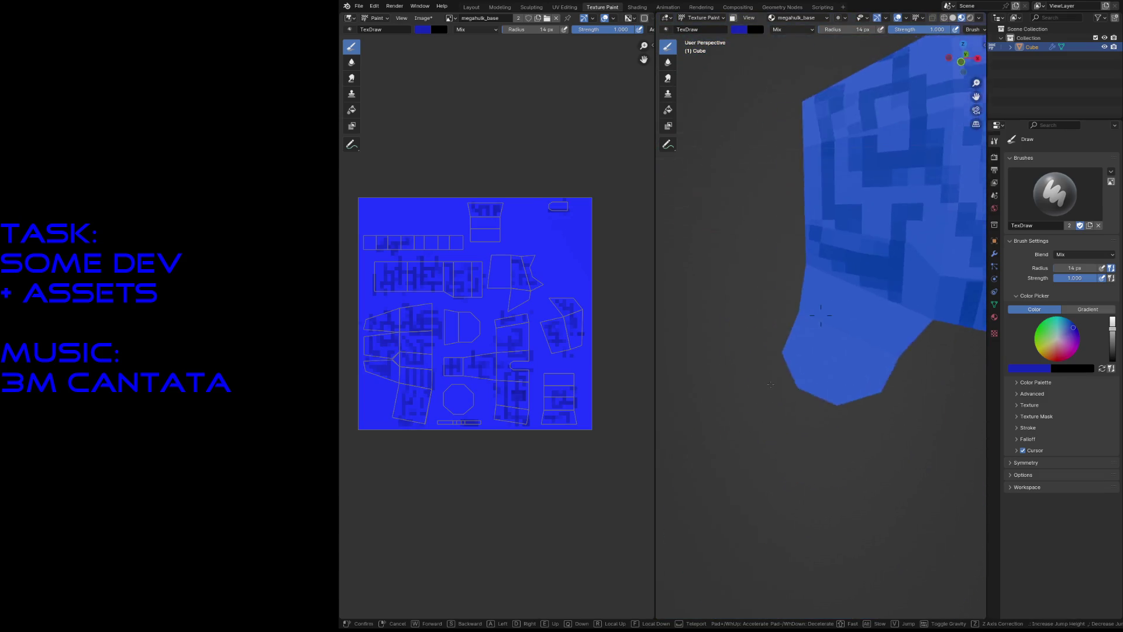
pyautogui.click(752, 379)
pyautogui.moveTo(723, 364)
pyautogui.mouseDown()
pyautogui.moveTo(719, 393)
pyautogui.moveTo(755, 409)
pyautogui.moveTo(788, 390)
pyautogui.mouseUp()
pyautogui.moveTo(753, 327)
pyautogui.mouseDown()
pyautogui.moveTo(764, 346)
pyautogui.moveTo(760, 326)
pyautogui.moveTo(729, 319)
pyautogui.moveTo(796, 346)
pyautogui.mouseUp()
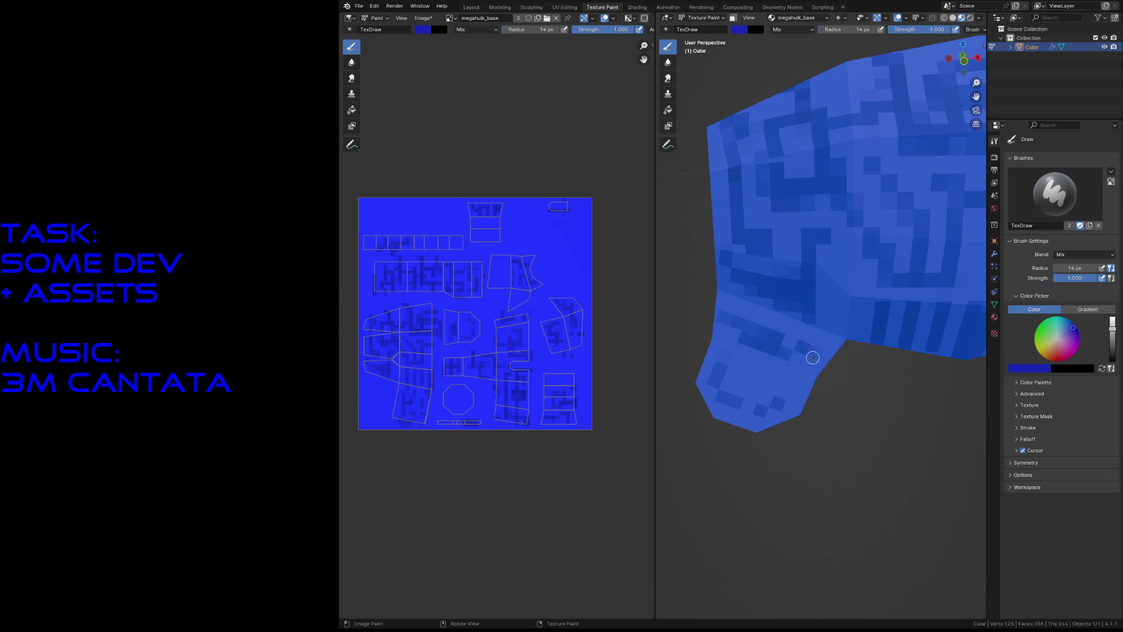
# Step: Change the brush colour to black, then to grey
pyautogui.hotkey('shift', '`')
pyautogui.press('s')
pyautogui.press('w')
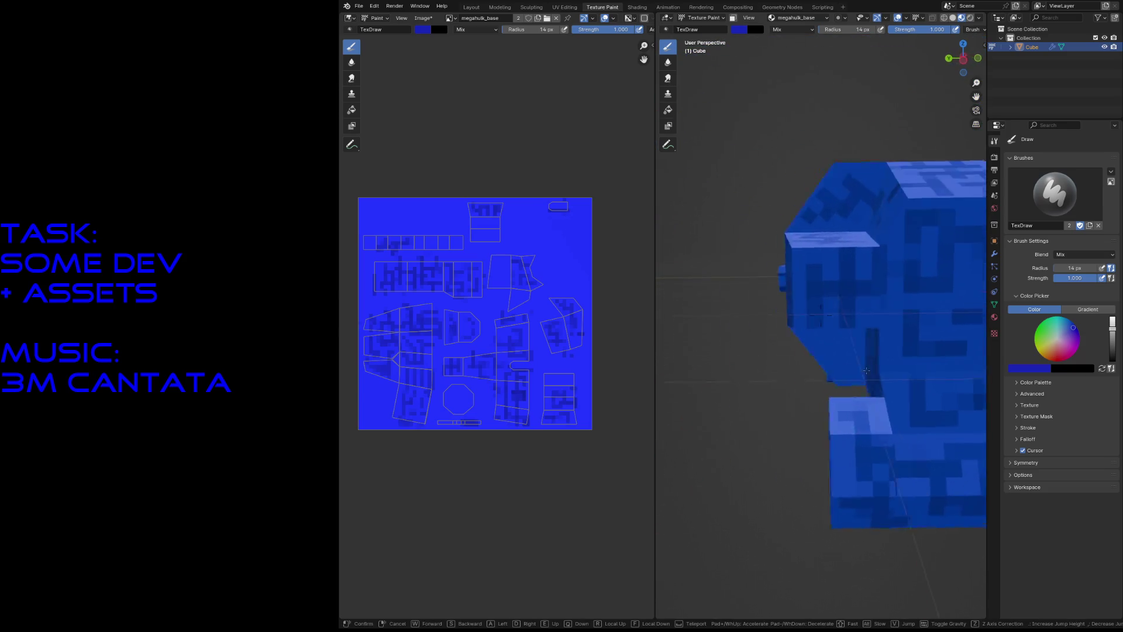
pyautogui.press('s')
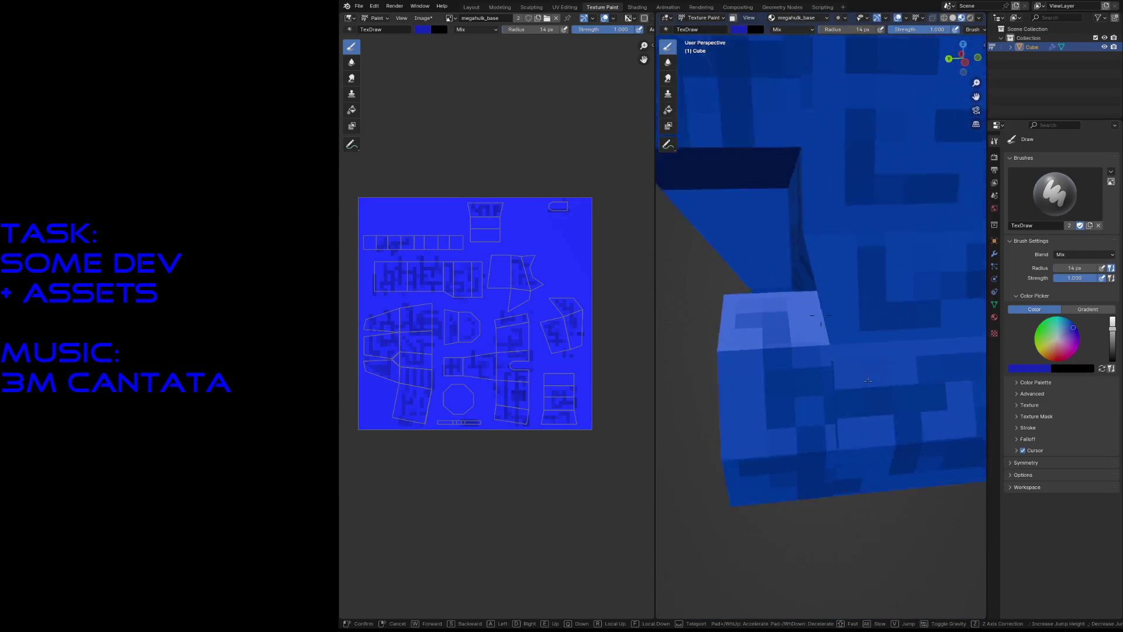
pyautogui.click(821, 316)
pyautogui.moveTo(1112, 347)
pyautogui.mouseDown()
pyautogui.moveTo(1111, 364)
pyautogui.moveTo(1112, 341)
pyautogui.mouseUp()
pyautogui.click(1057, 338)
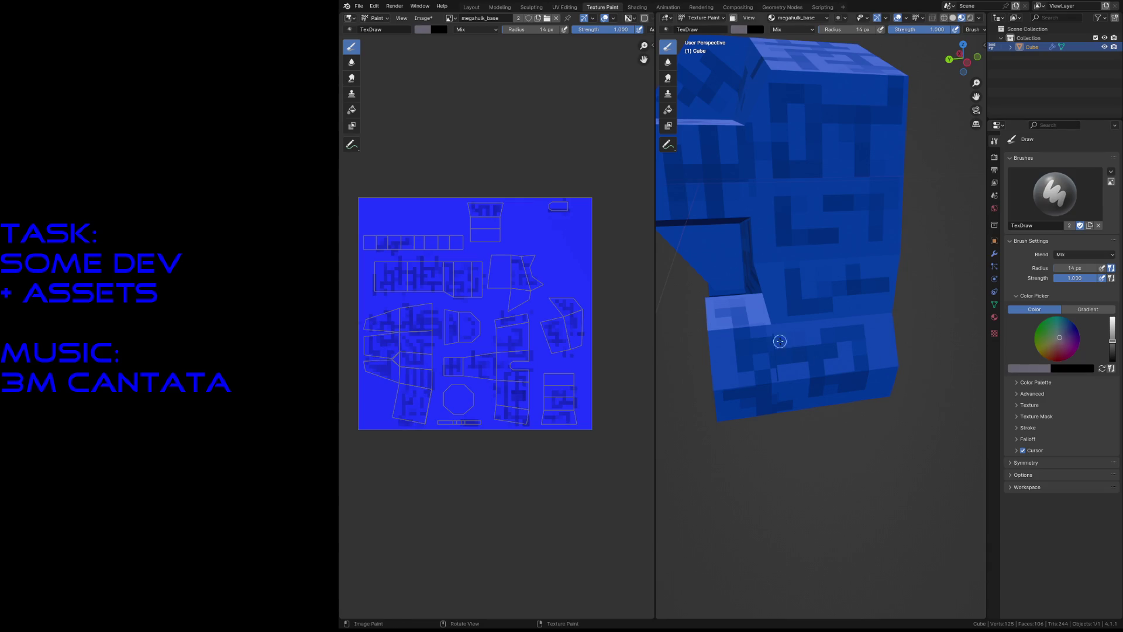
# Step: Paint the leg's front and the lower-right leg island grey with a 5 px brush
pyautogui.moveTo(810, 344)
pyautogui.mouseDown()
pyautogui.moveTo(792, 357)
pyautogui.moveTo(807, 362)
pyautogui.mouseUp()
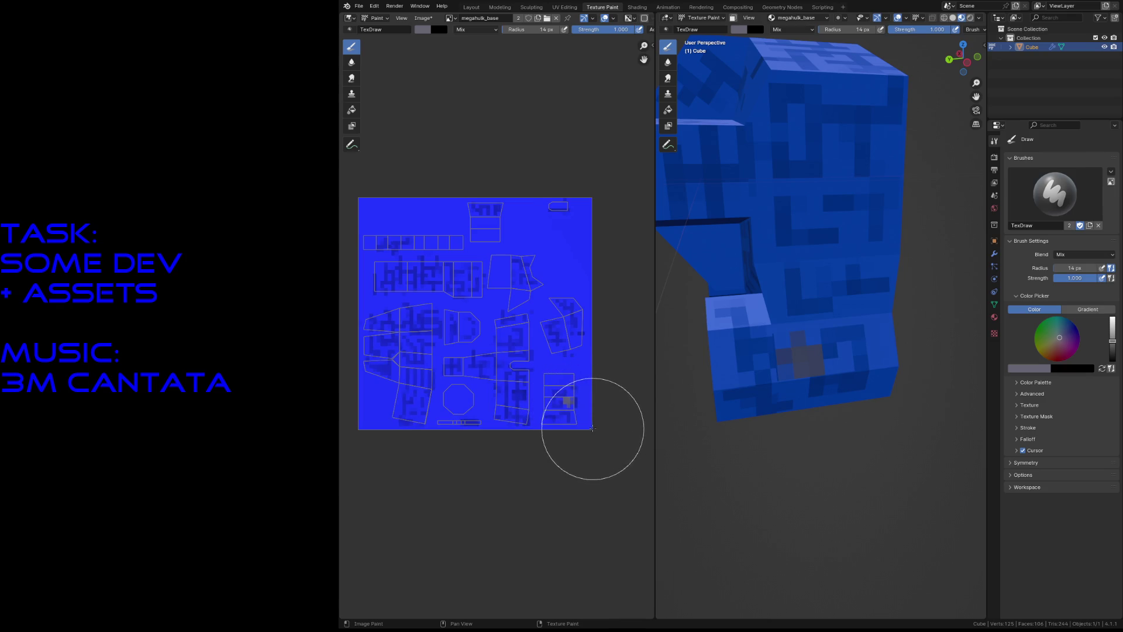
pyautogui.press('f')
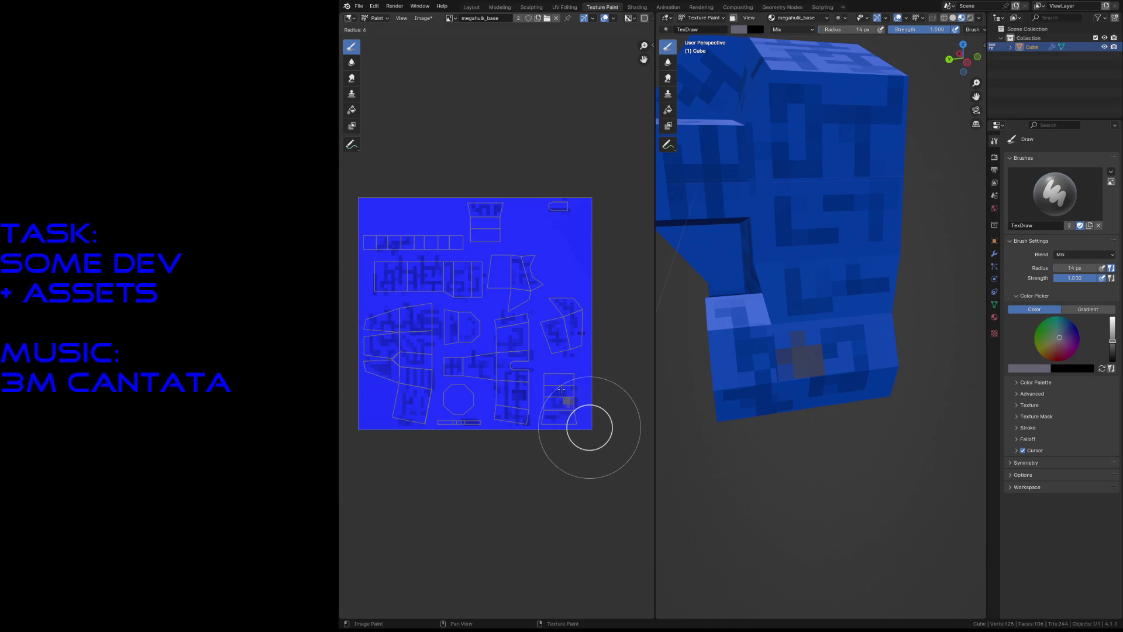
pyautogui.click(561, 403)
pyautogui.moveTo(561, 402)
pyautogui.mouseDown()
pyautogui.moveTo(551, 413)
pyautogui.moveTo(565, 414)
pyautogui.moveTo(548, 379)
pyautogui.moveTo(564, 391)
pyautogui.moveTo(549, 426)
pyautogui.moveTo(562, 401)
pyautogui.moveTo(566, 412)
pyautogui.mouseUp()
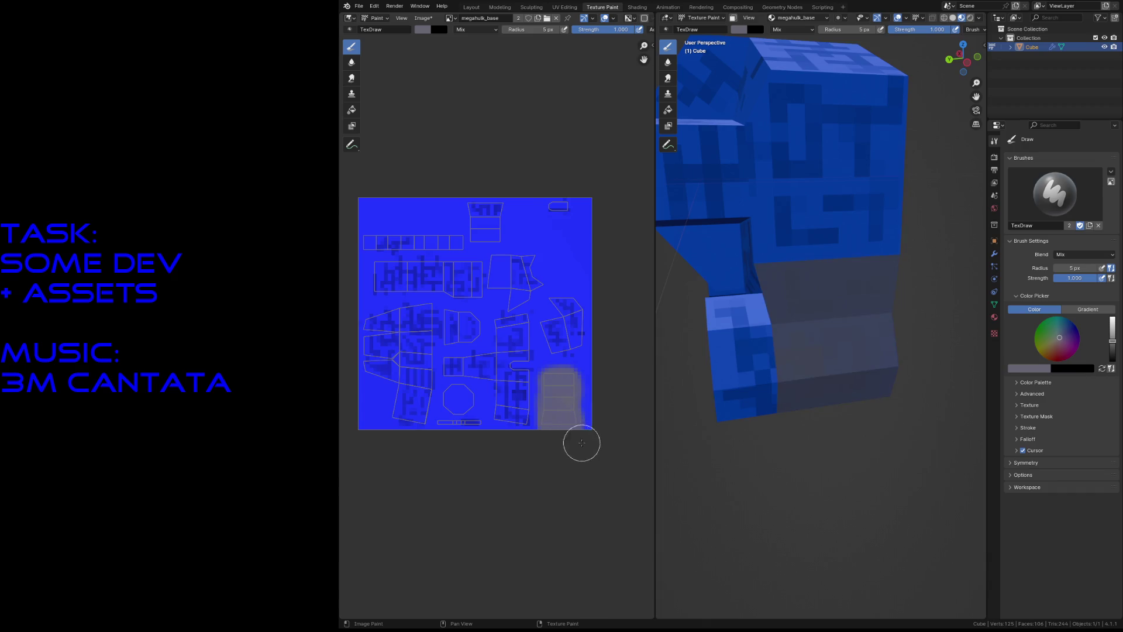
# Step: Paint the top UV island grey, viewing the body's underside up close
pyautogui.hotkey('shift', '`')
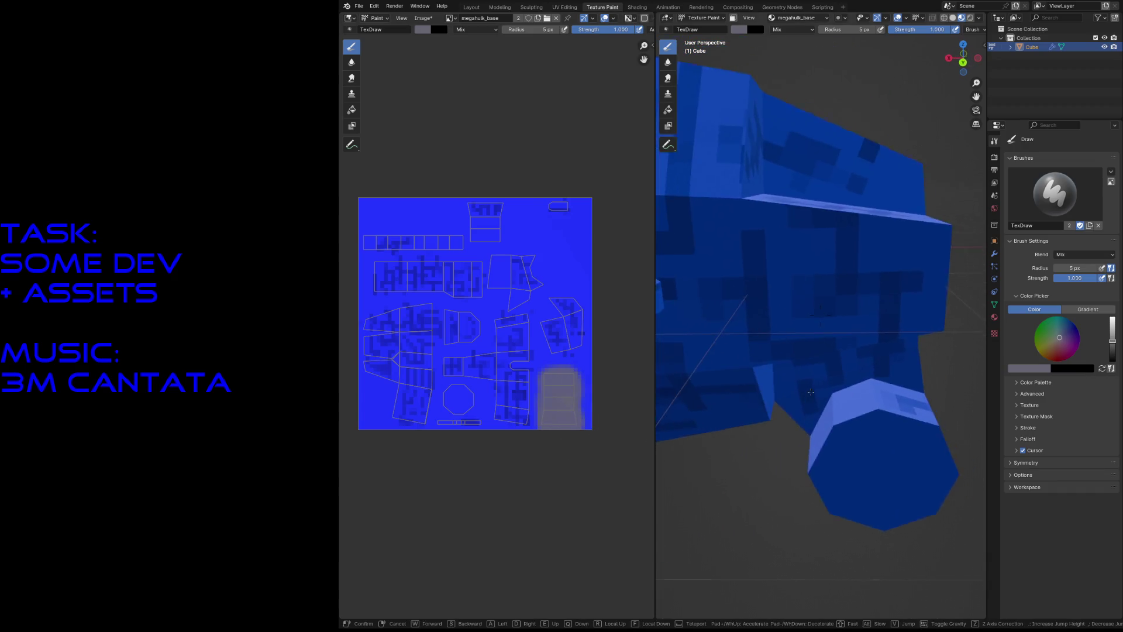
pyautogui.press('s')
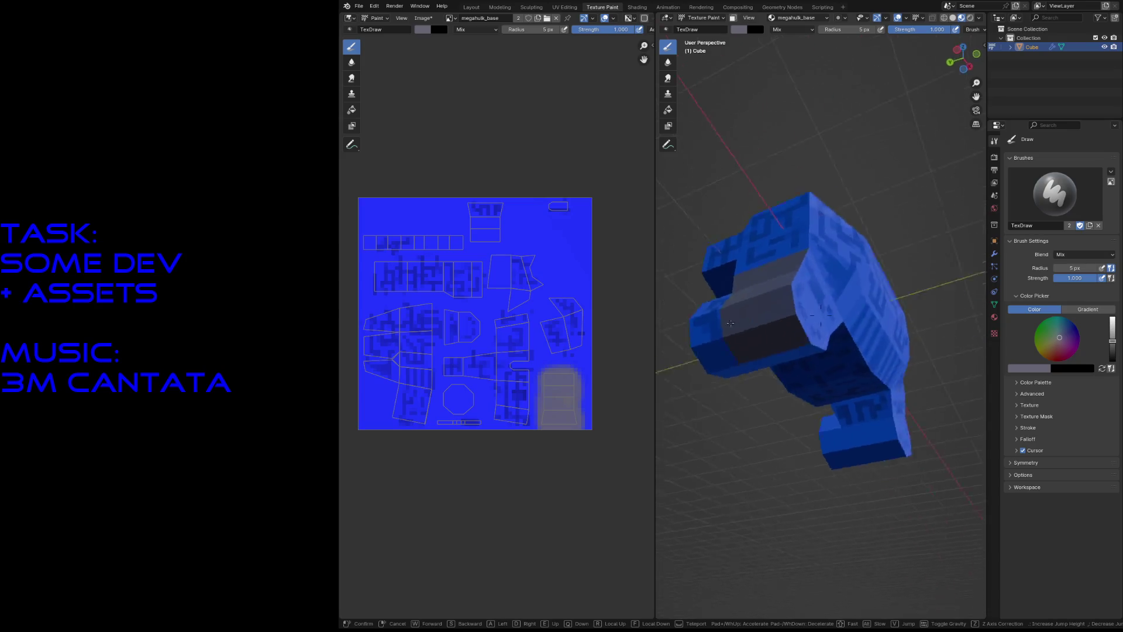
pyautogui.press('w')
pyautogui.press('w')
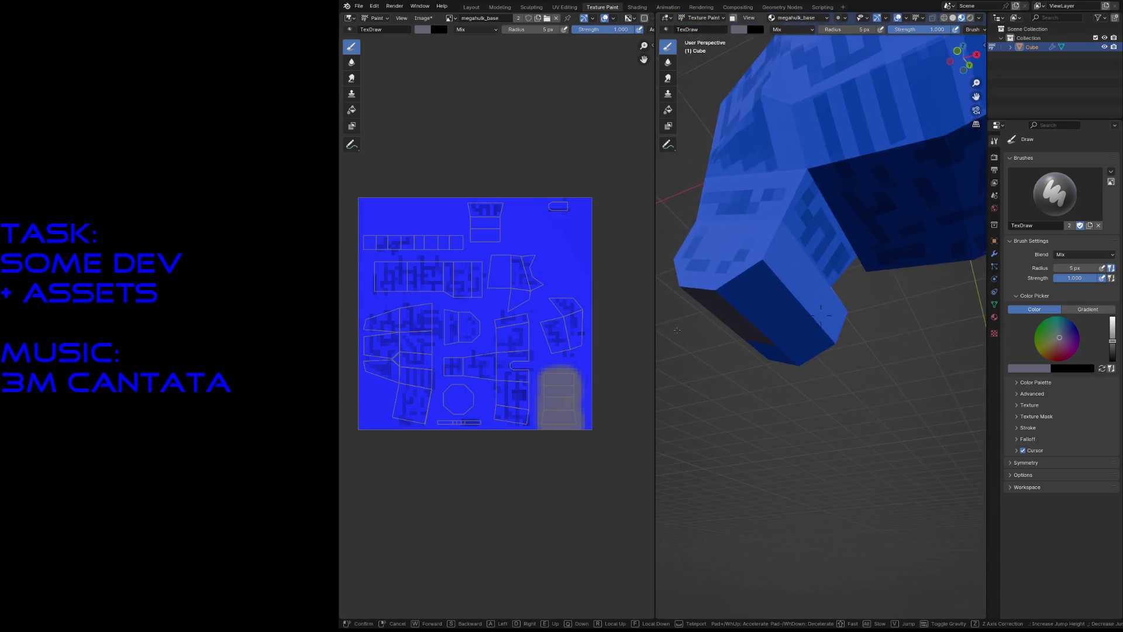
pyautogui.press('w')
pyautogui.click(675, 326)
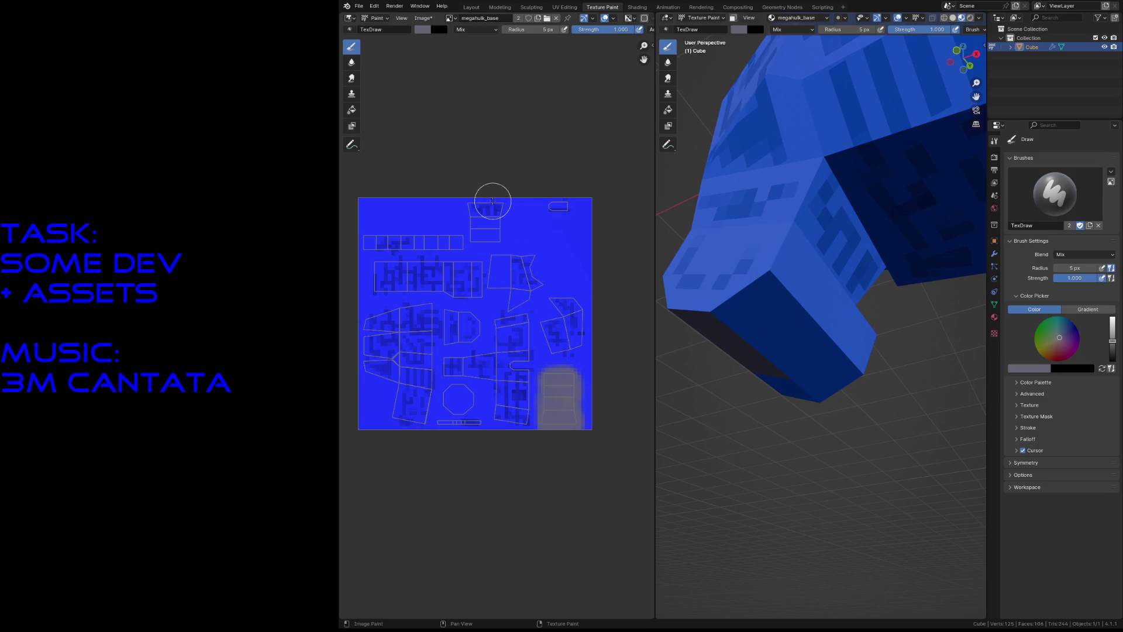
pyautogui.moveTo(482, 210); pyautogui.dragTo(484, 223)
# Step: Paint the octagonal wheel-cap island grey with a 2 px brush
pyautogui.press('f')
pyautogui.click(480, 242)
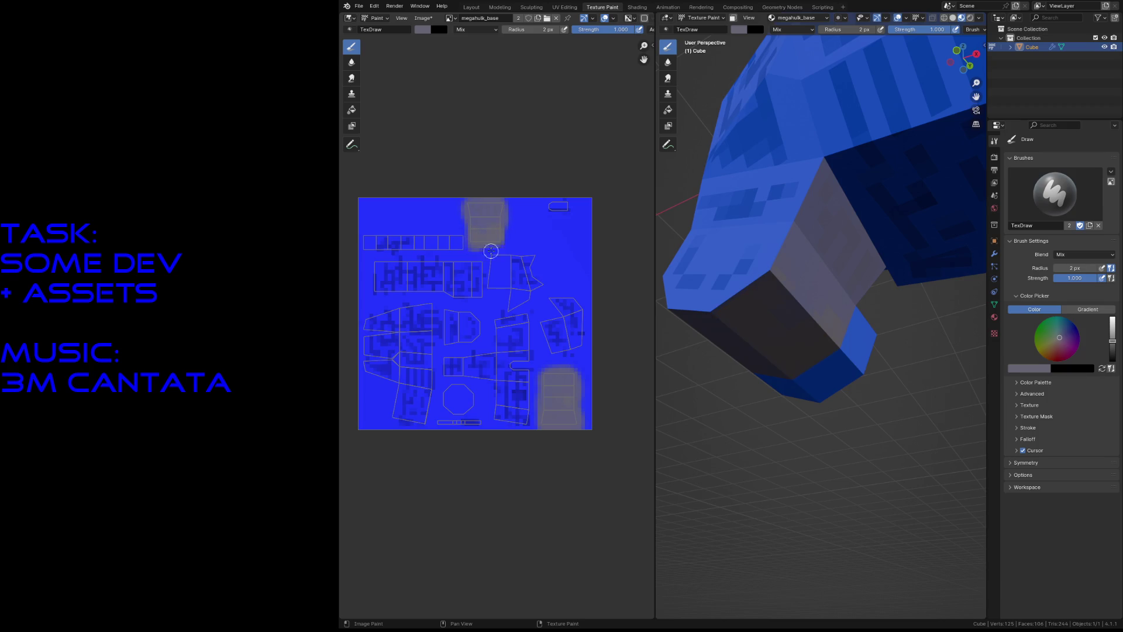
pyautogui.hotkey('shift', '`')
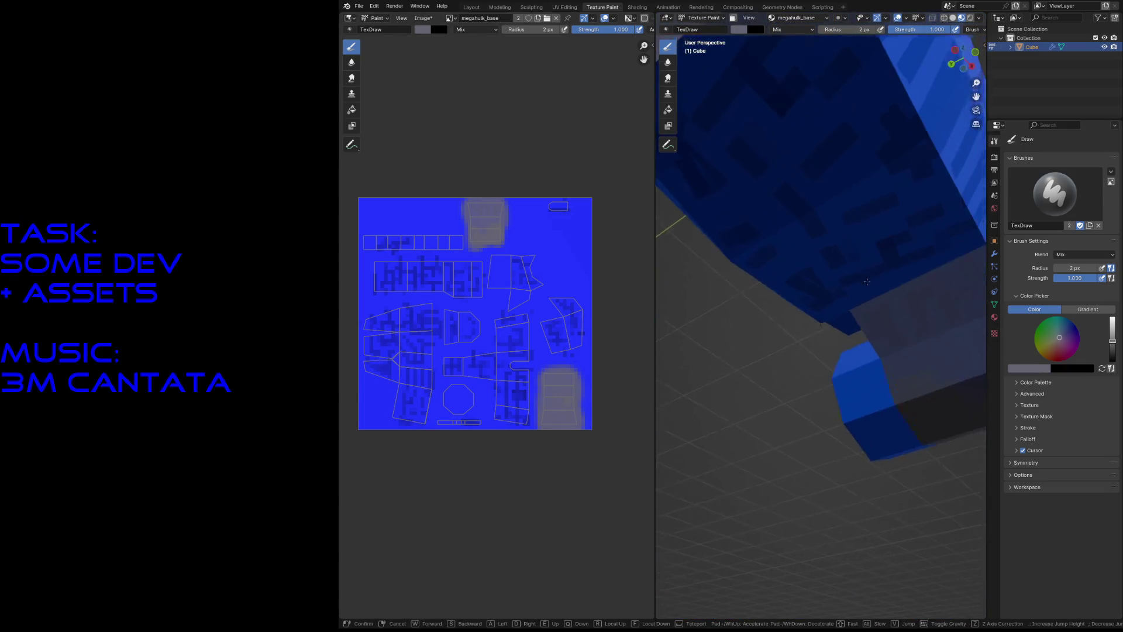
pyautogui.press('w')
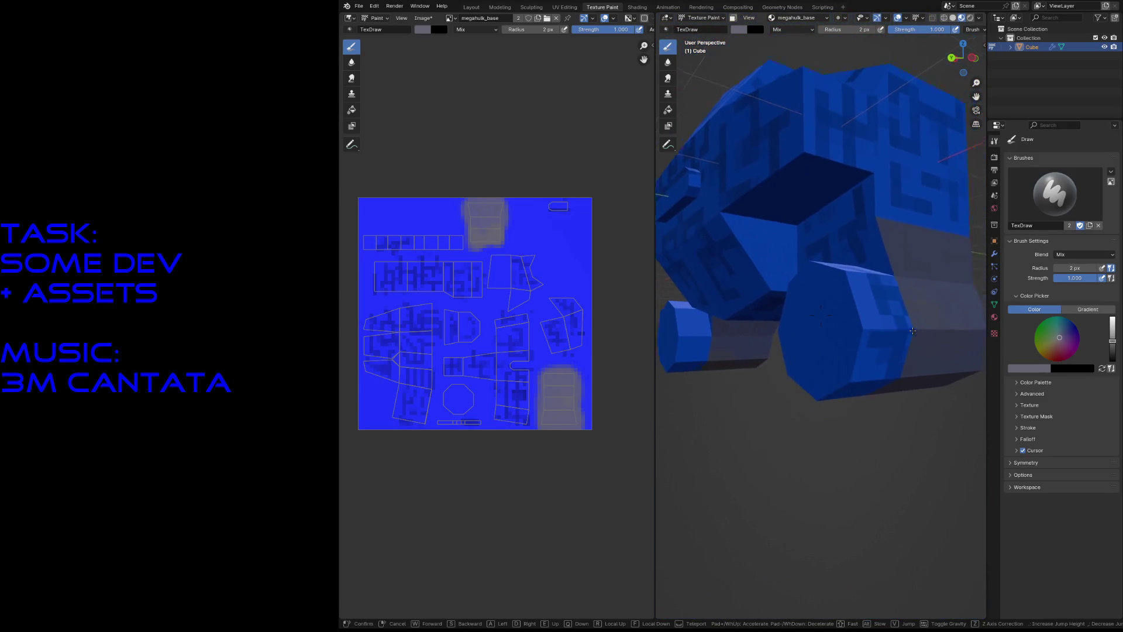
pyautogui.click(889, 332)
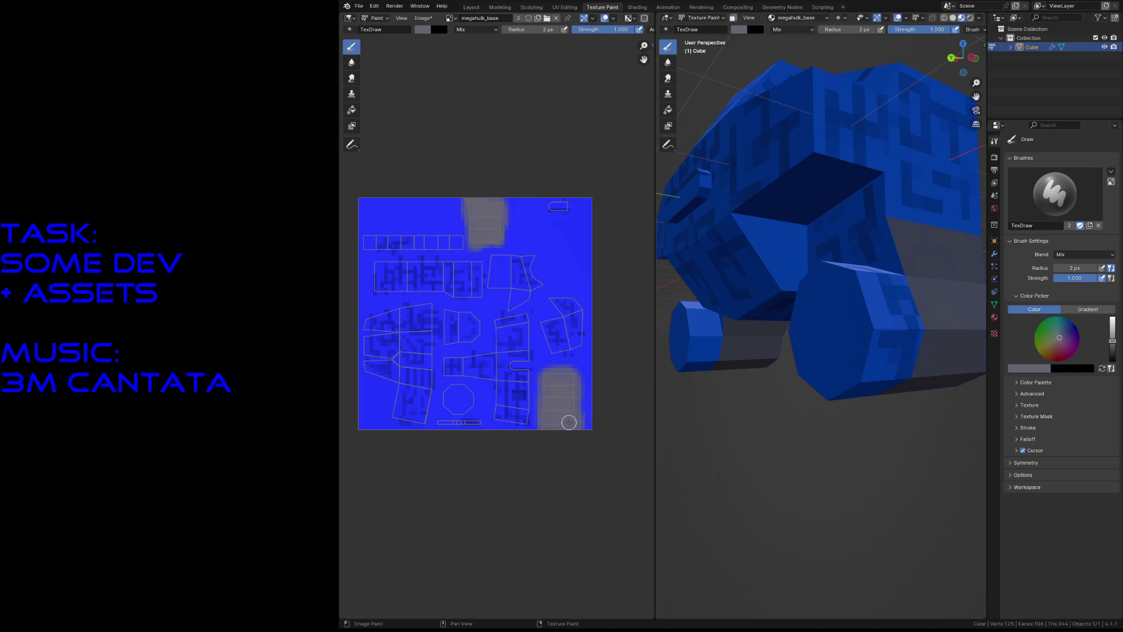
pyautogui.moveTo(457, 401); pyautogui.dragTo(460, 402)
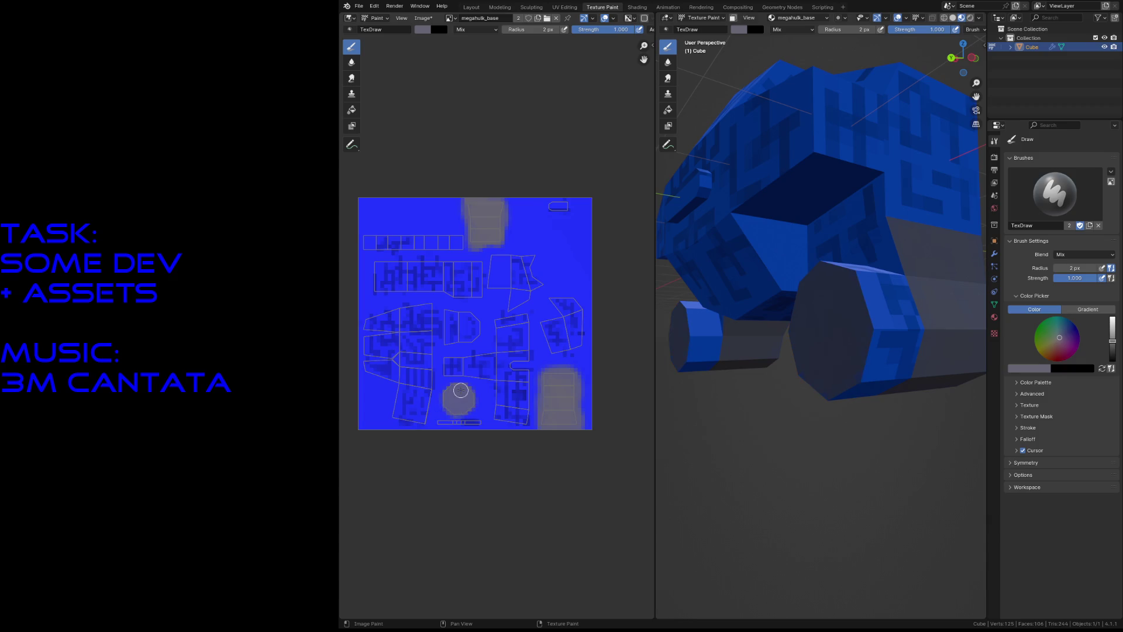
# Step: Extend the grey paint along the octagon's upper-left edge
pyautogui.scroll(5, 451, 410)
pyautogui.moveTo(447, 482); pyautogui.dragTo(545, 352, button='middle')
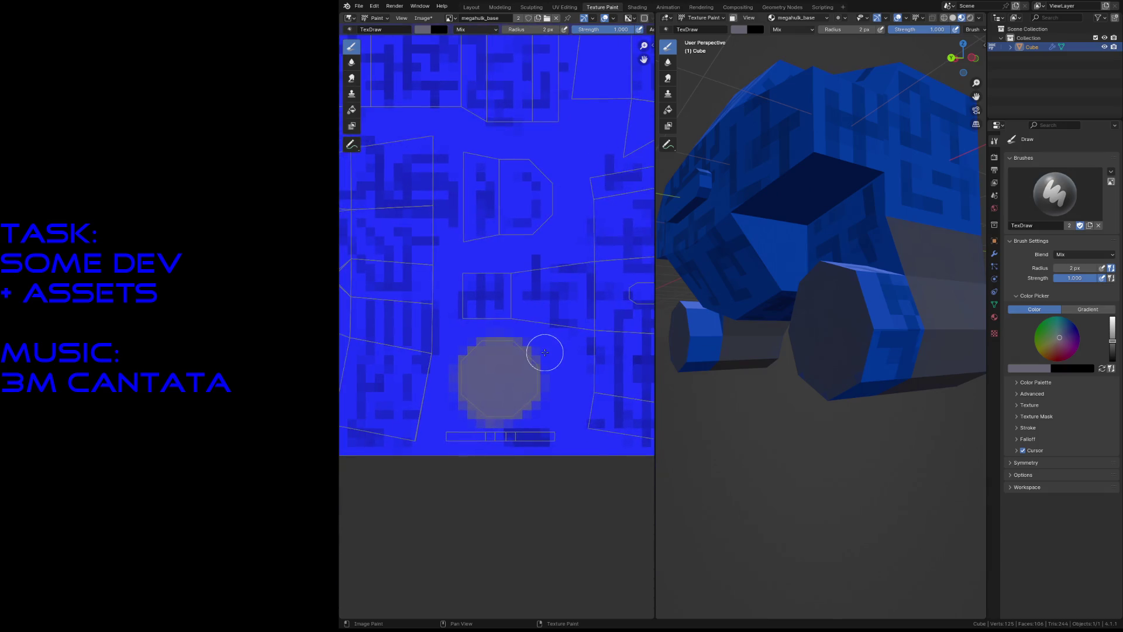
pyautogui.moveTo(489, 356)
pyautogui.mouseDown()
pyautogui.moveTo(477, 346)
pyautogui.moveTo(526, 380)
pyautogui.moveTo(533, 369)
pyautogui.moveTo(515, 389)
pyautogui.moveTo(499, 381)
pyautogui.moveTo(514, 393)
pyautogui.moveTo(485, 403)
pyautogui.moveTo(518, 357)
pyautogui.moveTo(473, 363)
pyautogui.moveTo(500, 346)
pyautogui.moveTo(530, 398)
pyautogui.moveTo(464, 379)
pyautogui.moveTo(537, 388)
pyautogui.moveTo(467, 367)
pyautogui.moveTo(525, 420)
pyautogui.mouseUp()
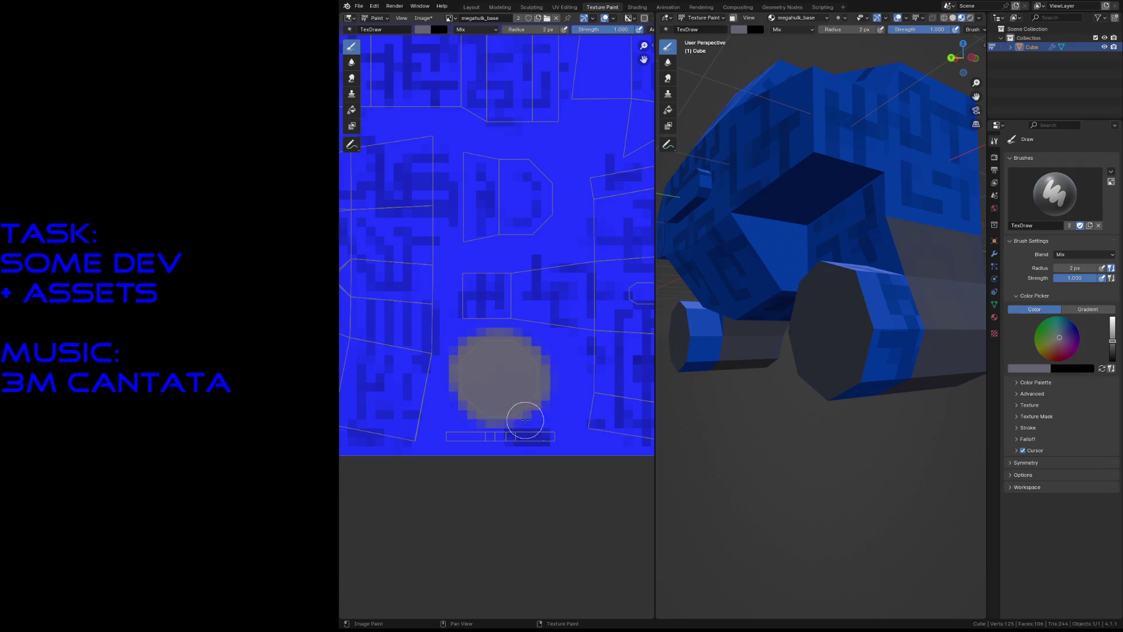
# Step: With a darker 1 px brush, paint a dark rim on the octagon's lower-right edge and inside
pyautogui.press('f')
pyautogui.click(481, 372)
pyautogui.click(1113, 348)
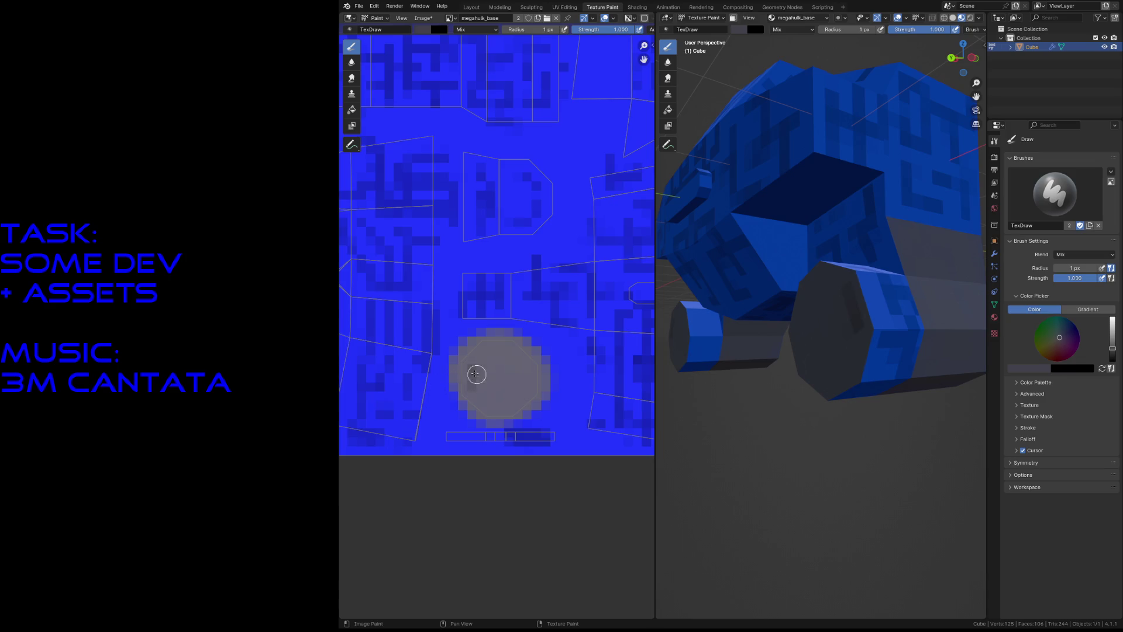
pyautogui.moveTo(490, 397)
pyautogui.mouseDown()
pyautogui.moveTo(524, 391)
pyautogui.moveTo(526, 366)
pyautogui.moveTo(496, 356)
pyautogui.moveTo(514, 355)
pyautogui.mouseUp()
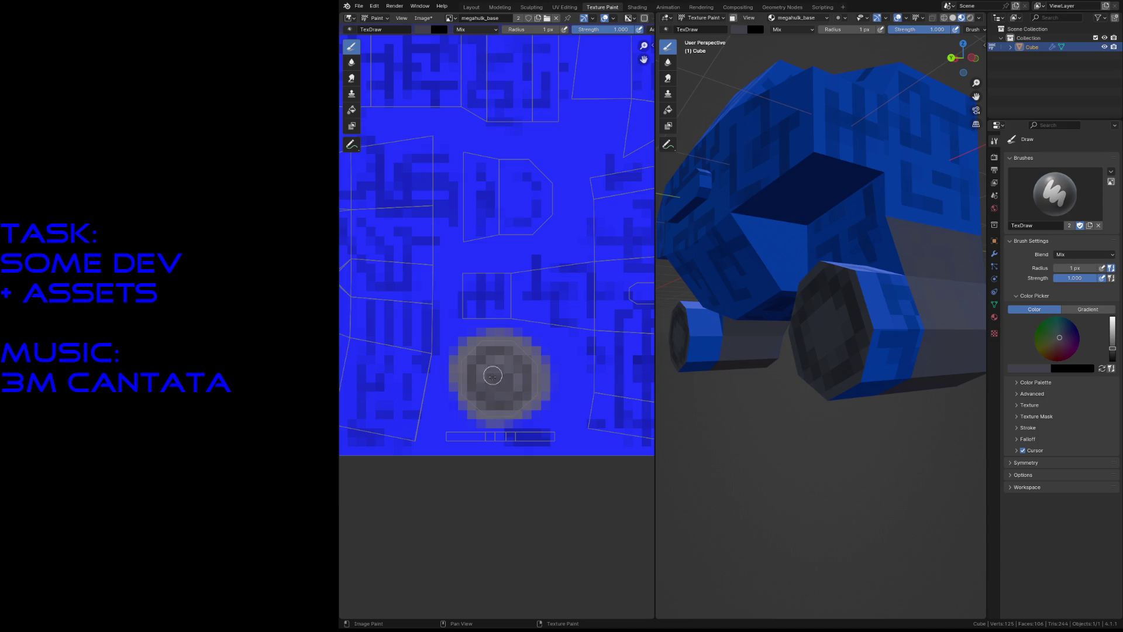
pyautogui.click(495, 376)
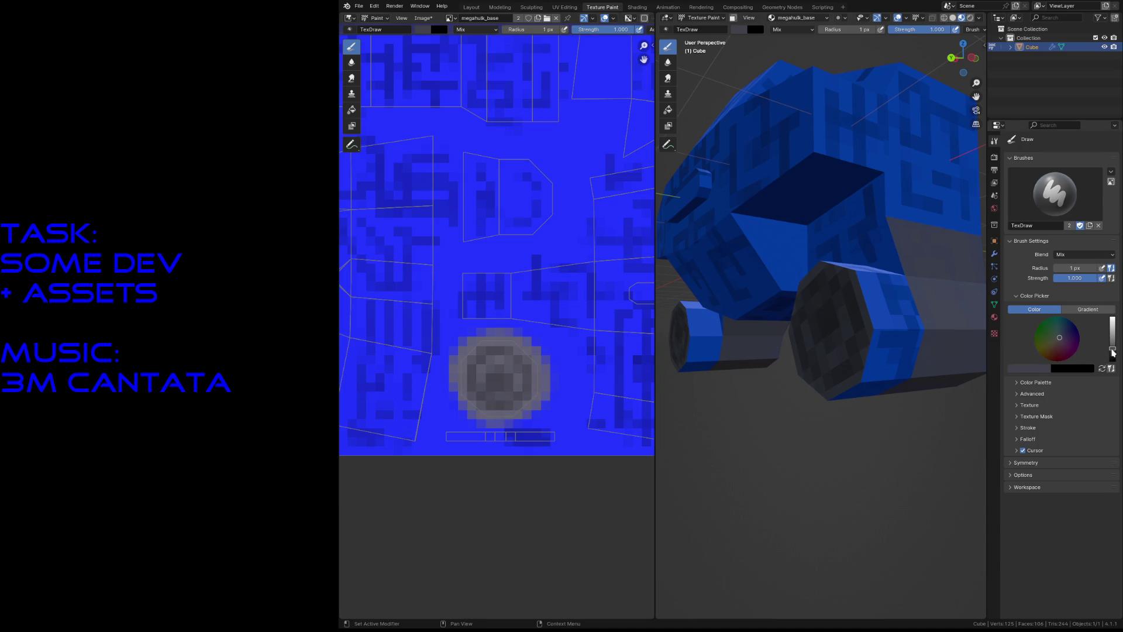
# Step: Paint the wheel-cap centre black, then cover it with dark green
pyautogui.moveTo(1112, 351); pyautogui.dragTo(1113, 362)
pyautogui.moveTo(502, 380)
pyautogui.mouseDown()
pyautogui.moveTo(518, 384)
pyautogui.moveTo(501, 362)
pyautogui.moveTo(487, 375)
pyautogui.mouseUp()
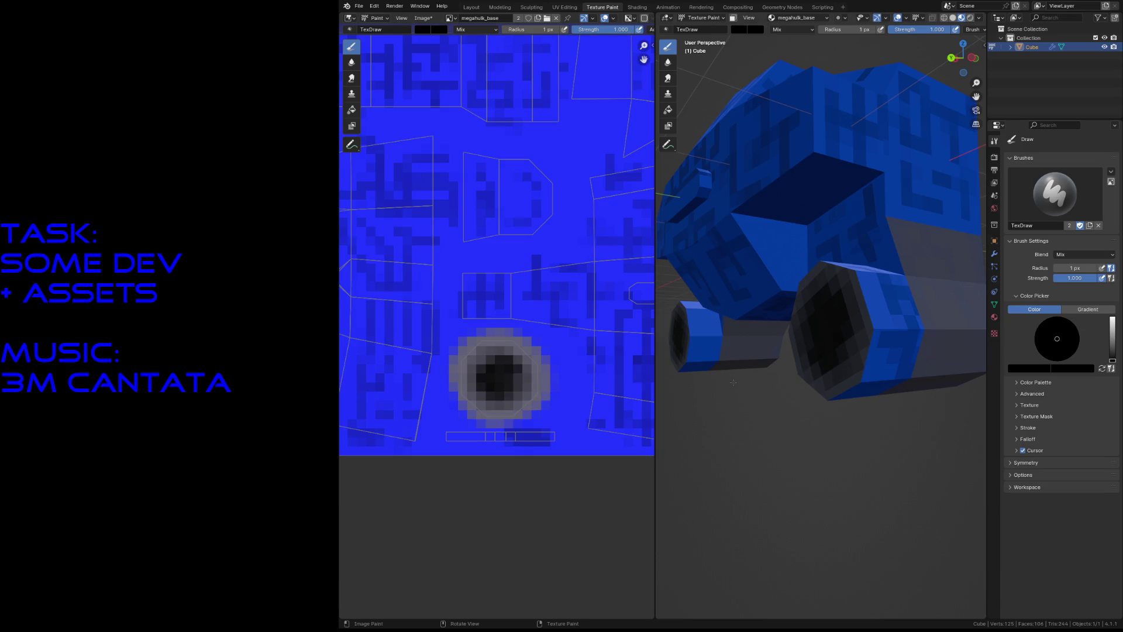
pyautogui.moveTo(1112, 342)
pyautogui.mouseDown()
pyautogui.moveTo(1112, 330)
pyautogui.moveTo(1112, 350)
pyautogui.mouseUp()
pyautogui.click(1047, 331)
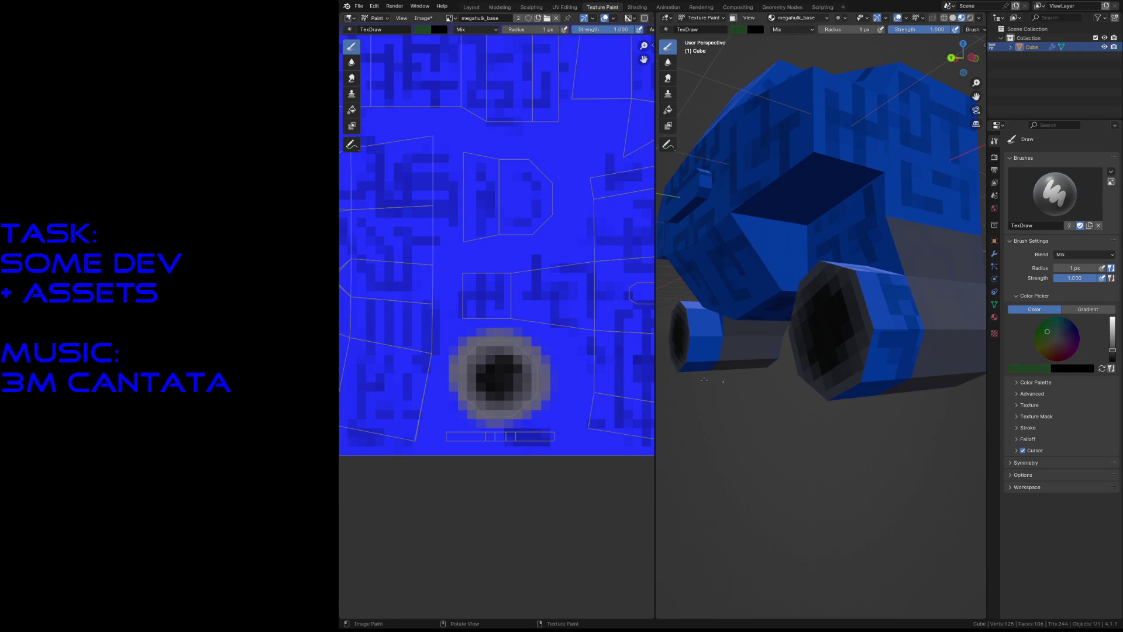
pyautogui.moveTo(474, 373)
pyautogui.mouseDown()
pyautogui.moveTo(506, 382)
pyautogui.moveTo(508, 365)
pyautogui.moveTo(497, 379)
pyautogui.moveTo(479, 372)
pyautogui.moveTo(509, 379)
pyautogui.moveTo(500, 397)
pyautogui.moveTo(488, 360)
pyautogui.mouseUp()
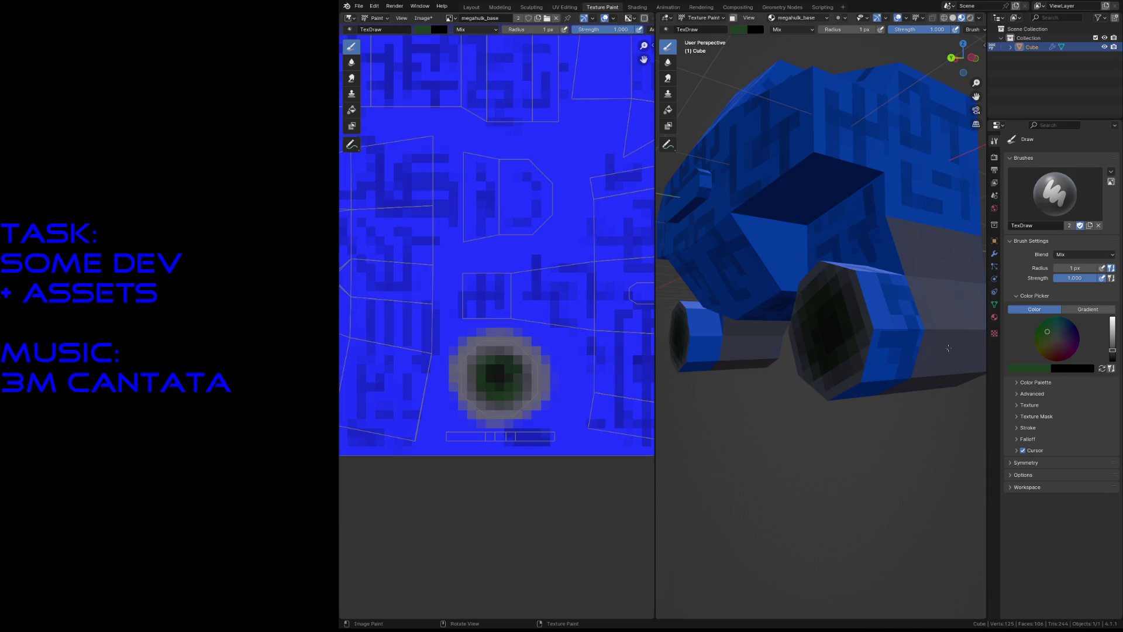
# Step: Fly around the model to check the grey and dark wheel-cap paint
pyautogui.hotkey('shift', '`')
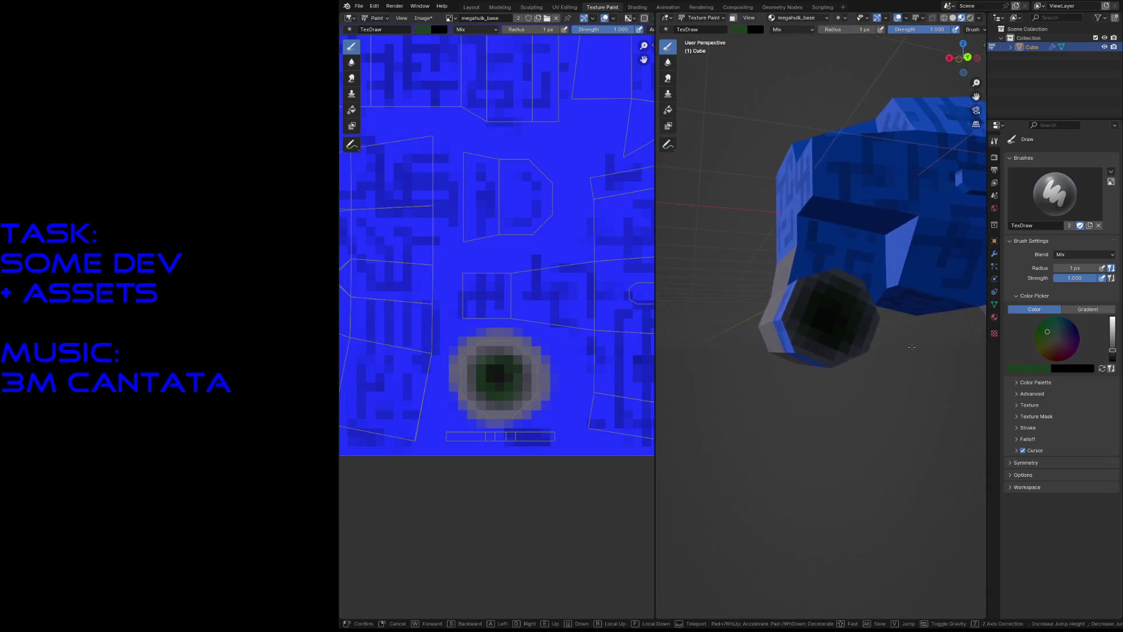
pyautogui.press('w')
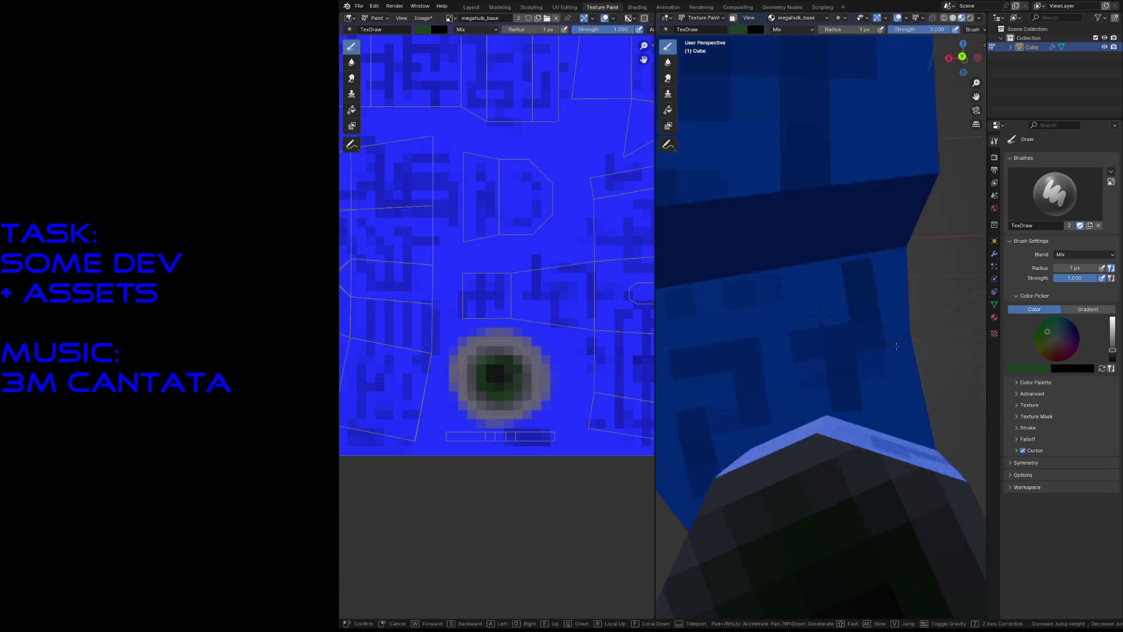
pyautogui.press('s')
pyautogui.press('w')
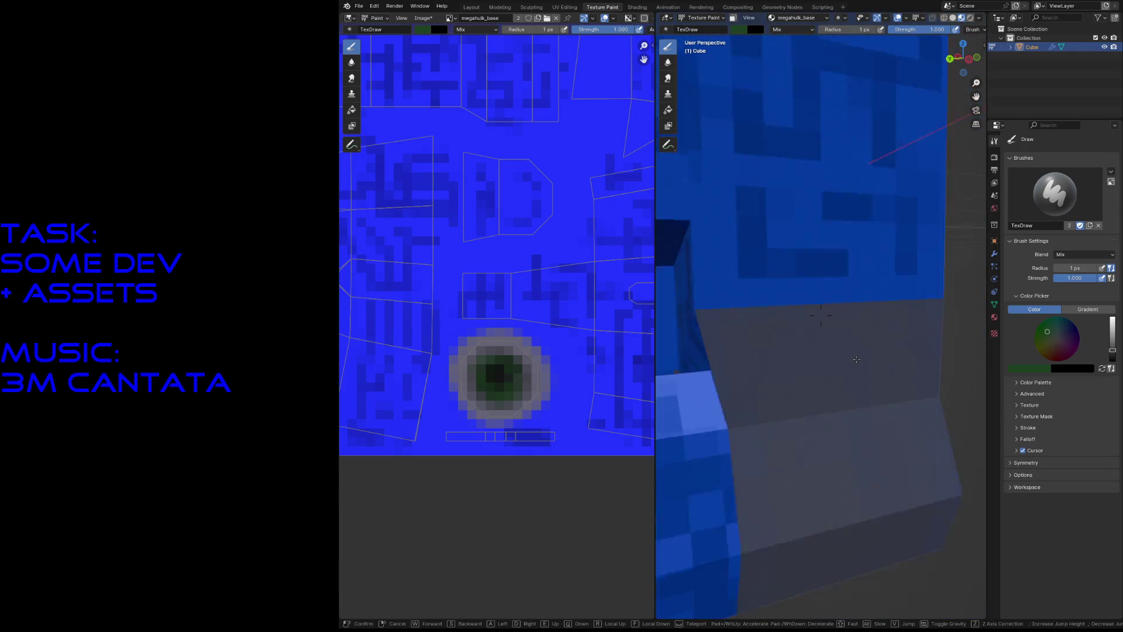
pyautogui.press('Escape')
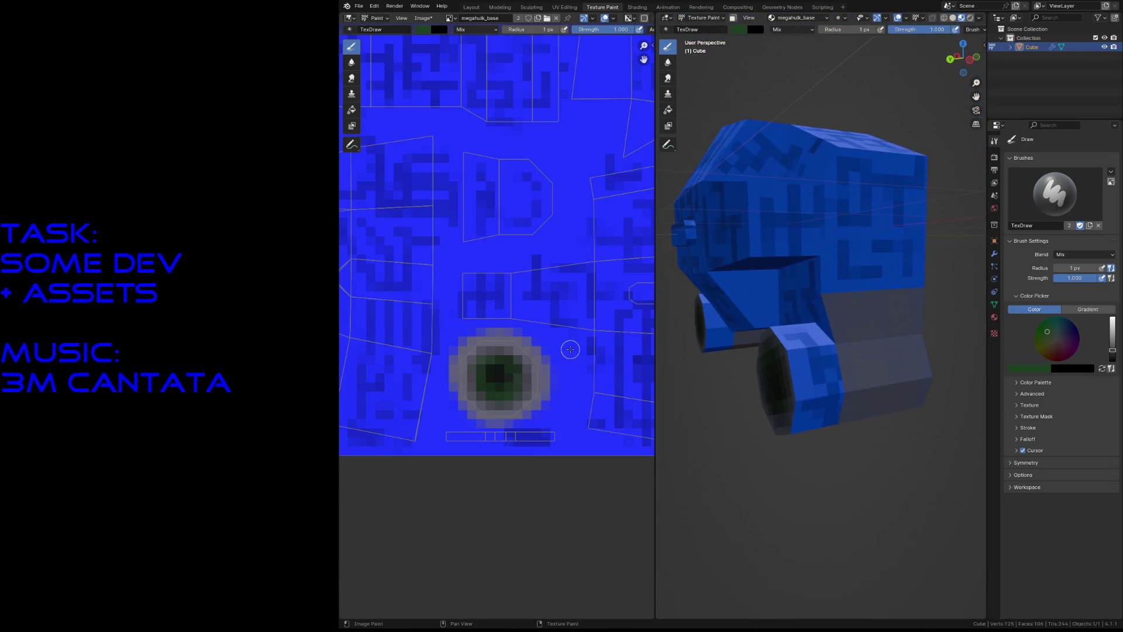
pyautogui.scroll(-3, 570, 349)
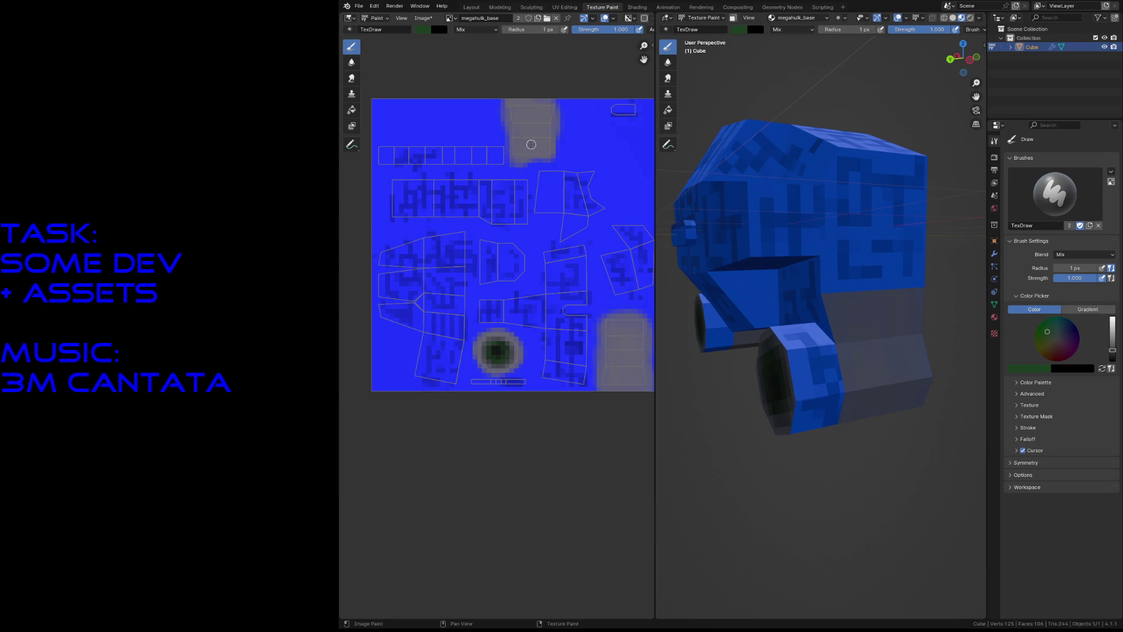
# Step: Sample grey, paint the whole top UV strip with a 5 px brush, then pick yellow
pyautogui.press('s')
pyautogui.moveTo(447, 153)
pyautogui.mouseDown()
pyautogui.moveTo(431, 164)
pyautogui.moveTo(389, 152)
pyautogui.mouseUp()
pyautogui.press(']')
pyautogui.press(']')
pyautogui.press(']')
pyautogui.moveTo(382, 148)
pyautogui.mouseDown()
pyautogui.moveTo(491, 151)
pyautogui.moveTo(385, 153)
pyautogui.mouseUp()
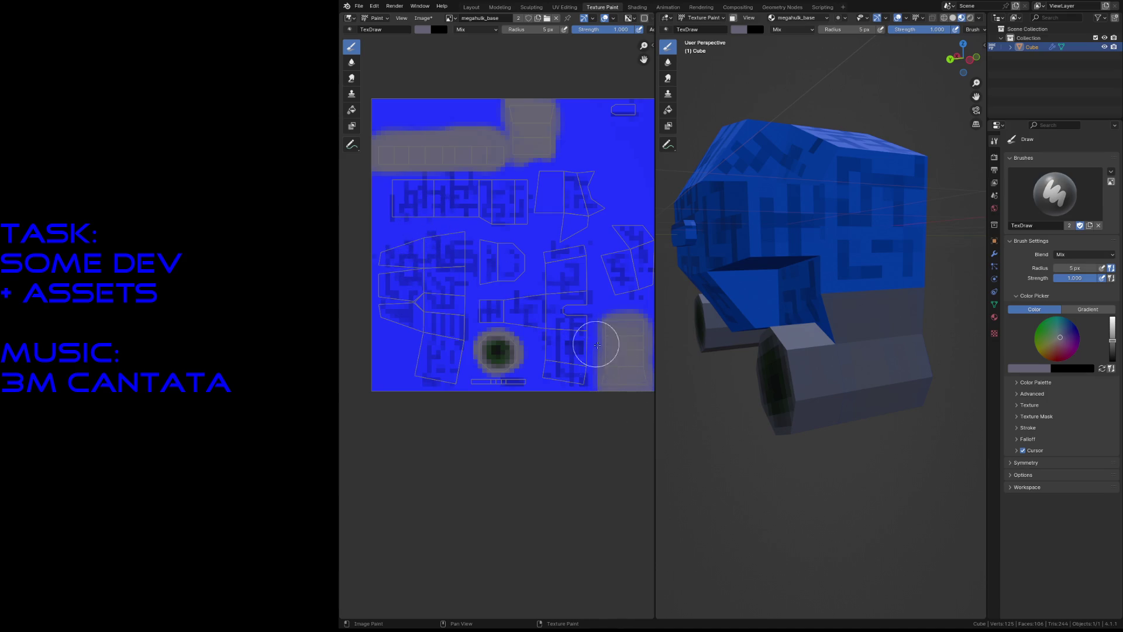
pyautogui.moveTo(1056, 340); pyautogui.dragTo(1037, 350)
pyautogui.moveTo(1113, 350); pyautogui.dragTo(1115, 328)
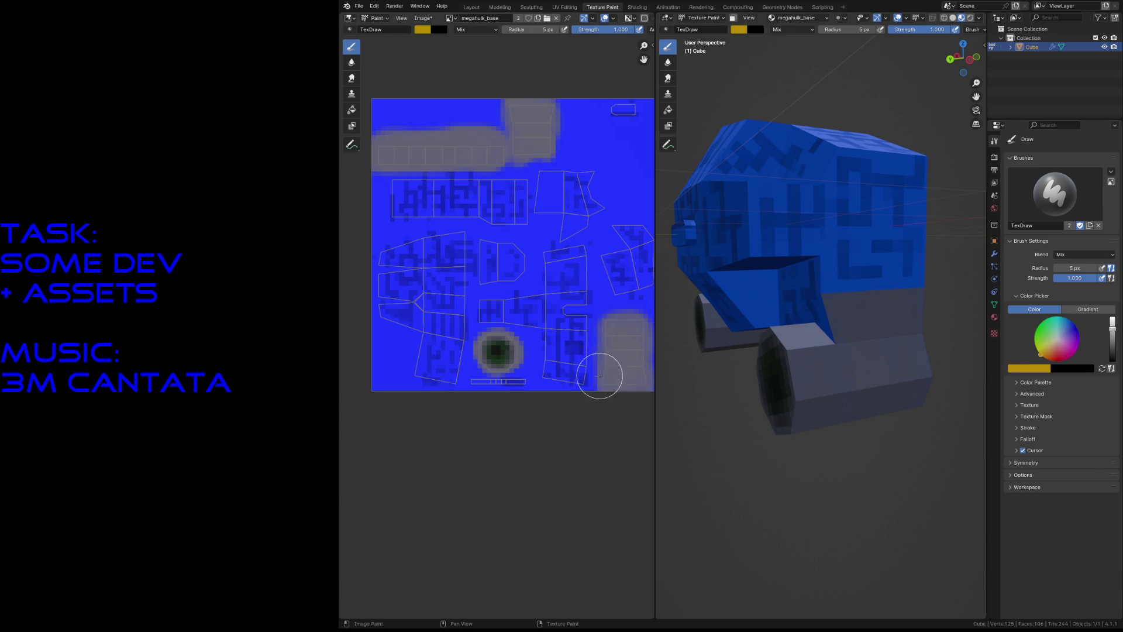
# Step: With a 1 px brush, paint a yellow band along the grey rounded island's bottom edge
pyautogui.scroll(5, 586, 375)
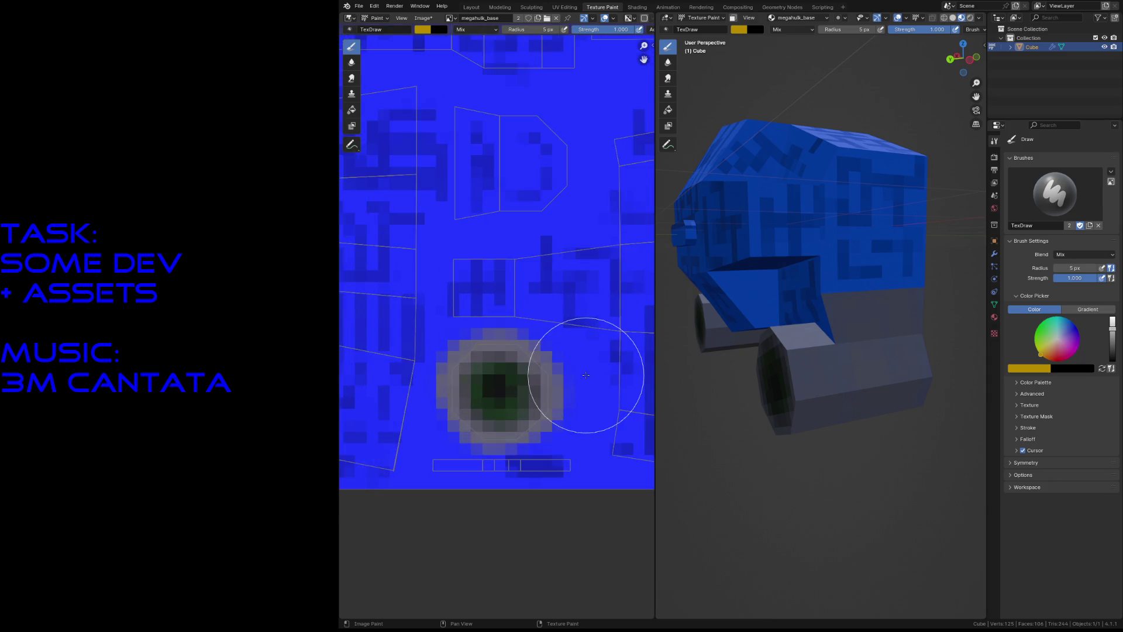
pyautogui.moveTo(562, 363)
pyautogui.mouseDown(button='middle')
pyautogui.moveTo(552, 314)
pyautogui.moveTo(388, 263)
pyautogui.mouseUp(button='middle')
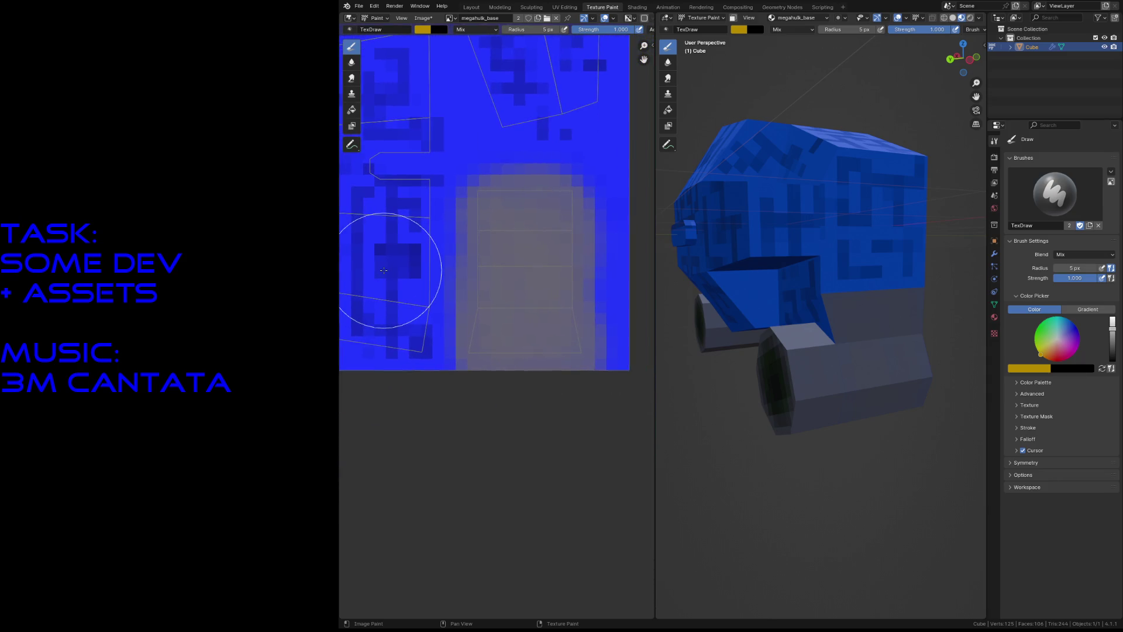
pyautogui.press('f')
pyautogui.click(491, 375)
pyautogui.moveTo(528, 332)
pyautogui.mouseDown()
pyautogui.moveTo(545, 331)
pyautogui.moveTo(536, 326)
pyautogui.mouseUp()
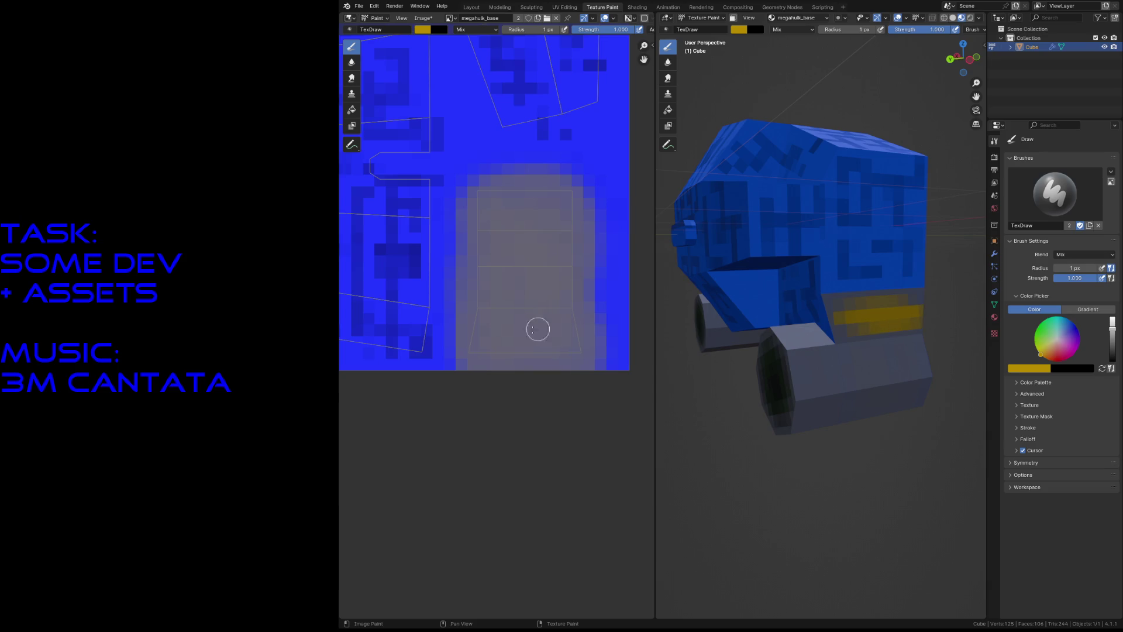
pyautogui.moveTo(476, 349)
pyautogui.mouseDown()
pyautogui.moveTo(509, 336)
pyautogui.moveTo(572, 351)
pyautogui.mouseUp()
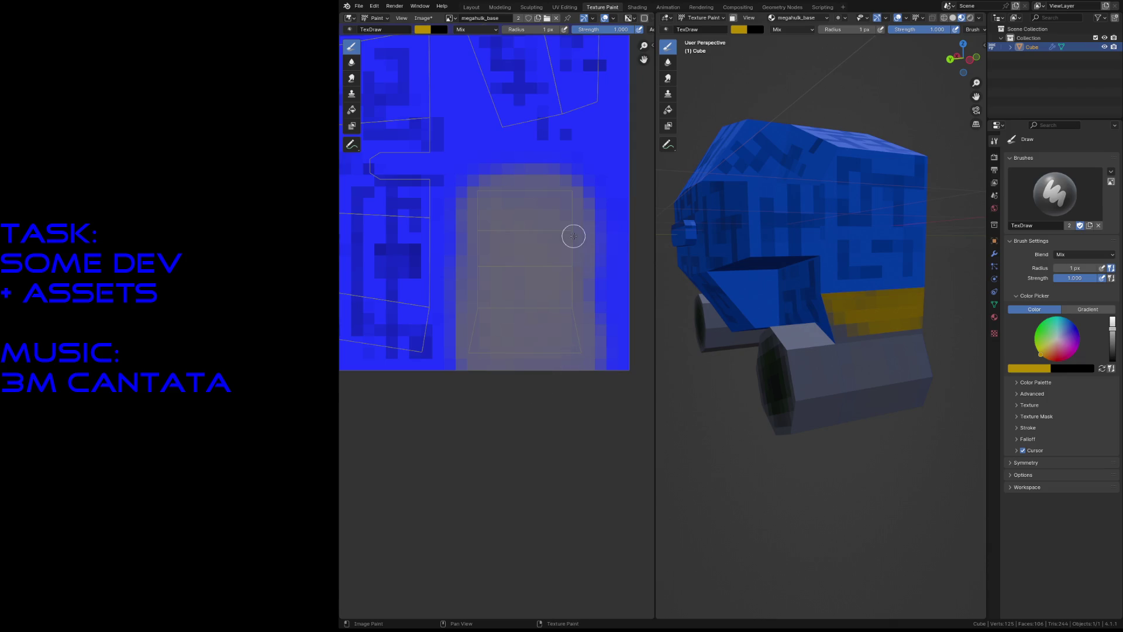
pyautogui.moveTo(572, 234); pyautogui.dragTo(545, 227, button='middle')
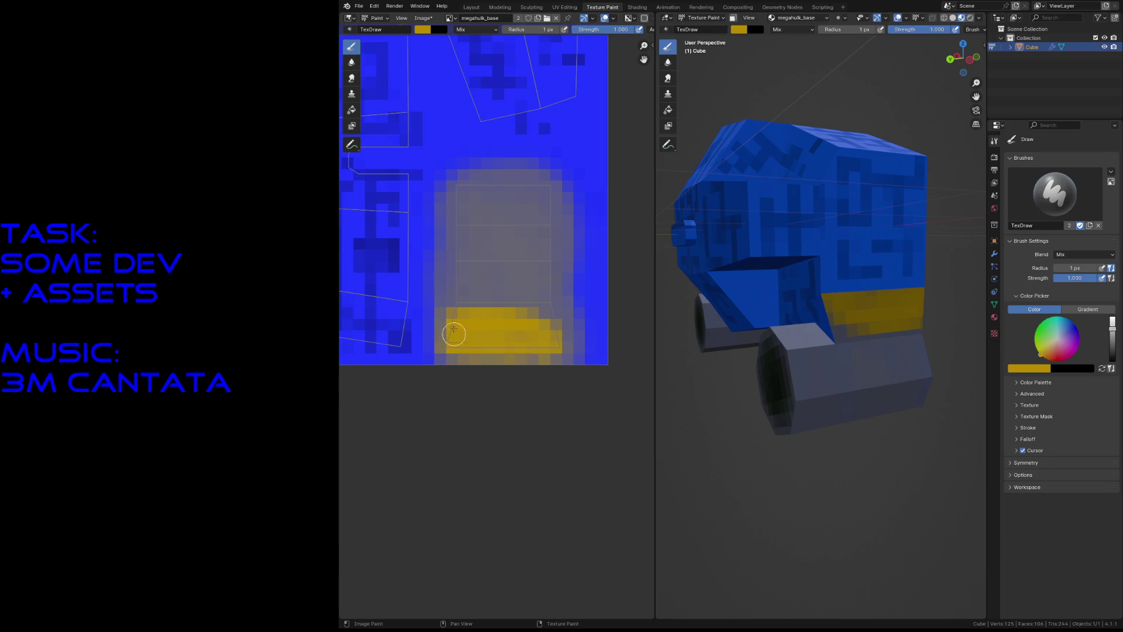
pyautogui.moveTo(447, 319)
pyautogui.mouseDown()
pyautogui.moveTo(446, 338)
pyautogui.moveTo(555, 314)
pyautogui.moveTo(564, 355)
pyautogui.moveTo(551, 356)
pyautogui.moveTo(555, 319)
pyautogui.moveTo(565, 342)
pyautogui.moveTo(546, 347)
pyautogui.mouseUp()
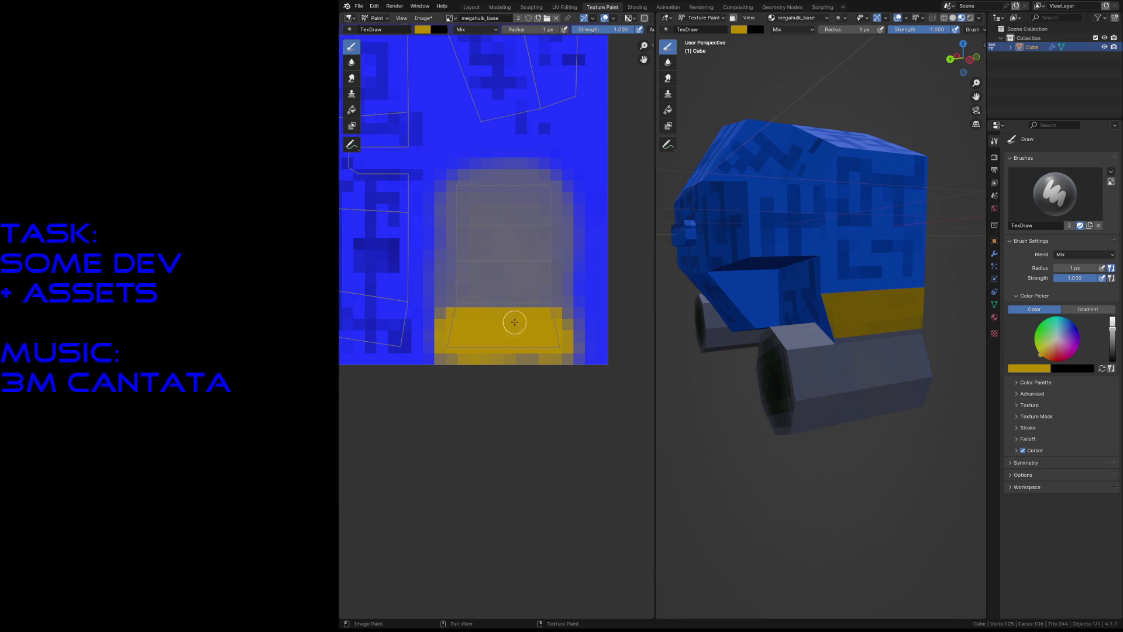
pyautogui.moveTo(526, 318); pyautogui.dragTo(578, 314)
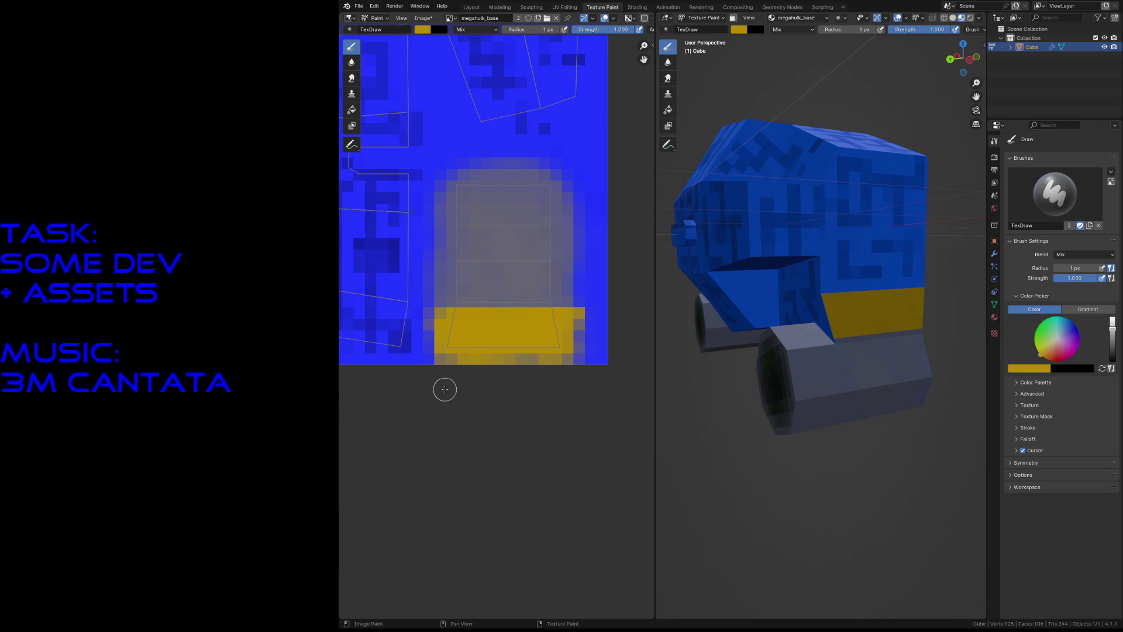
pyautogui.scroll(-3, 463, 347)
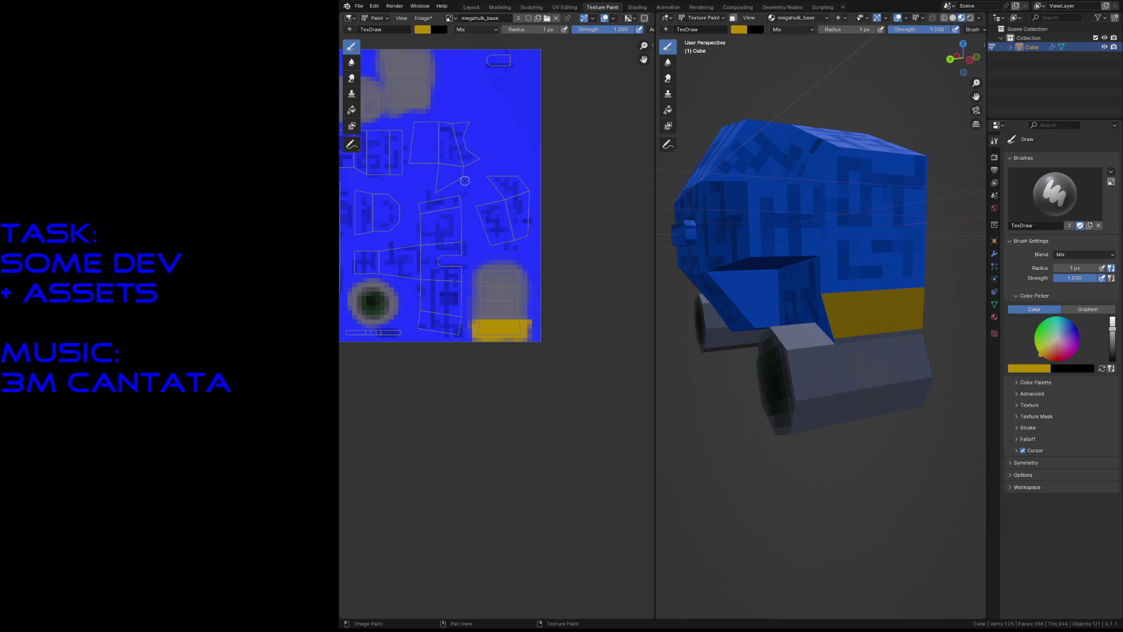
# Step: Zoom into the islands above the middle and paint a narrow yellow strip on a blue island
pyautogui.moveTo(465, 181)
pyautogui.mouseDown(button='middle')
pyautogui.moveTo(481, 199)
pyautogui.moveTo(502, 304)
pyautogui.mouseUp(button='middle')
pyautogui.scroll(4, 505, 307)
pyautogui.scroll(2, 504, 306)
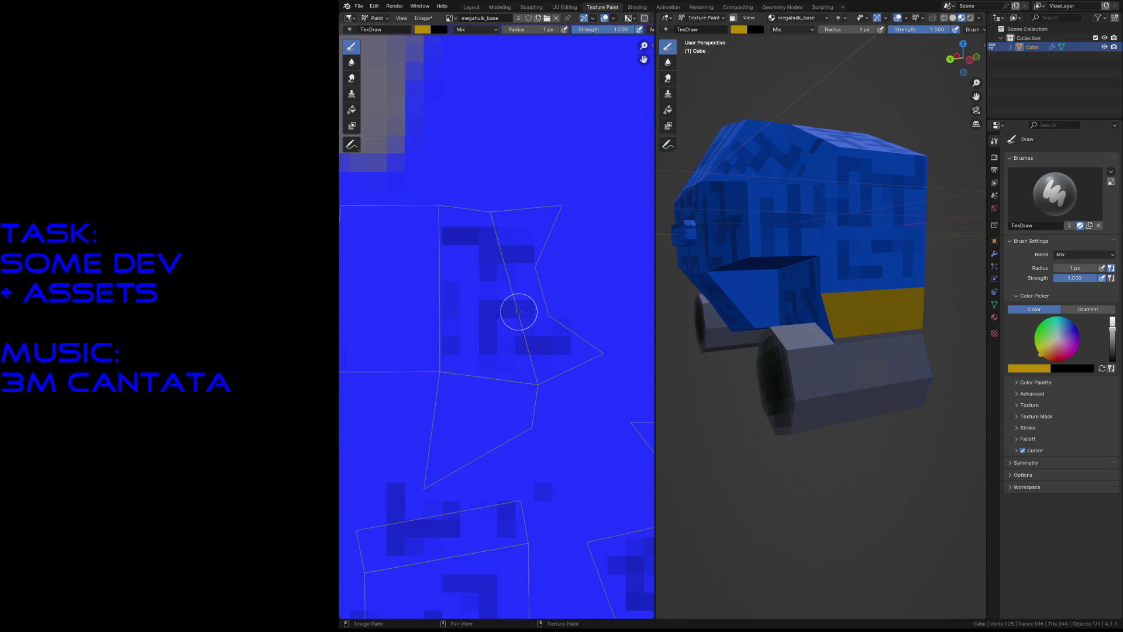
pyautogui.moveTo(545, 235)
pyautogui.mouseDown()
pyautogui.moveTo(529, 218)
pyautogui.moveTo(530, 233)
pyautogui.moveTo(558, 198)
pyautogui.moveTo(546, 251)
pyautogui.moveTo(556, 354)
pyautogui.moveTo(596, 336)
pyautogui.moveTo(584, 351)
pyautogui.moveTo(592, 335)
pyautogui.moveTo(559, 350)
pyautogui.moveTo(537, 304)
pyautogui.moveTo(509, 225)
pyautogui.moveTo(528, 241)
pyautogui.moveTo(529, 206)
pyautogui.mouseUp()
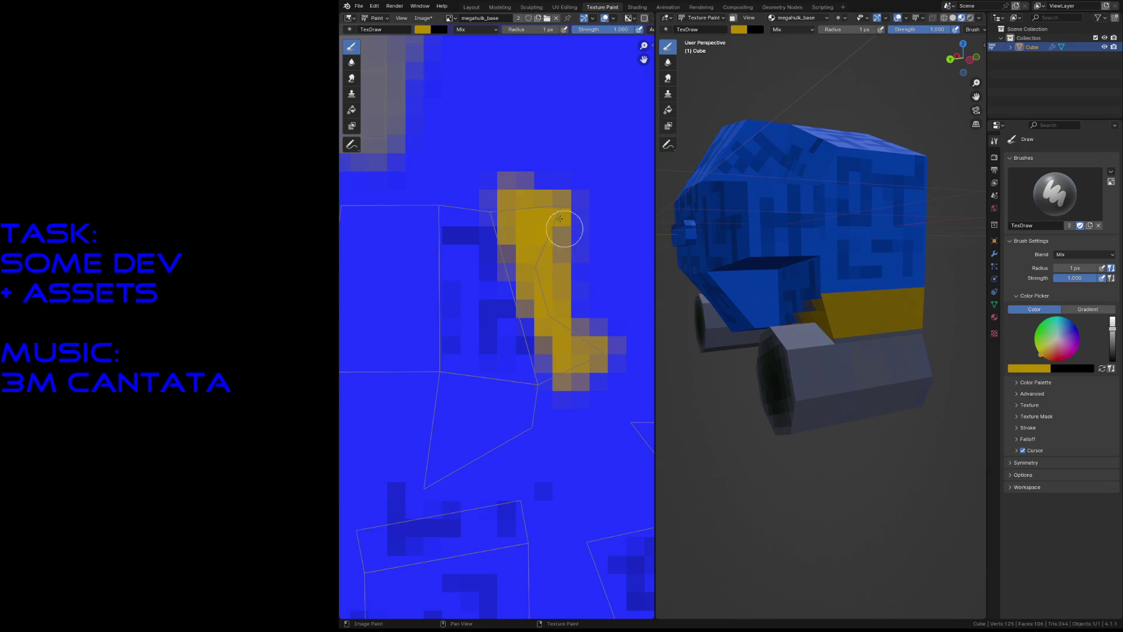
pyautogui.moveTo(534, 220)
pyautogui.mouseDown()
pyautogui.moveTo(557, 200)
pyautogui.moveTo(529, 276)
pyautogui.mouseUp()
pyautogui.moveTo(564, 357)
pyautogui.mouseDown()
pyautogui.moveTo(564, 395)
pyautogui.moveTo(591, 310)
pyautogui.moveTo(578, 301)
pyautogui.moveTo(588, 386)
pyautogui.moveTo(546, 283)
pyautogui.mouseUp()
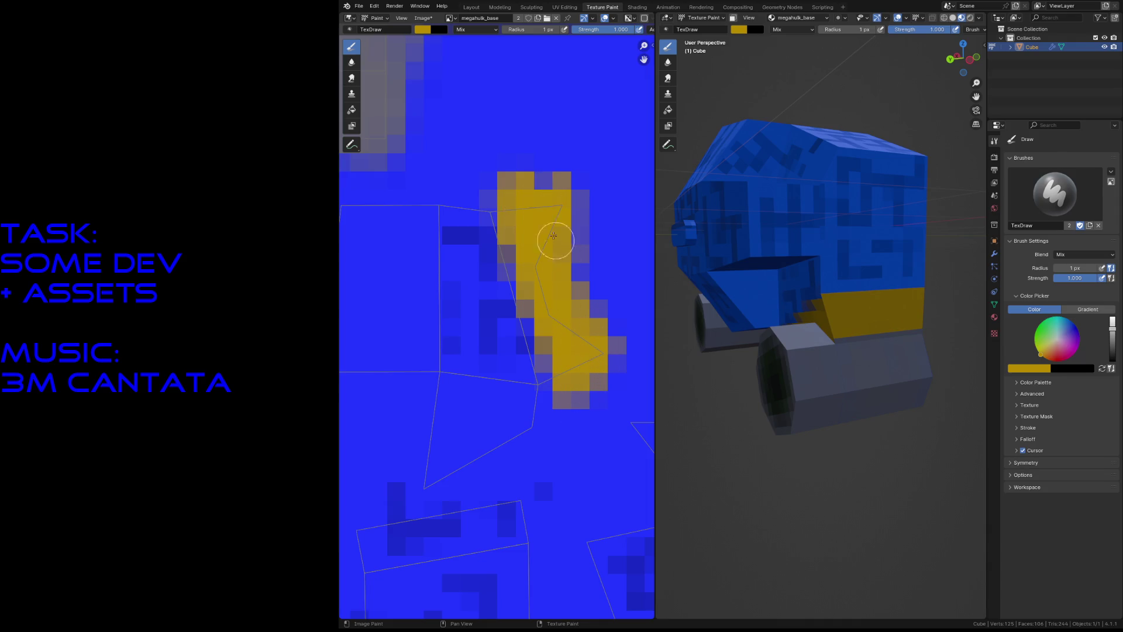
# Step: Fly in close to check the new yellow side panel on the model
pyautogui.hotkey('shift', '`')
pyautogui.press('w')
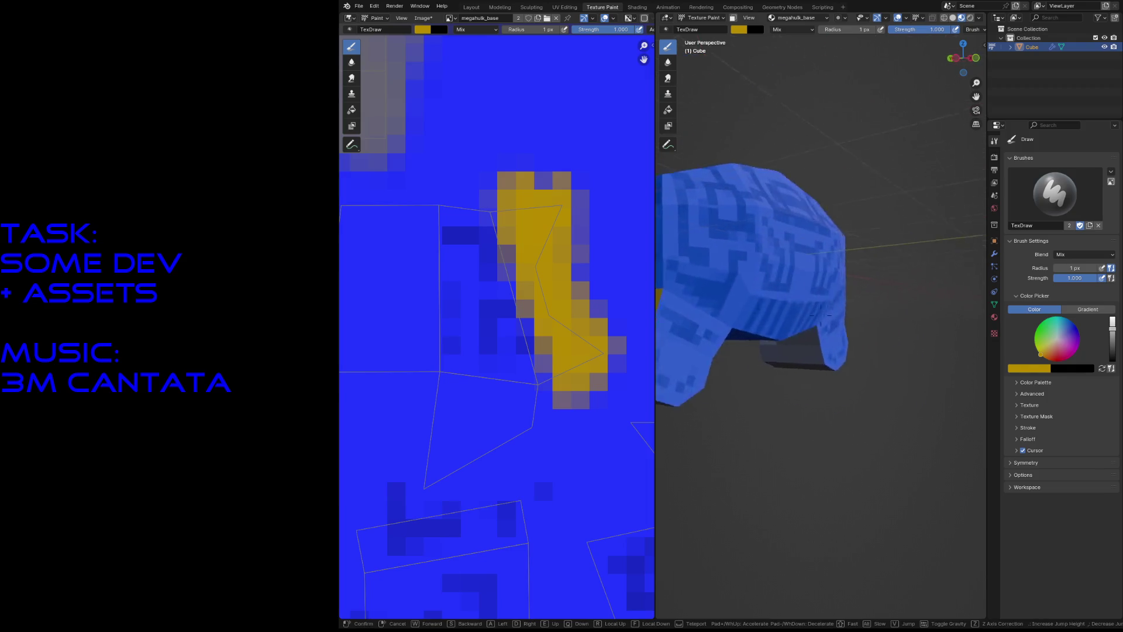
pyautogui.press('Escape')
pyautogui.scroll(-5, 582, 456)
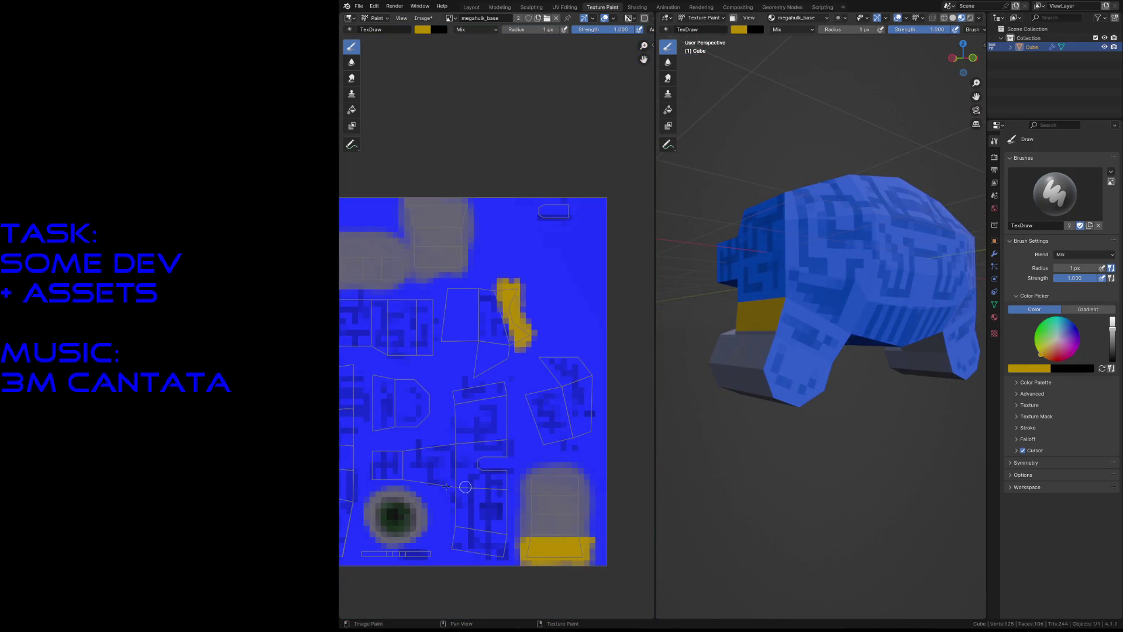
pyautogui.moveTo(414, 433)
pyautogui.mouseDown(button='middle')
pyautogui.moveTo(494, 427)
pyautogui.moveTo(484, 499)
pyautogui.moveTo(529, 414)
pyautogui.mouseUp(button='middle')
# Step: Save, paint a yellow strip on an island's left side, and inspect it on the leg
pyautogui.scroll(4, 494, 427)
pyautogui.hotkey('ctrl', 's')
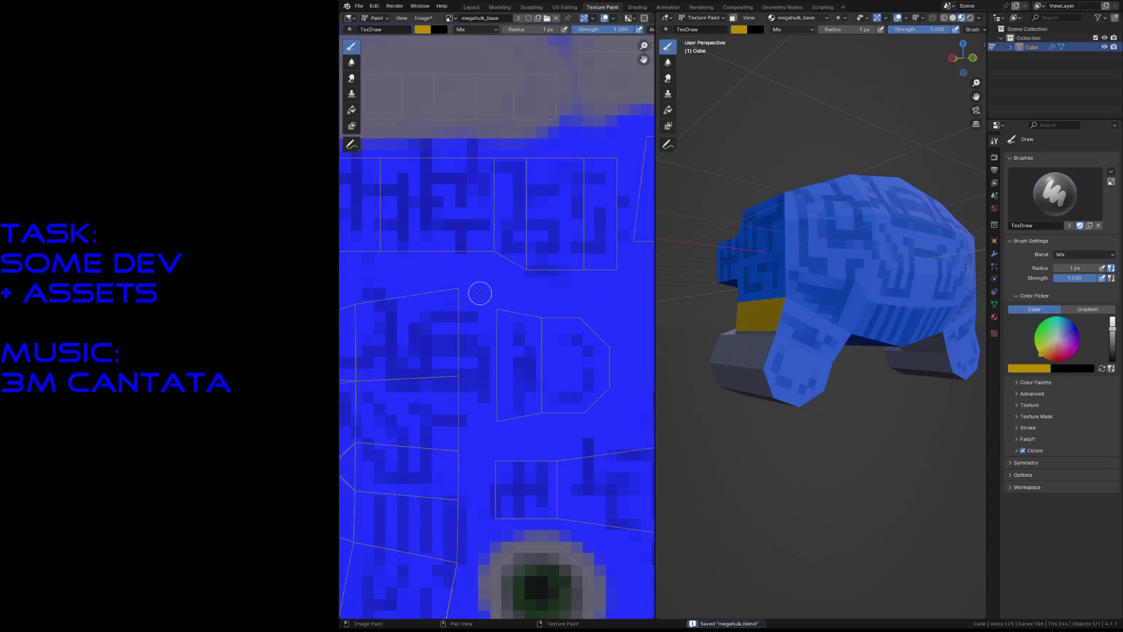
pyautogui.moveTo(504, 326)
pyautogui.mouseDown()
pyautogui.moveTo(494, 409)
pyautogui.moveTo(526, 377)
pyautogui.moveTo(530, 331)
pyautogui.moveTo(517, 357)
pyautogui.moveTo(490, 309)
pyautogui.moveTo(513, 350)
pyautogui.moveTo(501, 330)
pyautogui.moveTo(516, 428)
pyautogui.mouseUp()
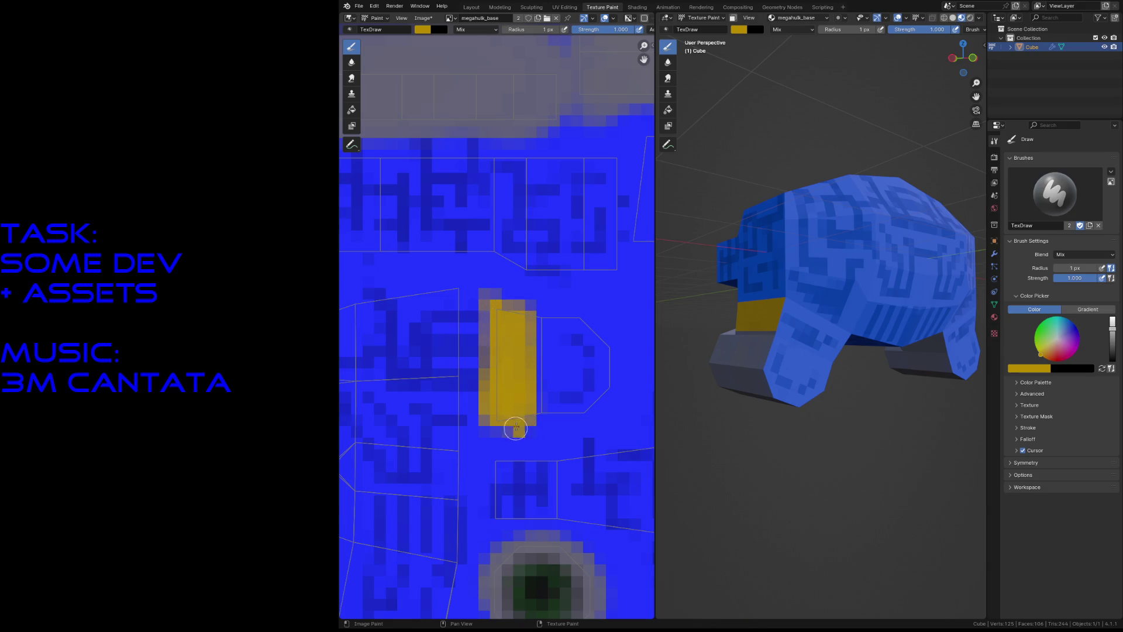
pyautogui.moveTo(519, 317)
pyautogui.mouseDown()
pyautogui.moveTo(527, 381)
pyautogui.moveTo(521, 354)
pyautogui.moveTo(521, 404)
pyautogui.moveTo(502, 384)
pyautogui.moveTo(500, 404)
pyautogui.mouseUp()
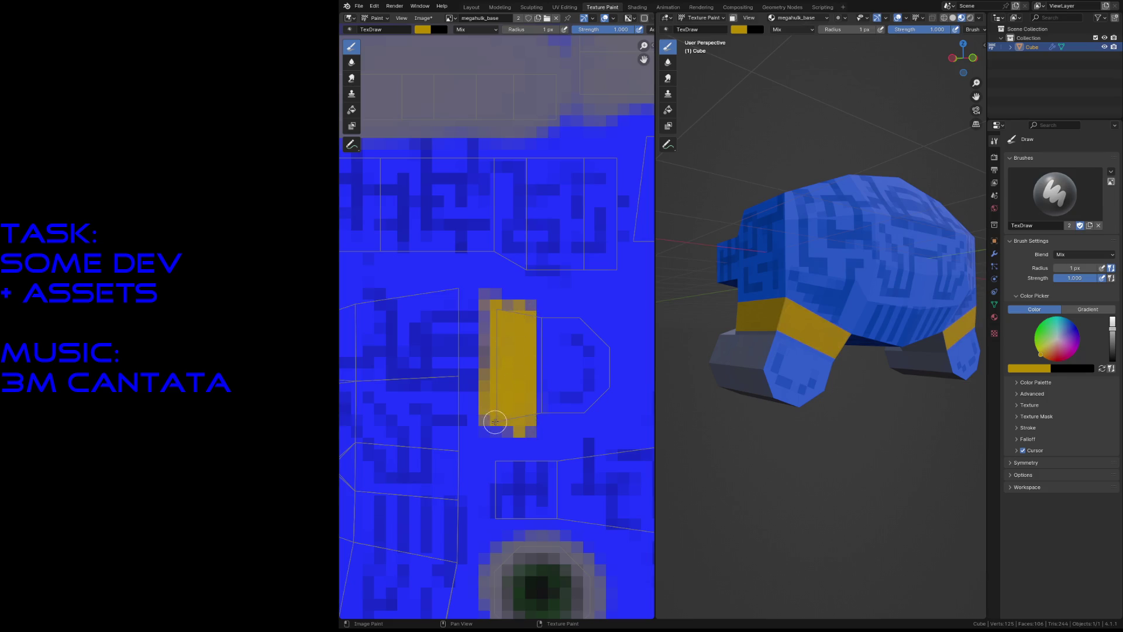
pyautogui.hotkey('shift', '`')
pyautogui.press('w')
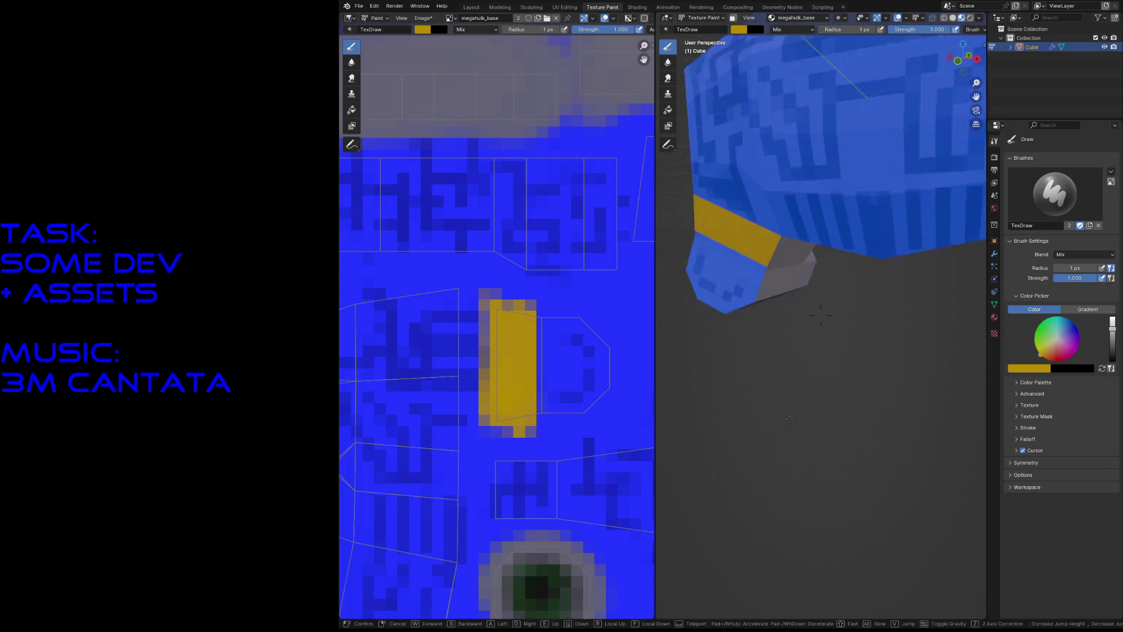
pyautogui.press('s')
pyautogui.press('w')
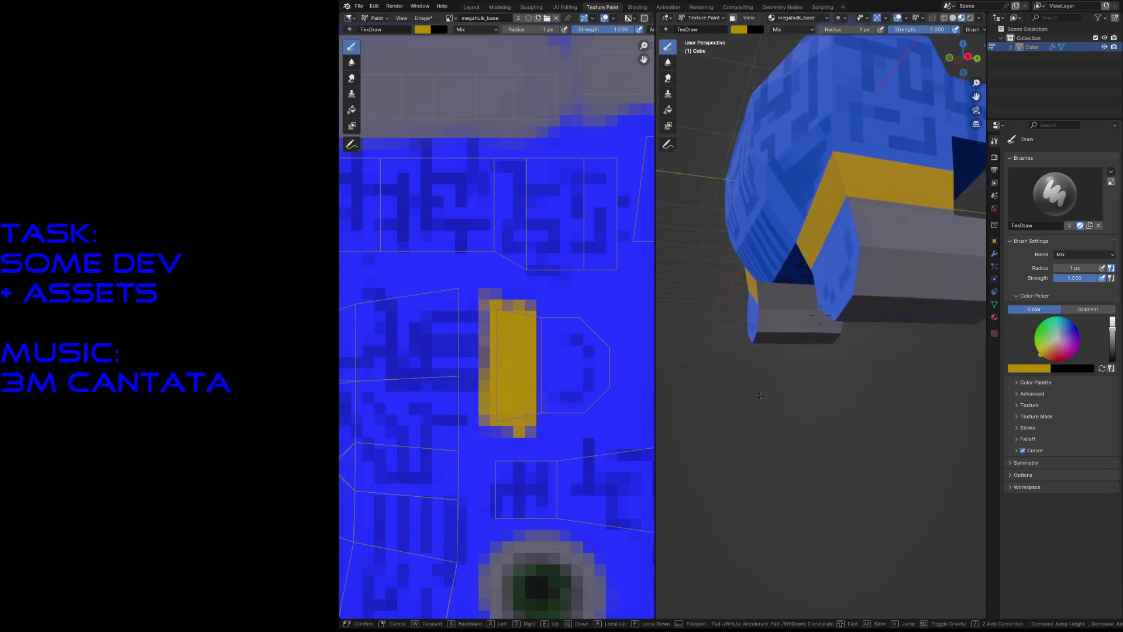
pyautogui.click(761, 397)
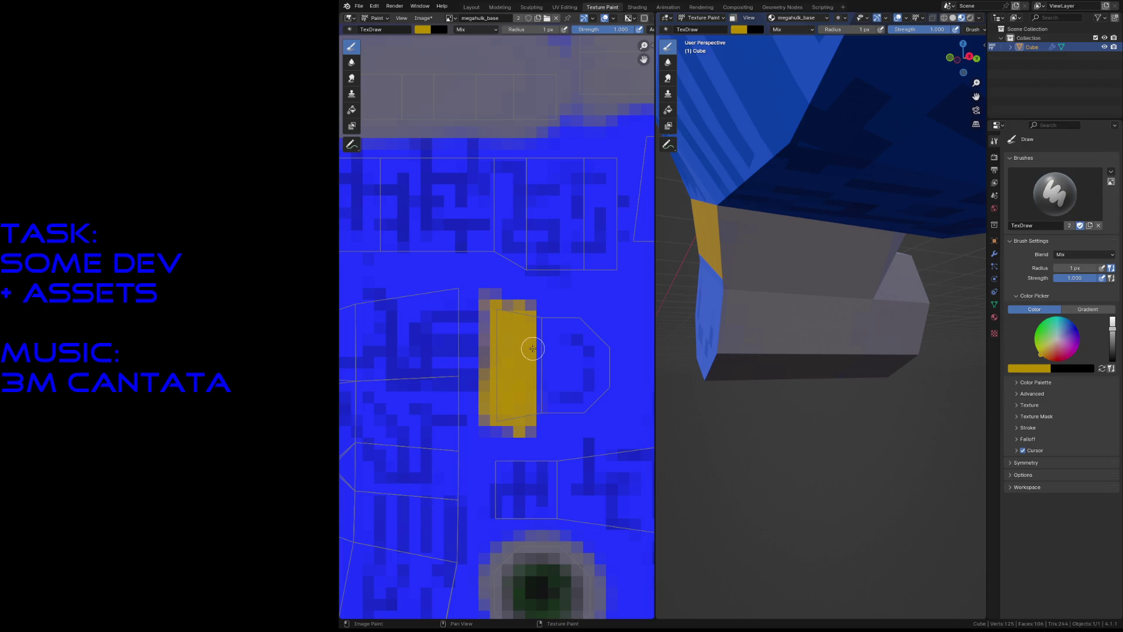
# Step: Fill the grey block's top with solid yellow and set the brush colour to near black
pyautogui.scroll(-4, 516, 346)
pyautogui.moveTo(542, 330)
pyautogui.mouseDown(button='middle')
pyautogui.moveTo(463, 313)
pyautogui.moveTo(474, 303)
pyautogui.mouseUp(button='middle')
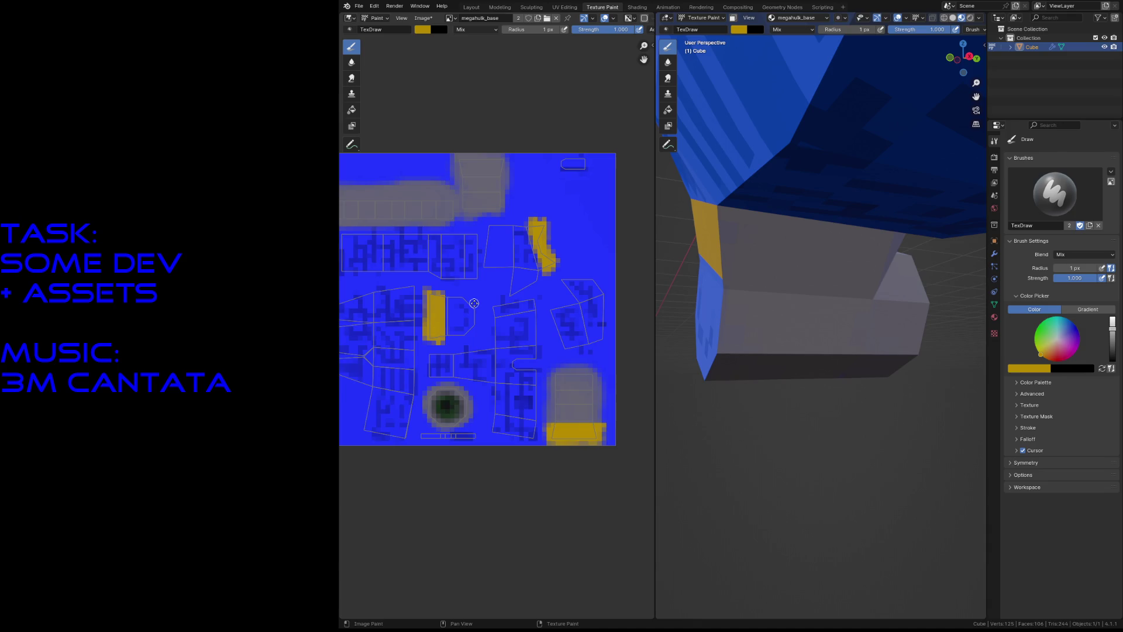
pyautogui.moveTo(475, 303); pyautogui.dragTo(508, 324, button='middle')
pyautogui.scroll(3, 559, 146)
pyautogui.moveTo(554, 186); pyautogui.dragTo(523, 379, button='middle')
pyautogui.moveTo(481, 293)
pyautogui.mouseDown()
pyautogui.moveTo(532, 293)
pyautogui.moveTo(463, 291)
pyautogui.mouseUp()
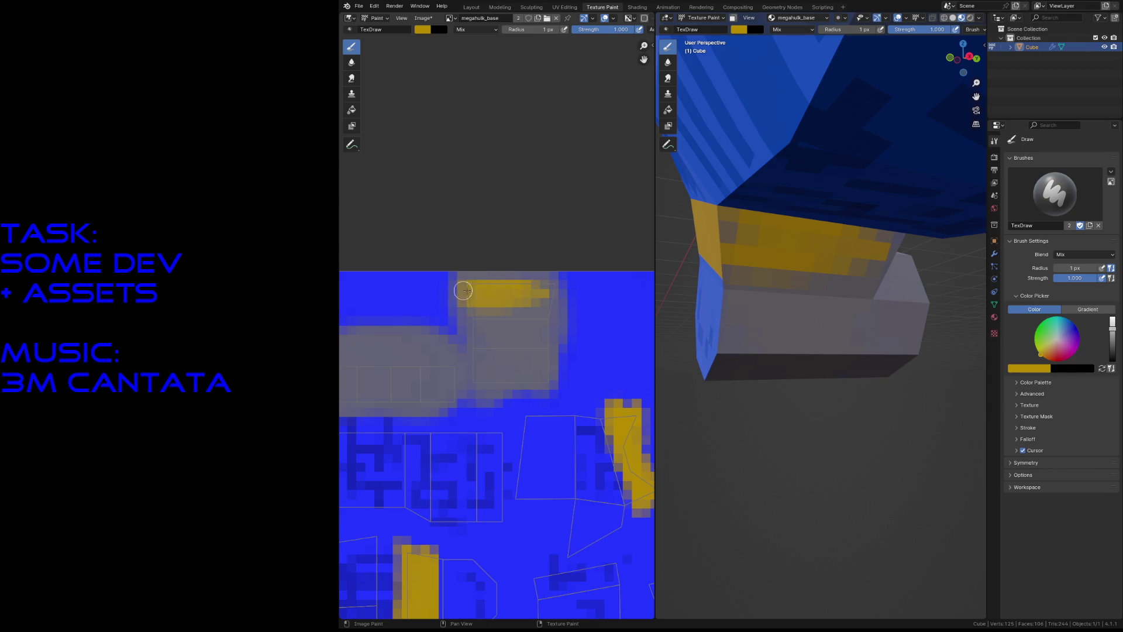
pyautogui.moveTo(541, 289)
pyautogui.mouseDown()
pyautogui.moveTo(529, 291)
pyautogui.moveTo(550, 303)
pyautogui.moveTo(472, 292)
pyautogui.moveTo(491, 300)
pyautogui.mouseUp()
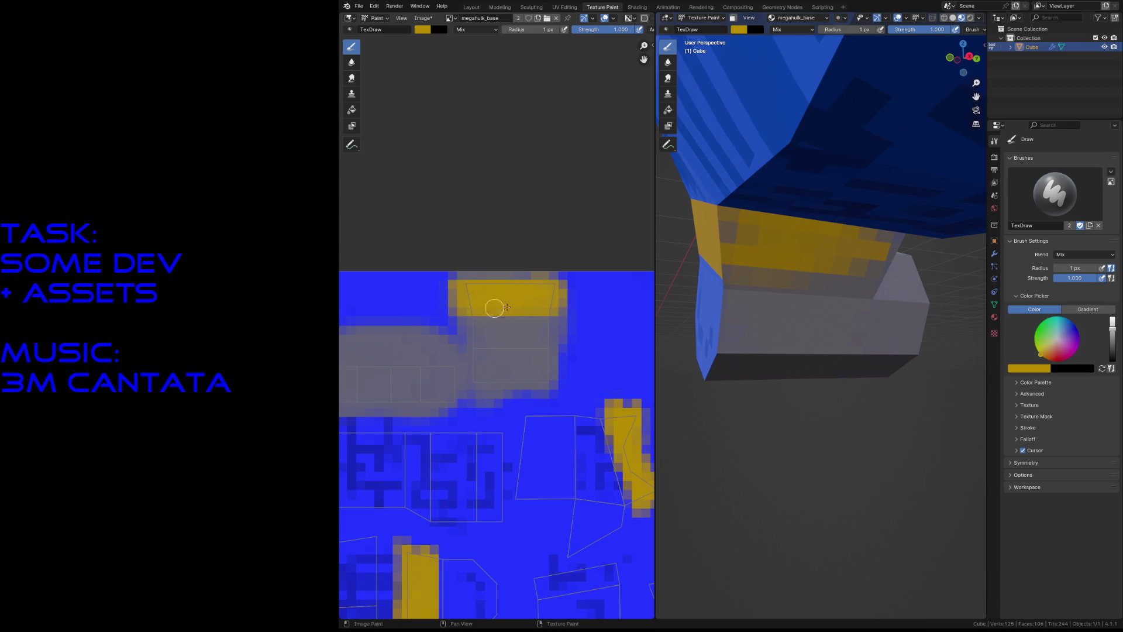
pyautogui.moveTo(513, 310); pyautogui.dragTo(555, 304)
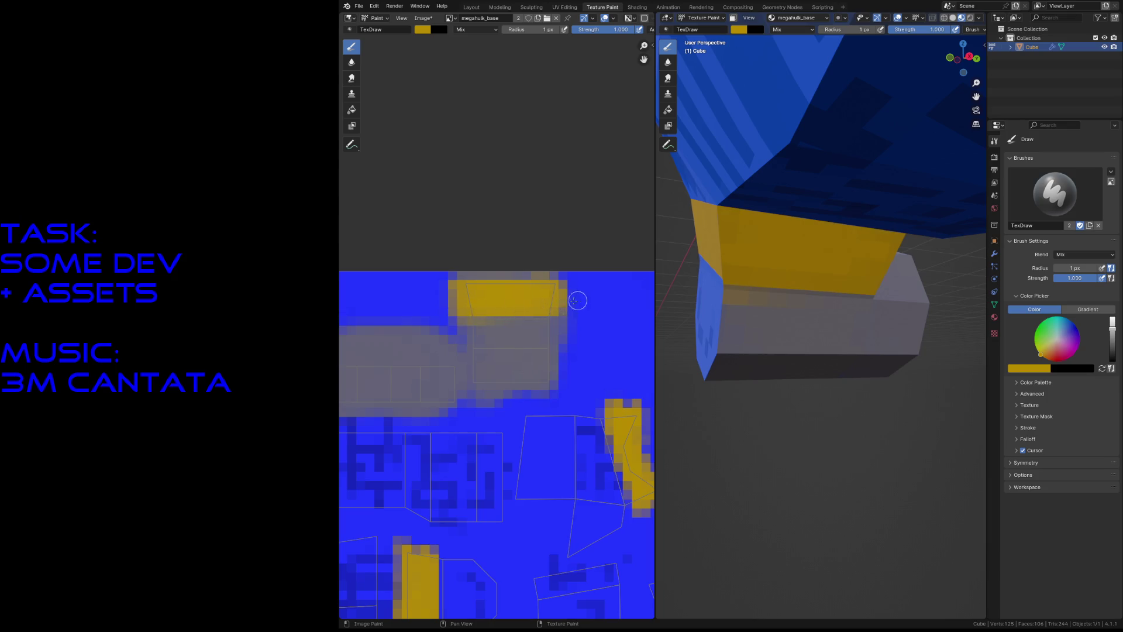
pyautogui.click(1114, 355)
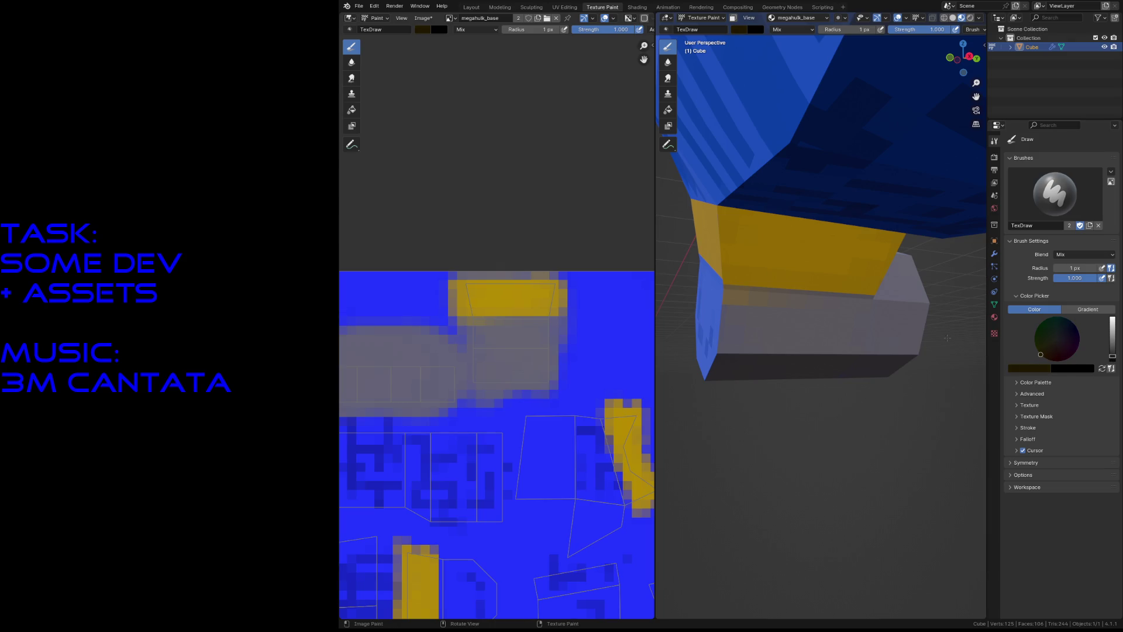
# Step: Paint dark hazard marks on the yellow strip, the yellow shape and the lower yellow panel
pyautogui.moveTo(481, 302)
pyautogui.mouseDown()
pyautogui.moveTo(478, 292)
pyautogui.moveTo(525, 305)
pyautogui.moveTo(494, 302)
pyautogui.moveTo(526, 294)
pyautogui.mouseUp()
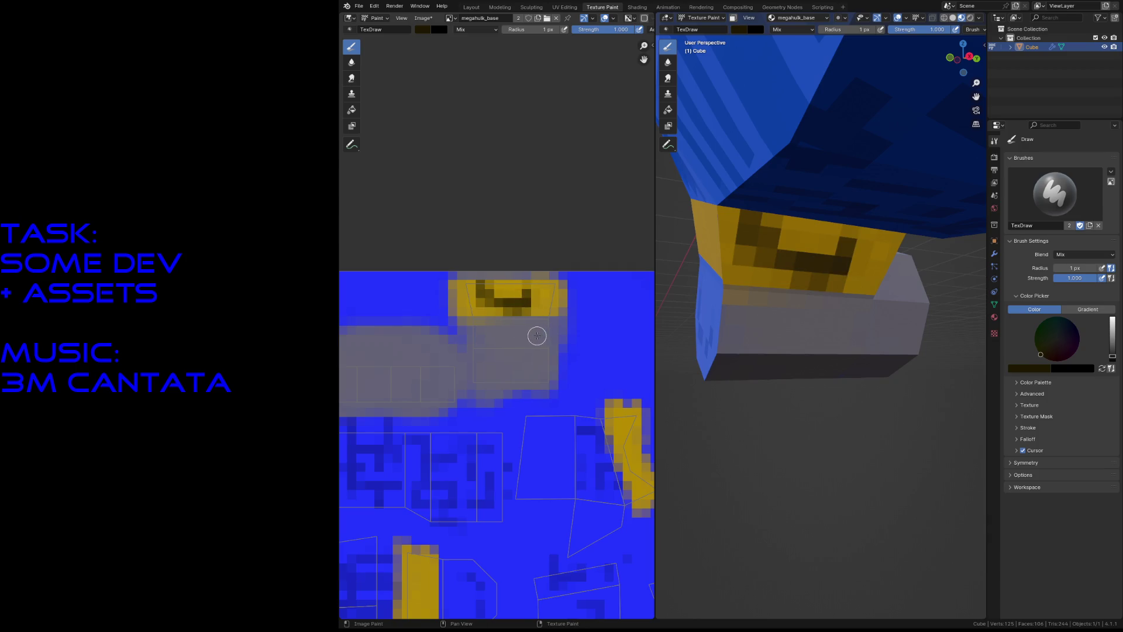
pyautogui.moveTo(608, 417); pyautogui.dragTo(532, 356, button='middle')
pyautogui.moveTo(545, 349)
pyautogui.mouseDown()
pyautogui.moveTo(559, 349)
pyautogui.moveTo(541, 348)
pyautogui.mouseUp()
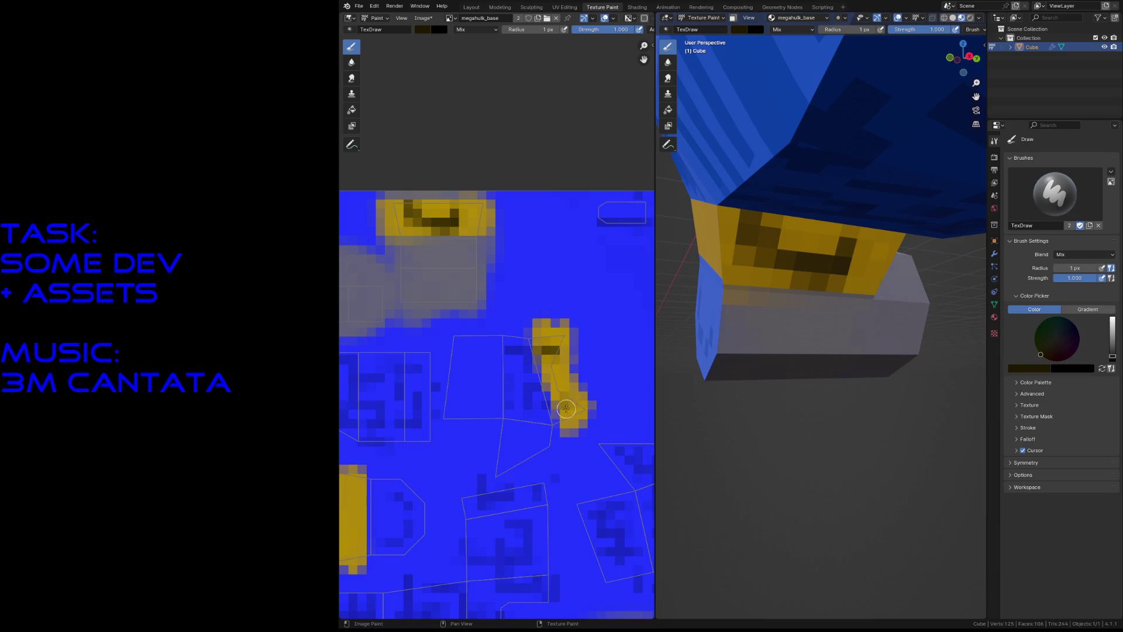
pyautogui.moveTo(566, 407); pyautogui.dragTo(564, 406)
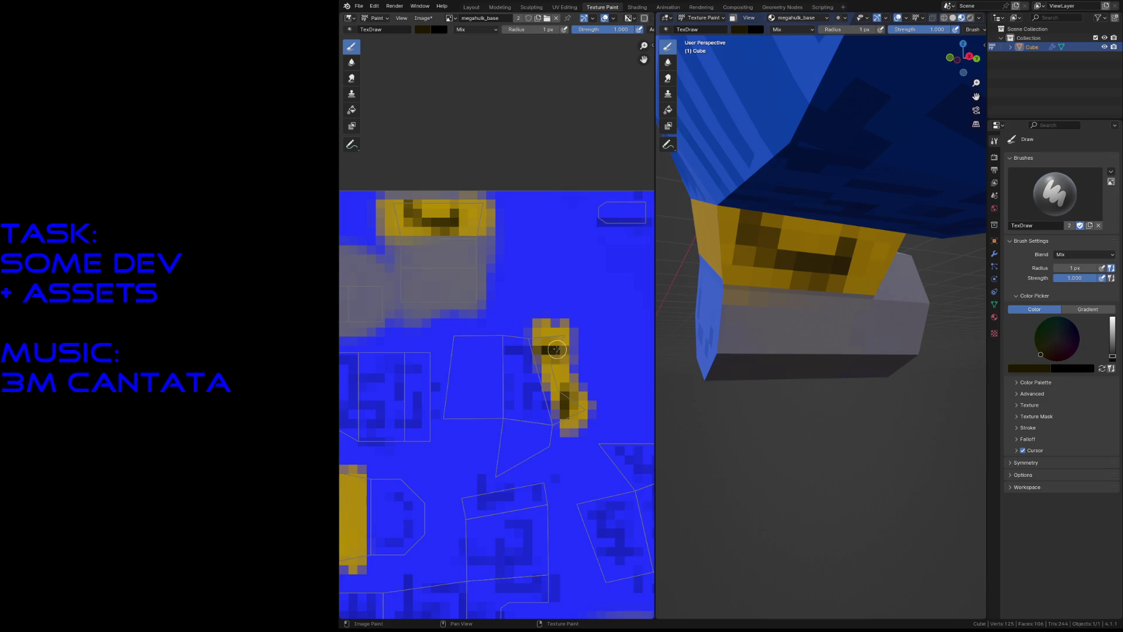
pyautogui.moveTo(563, 408); pyautogui.dragTo(564, 390)
pyautogui.moveTo(454, 482); pyautogui.dragTo(522, 338, button='middle')
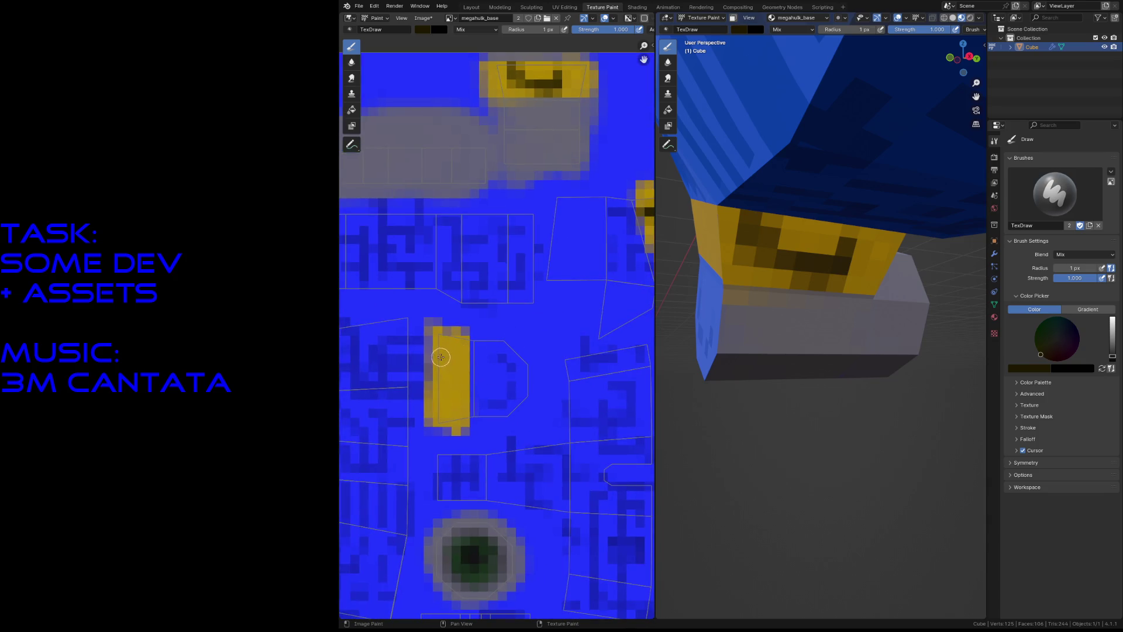
pyautogui.moveTo(435, 355); pyautogui.dragTo(464, 360)
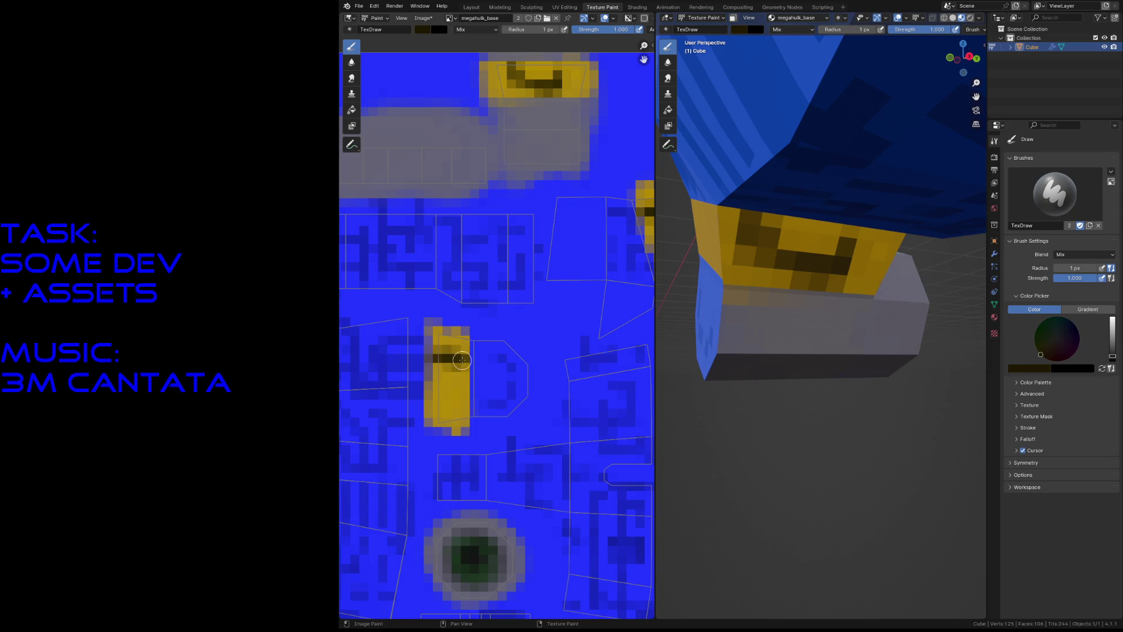
pyautogui.moveTo(441, 396); pyautogui.dragTo(461, 398)
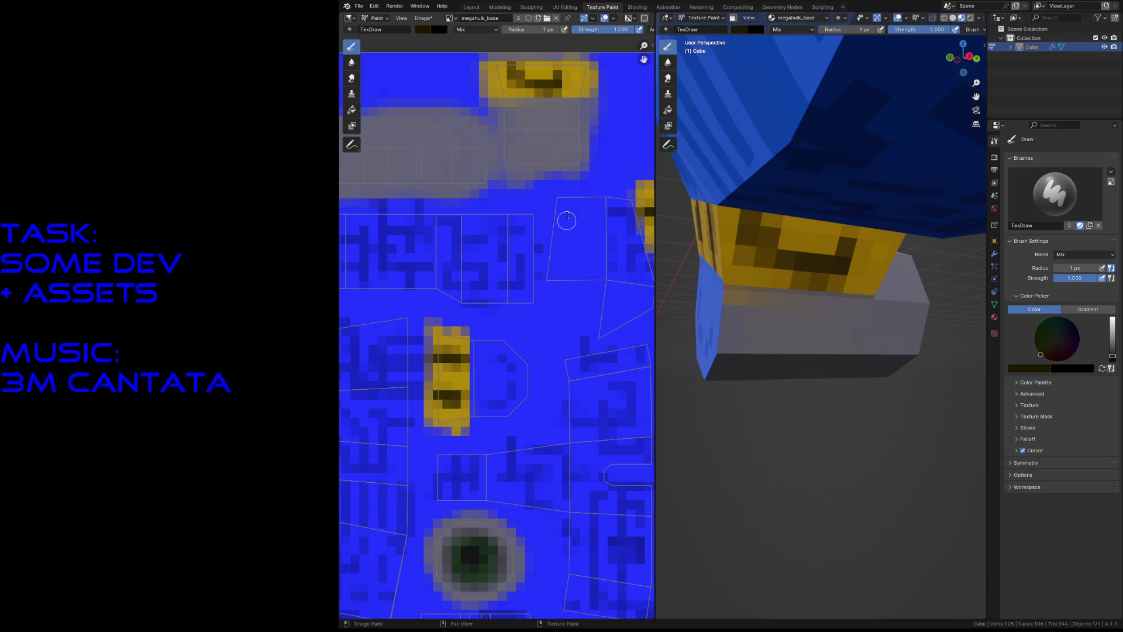
# Step: Sample light grey and paint it beside the lower yellow panel and along the island's right edge
pyautogui.press('s')
pyautogui.moveTo(502, 396)
pyautogui.mouseDown()
pyautogui.moveTo(492, 401)
pyautogui.moveTo(491, 373)
pyautogui.moveTo(478, 370)
pyautogui.moveTo(478, 338)
pyautogui.moveTo(519, 394)
pyautogui.moveTo(499, 404)
pyautogui.moveTo(509, 358)
pyautogui.moveTo(510, 419)
pyautogui.moveTo(512, 371)
pyautogui.moveTo(526, 384)
pyautogui.moveTo(508, 337)
pyautogui.mouseUp()
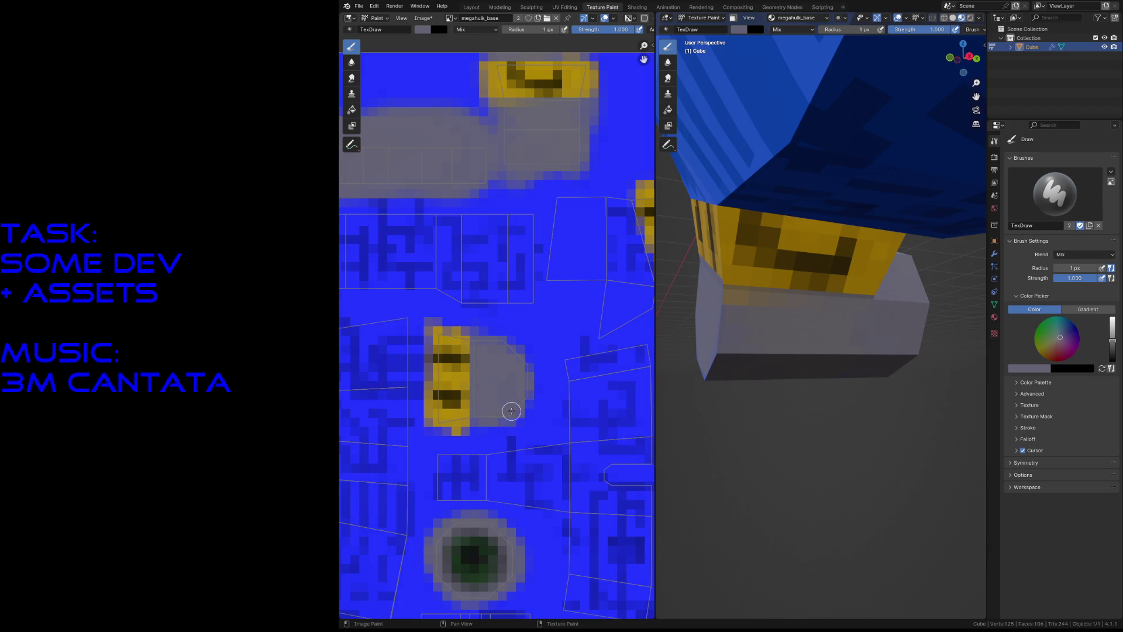
pyautogui.moveTo(526, 392); pyautogui.dragTo(528, 395)
# Step: Extend grey along the island's top edge, save, and walk around the model to inspect it
pyautogui.moveTo(509, 341); pyautogui.dragTo(486, 331)
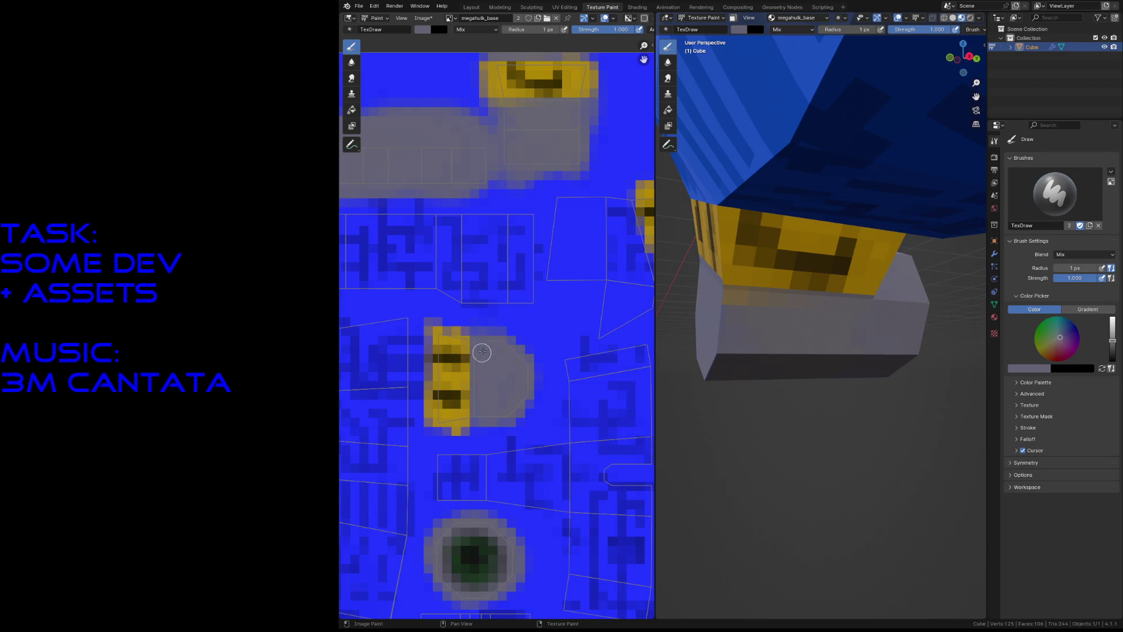
pyautogui.hotkey('ctrl', 's')
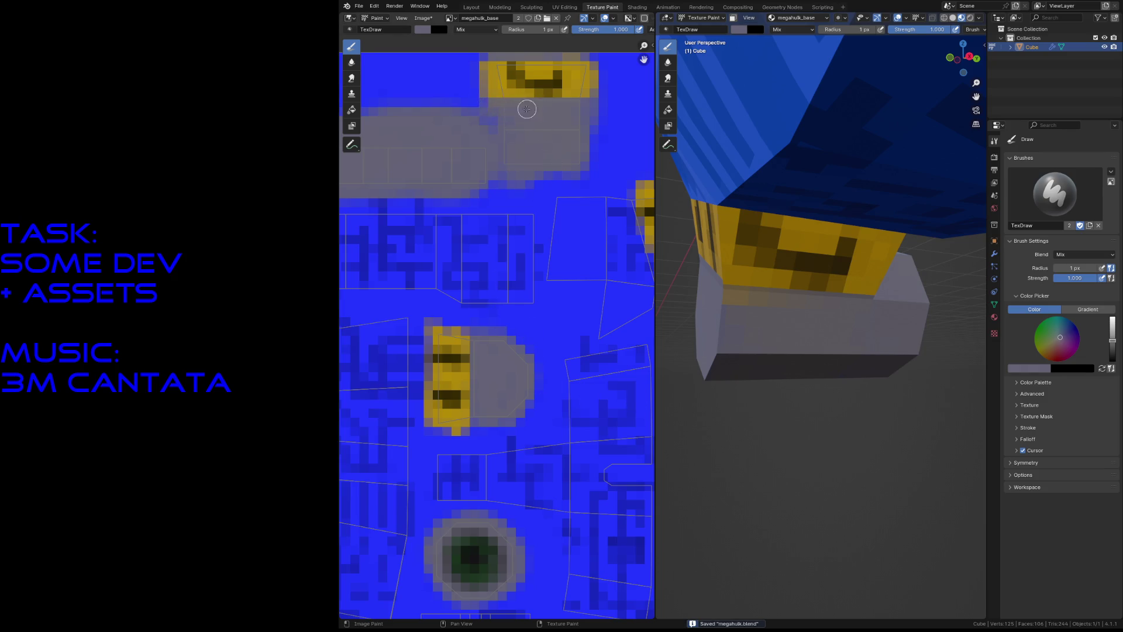
pyautogui.hotkey('shift', '`')
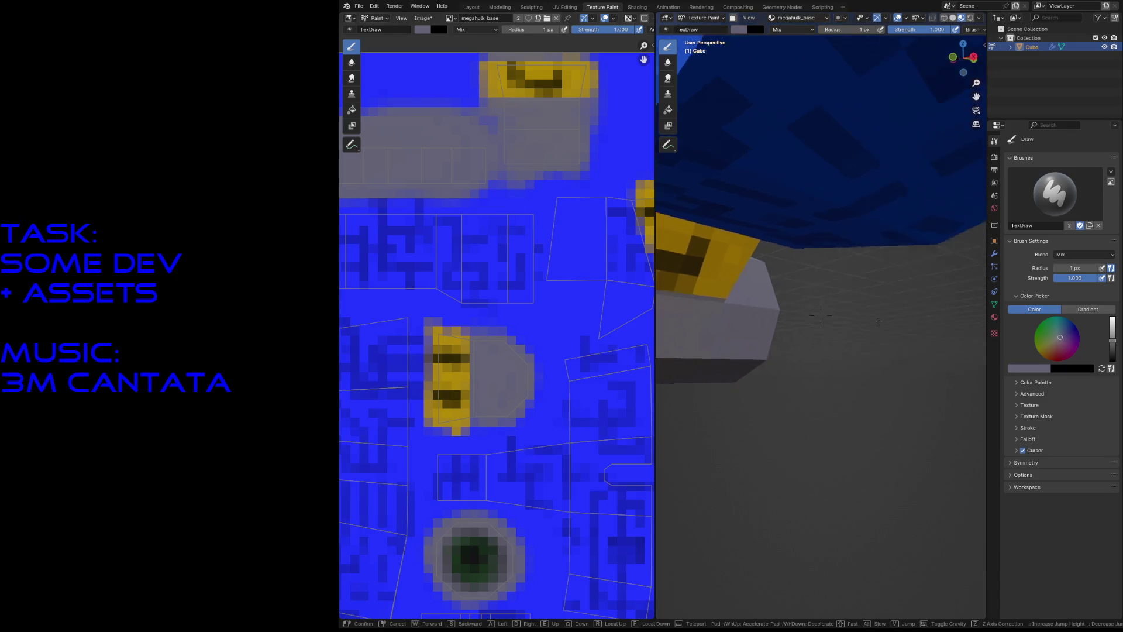
pyautogui.press('w')
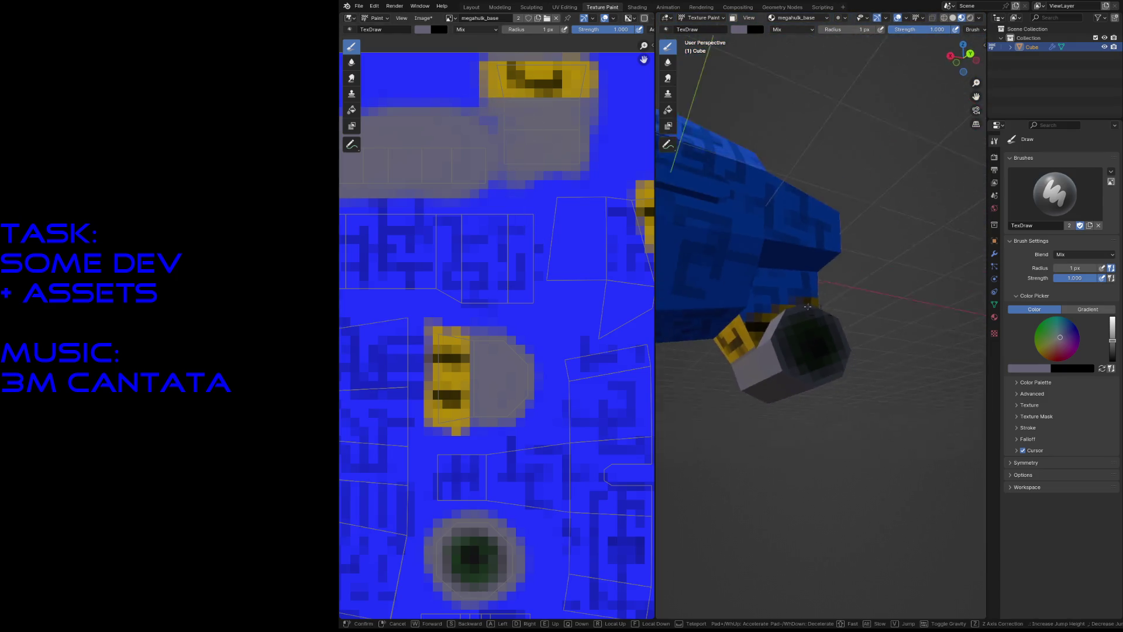
pyautogui.press('s')
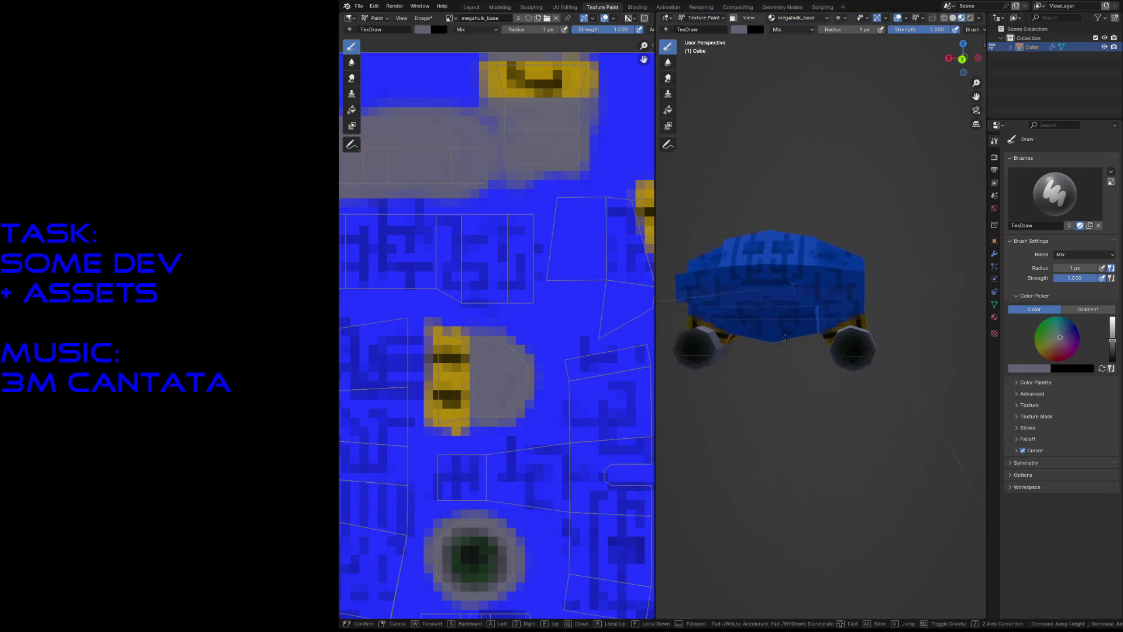
pyautogui.press('w')
pyautogui.click(749, 339)
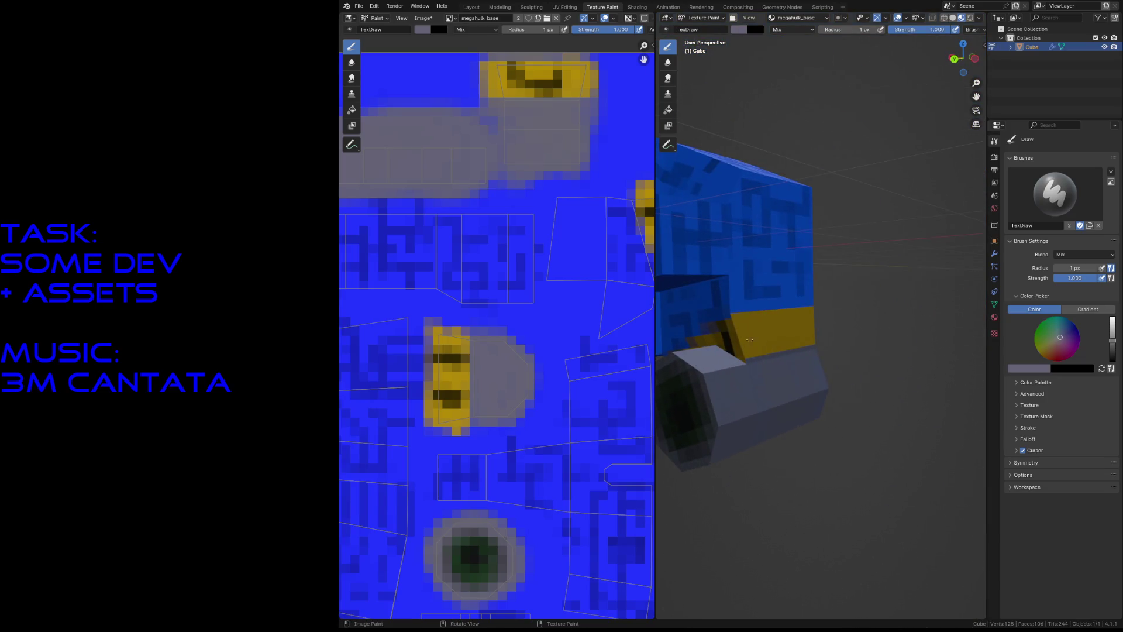
# Step: Bring the lower grey and yellow texture area into view and save megahulk.blend again
pyautogui.scroll(-4, 559, 374)
pyautogui.scroll(6, 480, 485)
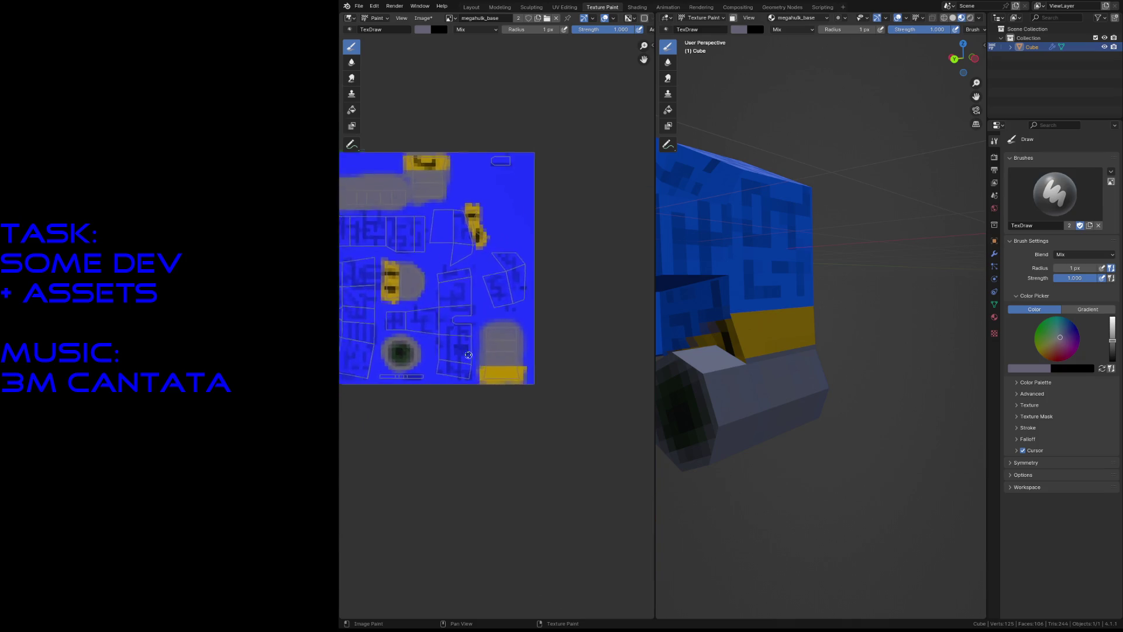
pyautogui.moveTo(480, 484); pyautogui.dragTo(504, 399, button='middle')
pyautogui.hotkey('ctrl', 's')
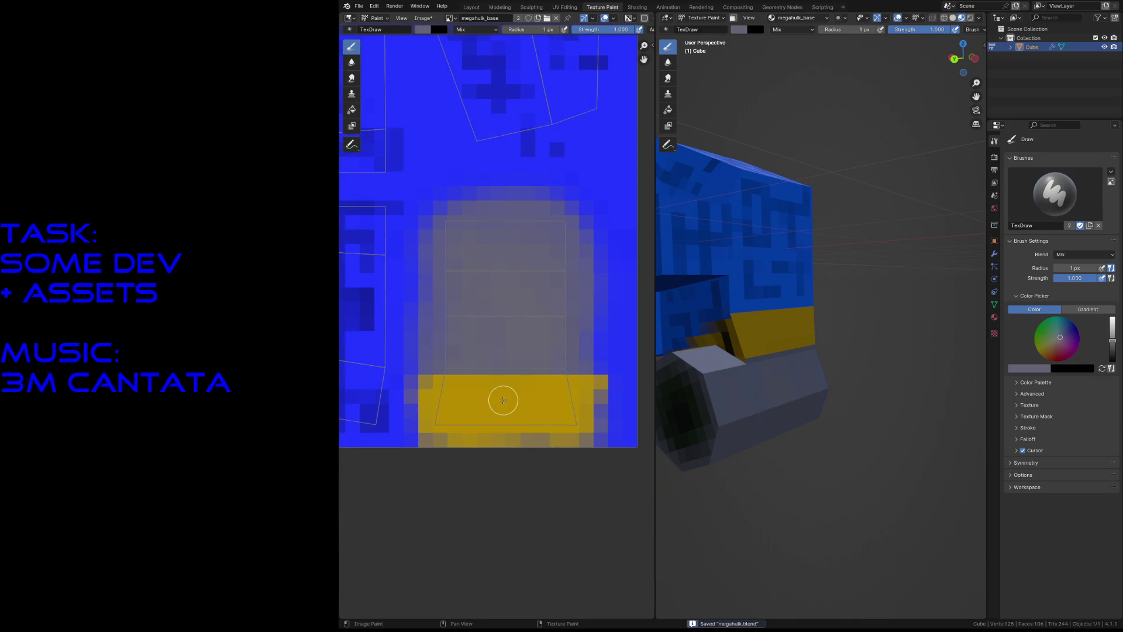
# Step: Paint a grey stroke and black hazard marks along the yellow strip's bottom
pyautogui.moveTo(469, 405); pyautogui.dragTo(468, 432)
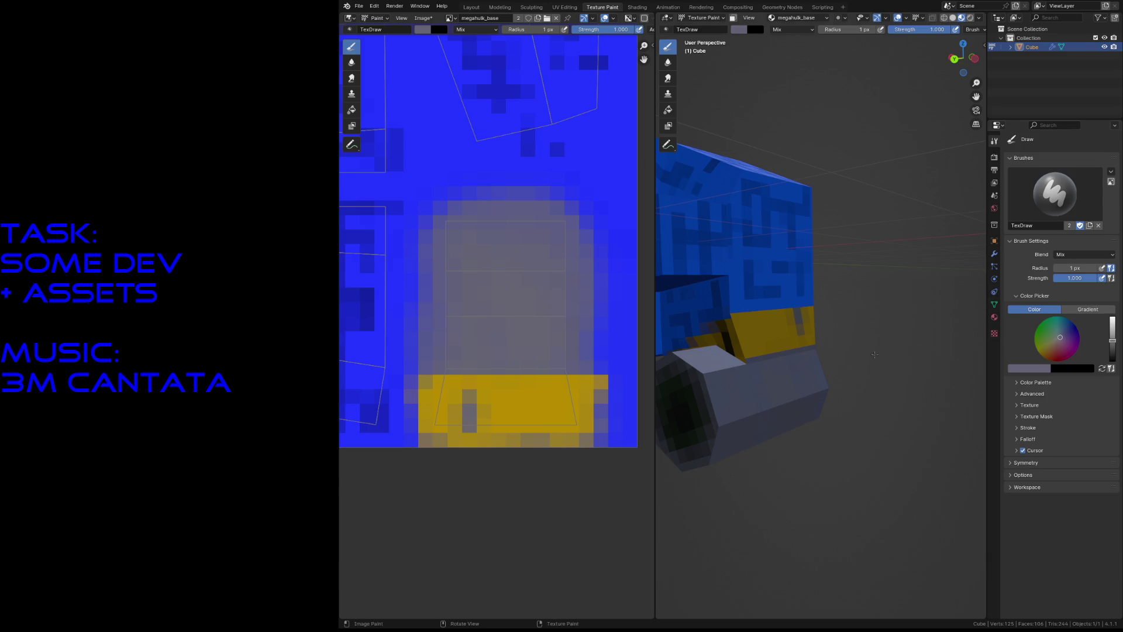
pyautogui.moveTo(1116, 354); pyautogui.dragTo(1063, 378)
pyautogui.moveTo(458, 417)
pyautogui.mouseDown()
pyautogui.moveTo(466, 433)
pyautogui.moveTo(466, 402)
pyautogui.moveTo(472, 422)
pyautogui.moveTo(445, 424)
pyautogui.moveTo(485, 416)
pyautogui.moveTo(558, 430)
pyautogui.mouseUp()
pyautogui.moveTo(438, 423)
pyautogui.mouseDown()
pyautogui.moveTo(588, 429)
pyautogui.moveTo(542, 409)
pyautogui.moveTo(542, 395)
pyautogui.moveTo(541, 404)
pyautogui.mouseUp()
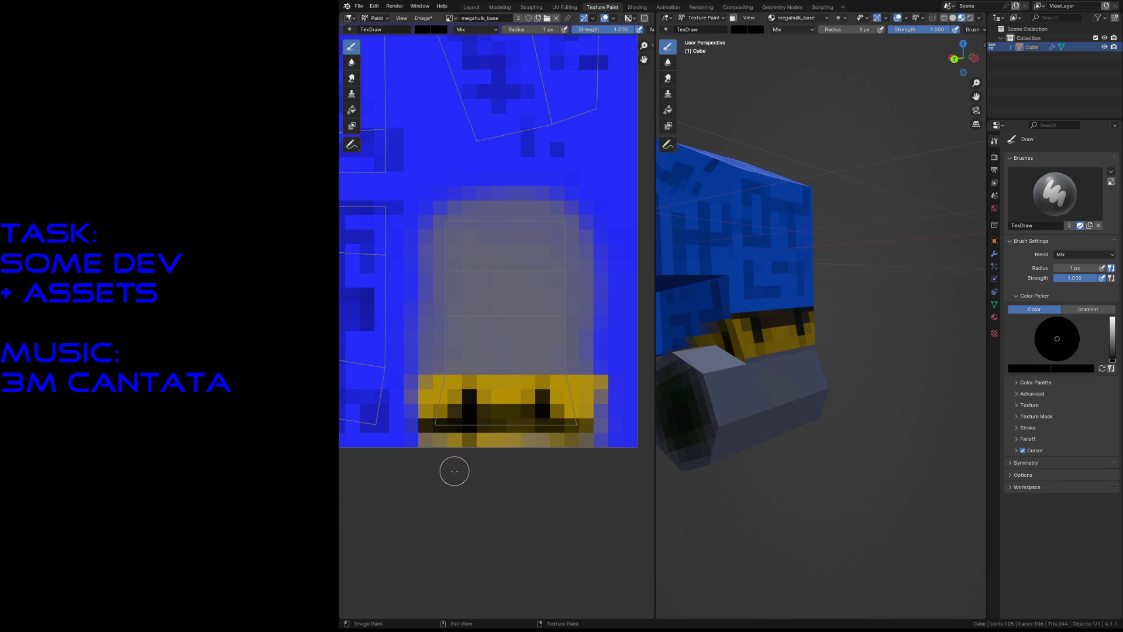
# Step: Walk around the model to inspect the marks, then save the file
pyautogui.hotkey('shift', '`')
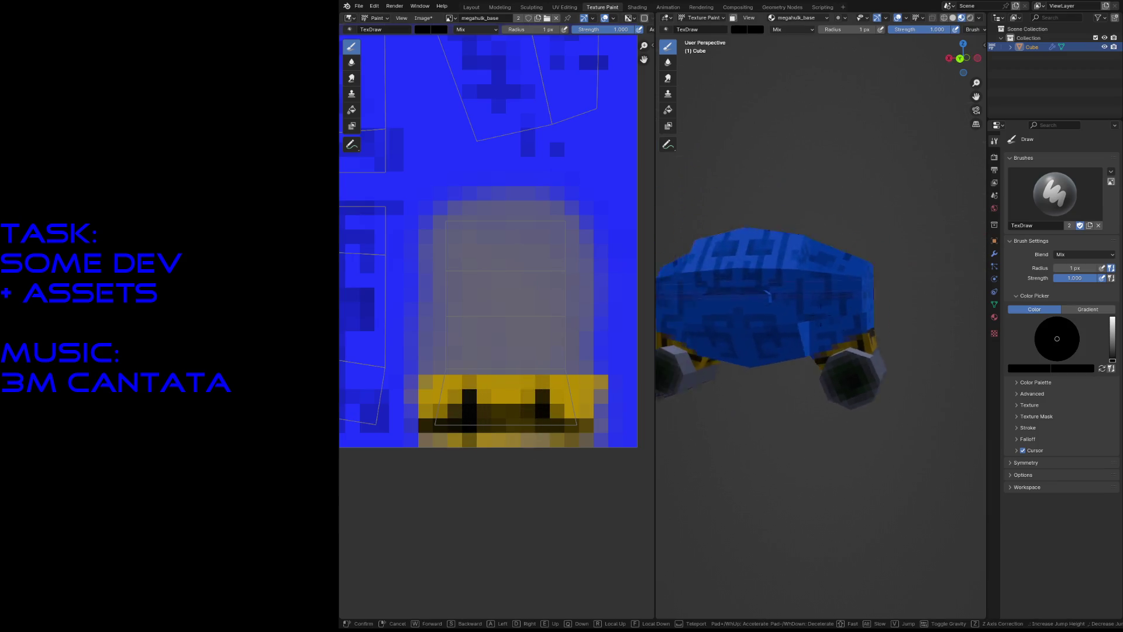
pyautogui.press('w')
pyautogui.press('w')
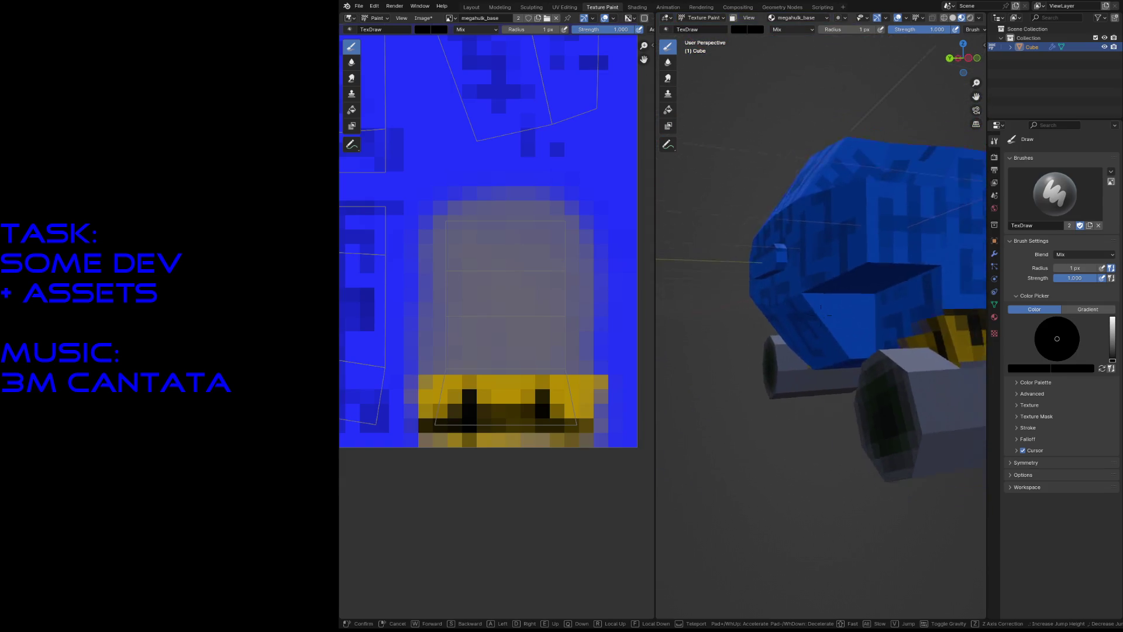
pyautogui.press('Return')
pyautogui.scroll(-3, 594, 336)
pyautogui.hotkey('ctrl', 's')
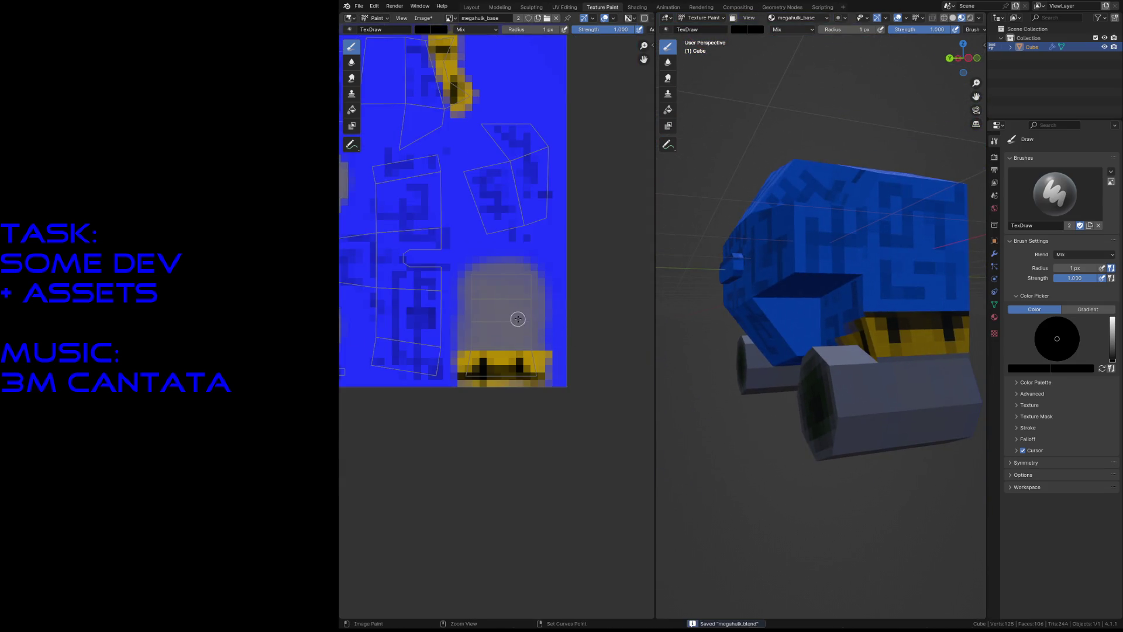
# Step: Paint a dark stripe across the wheel island's grey area
pyautogui.scroll(-3, 462, 202)
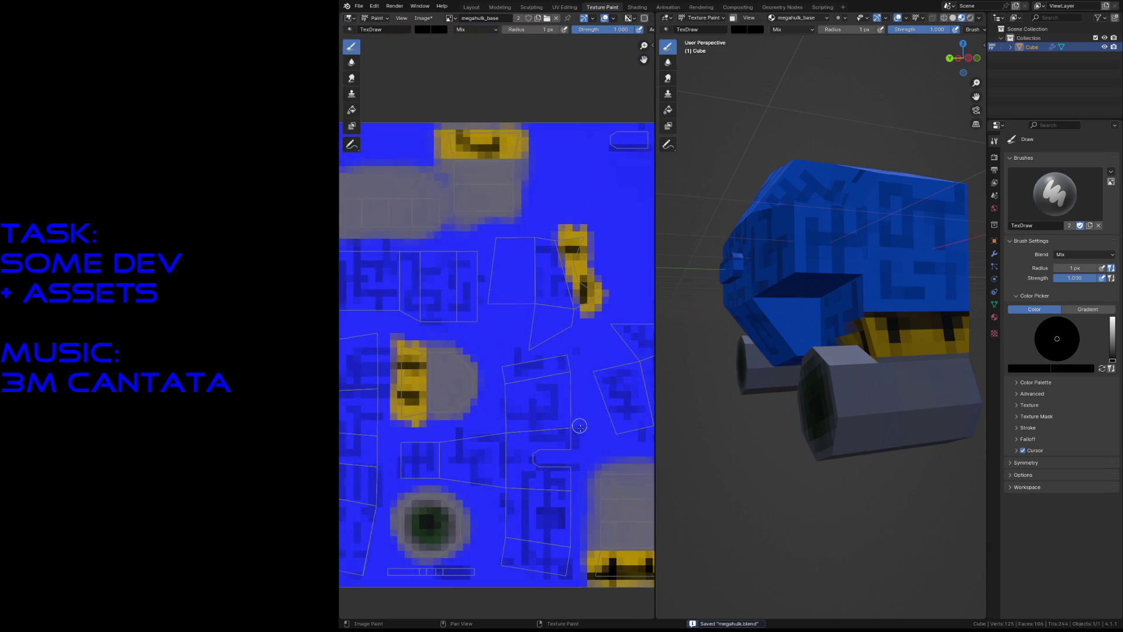
pyautogui.scroll(4, 534, 313)
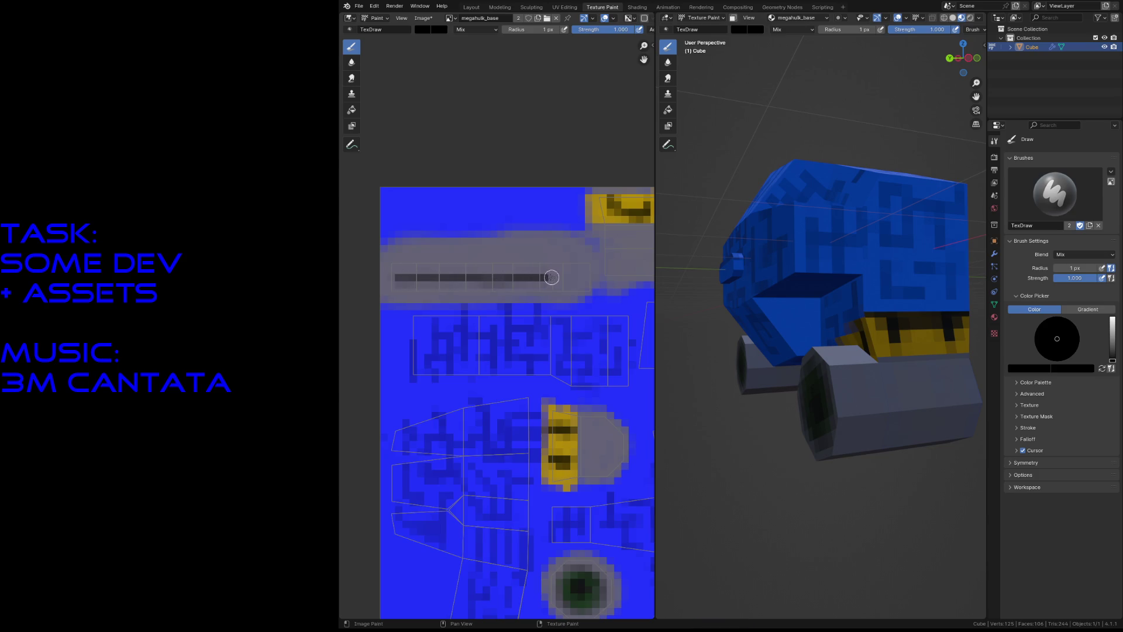
pyautogui.moveTo(590, 279); pyautogui.dragTo(592, 278)
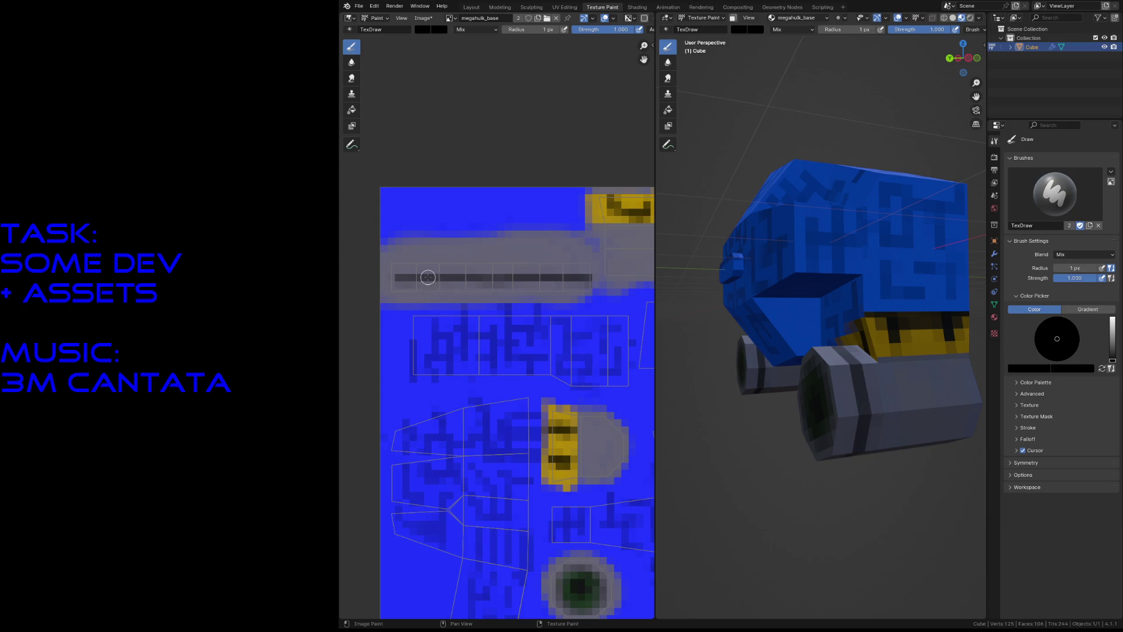